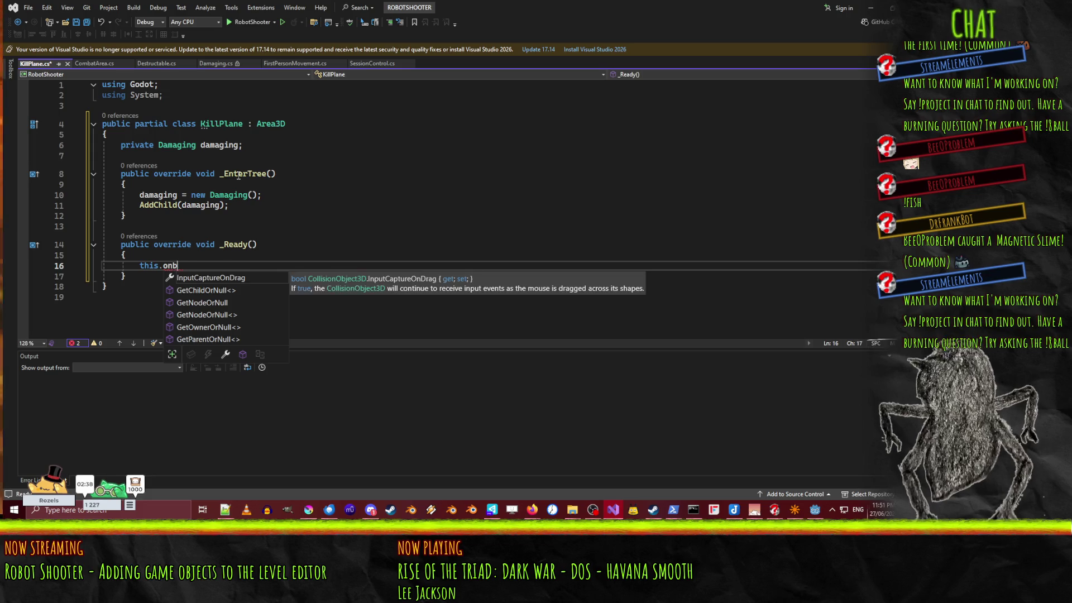
Step: Replace line 16 in _Ready with the partial subscription 'BodyEntered += damaging.on'
{"action": "key", "text": "BackSpace"}
{"action": "key", "text": "BackSpace"}
{"action": "key", "text": "shift+Home"}
{"action": "key", "text": "BackSpace"}
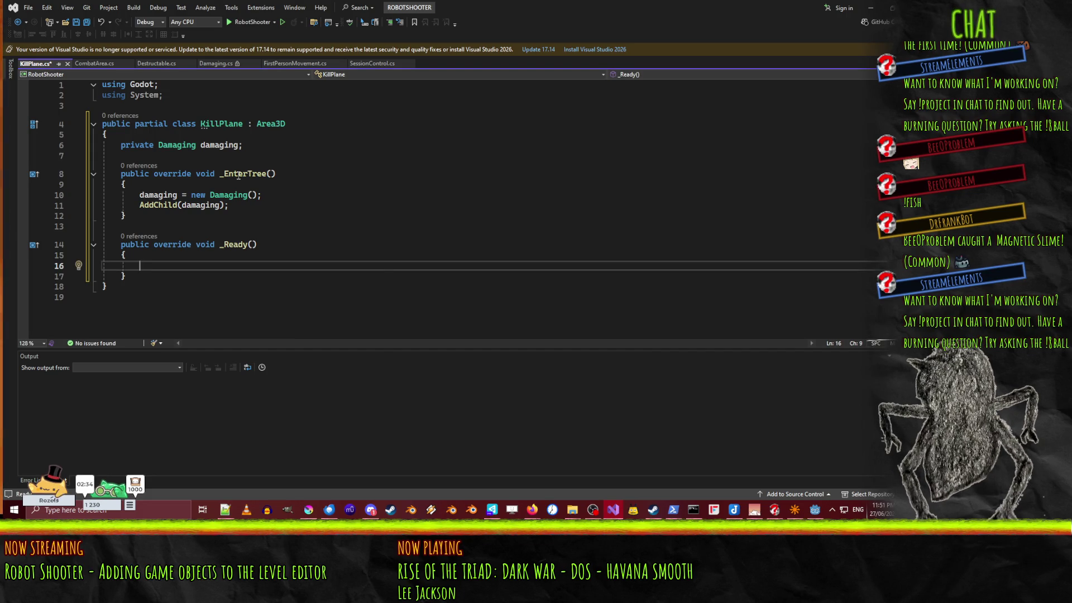
{"action": "type", "text": "onb"}
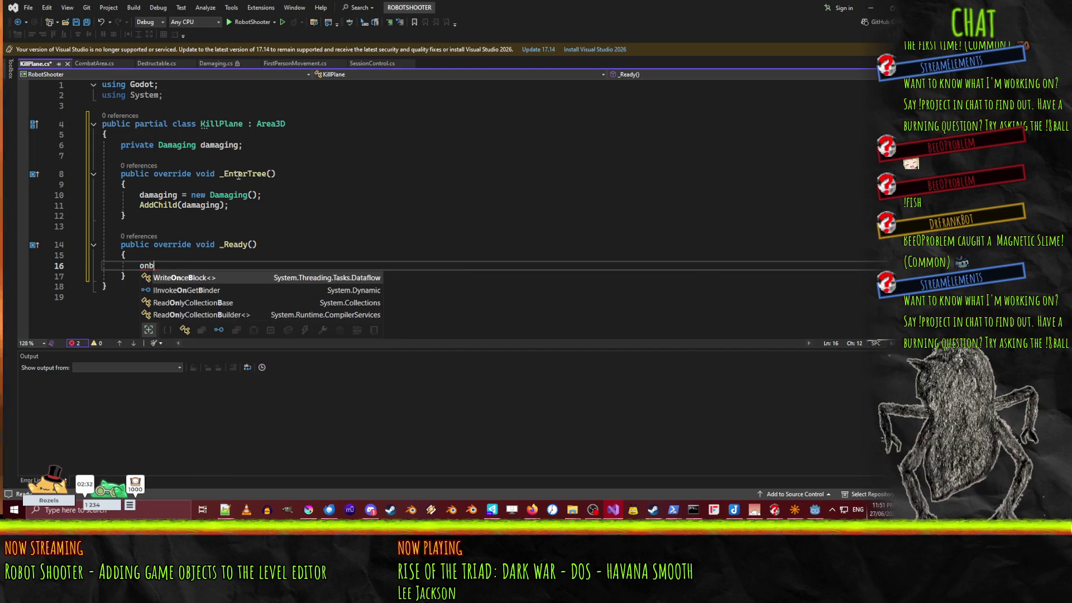
{"action": "key", "text": "BackSpace"}
{"action": "key", "text": "BackSpace"}
{"action": "key", "text": "BackSpace"}
{"action": "type", "text": "bodyen"}
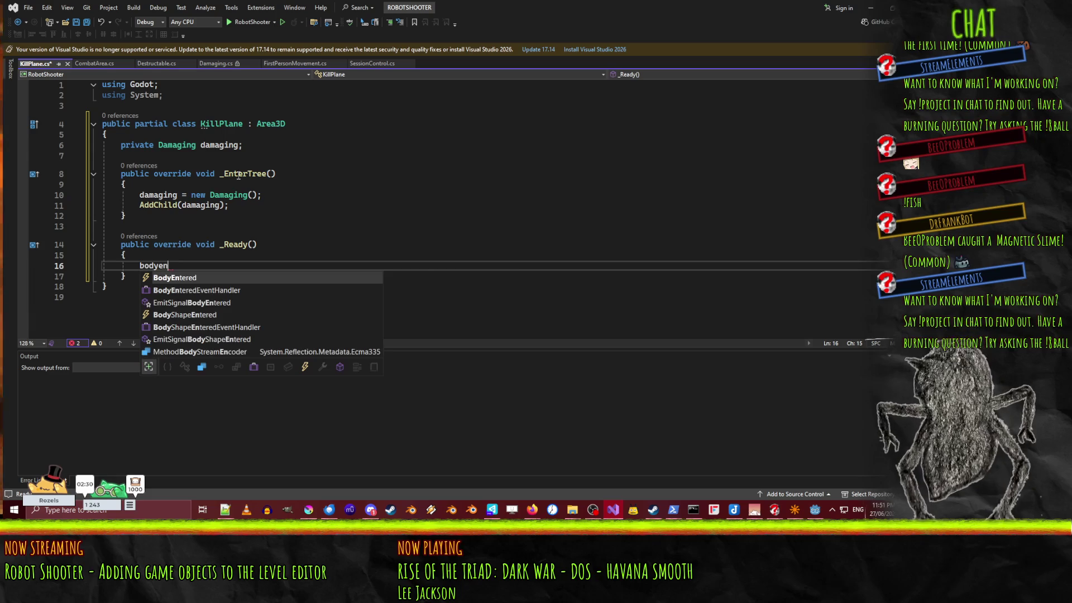
{"action": "key", "text": "Tab"}
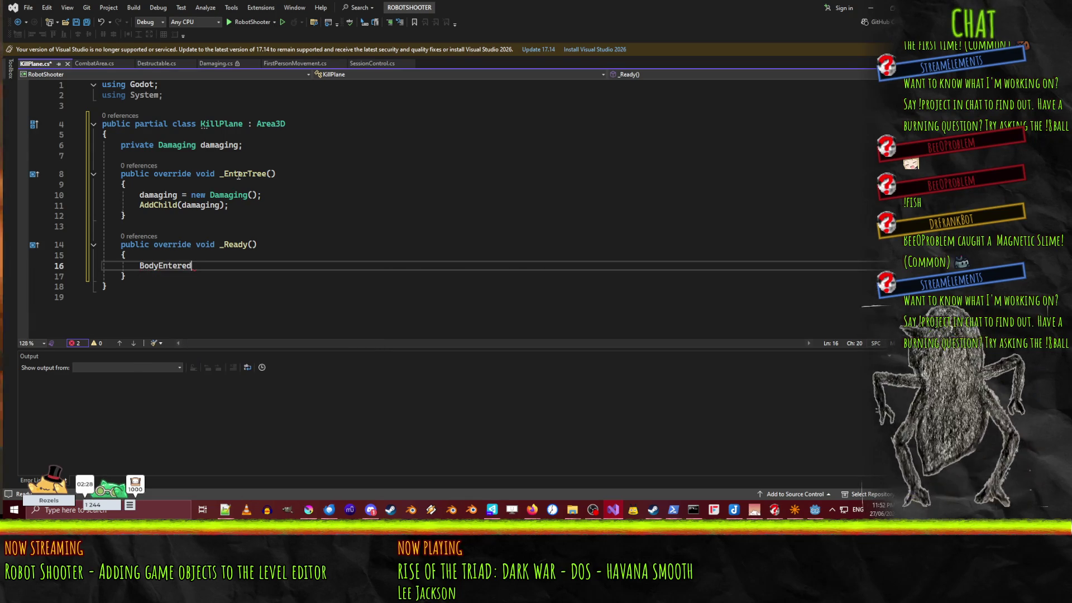
{"action": "type", "text": " += "}
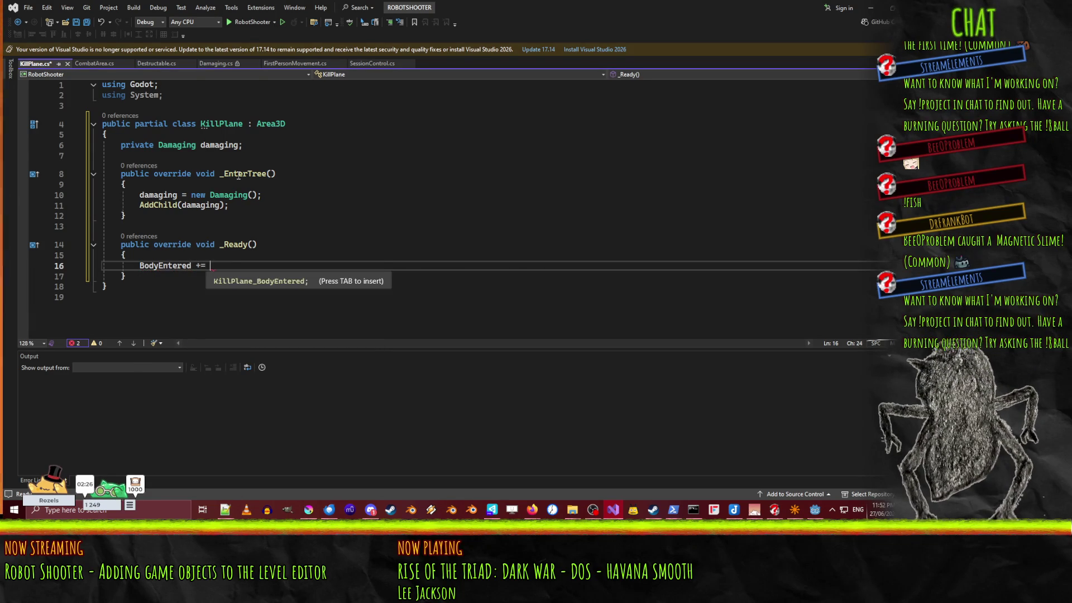
{"action": "type", "text": "damaging.bod"}
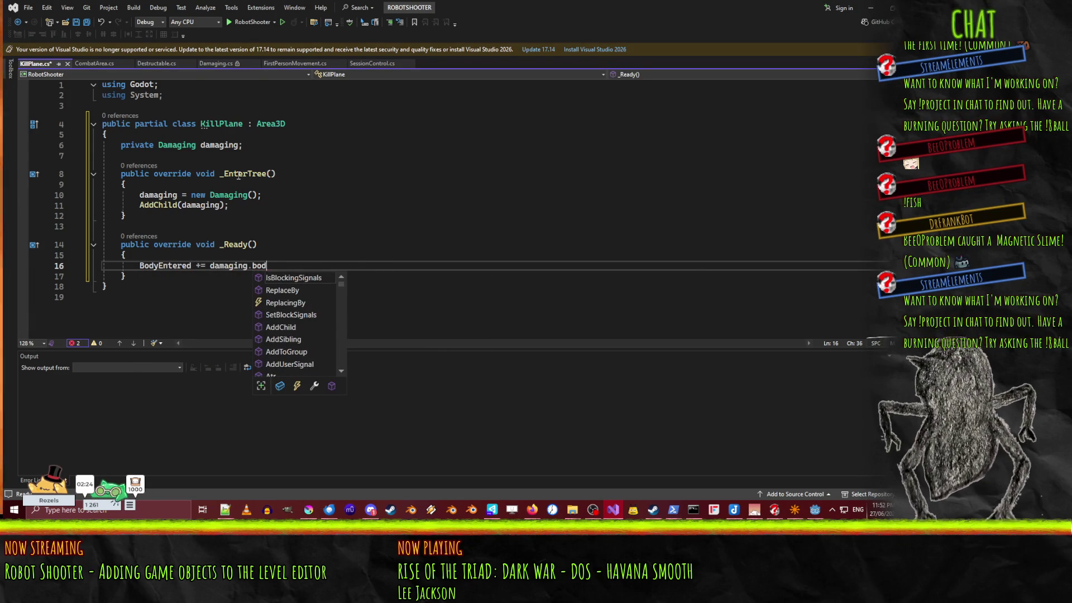
{"action": "key", "text": "BackSpace"}
{"action": "key", "text": "BackSpace"}
{"action": "key", "text": "BackSpace"}
{"action": "type", "text": "on"}
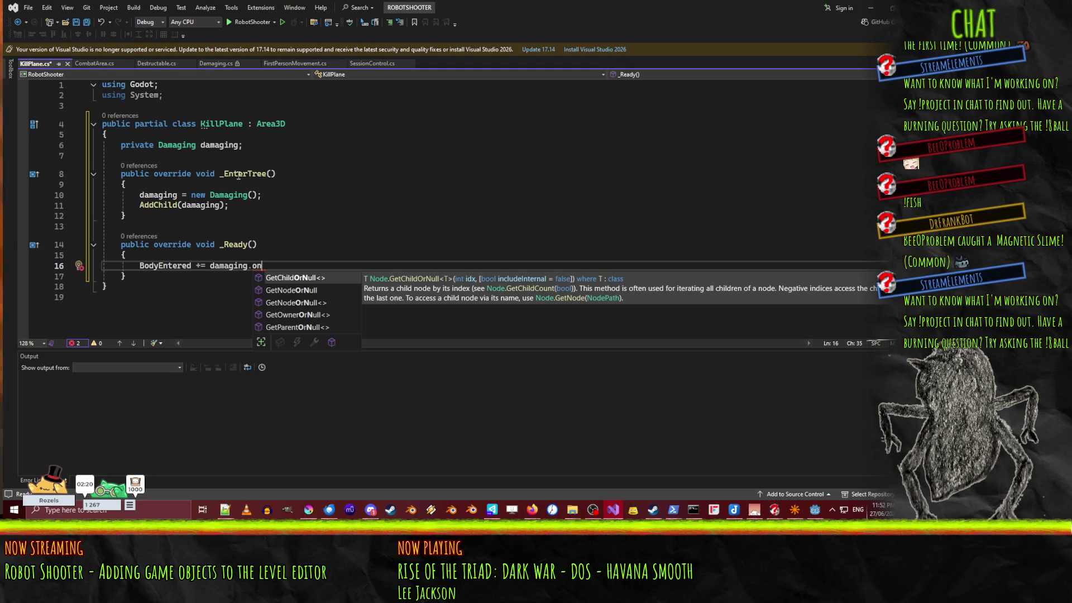
{"action": "key", "text": "Home"}
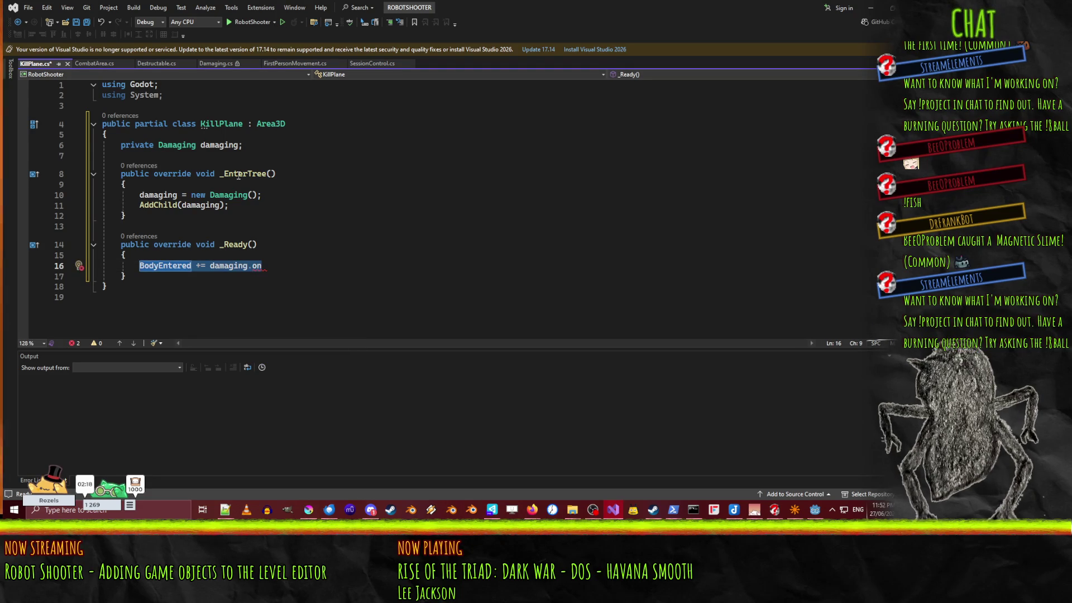
{"action": "key", "text": "End"}
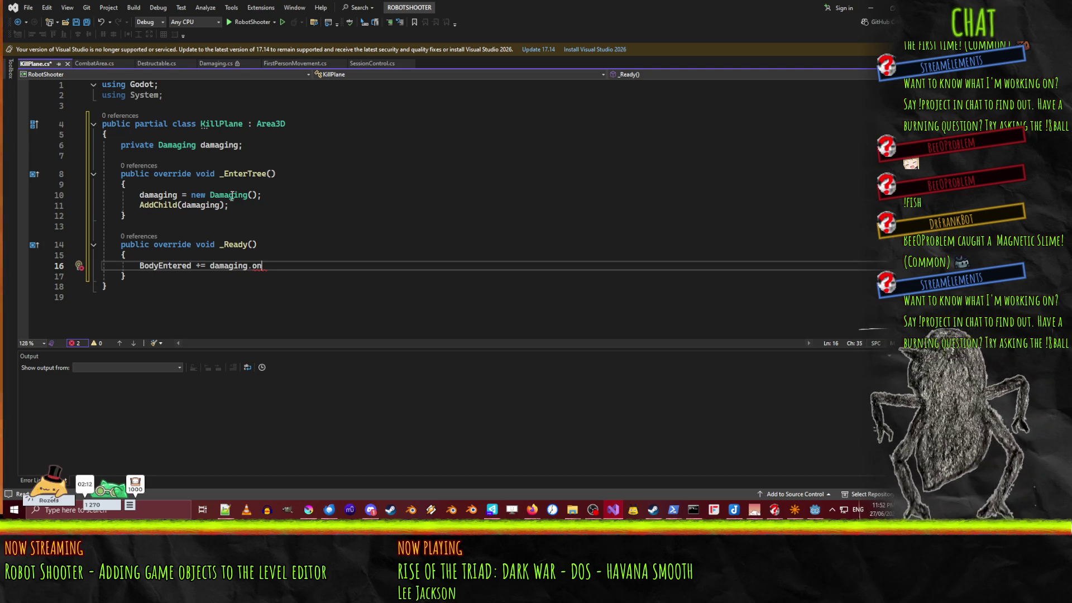
Step: List the implementations of Damaging, then review the _EnterTree and _Ready methods
{"action": "right_click", "coordinate": [171, 147]}
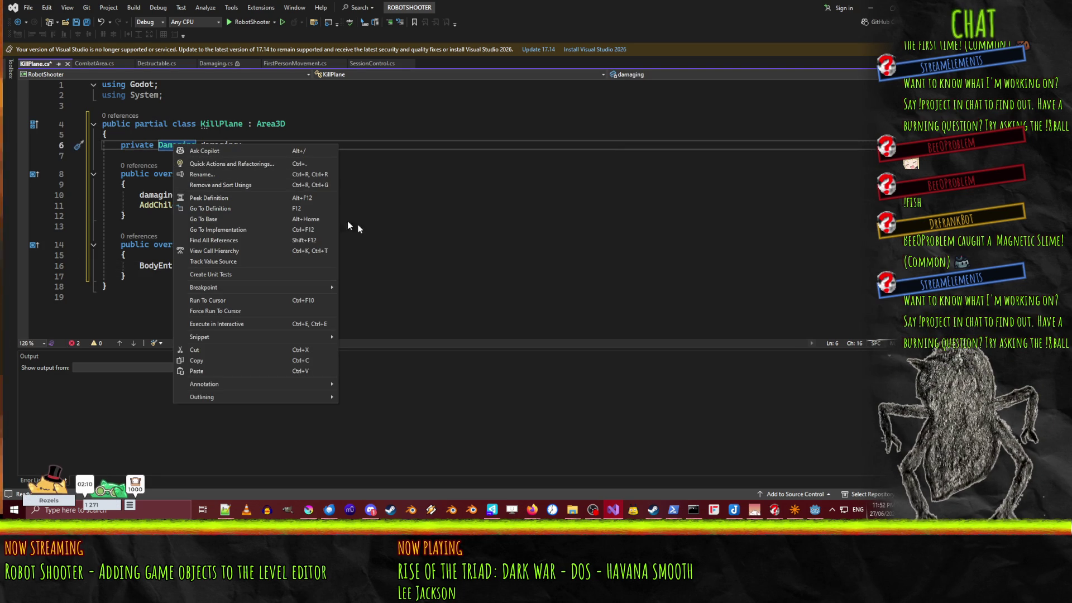
{"action": "left_click", "coordinate": [274, 229]}
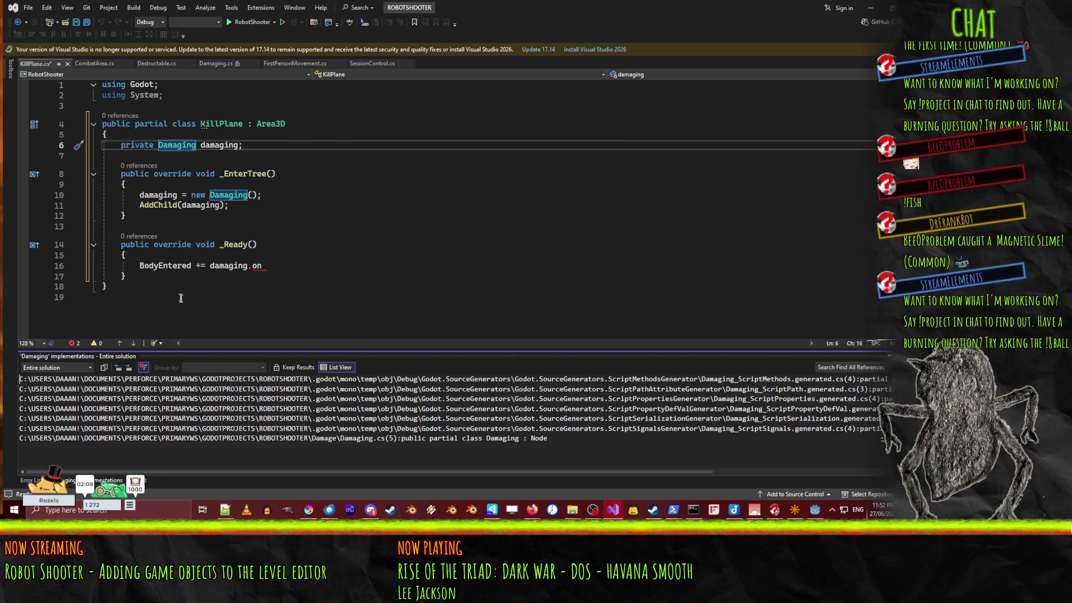
{"action": "left_click", "coordinate": [268, 255]}
{"action": "left_click", "coordinate": [223, 276]}
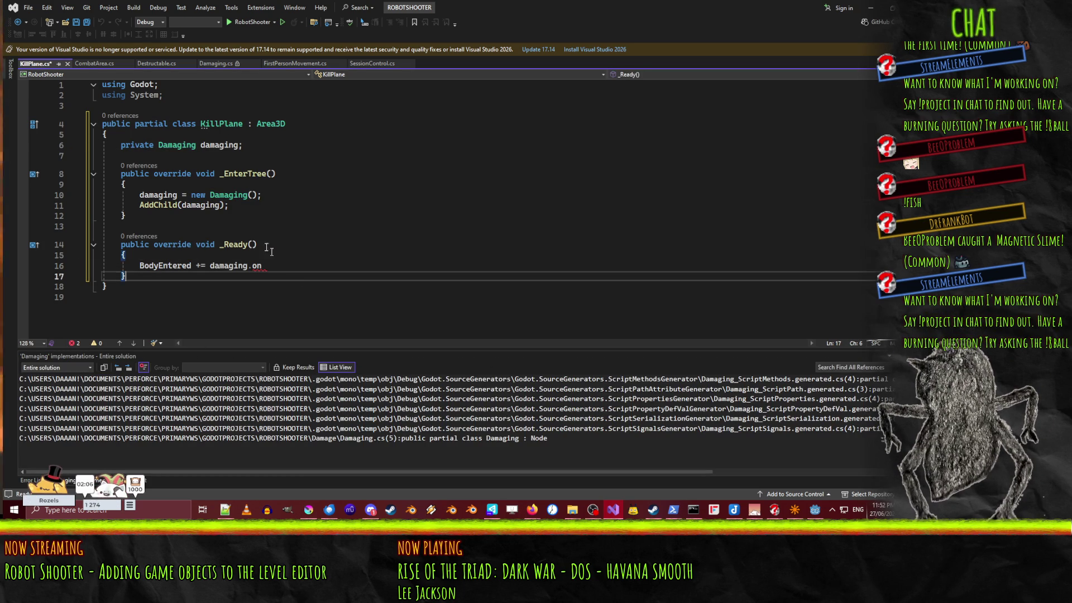
{"action": "left_click", "coordinate": [149, 257]}
{"action": "left_click_drag", "start_coordinate": [159, 286], "coordinate": [66, 167]}
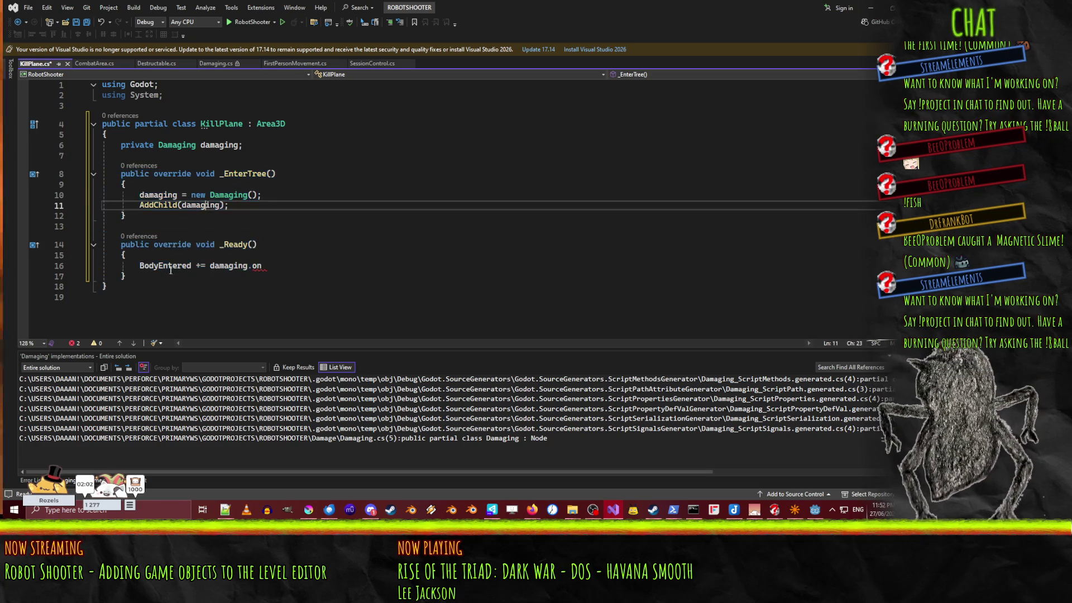
{"action": "mouse_move", "coordinate": [127, 276]}
{"action": "left_mouse_down"}
{"action": "mouse_move", "coordinate": [103, 255]}
{"action": "mouse_move", "coordinate": [67, 178]}
{"action": "left_mouse_up"}
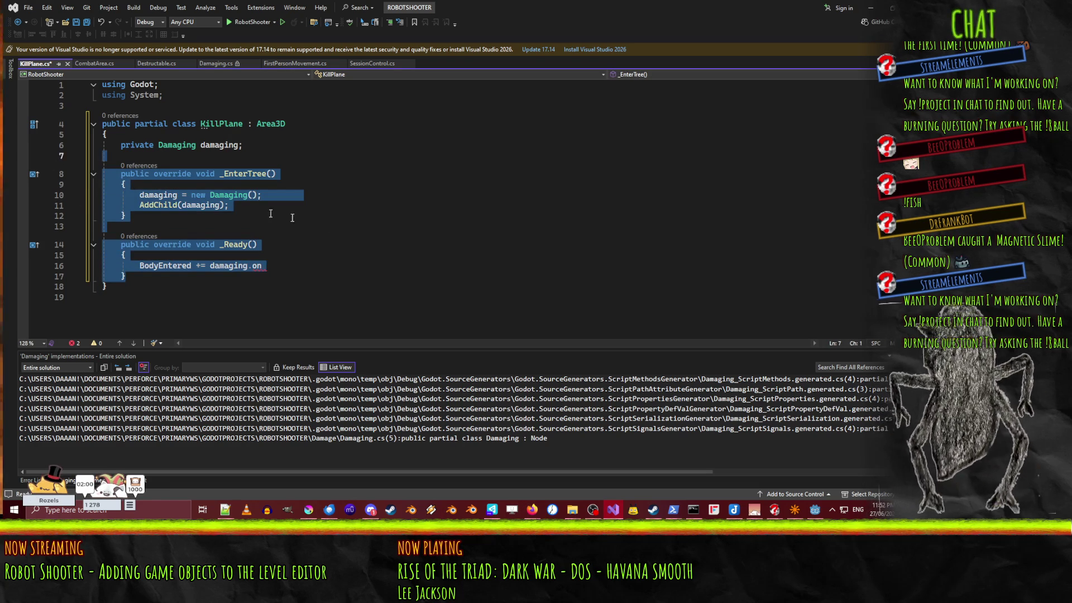
{"action": "left_click", "coordinate": [223, 226]}
Step: Rerun Go To Implementation on Damaging and open the Damaging class source file
{"action": "right_click", "coordinate": [186, 145]}
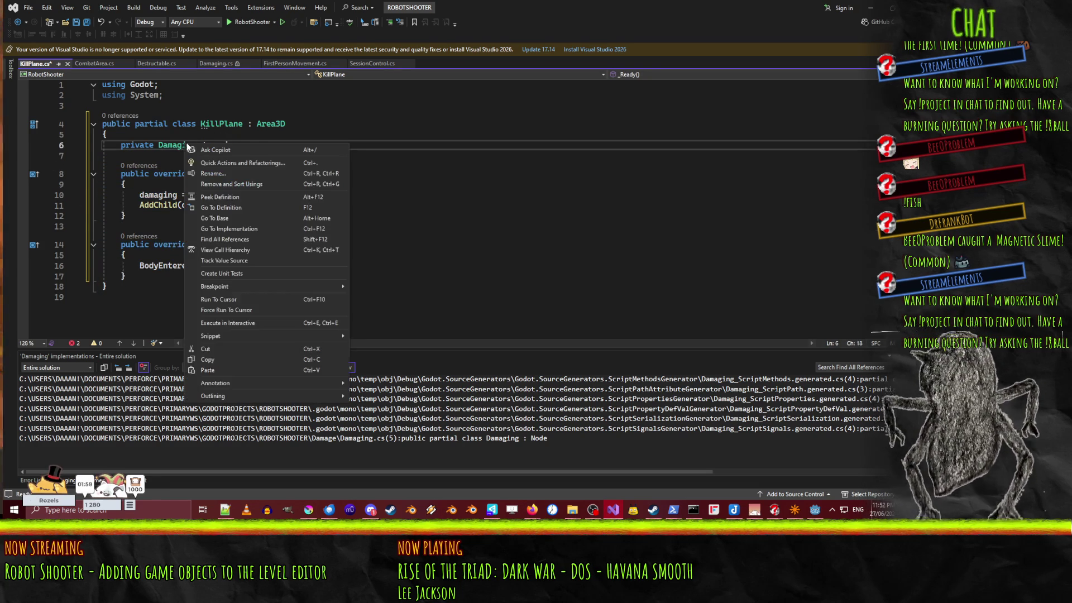
{"action": "left_click", "coordinate": [269, 229]}
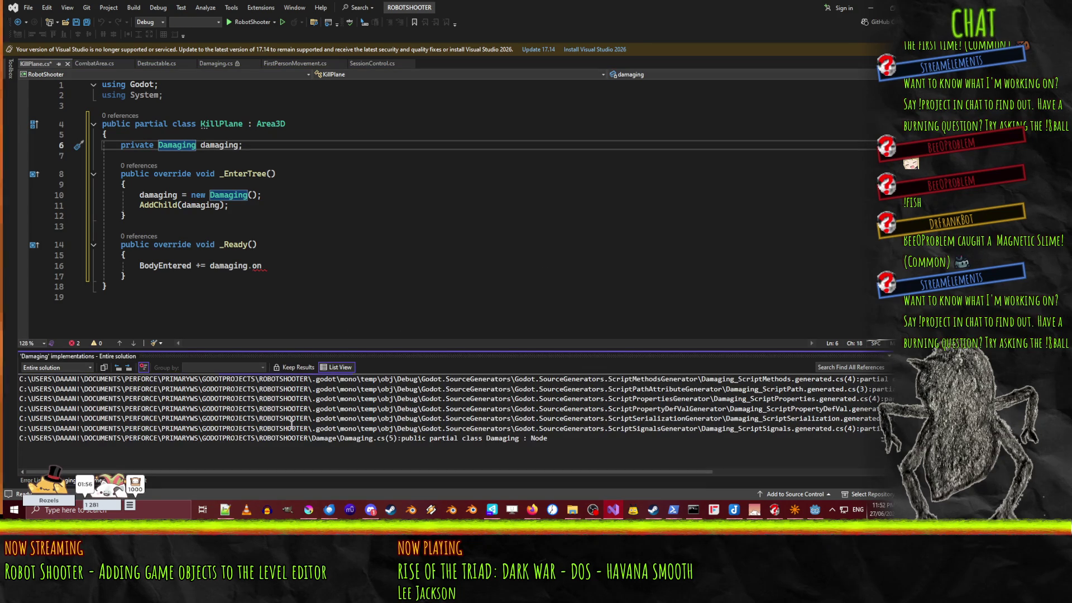
{"action": "double_click", "coordinate": [433, 439]}
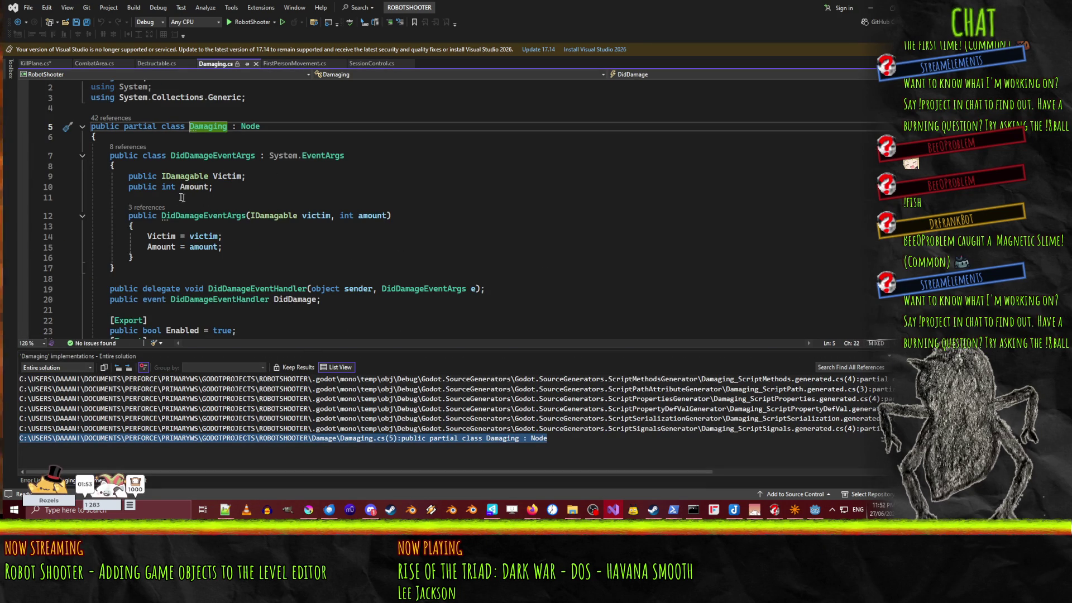
Step: Scroll through Damaging.cs, looking over the _OnBodyShapeEntered method
{"action": "scroll", "coordinate": [259, 252], "scroll_direction": "down", "scroll_amount": 6}
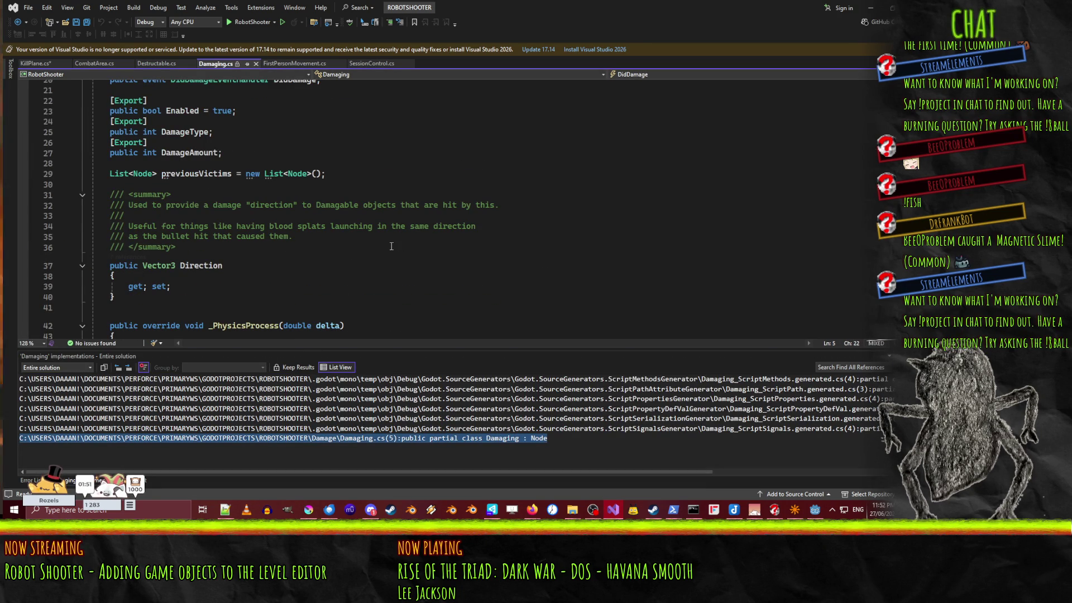
{"action": "scroll", "coordinate": [392, 246], "scroll_direction": "down", "scroll_amount": 6}
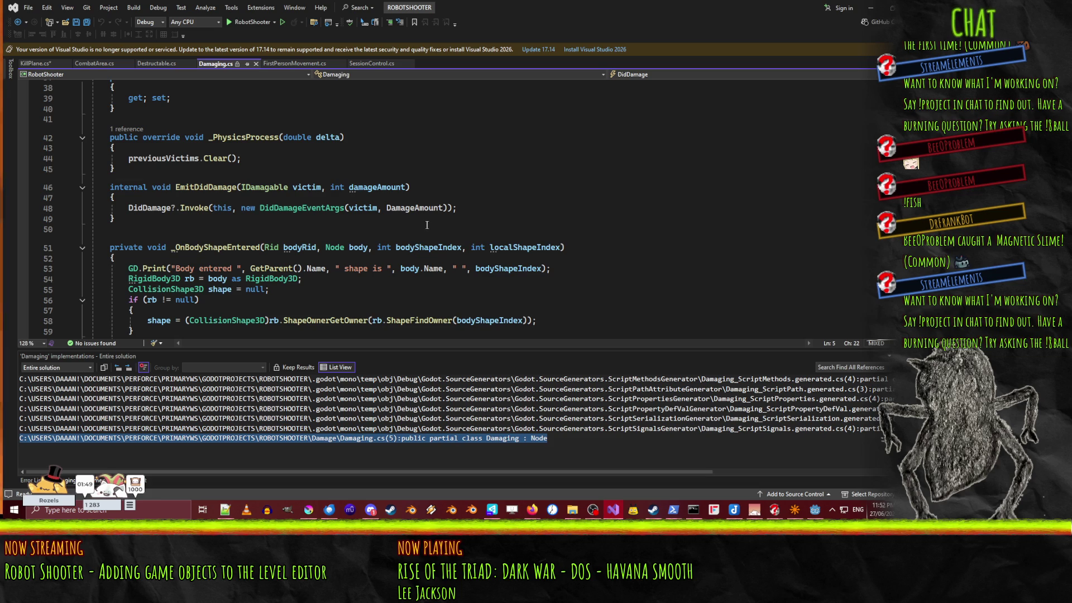
{"action": "scroll", "coordinate": [426, 225], "scroll_direction": "down", "scroll_amount": 1}
{"action": "left_click", "coordinate": [181, 228]}
{"action": "scroll", "coordinate": [184, 227], "scroll_direction": "down", "scroll_amount": 5}
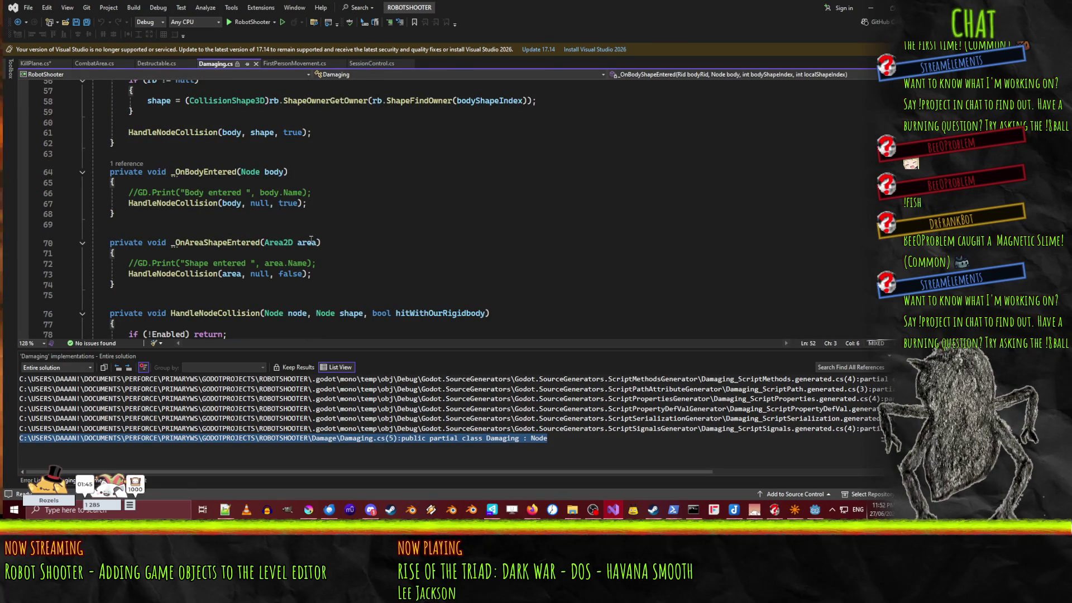
{"action": "scroll", "coordinate": [335, 244], "scroll_direction": "up", "scroll_amount": 6}
{"action": "scroll", "coordinate": [379, 252], "scroll_direction": "down", "scroll_amount": 5}
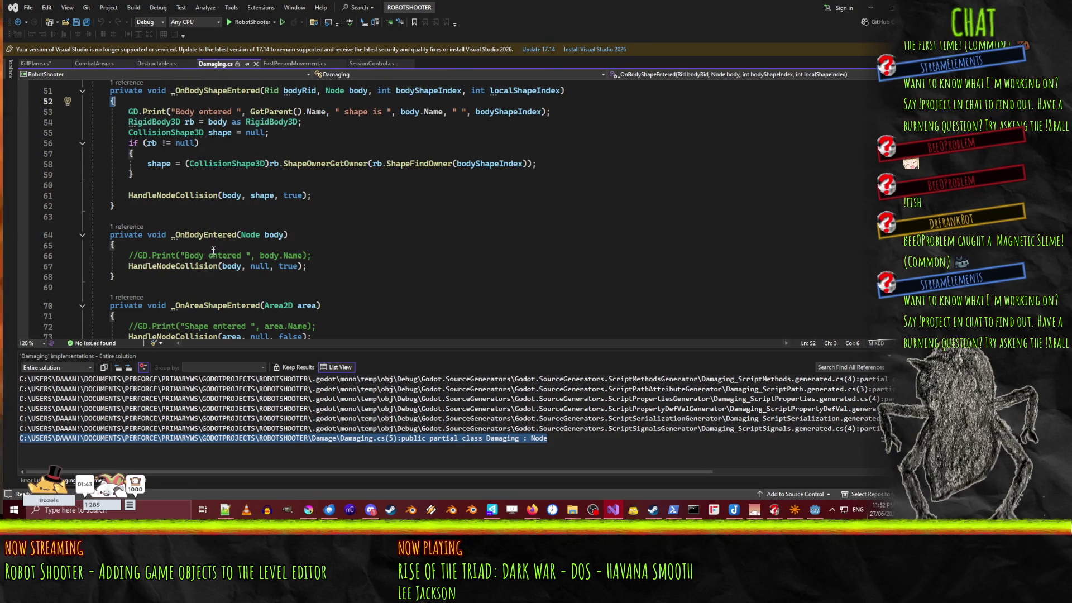
{"action": "scroll", "coordinate": [213, 251], "scroll_direction": "up", "scroll_amount": 6}
{"action": "scroll", "coordinate": [402, 293], "scroll_direction": "down", "scroll_amount": 8}
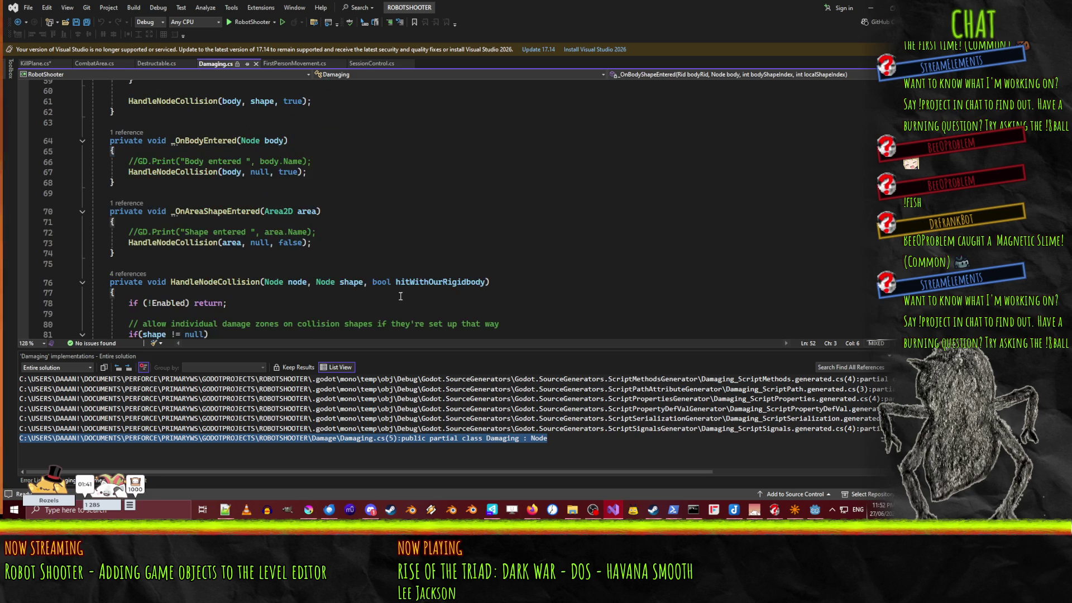
{"action": "scroll", "coordinate": [287, 247], "scroll_direction": "up", "scroll_amount": 12}
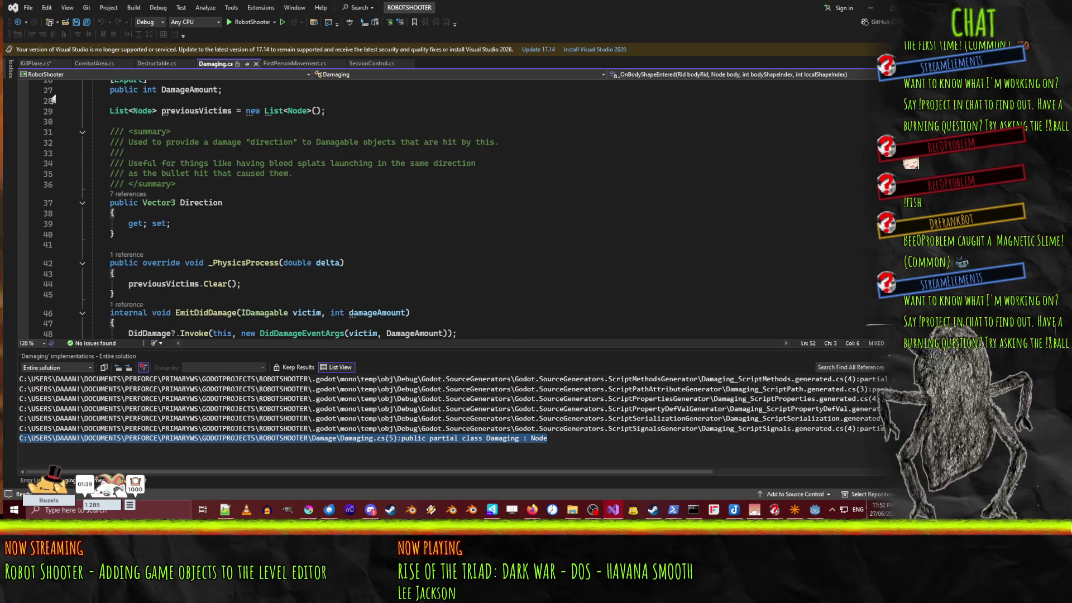
Step: Try adding a line after _PhysicsProcess in Damaging.cs, declining to make the read-only file writable
{"action": "left_click", "coordinate": [32, 64]}
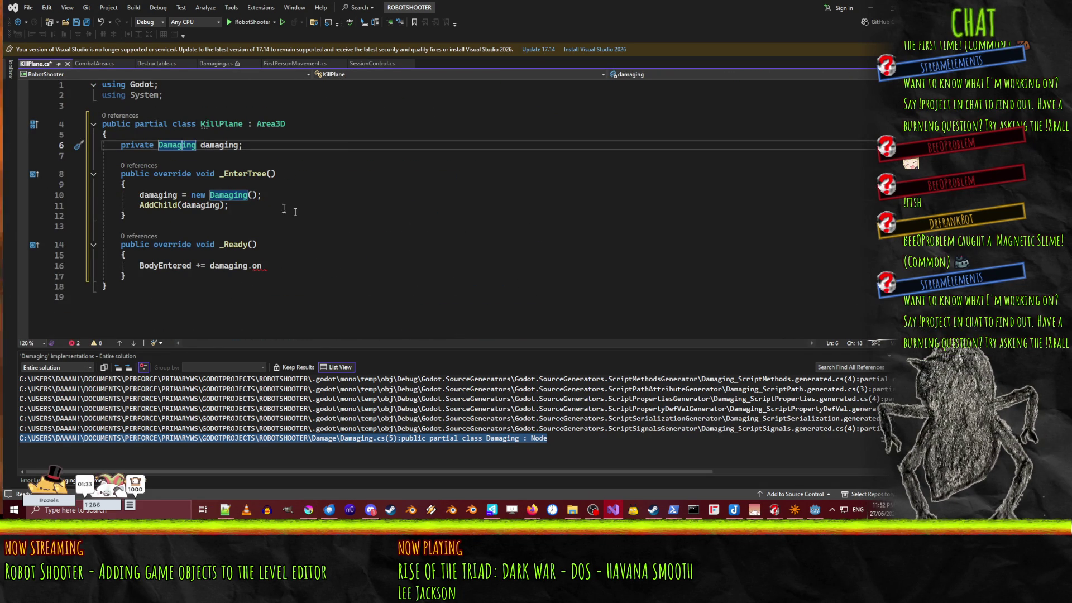
{"action": "left_click", "coordinate": [219, 63]}
{"action": "scroll", "coordinate": [346, 242], "scroll_direction": "up", "scroll_amount": 5}
{"action": "scroll", "coordinate": [346, 242], "scroll_direction": "down", "scroll_amount": 3}
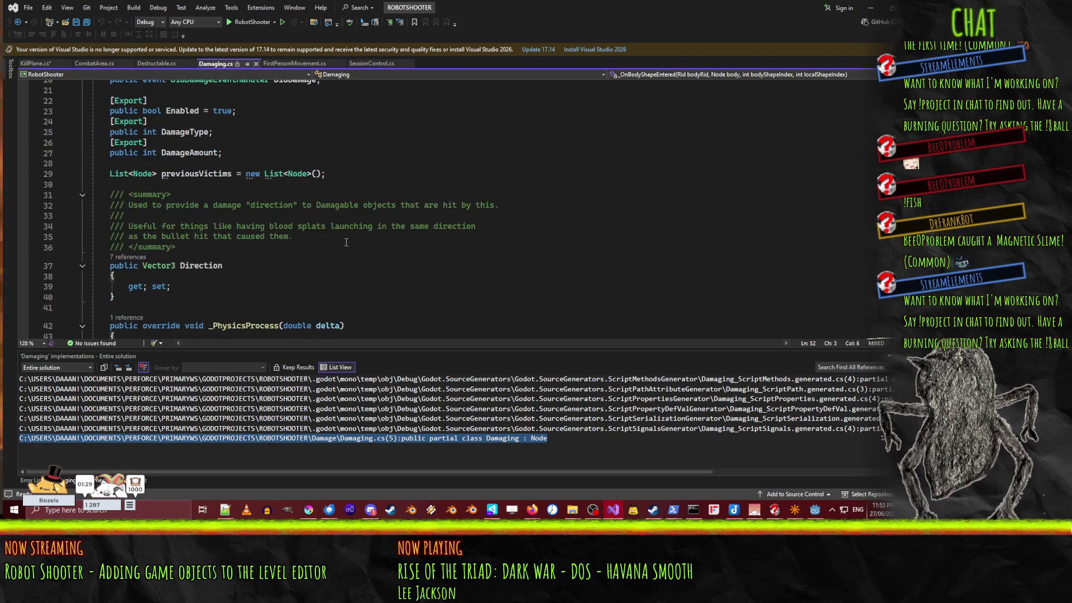
{"action": "scroll", "coordinate": [347, 242], "scroll_direction": "down", "scroll_amount": 6}
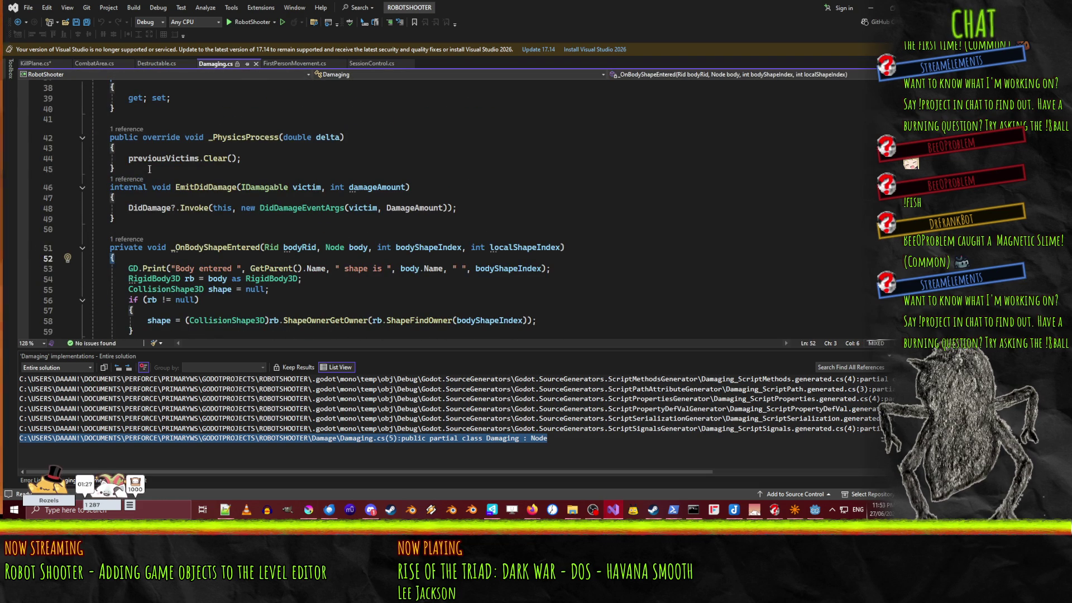
{"action": "left_click", "coordinate": [149, 169]}
{"action": "mouse_move", "coordinate": [354, 183]}
{"action": "key", "text": "Return"}
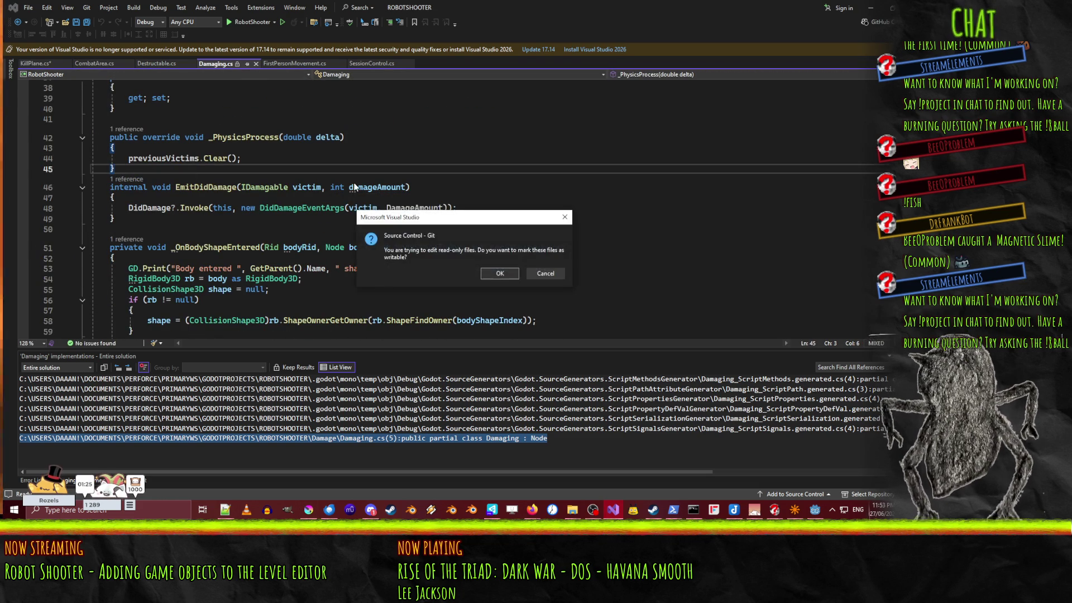
{"action": "left_click", "coordinate": [545, 274]}
Step: Show the four CodeLens references to OnPossibleDamage, then close the list
{"action": "scroll", "coordinate": [340, 220], "scroll_direction": "up", "scroll_amount": 6}
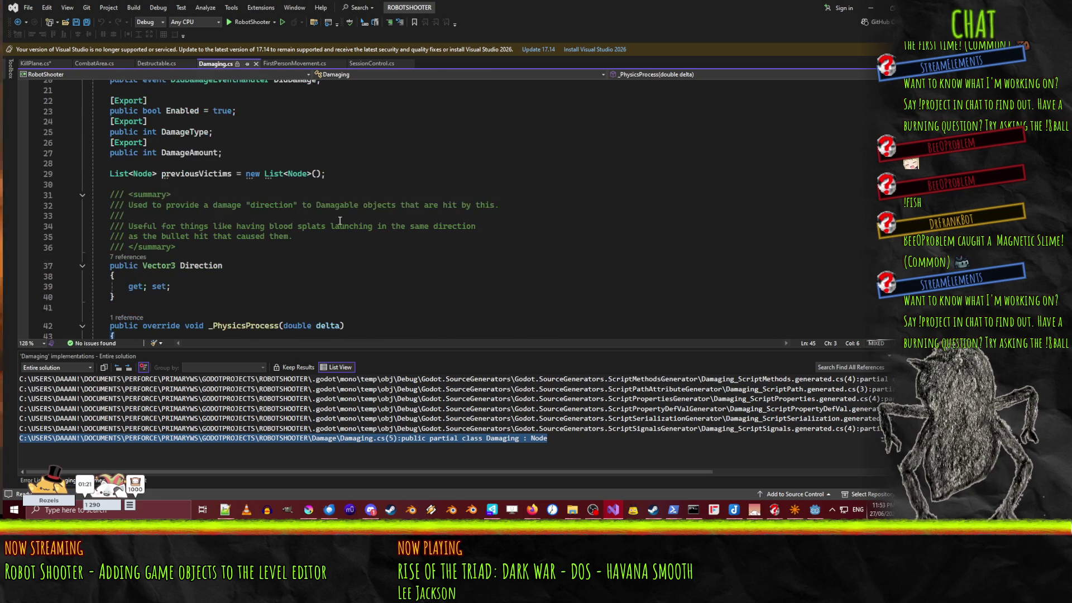
{"action": "scroll", "coordinate": [340, 221], "scroll_direction": "down", "scroll_amount": 20}
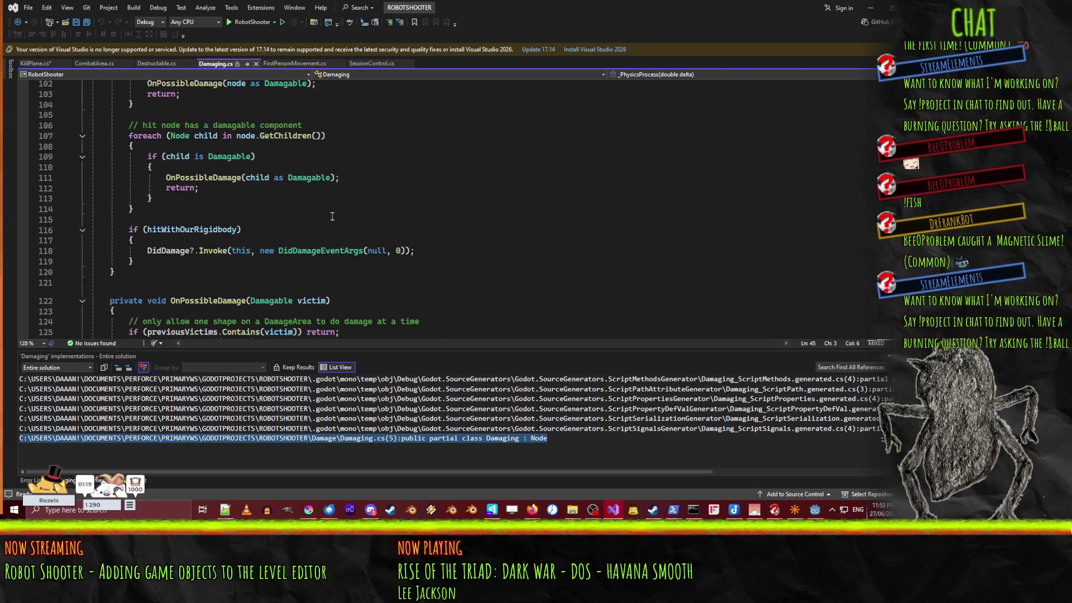
{"action": "scroll", "coordinate": [332, 216], "scroll_direction": "down", "scroll_amount": 7}
{"action": "scroll", "coordinate": [88, 261], "scroll_direction": "up", "scroll_amount": 5}
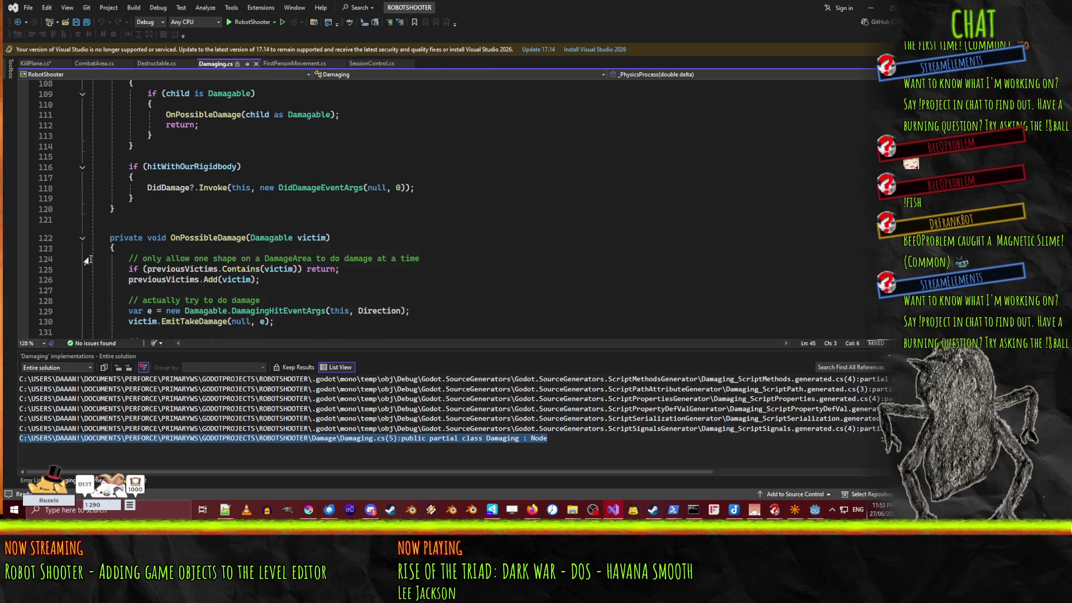
{"action": "left_click", "coordinate": [129, 230]}
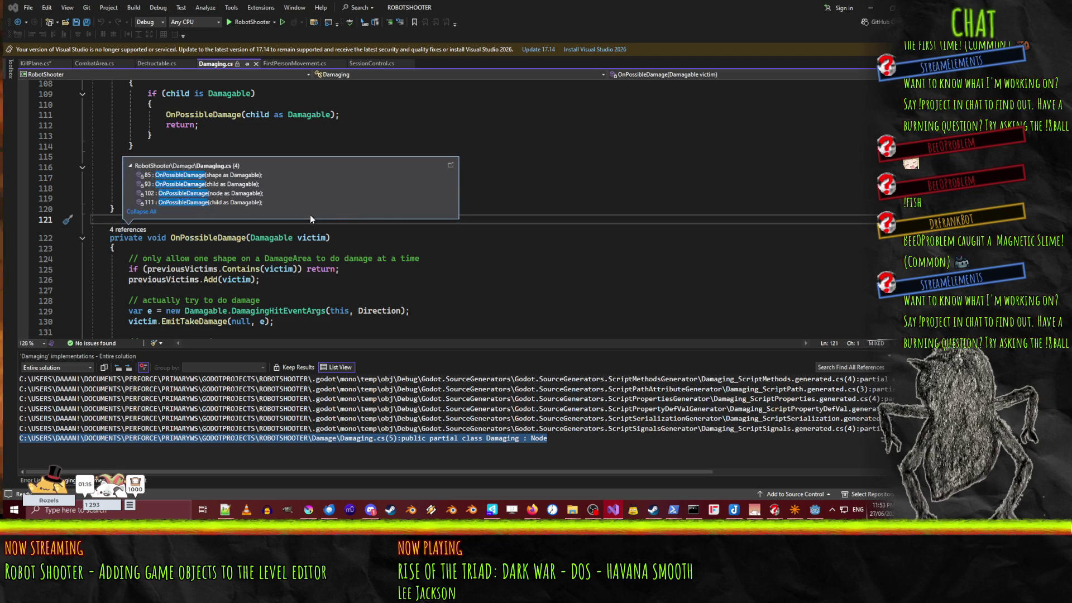
{"action": "left_click", "coordinate": [606, 214]}
Step: Review the top of Damaging.cs and switch to the KillPlane.cs tab
{"action": "scroll", "coordinate": [592, 215], "scroll_direction": "up", "scroll_amount": 14}
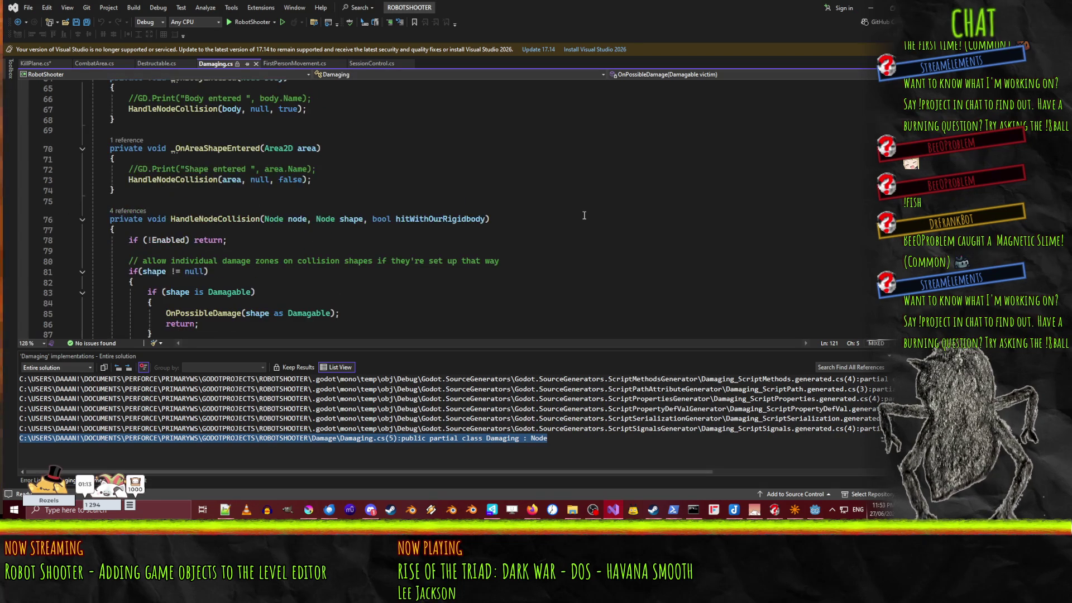
{"action": "scroll", "coordinate": [584, 216], "scroll_direction": "up", "scroll_amount": 11}
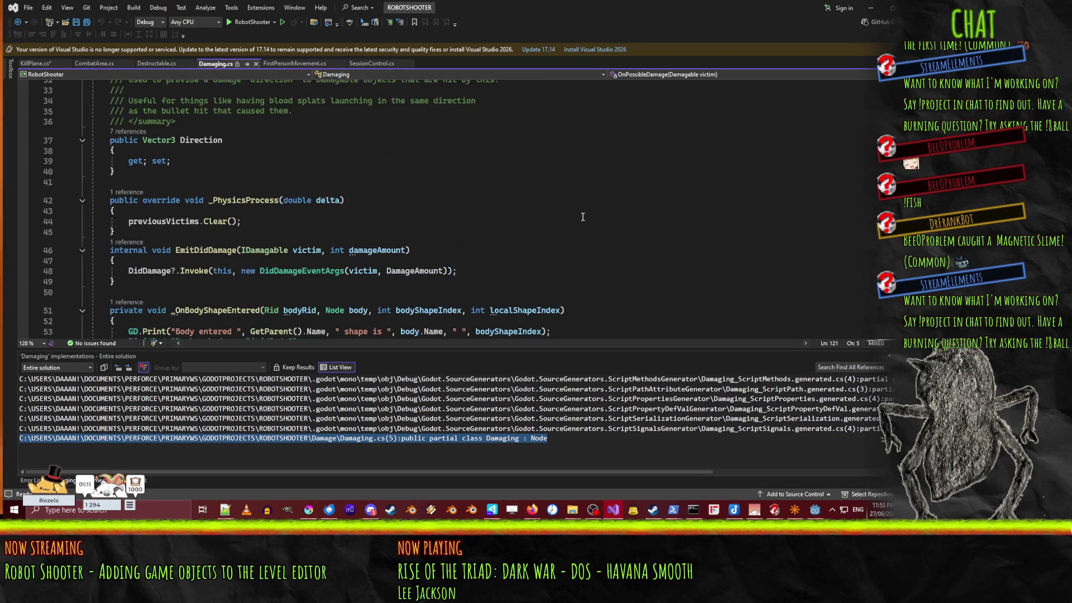
{"action": "scroll", "coordinate": [582, 217], "scroll_direction": "up", "scroll_amount": 11}
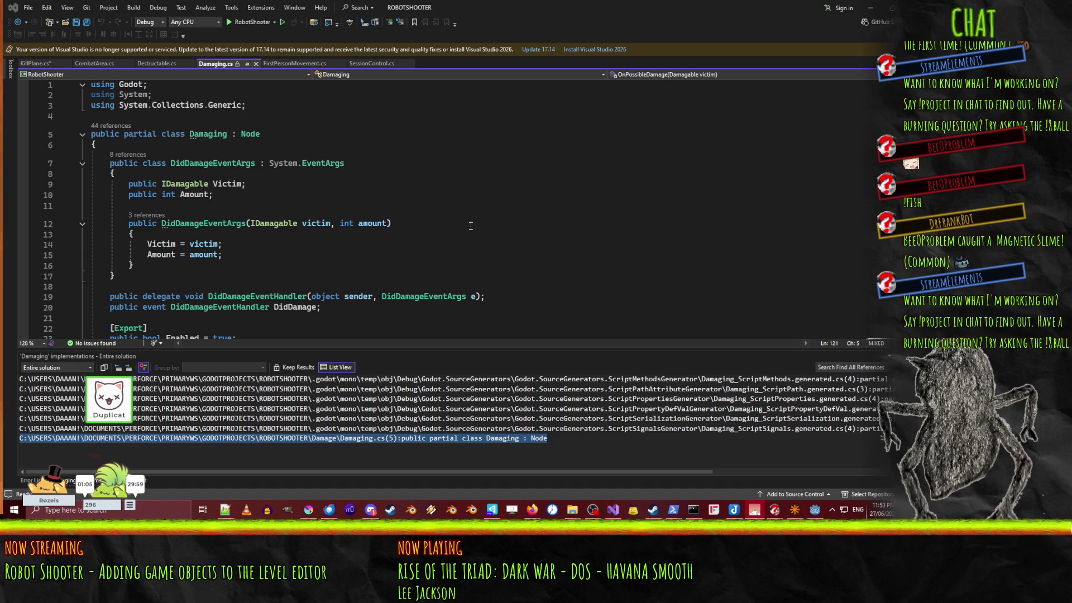
{"action": "scroll", "coordinate": [466, 221], "scroll_direction": "down", "scroll_amount": 14}
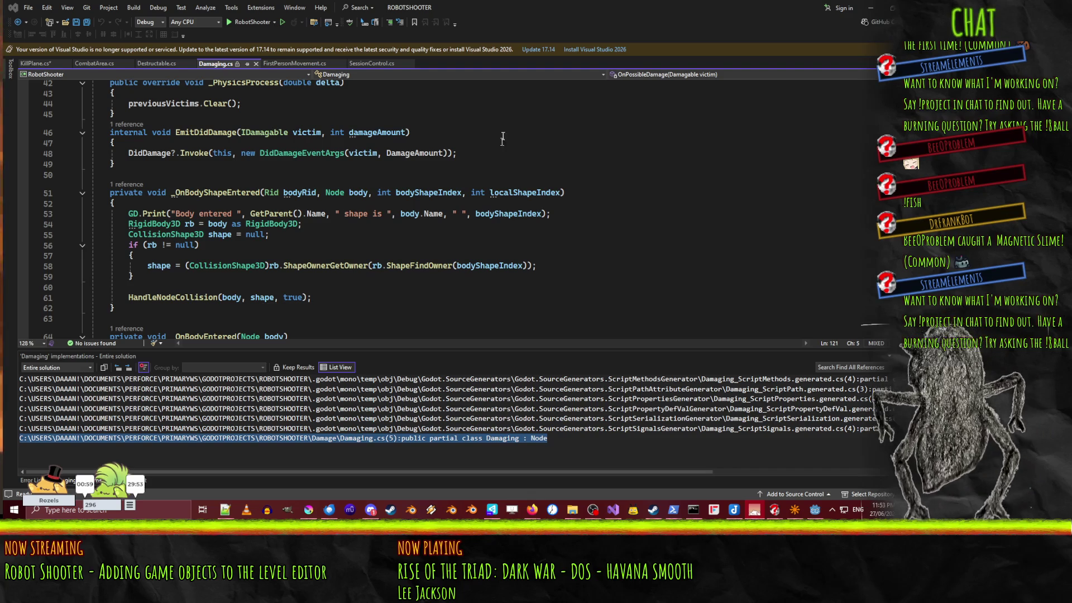
{"action": "scroll", "coordinate": [503, 208], "scroll_direction": "up", "scroll_amount": 13}
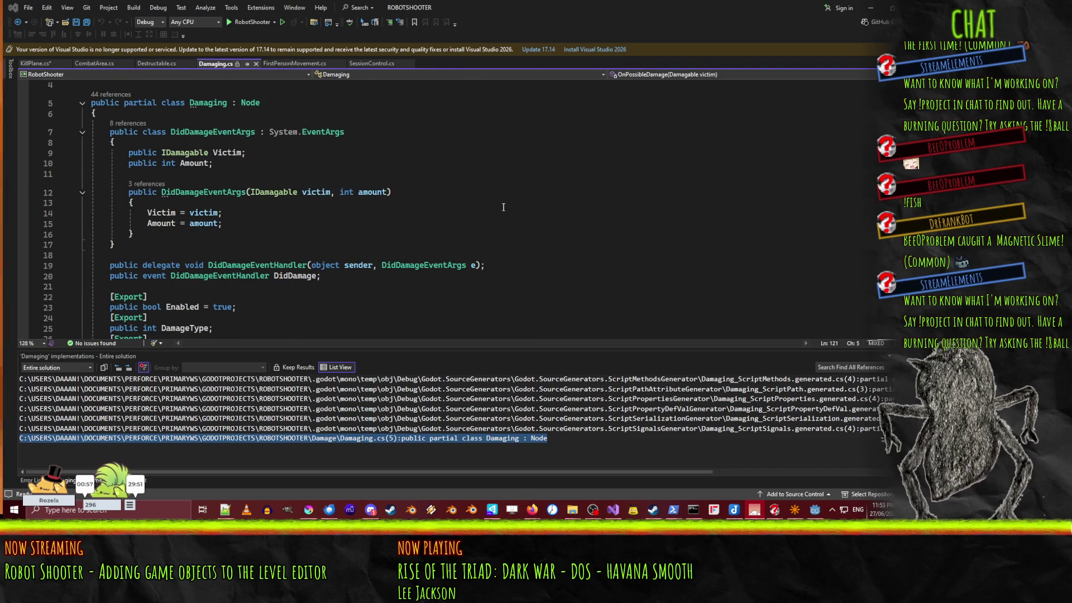
{"action": "scroll", "coordinate": [504, 208], "scroll_direction": "up", "scroll_amount": 1}
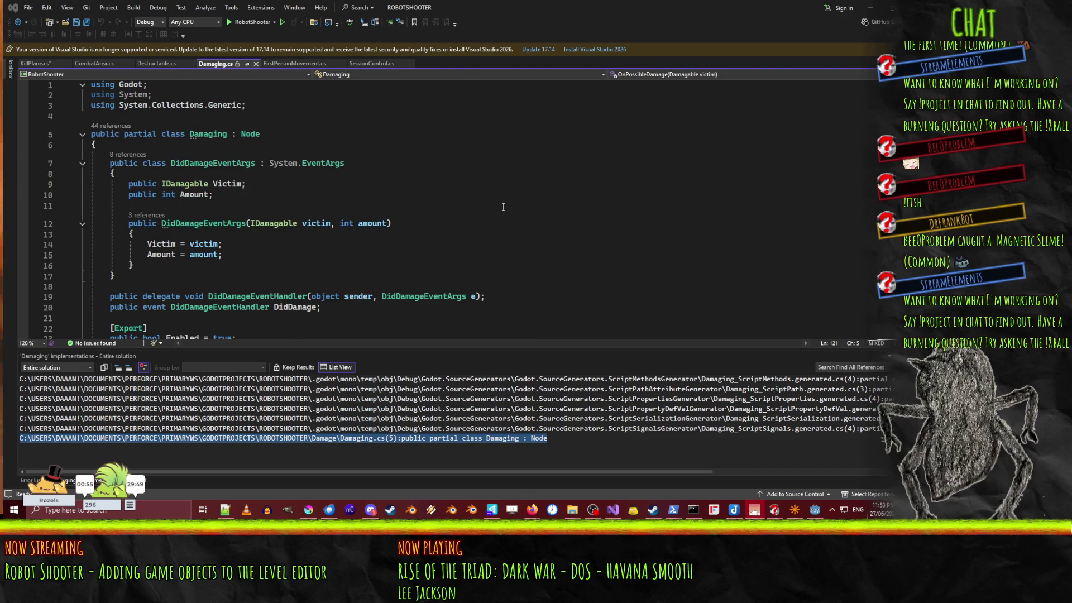
{"action": "left_click", "coordinate": [34, 63]}
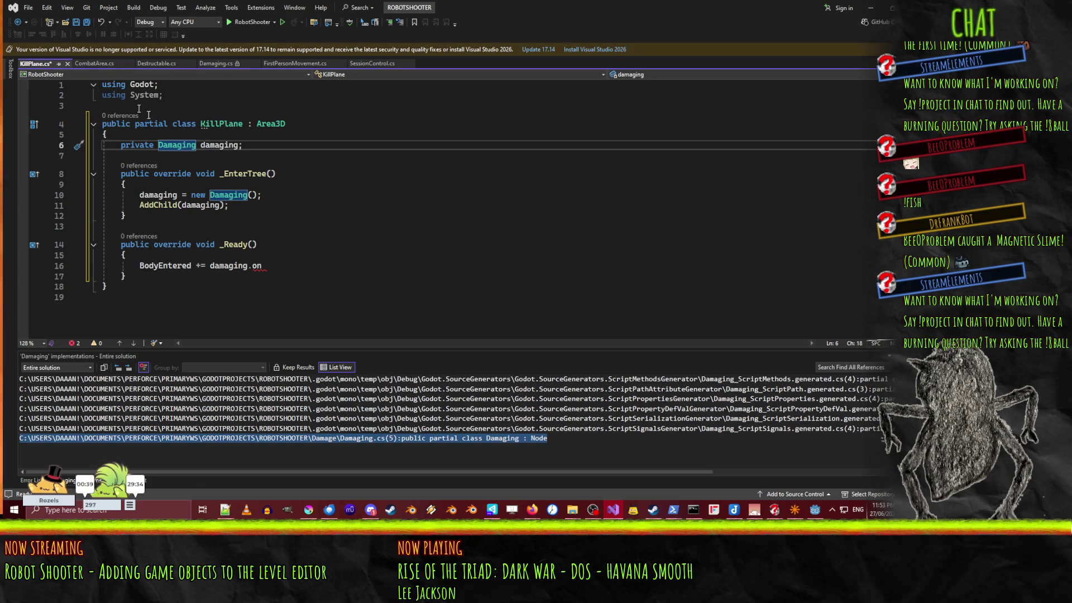
Step: In Godot, inspect the Damaging node (Damage Amount 99999) and KillOnFallOffFinance area, then minimise
{"action": "key", "text": "alt+Tab"}
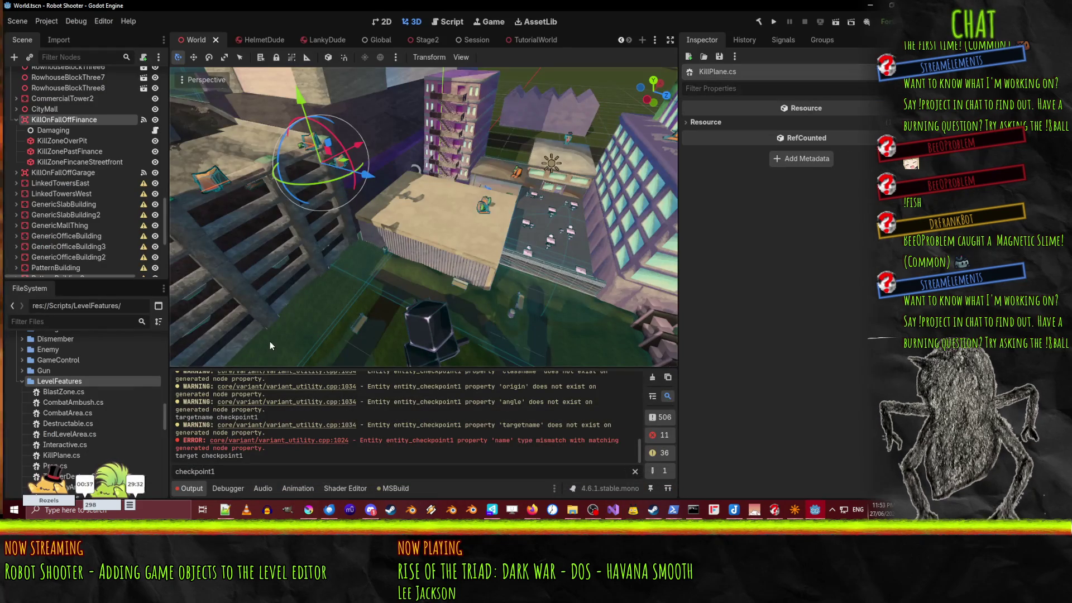
{"action": "left_click", "coordinate": [61, 130]}
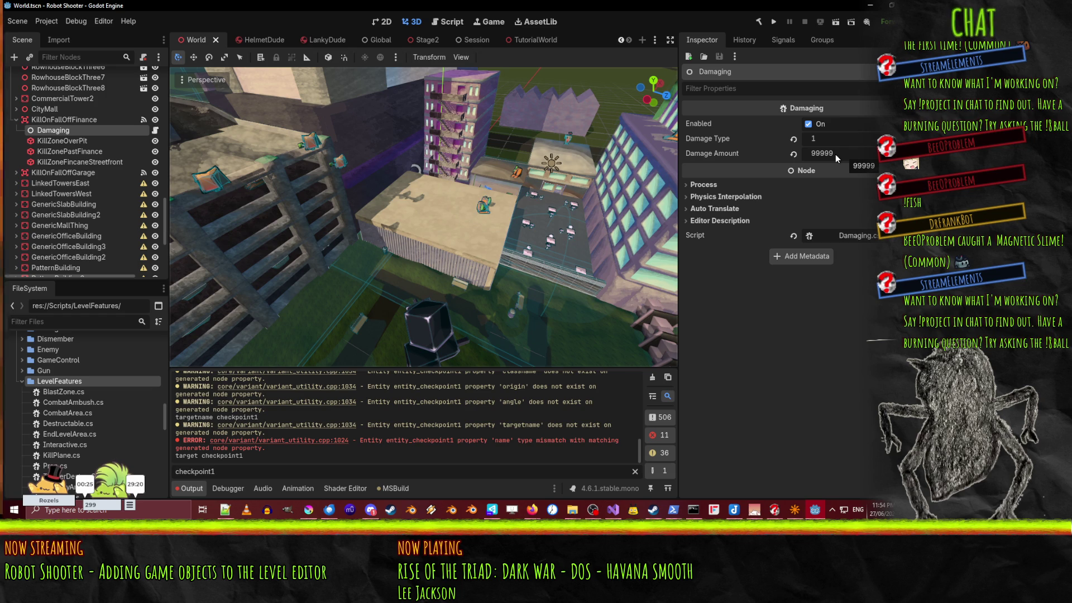
{"action": "left_click", "coordinate": [89, 119]}
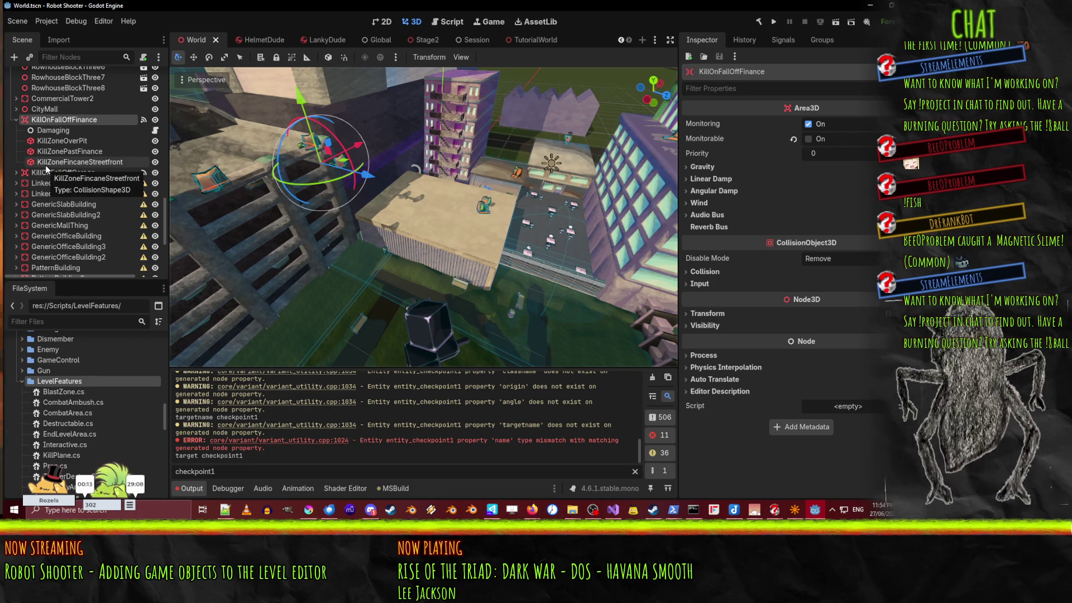
{"action": "left_click", "coordinate": [869, 5]}
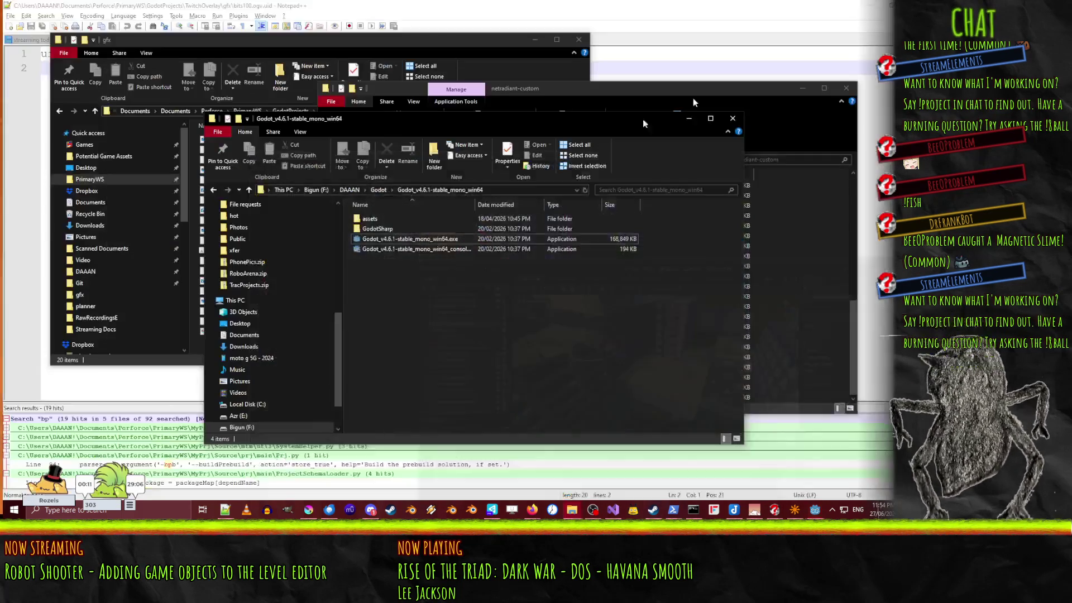
Step: Restore Godot from the taskbar, then return to KillPlane.cs in Visual Studio
{"action": "left_click", "coordinate": [815, 509]}
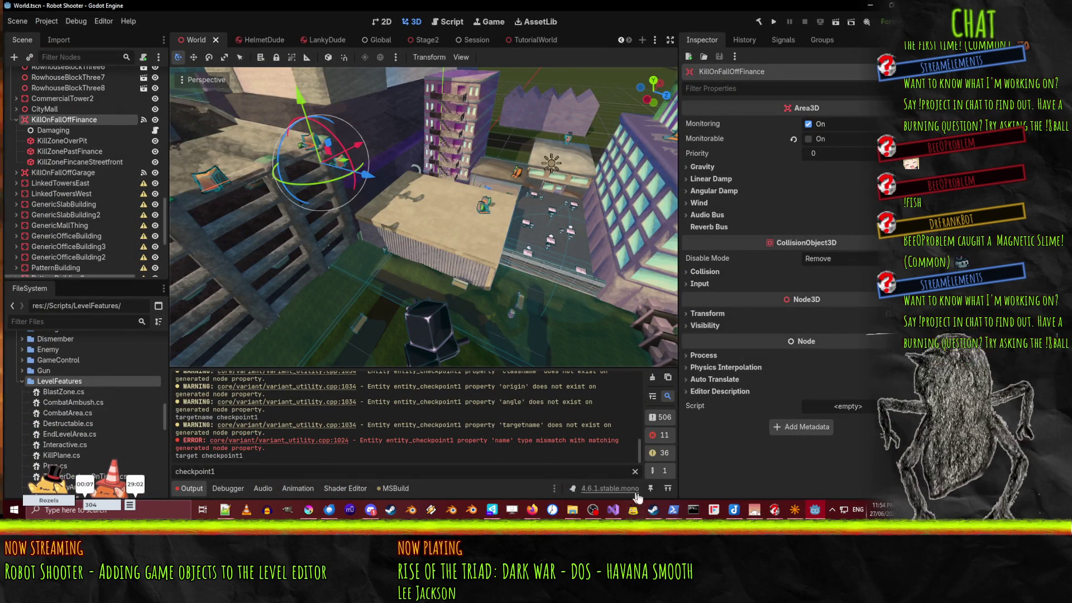
{"action": "left_click", "coordinate": [613, 509]}
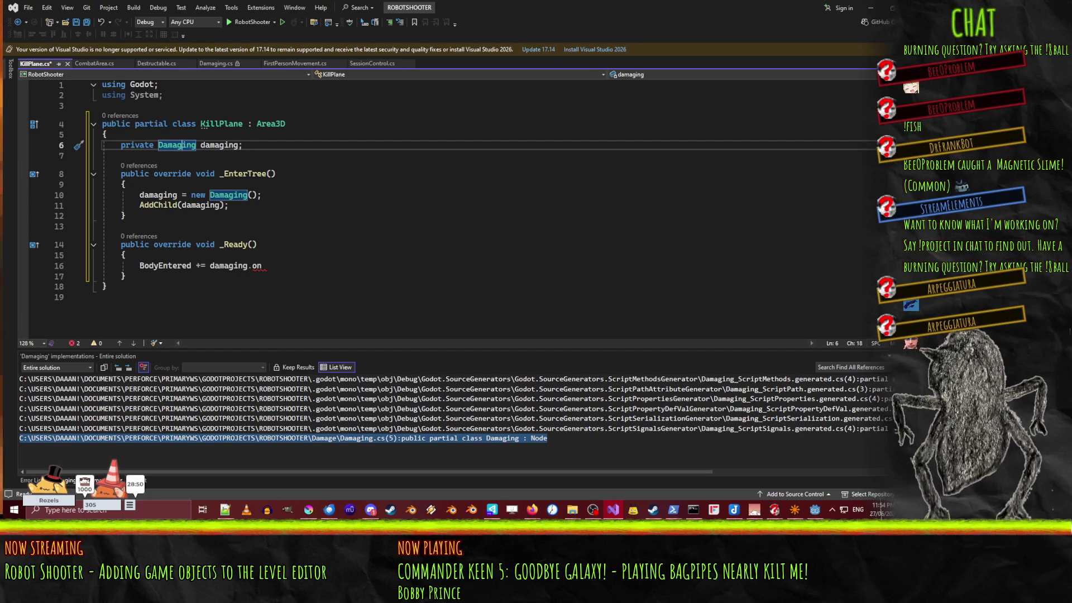
Step: Delete the 'private Damaging damaging;' line together with the blank line after it
{"action": "left_click", "coordinate": [324, 224]}
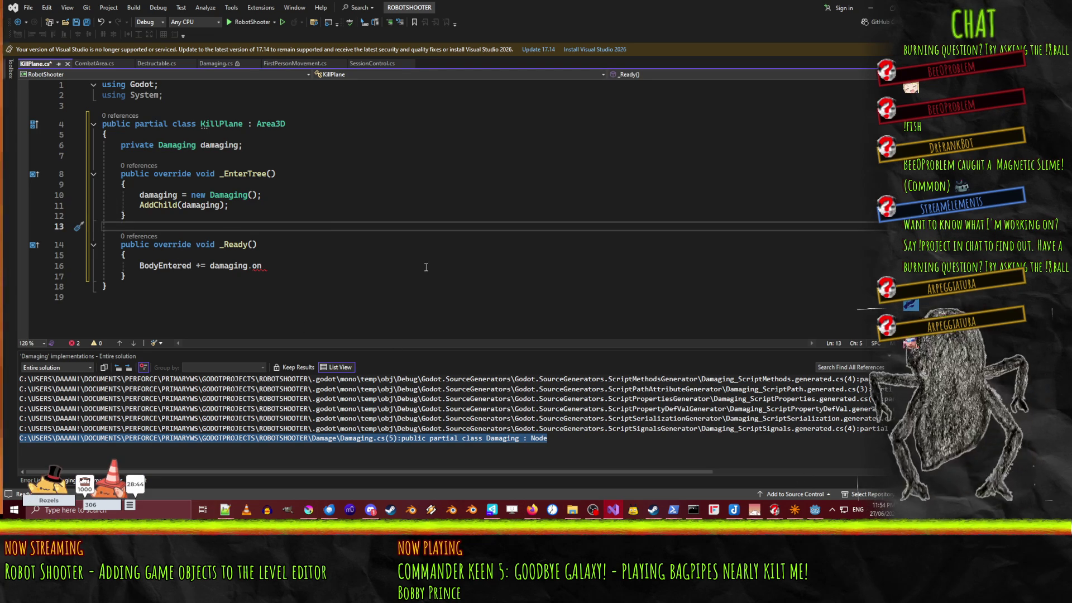
{"action": "left_click", "coordinate": [253, 215]}
{"action": "left_click", "coordinate": [138, 147]}
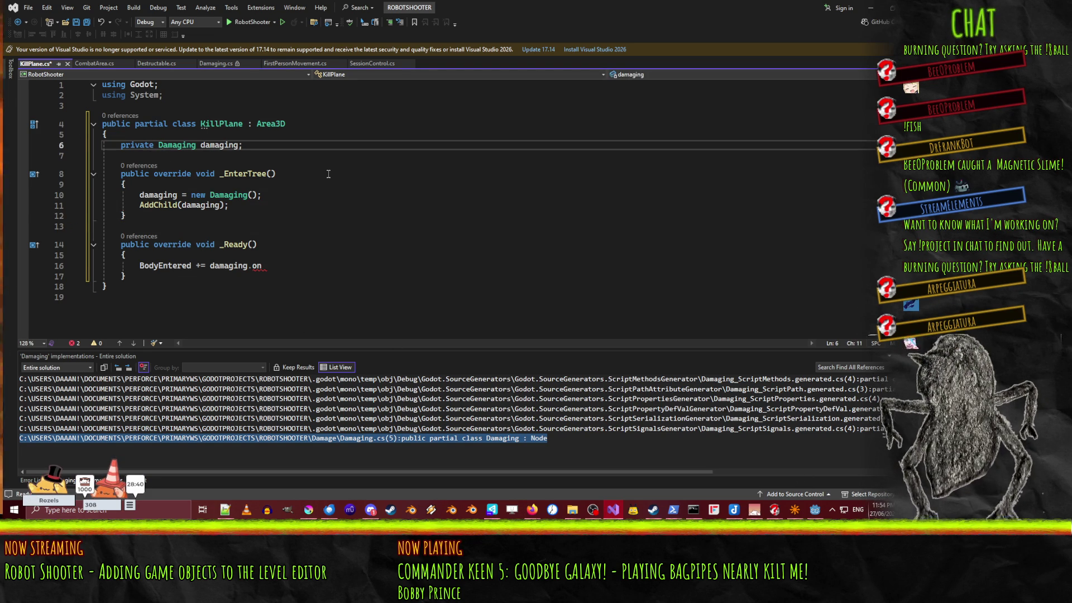
{"action": "key", "text": "Home"}
{"action": "key", "text": "Home"}
{"action": "key", "text": "shift+Down"}
{"action": "key", "text": "shift+Down"}
{"action": "key", "text": "Delete"}
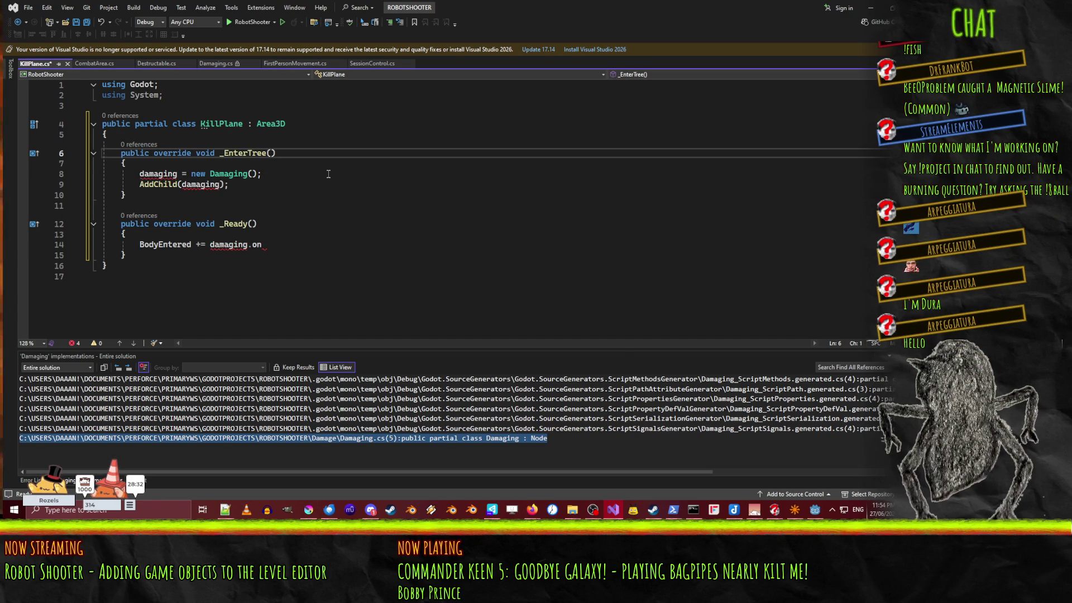
Step: Cut the Damaging setup lines from _EnterTree and the unfinished BodyEntered line from _Ready
{"action": "key", "text": "Down"}
{"action": "key", "text": "Down"}
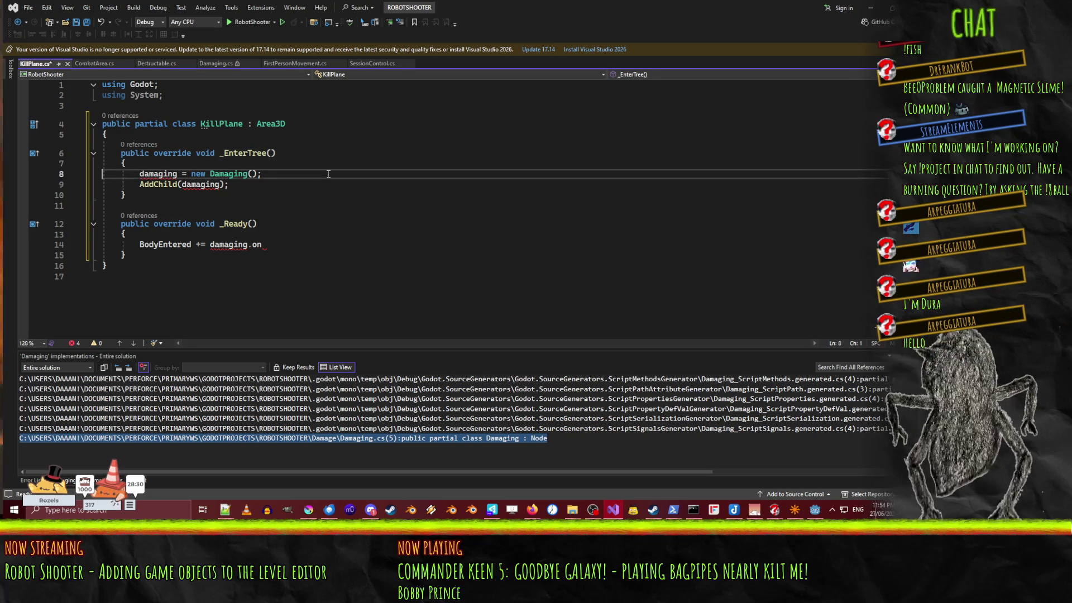
{"action": "key", "text": "ctrl+x"}
{"action": "key", "text": "ctrl+x"}
{"action": "key", "text": "Down"}
{"action": "key", "text": "Down"}
{"action": "key", "text": "Down"}
{"action": "key", "text": "ctrl+x"}
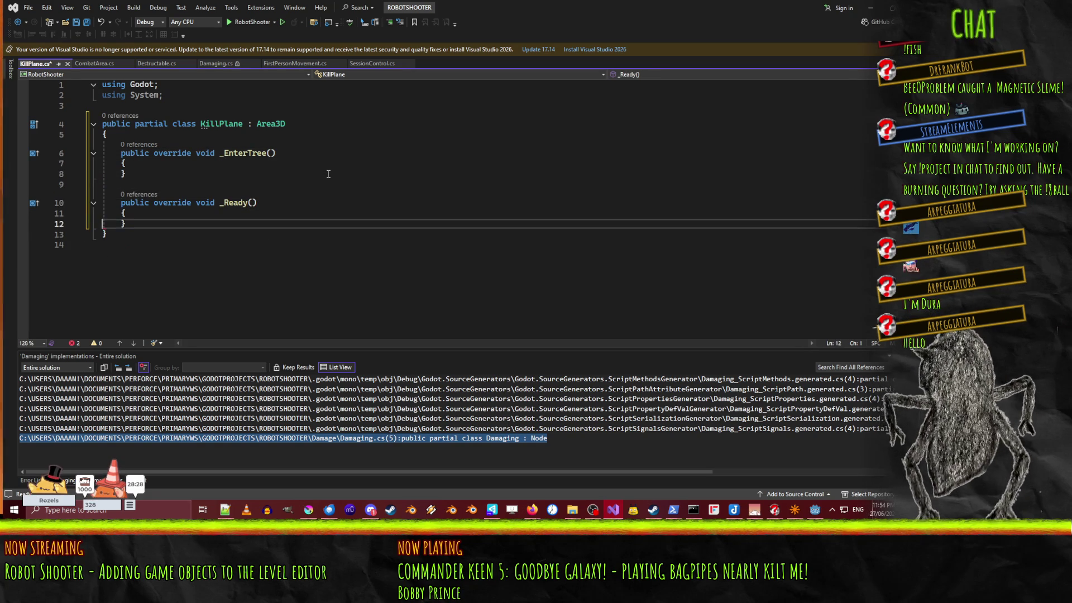
{"action": "key", "text": "Up"}
{"action": "key", "text": "Up"}
{"action": "key", "text": "Up"}
{"action": "key", "text": "End"}
{"action": "key", "text": "Return"}
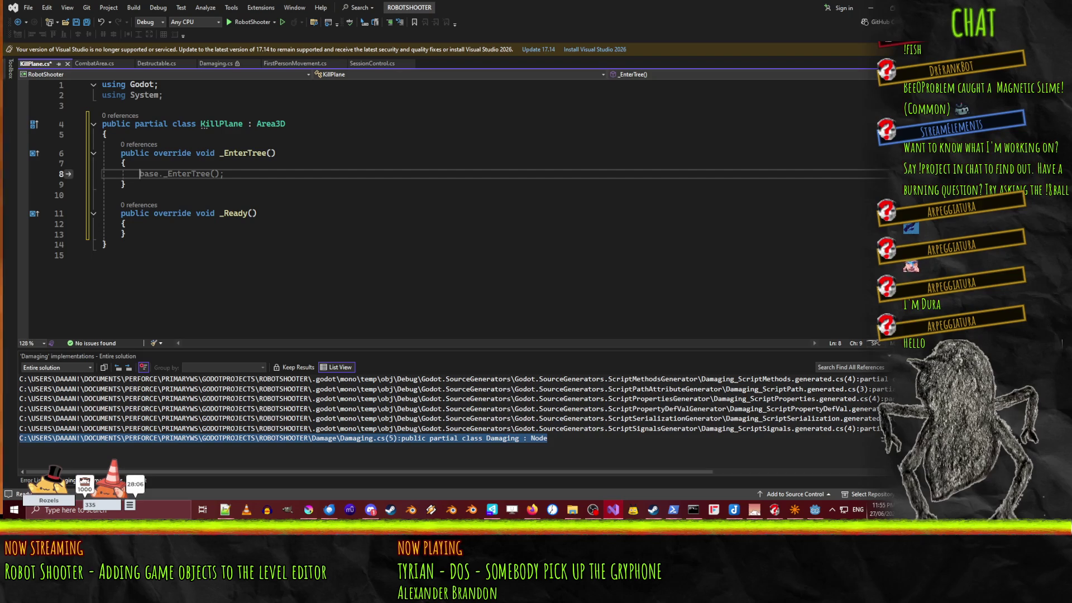
Step: Delete the empty _EnterTree method, leaving the caret inside _Ready's body
{"action": "key", "text": "alt+Tab"}
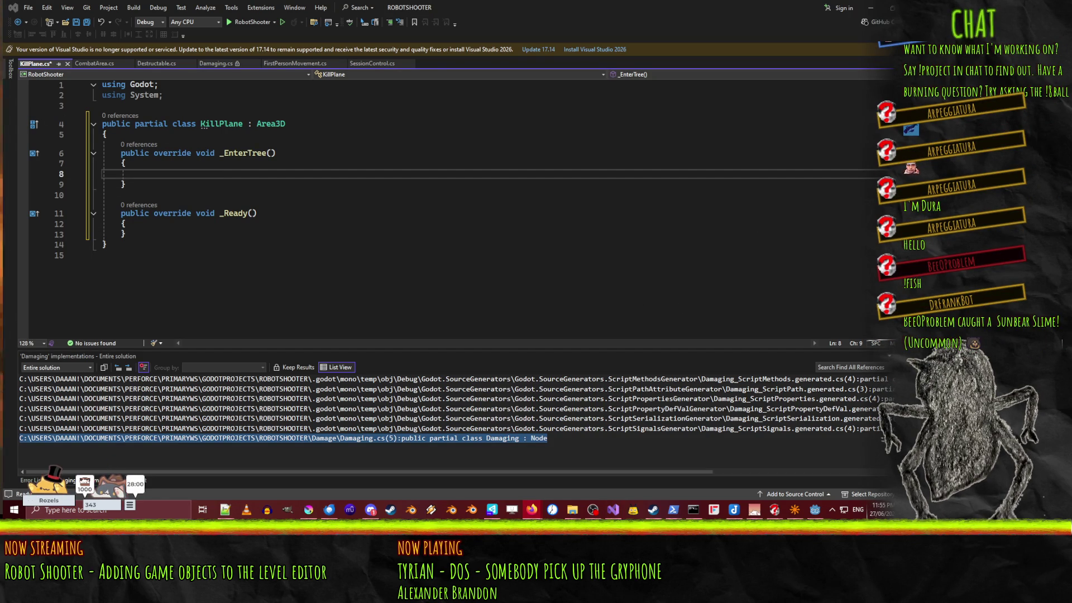
{"action": "left_click", "coordinate": [128, 166]}
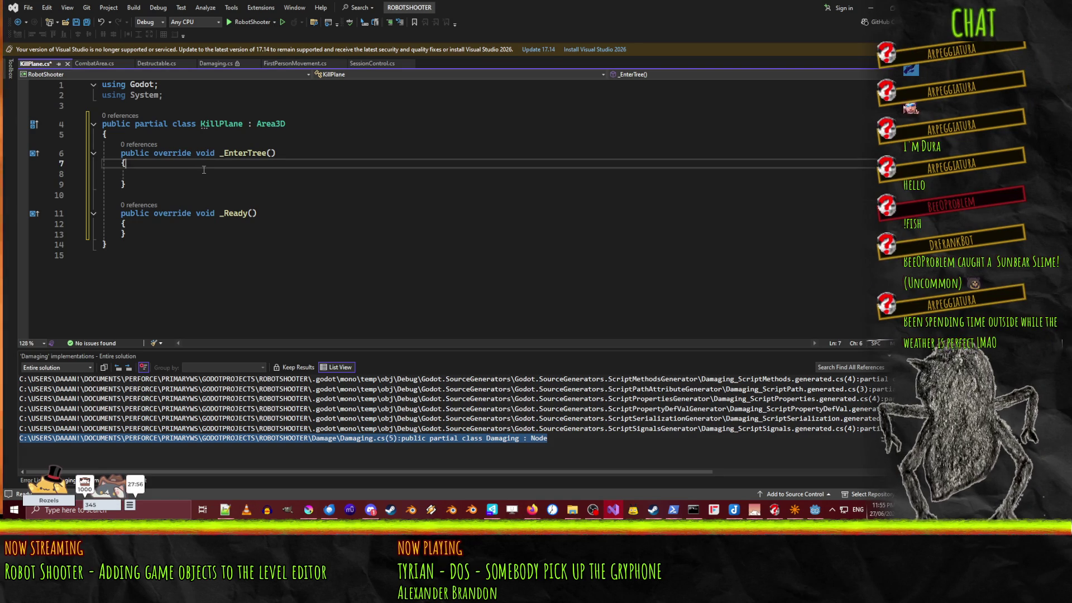
{"action": "key", "text": "Up"}
{"action": "key", "text": "Home"}
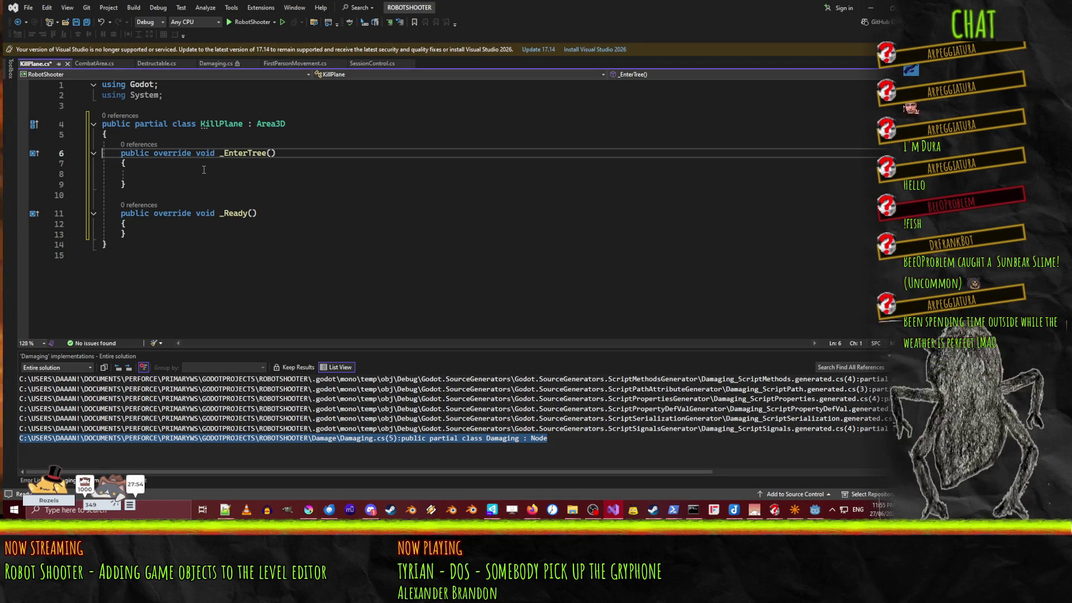
{"action": "key", "text": "shift+Down"}
{"action": "key", "text": "shift+Down"}
{"action": "key", "text": "shift+Down"}
{"action": "key", "text": "Delete"}
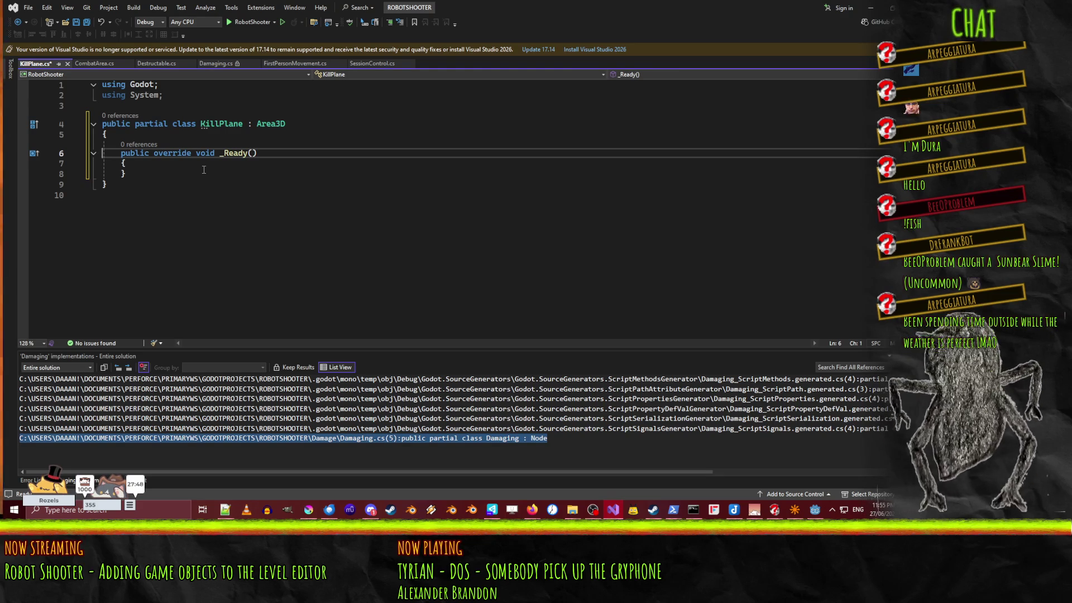
{"action": "left_click", "coordinate": [193, 164]}
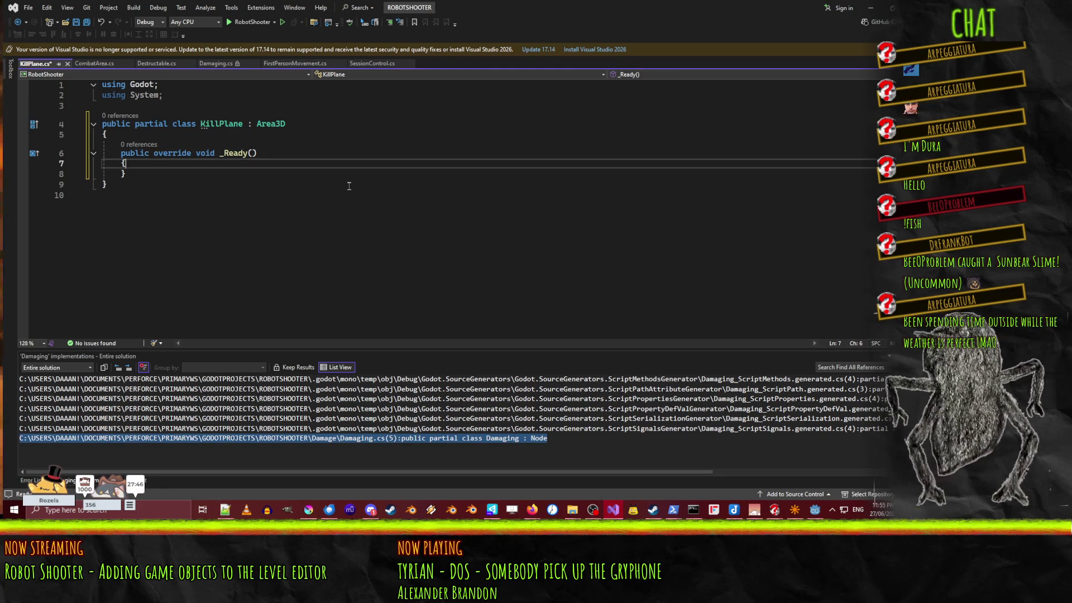
Step: Add a new empty line inside the _Ready override below base._Ready()
{"action": "key", "text": "Return"}
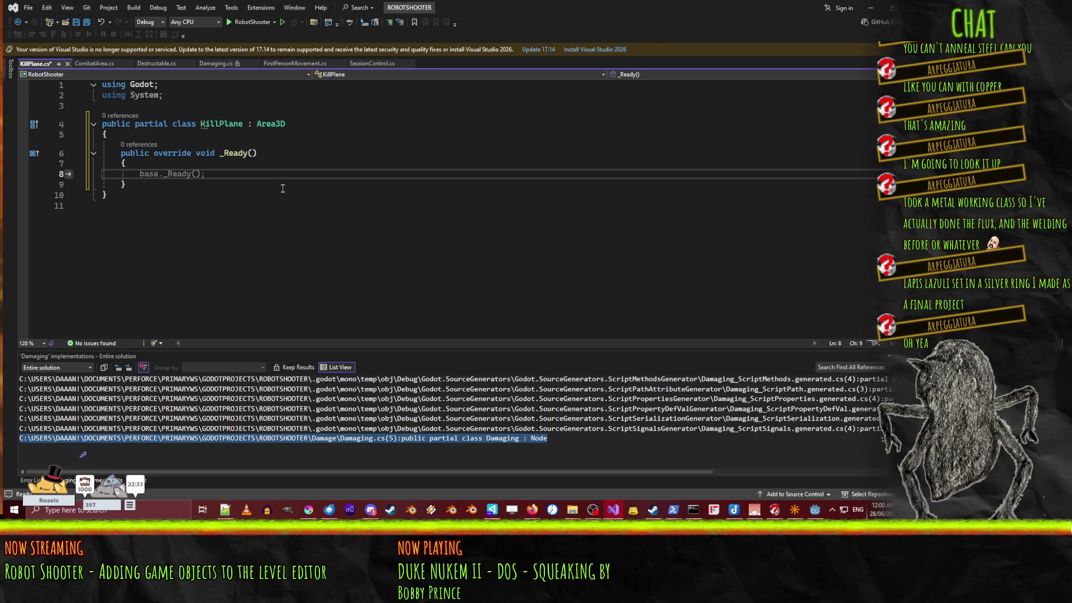
Step: Subscribe BodyEntered to a generated handler, renamed to _BodyEntered
{"action": "type", "text": "Body"}
{"action": "key", "text": "Tab"}
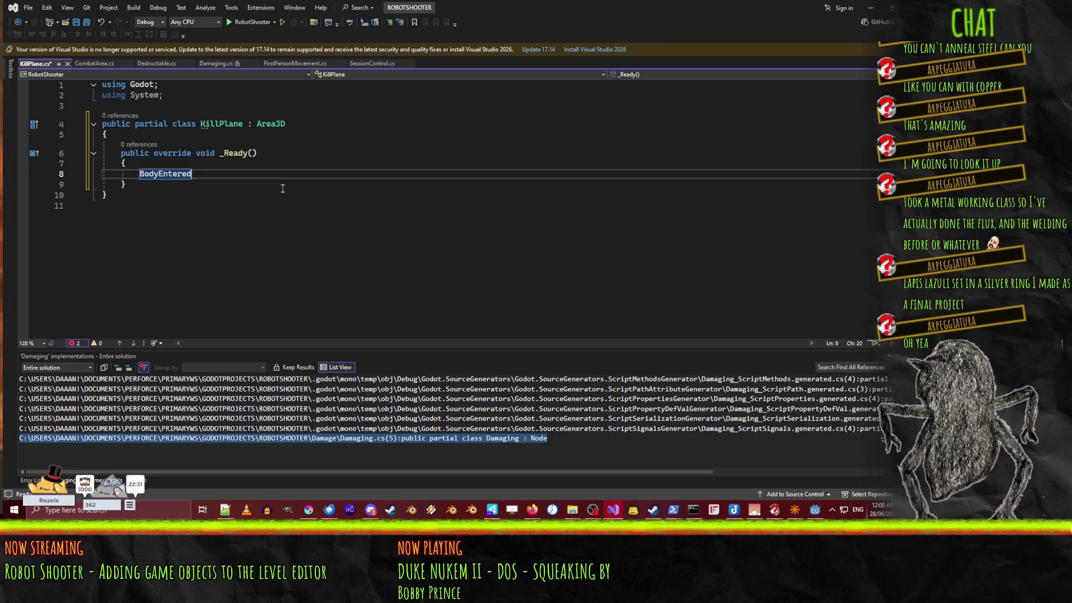
{"action": "type", "text": " +="}
{"action": "key", "text": "Tab"}
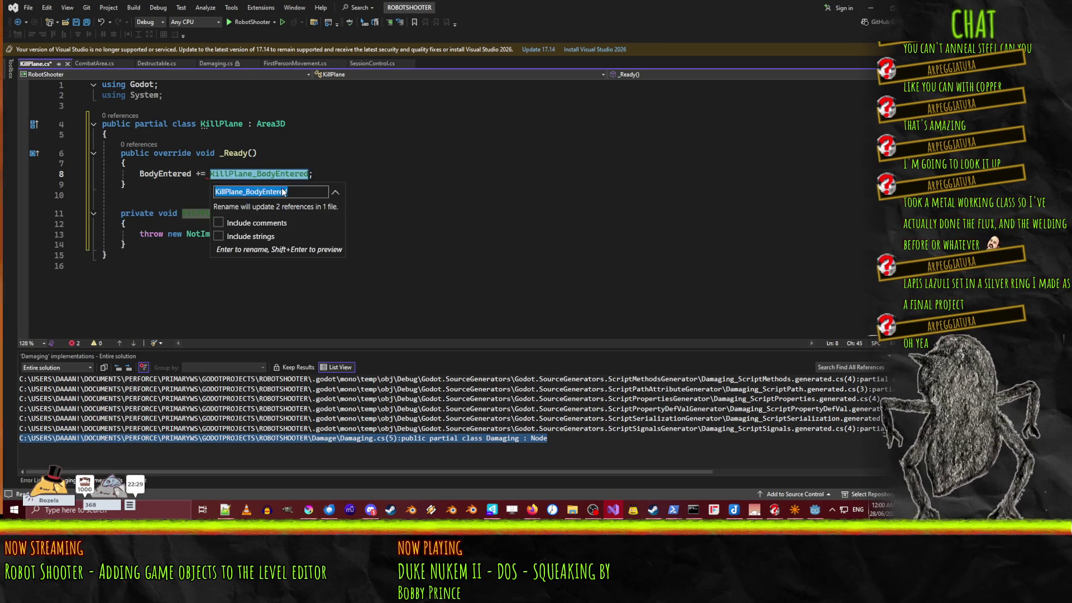
{"action": "key", "text": "Home"}
{"action": "key", "text": "Delete"}
{"action": "key", "text": "Delete"}
{"action": "key", "text": "Delete"}
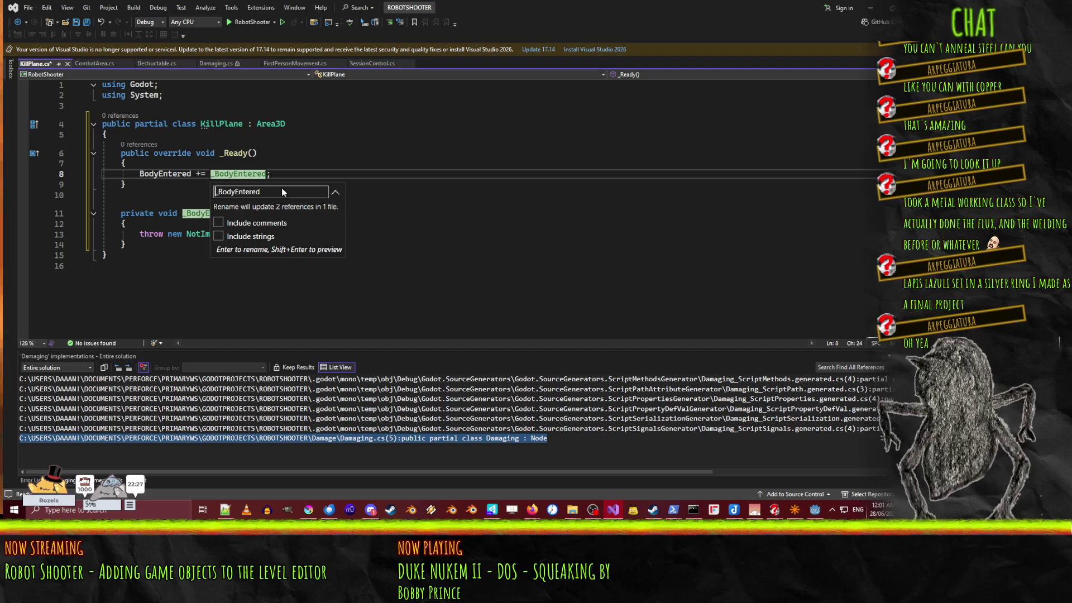
{"action": "key", "text": "Return"}
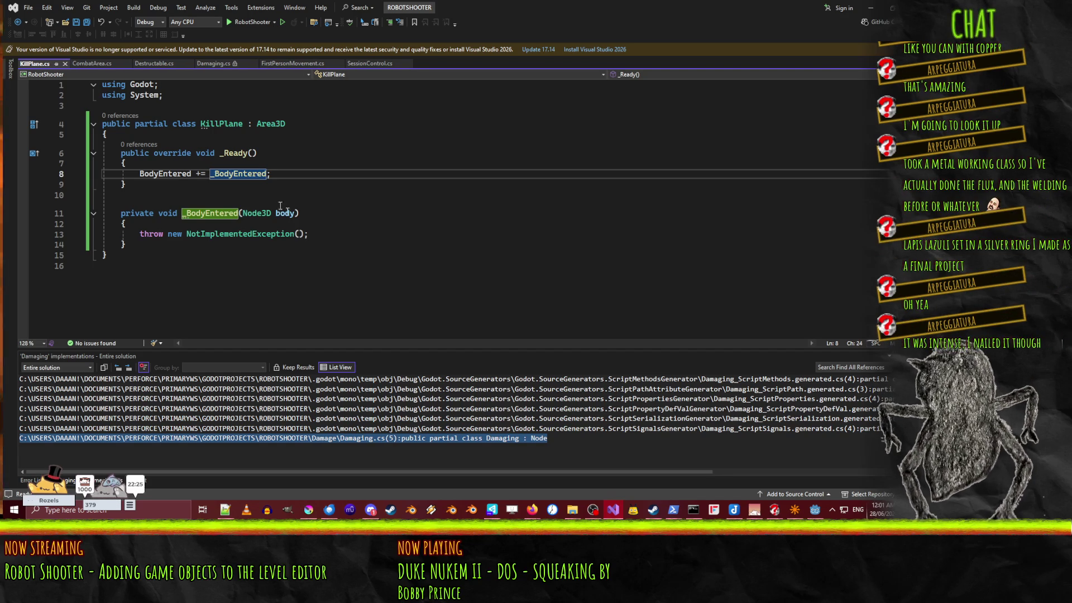
Step: Replace the handler's NotImplementedException line with the start of a 'body.' statement
{"action": "left_click", "coordinate": [320, 235]}
{"action": "key", "text": "shift+Home"}
{"action": "key", "text": "Delete"}
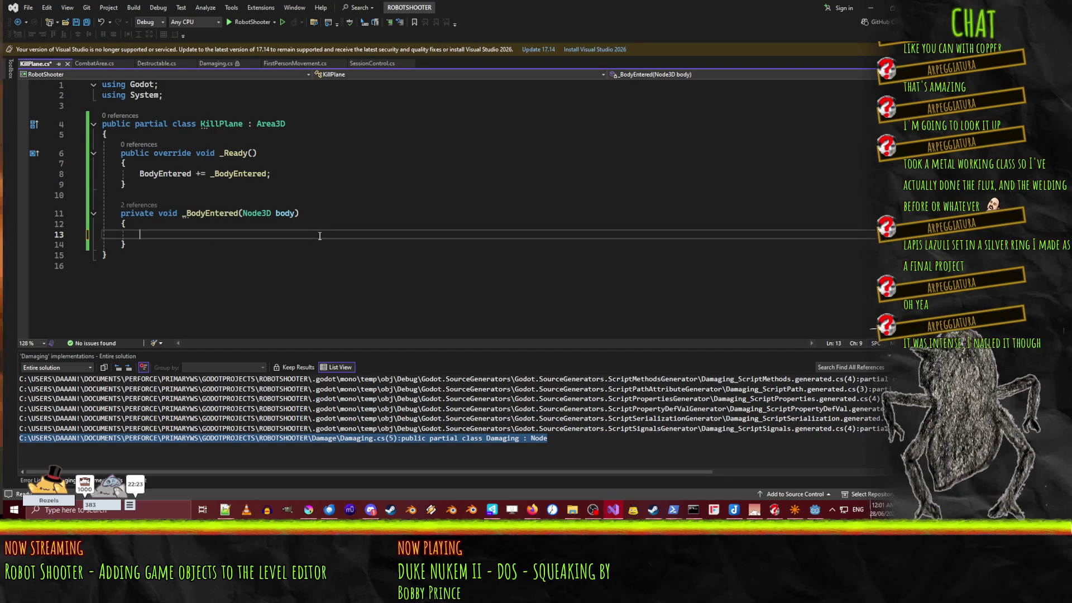
{"action": "type", "text": "Node."}
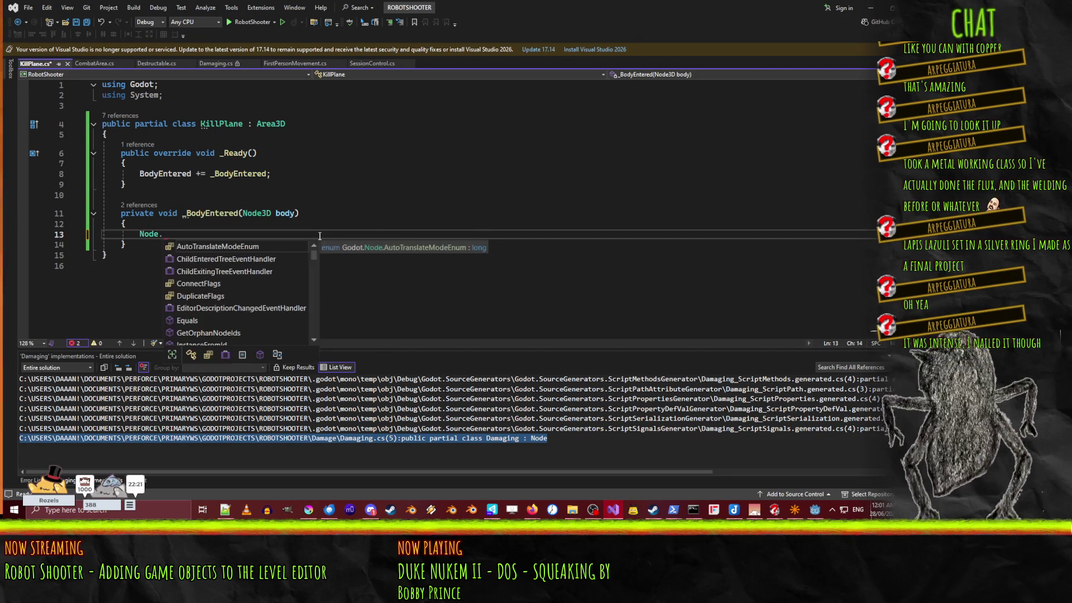
{"action": "type", "text": "chi"}
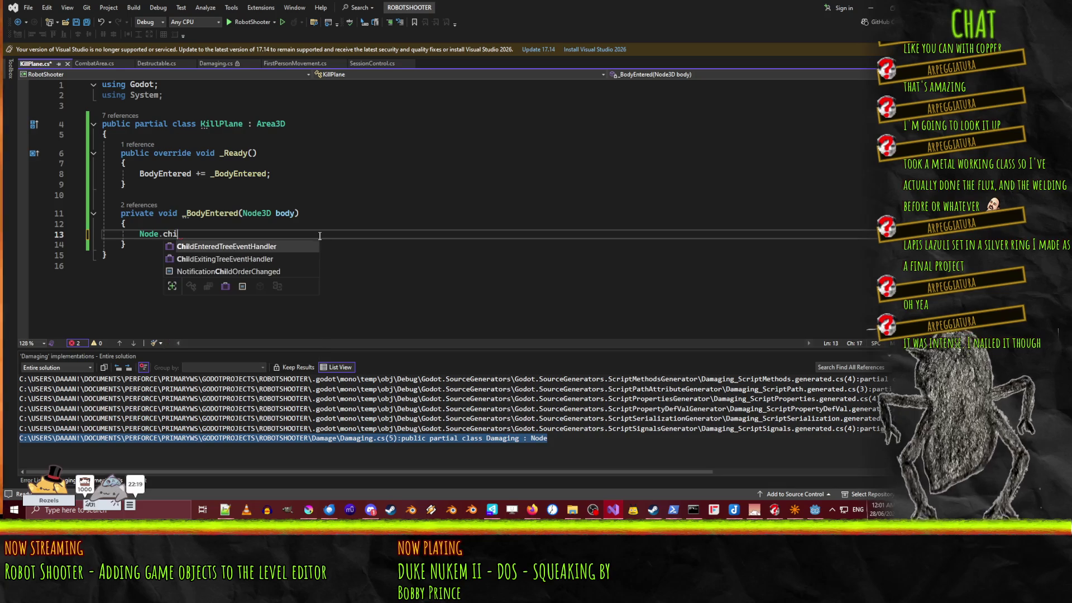
{"action": "key", "text": "BackSpace"}
{"action": "key", "text": "BackSpace"}
{"action": "key", "text": "BackSpace"}
{"action": "type", "text": "bod"}
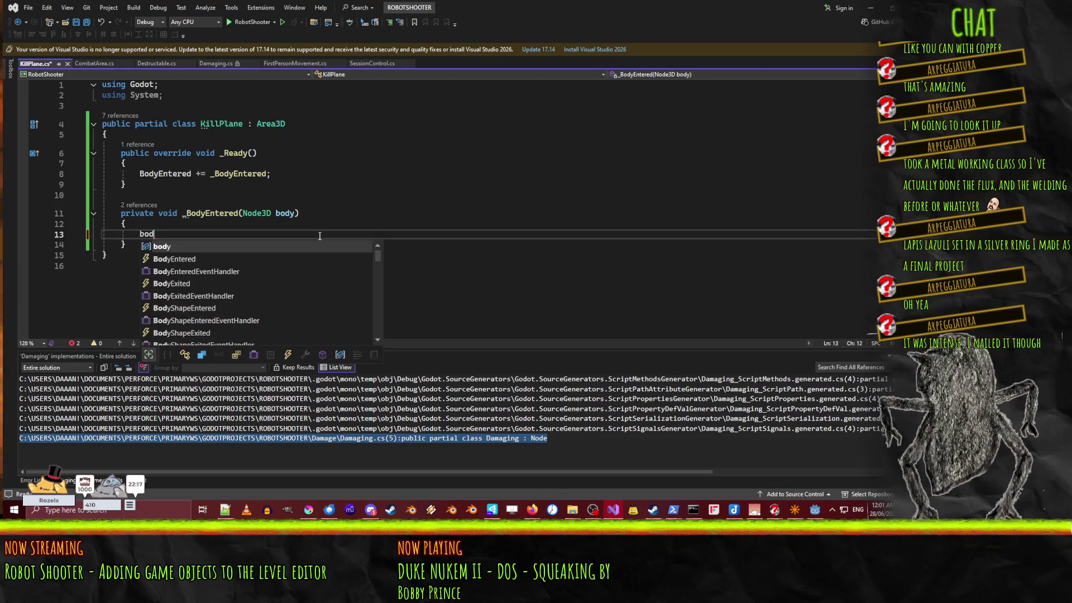
{"action": "type", "text": "y."}
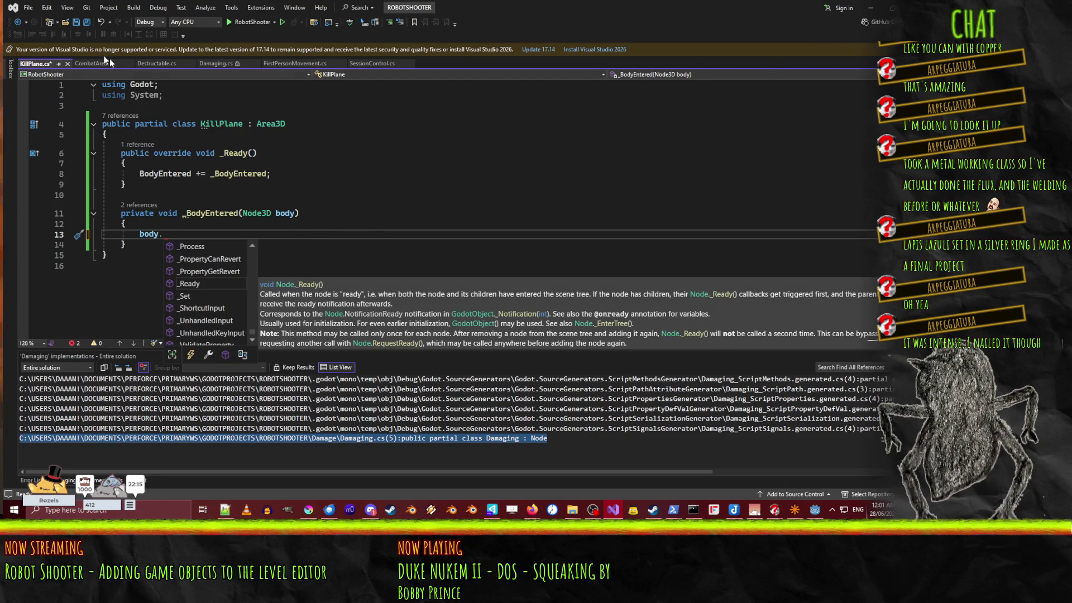
Step: Browse Damaging.cs down to HandleNodeCollision's Damagable check and its foreach loop
{"action": "left_click", "coordinate": [229, 66]}
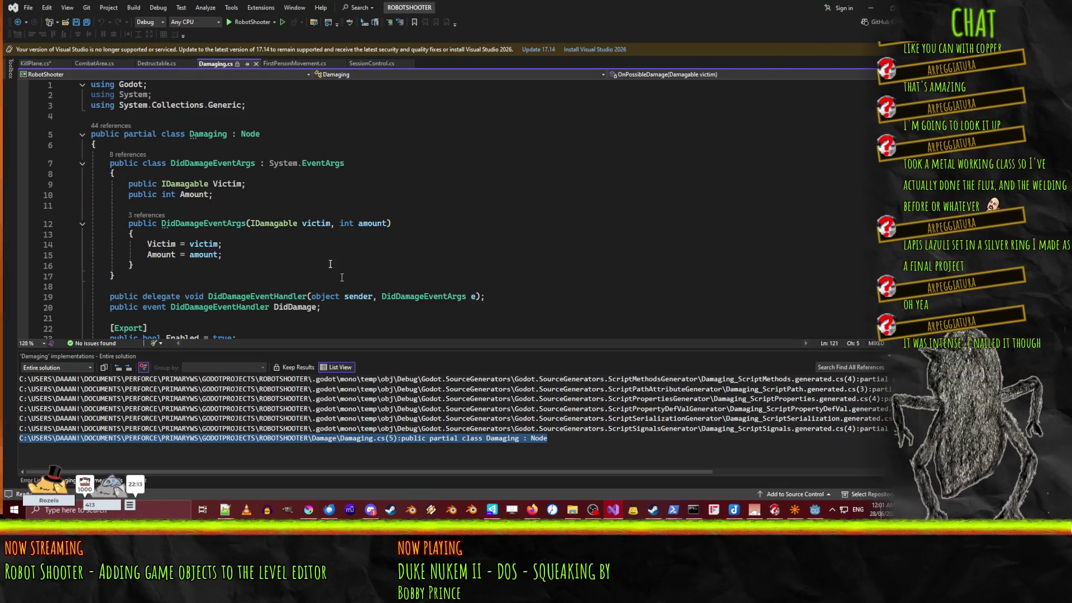
{"action": "scroll", "coordinate": [309, 247], "scroll_direction": "down", "scroll_amount": 18}
{"action": "scroll", "coordinate": [309, 248], "scroll_direction": "down", "scroll_amount": 8}
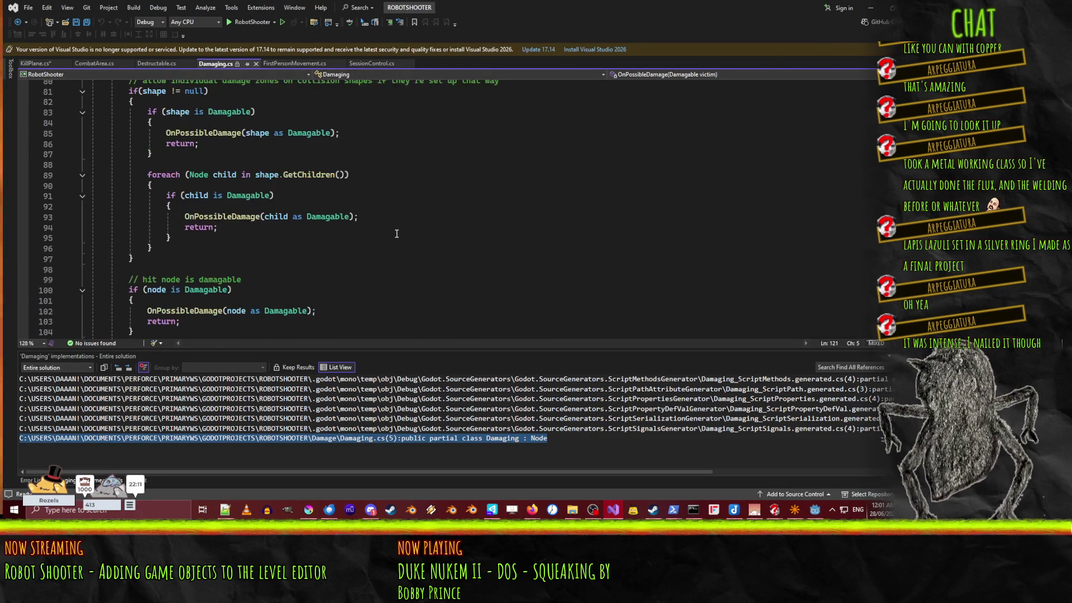
{"action": "scroll", "coordinate": [397, 233], "scroll_direction": "up", "scroll_amount": 3}
{"action": "left_click", "coordinate": [528, 104]}
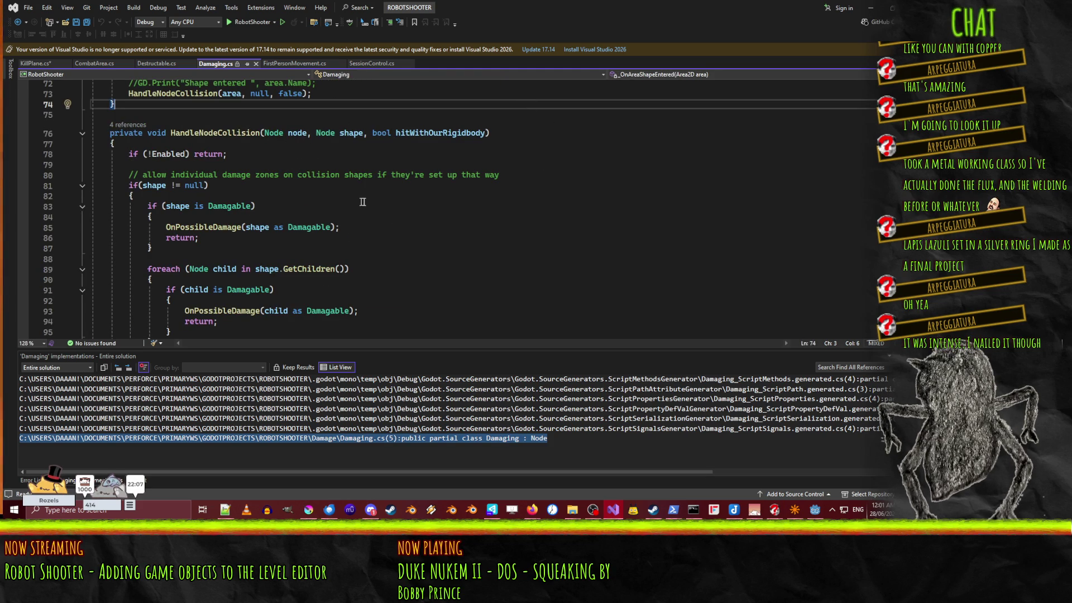
{"action": "scroll", "coordinate": [247, 213], "scroll_direction": "down", "scroll_amount": 3}
{"action": "scroll", "coordinate": [248, 213], "scroll_direction": "up", "scroll_amount": 2}
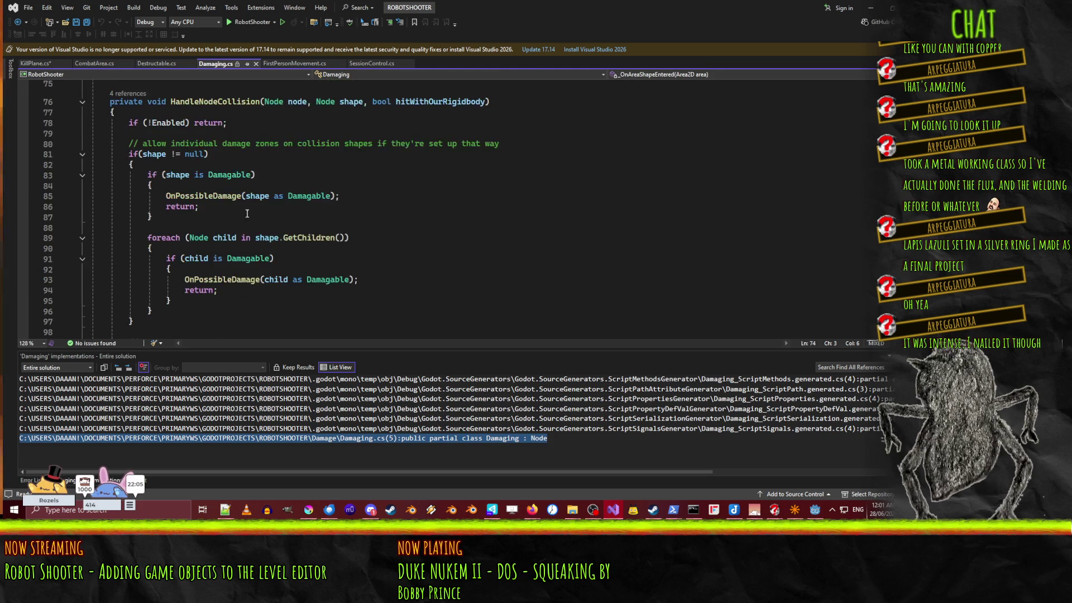
{"action": "left_click", "coordinate": [258, 174]}
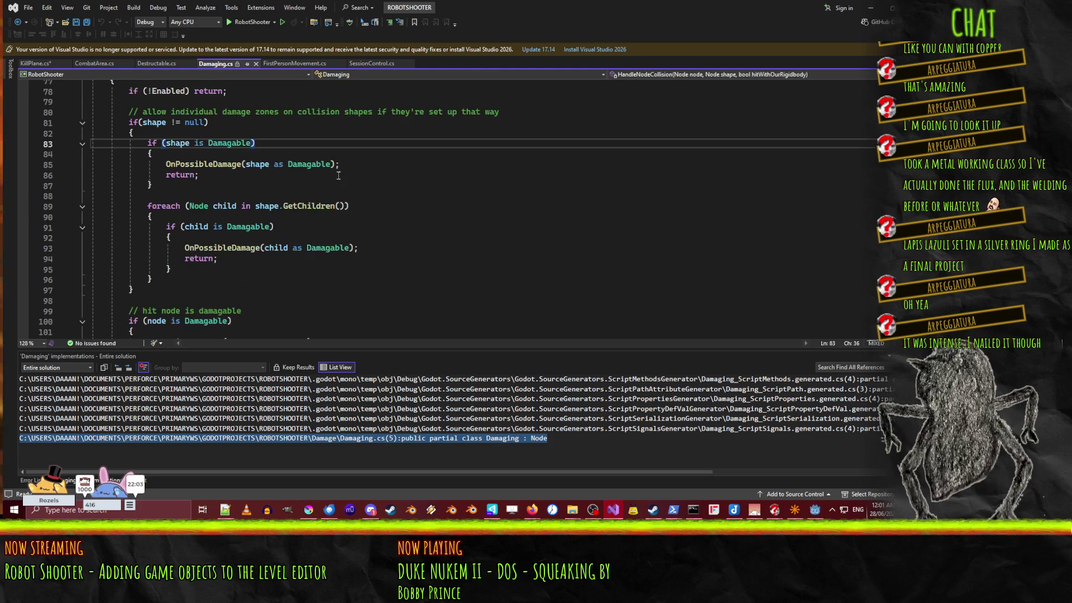
{"action": "scroll", "coordinate": [258, 174], "scroll_direction": "down", "scroll_amount": 1}
{"action": "left_click", "coordinate": [279, 221]}
Step: Copy the foreach loop over children (lines 89–96) and go back to KillPlane.cs
{"action": "left_click", "coordinate": [189, 206]}
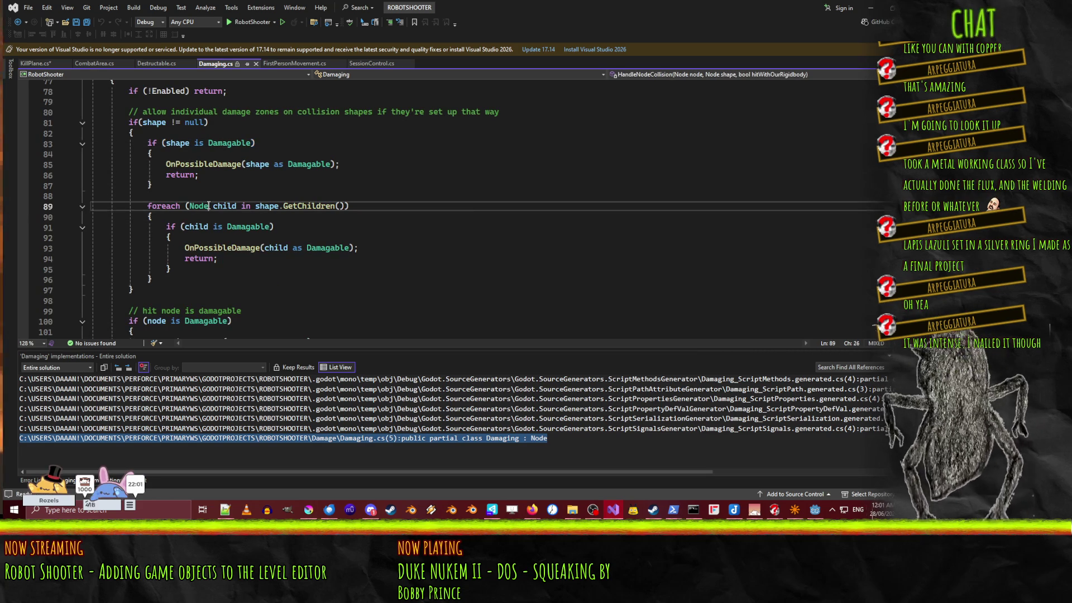
{"action": "key", "text": "Home"}
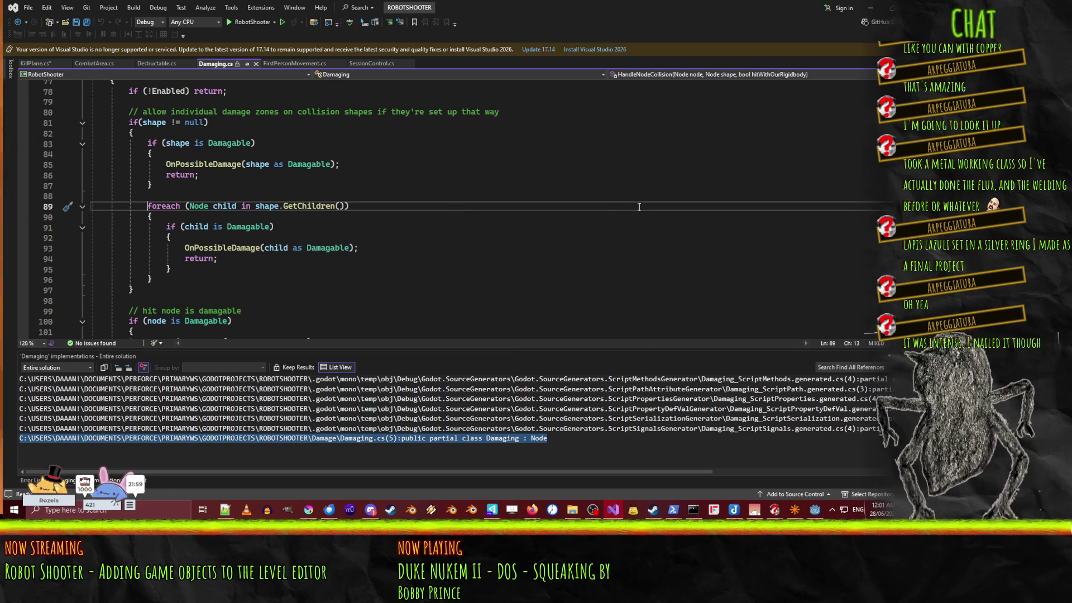
{"action": "key", "text": "Home"}
{"action": "key", "text": "shift+Down"}
{"action": "key", "text": "shift+Down"}
{"action": "key", "text": "shift+Down"}
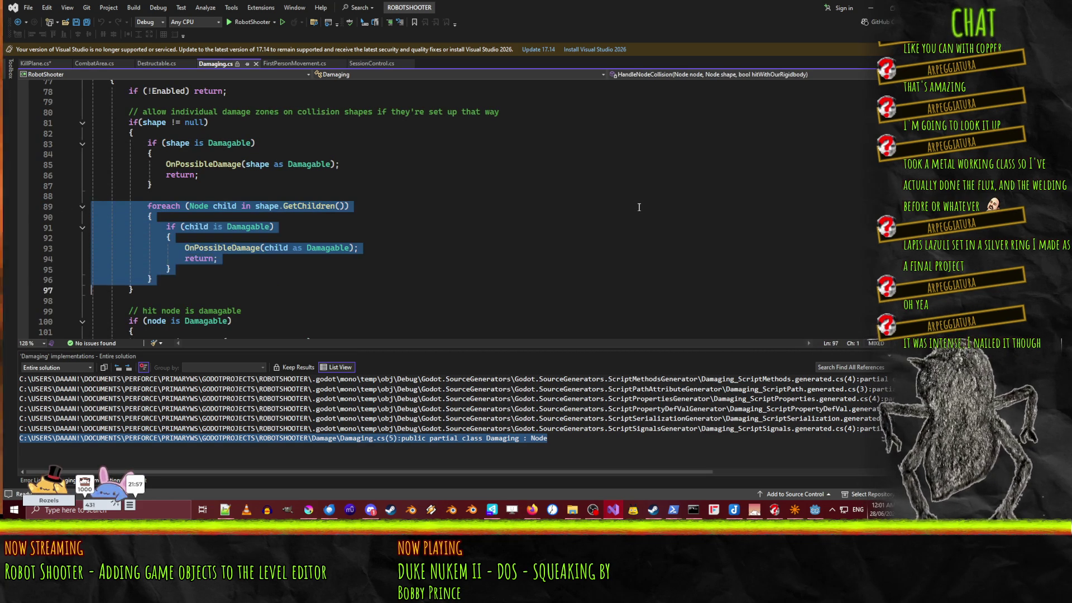
{"action": "scroll", "coordinate": [630, 184], "scroll_direction": "down", "scroll_amount": 10}
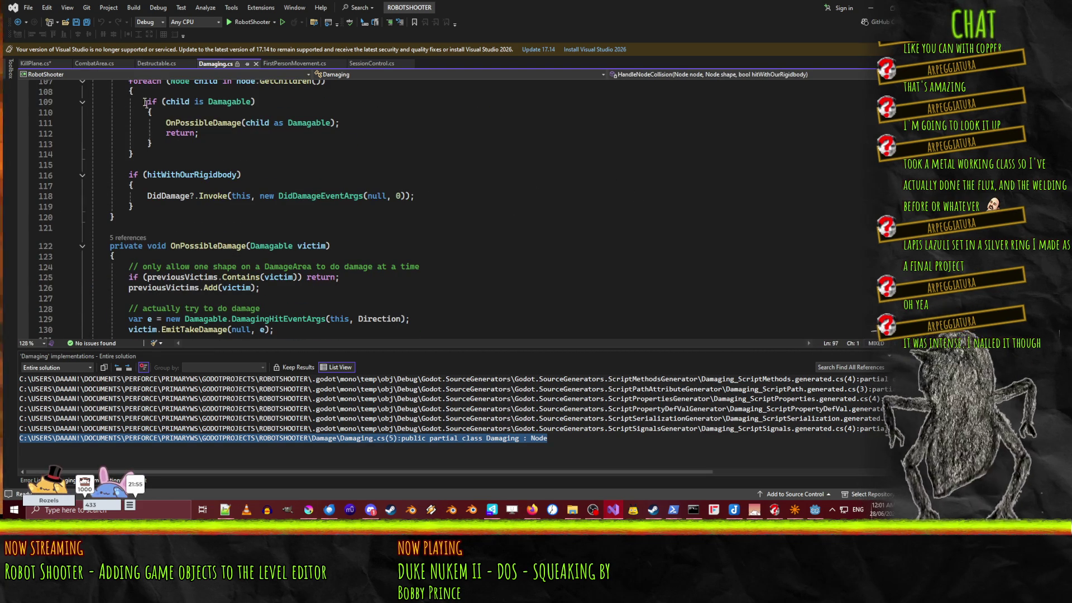
{"action": "left_click", "coordinate": [35, 63]}
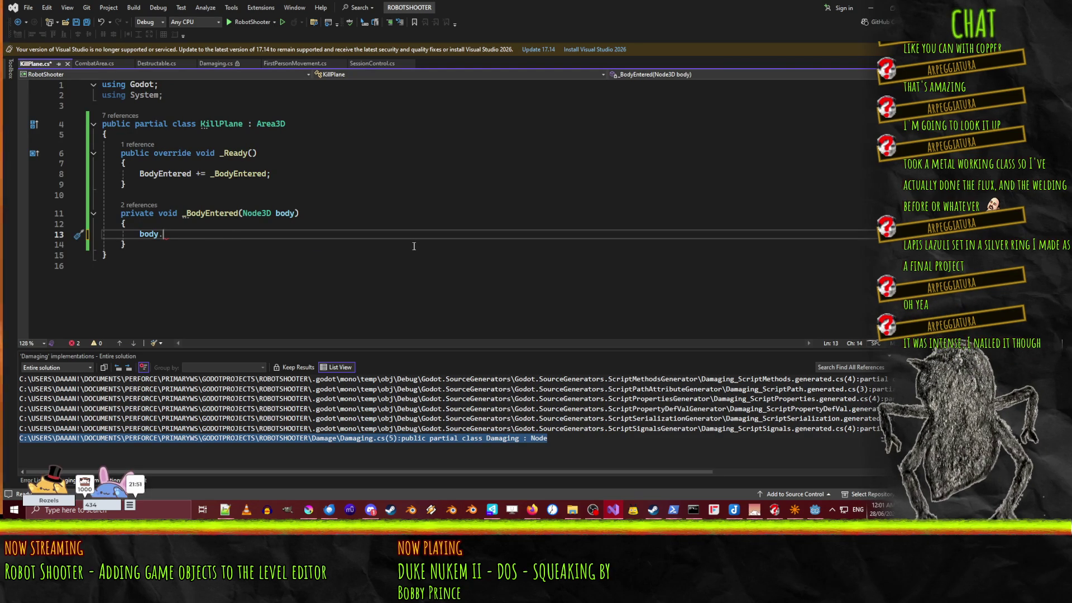
Step: Paste the foreach loop into _BodyEntered, replace shape with body, and review the lines
{"action": "type", "text": "foreach (Node child in shape.GetChildren()) {     if (child is Damagable)     {         OnPossibleDamage(child as Damagable);         return;     } }"}
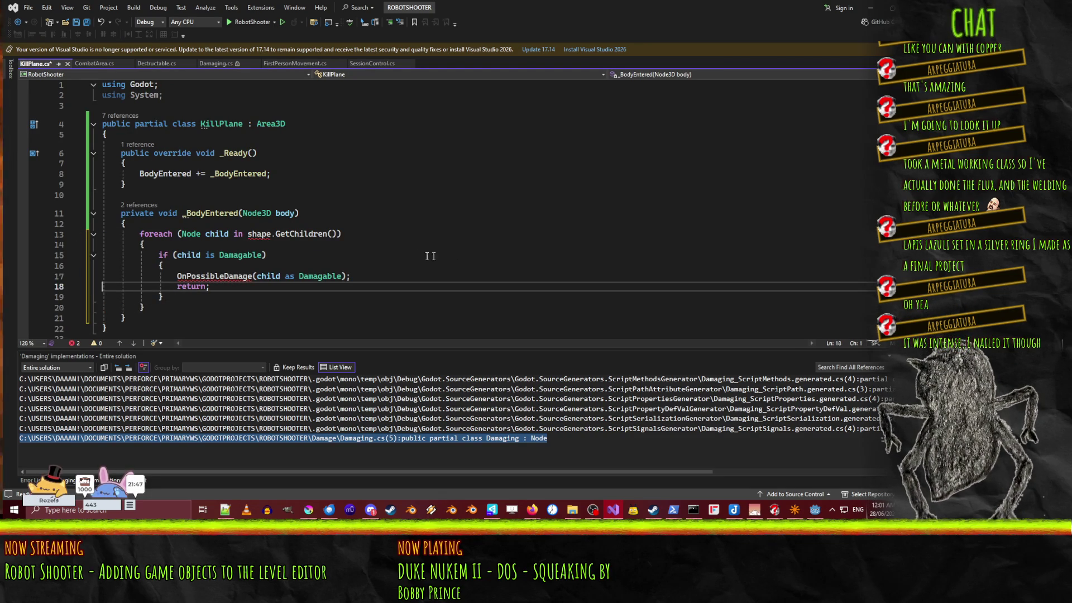
{"action": "double_click", "coordinate": [258, 233]}
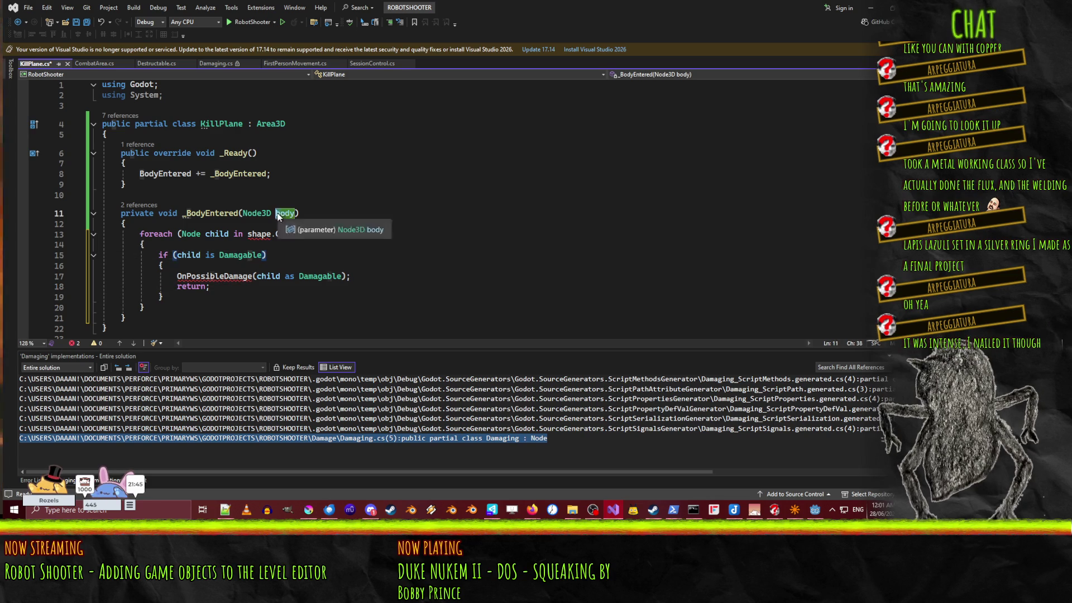
{"action": "type", "text": "body"}
{"action": "left_click", "coordinate": [323, 273]}
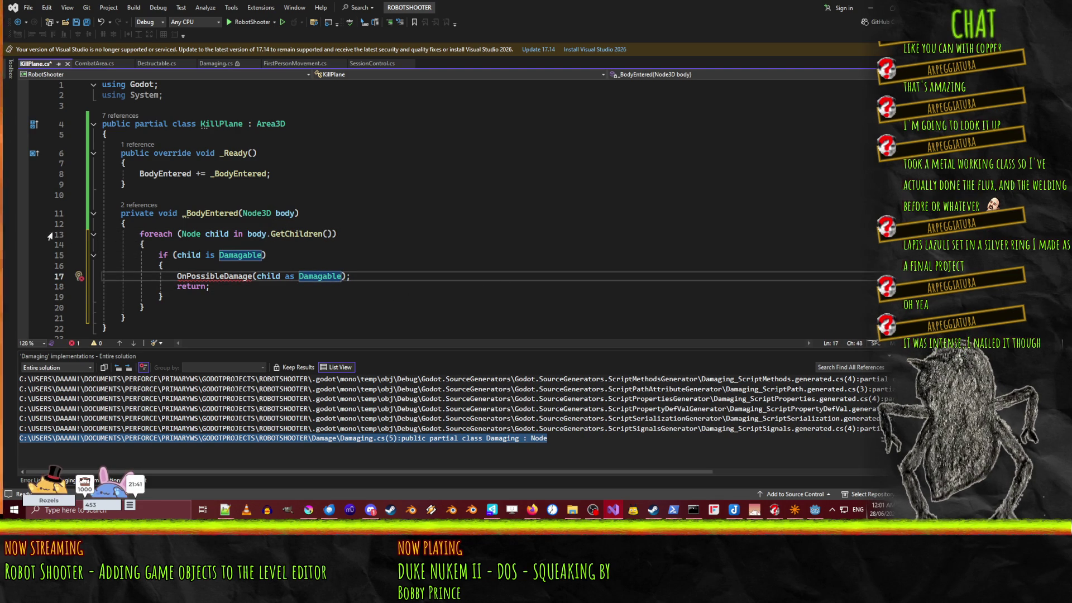
{"action": "left_click", "coordinate": [267, 255]}
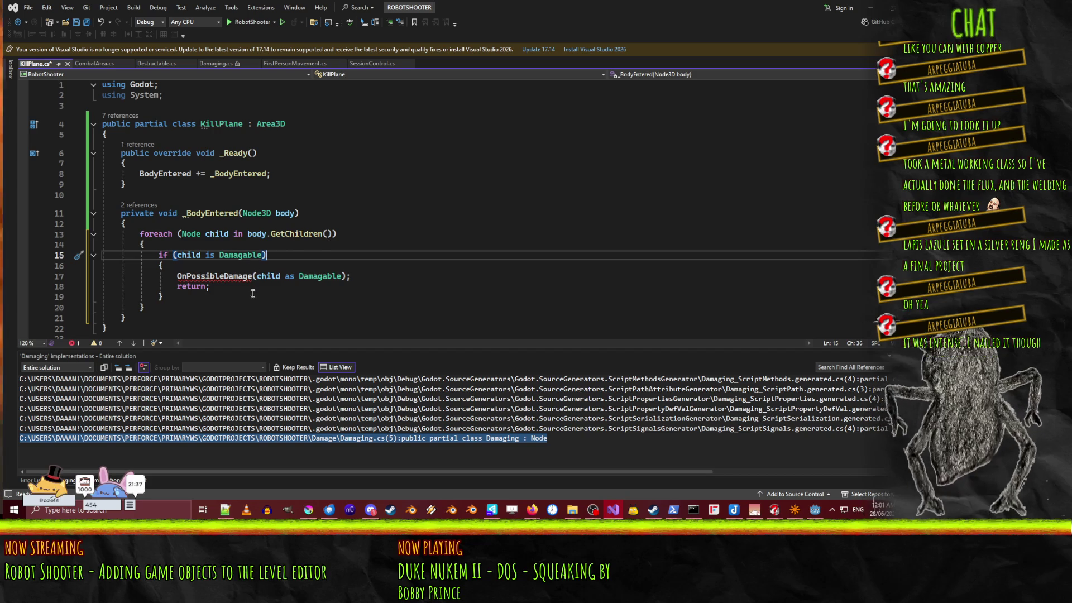
{"action": "left_click", "coordinate": [223, 287]}
Step: Copy OnPossibleDamage's damage-dealing lines 128–137 in Damaging.cs, then return to KillPlane.cs
{"action": "left_click", "coordinate": [216, 63]}
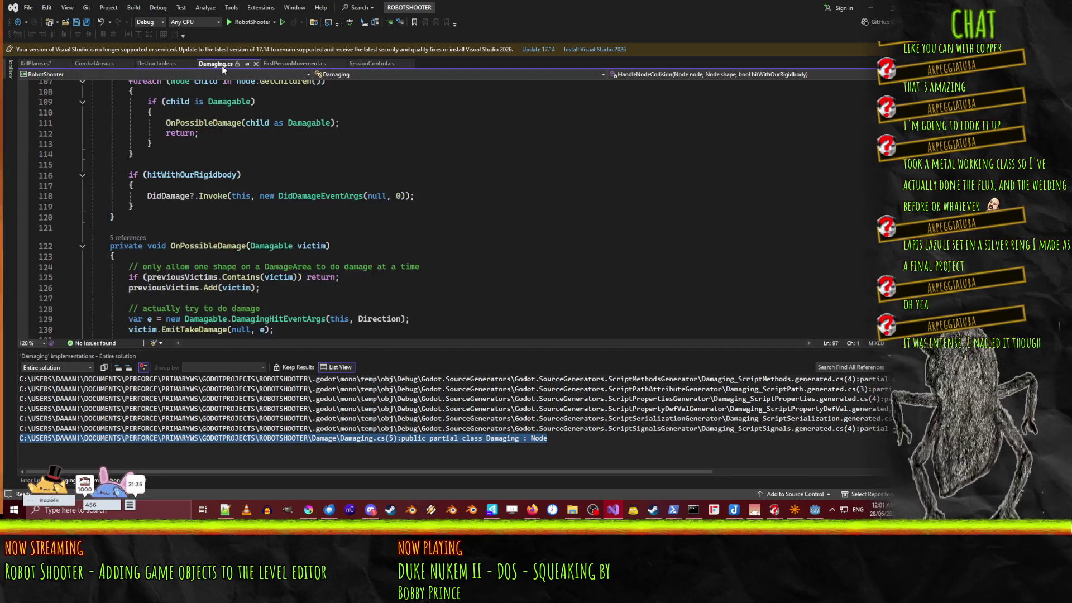
{"action": "scroll", "coordinate": [234, 266], "scroll_direction": "down", "scroll_amount": 10}
{"action": "scroll", "coordinate": [204, 269], "scroll_direction": "up", "scroll_amount": 4}
{"action": "scroll", "coordinate": [203, 269], "scroll_direction": "up", "scroll_amount": 1}
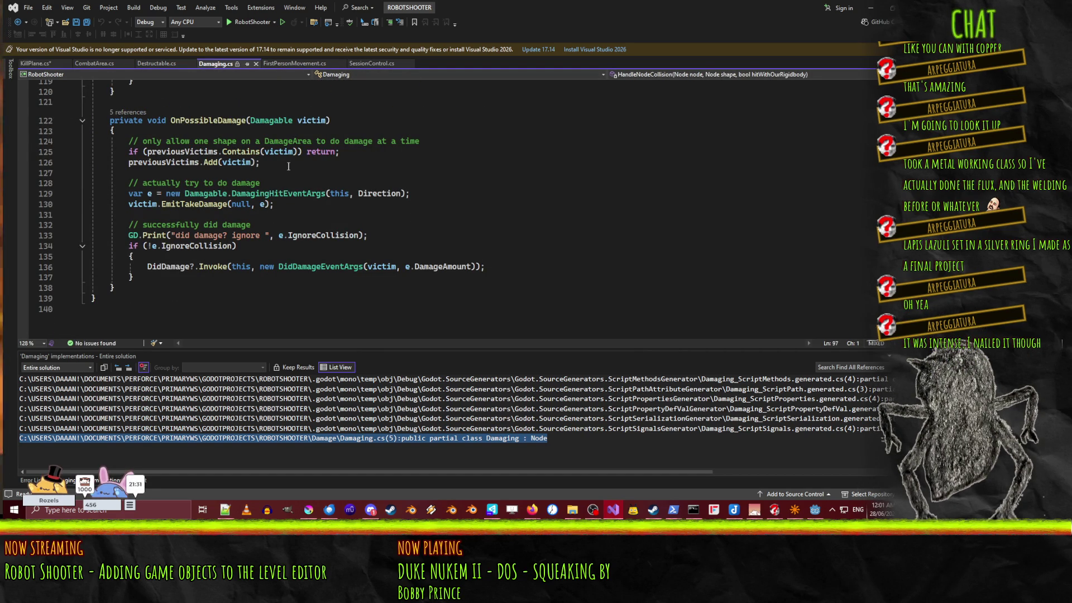
{"action": "left_click", "coordinate": [322, 169]}
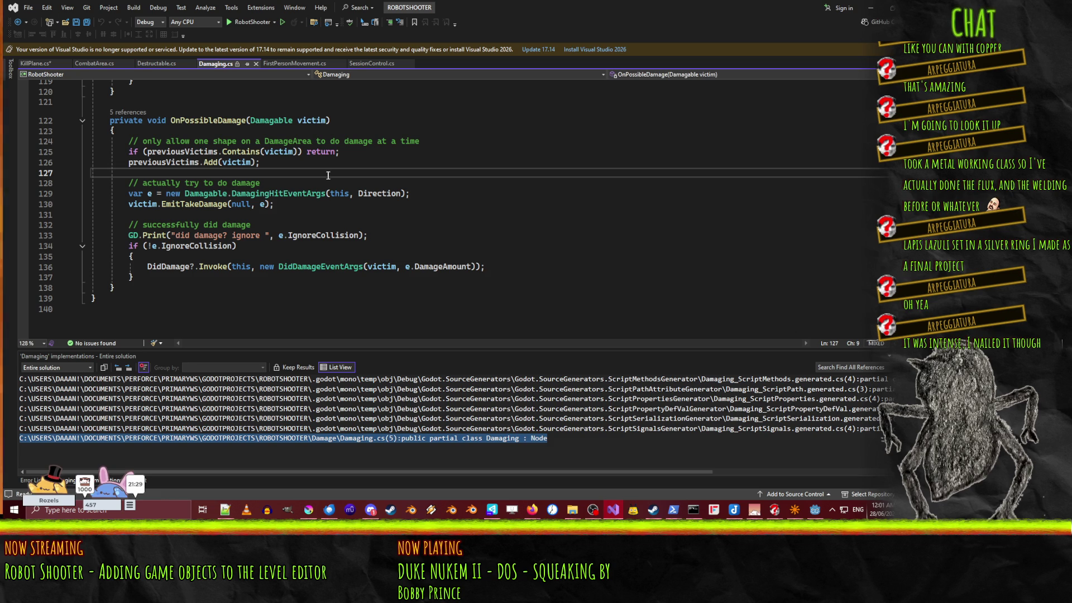
{"action": "left_click", "coordinate": [295, 184]}
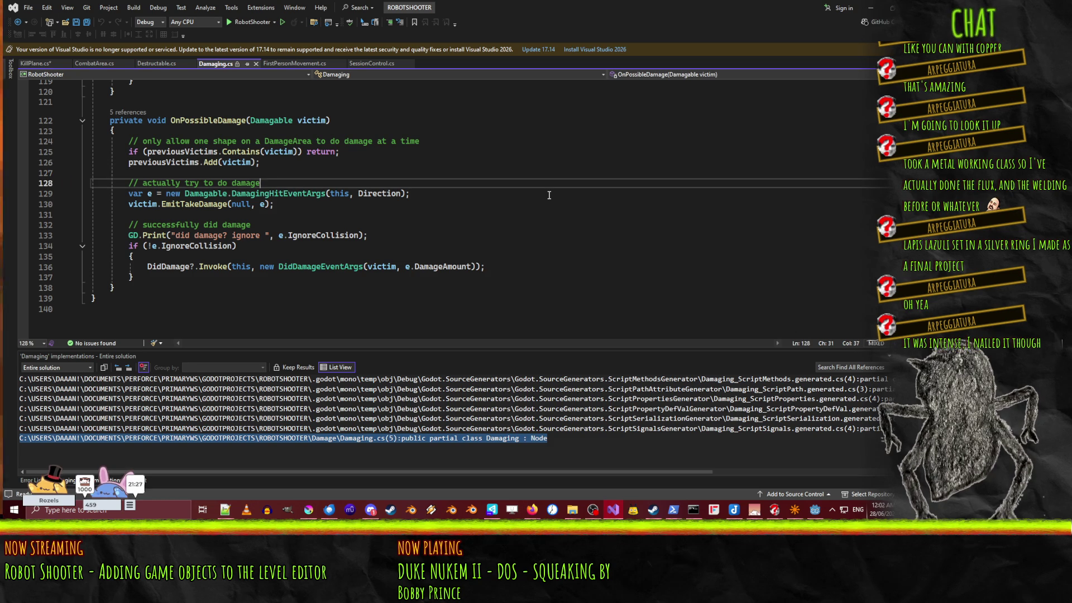
{"action": "key", "text": "Home"}
{"action": "key", "text": "Home"}
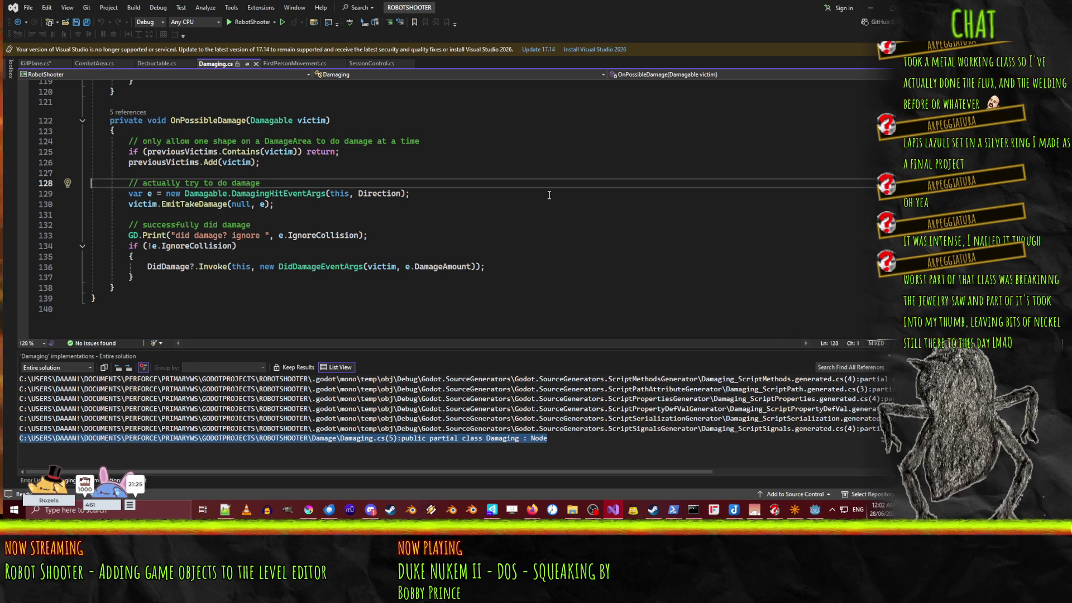
{"action": "key", "text": "shift+Down"}
{"action": "key", "text": "shift+Down"}
{"action": "key", "text": "shift+Down"}
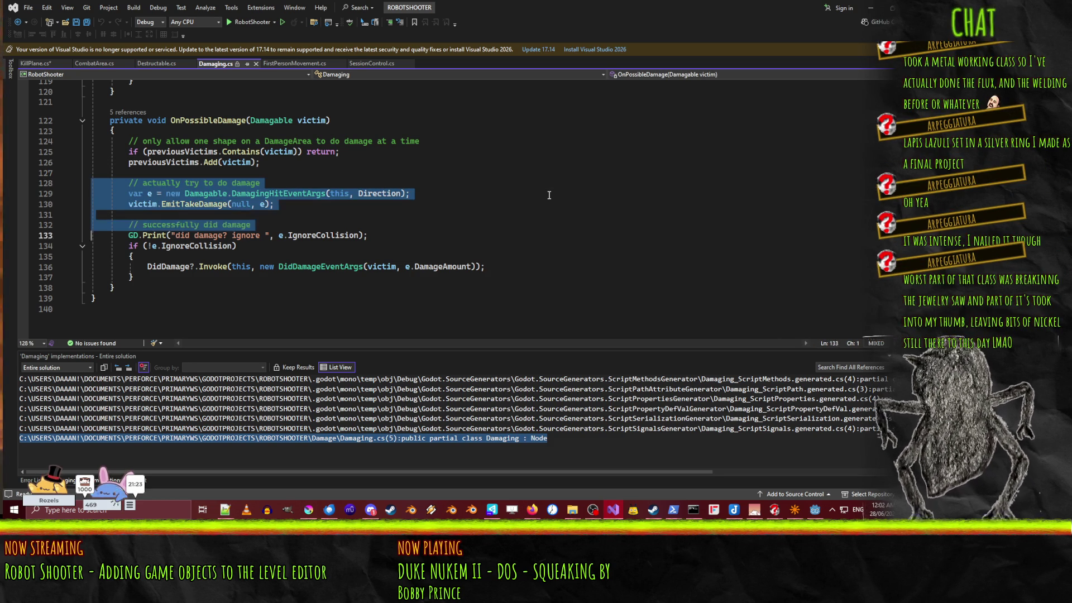
{"action": "key", "text": "shift+Down"}
{"action": "key", "text": "shift+Down"}
{"action": "key", "text": "shift+Down"}
{"action": "key", "text": "ctrl+c"}
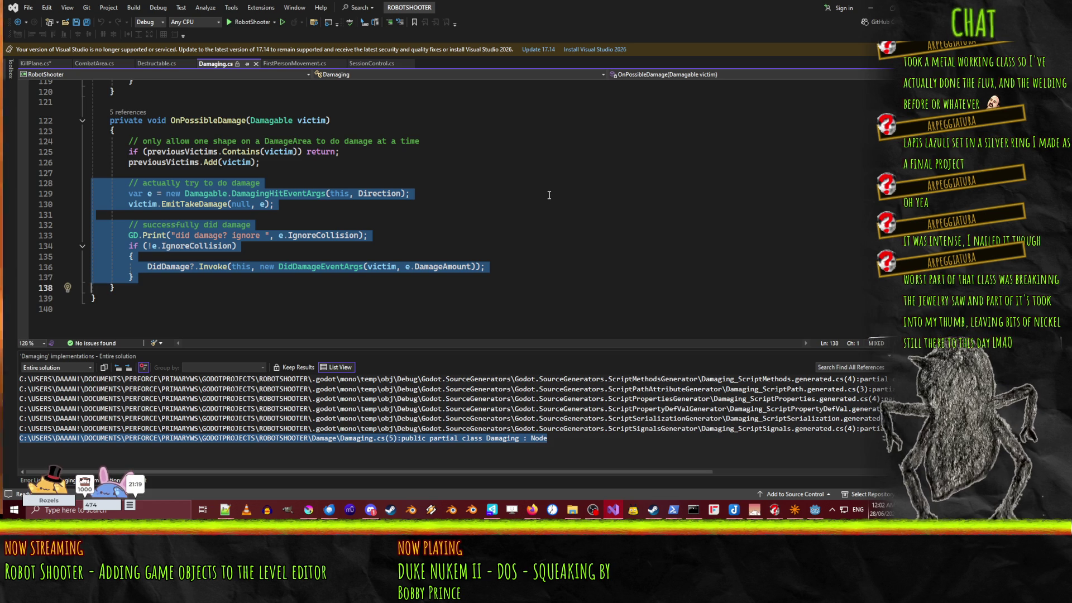
{"action": "left_click", "coordinate": [42, 64]}
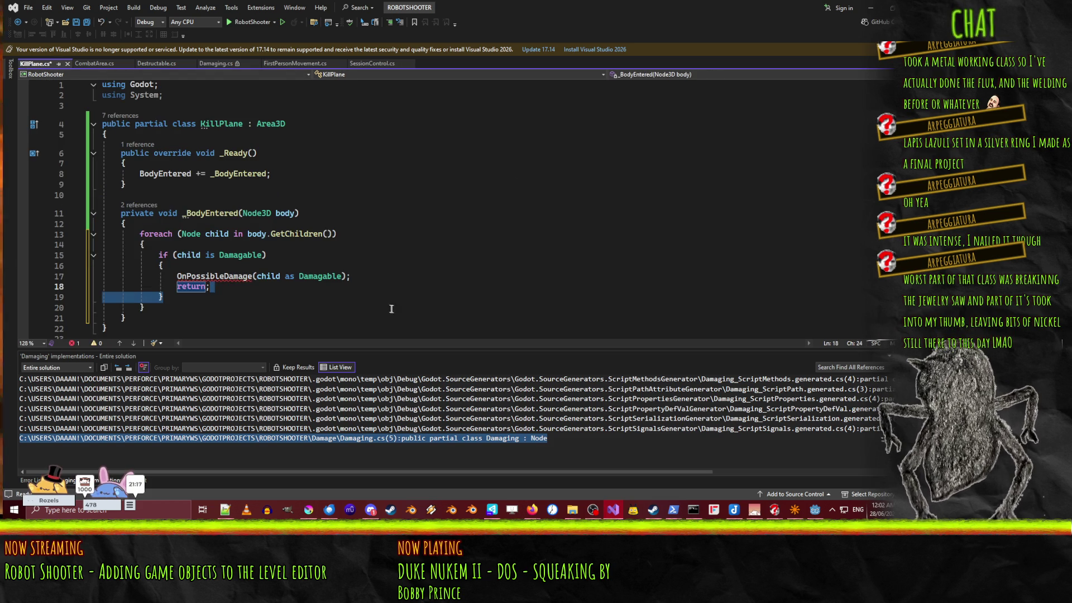
Step: Replace the OnPossibleDamage call in the loop with the copied damage code
{"action": "key", "text": "Home"}
{"action": "key", "text": "Home"}
{"action": "key", "text": "Up"}
{"action": "key", "text": "shift+Down"}
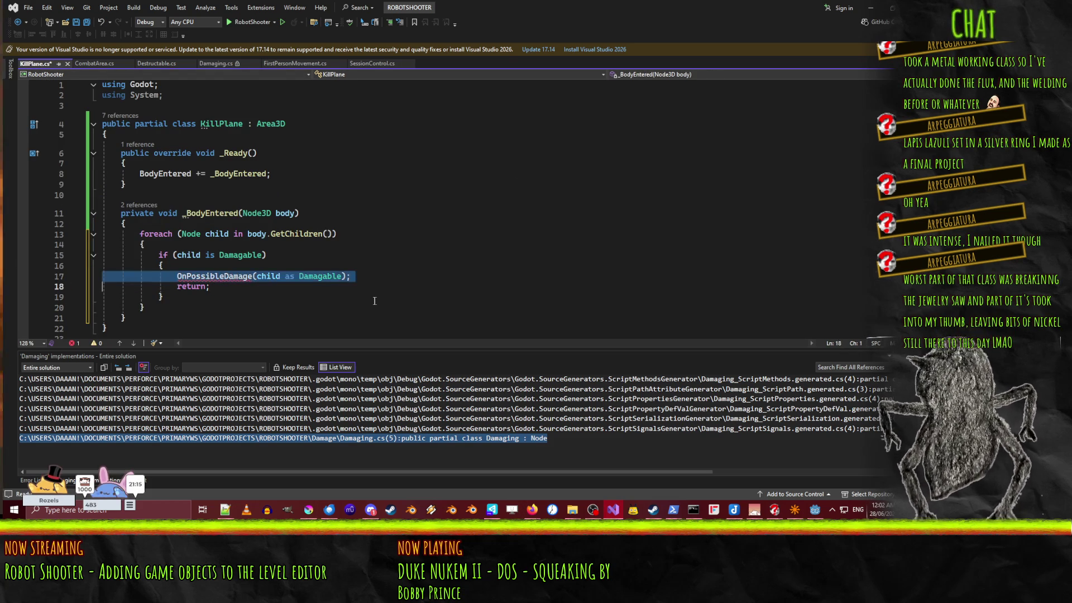
{"action": "key", "text": "ctrl+v"}
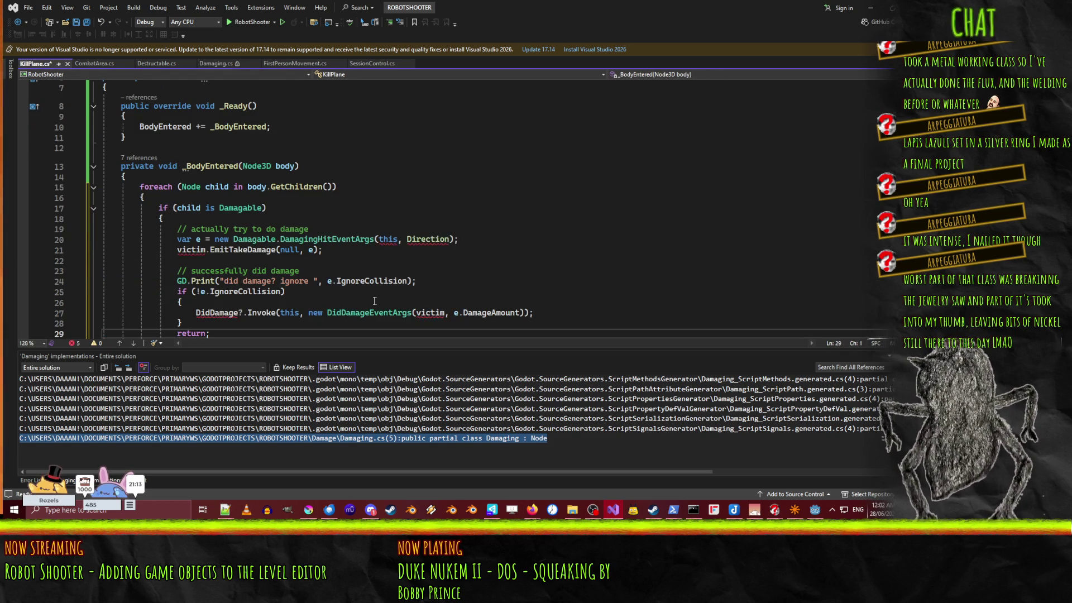
{"action": "key", "text": "End"}
{"action": "key", "text": "Return"}
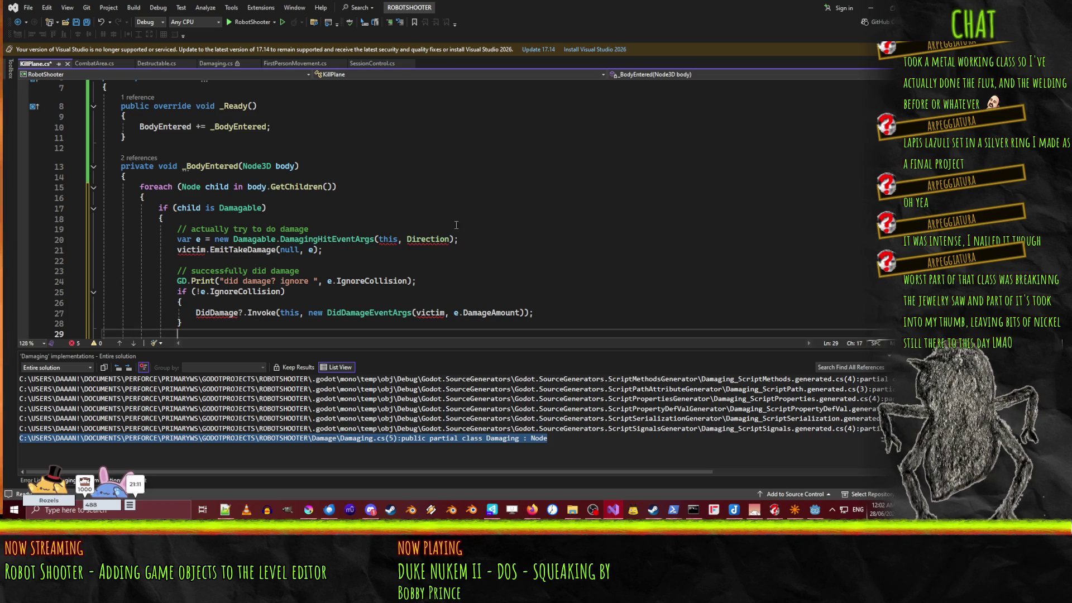
{"action": "left_click", "coordinate": [456, 225]}
{"action": "scroll", "coordinate": [456, 225], "scroll_direction": "down", "scroll_amount": 2}
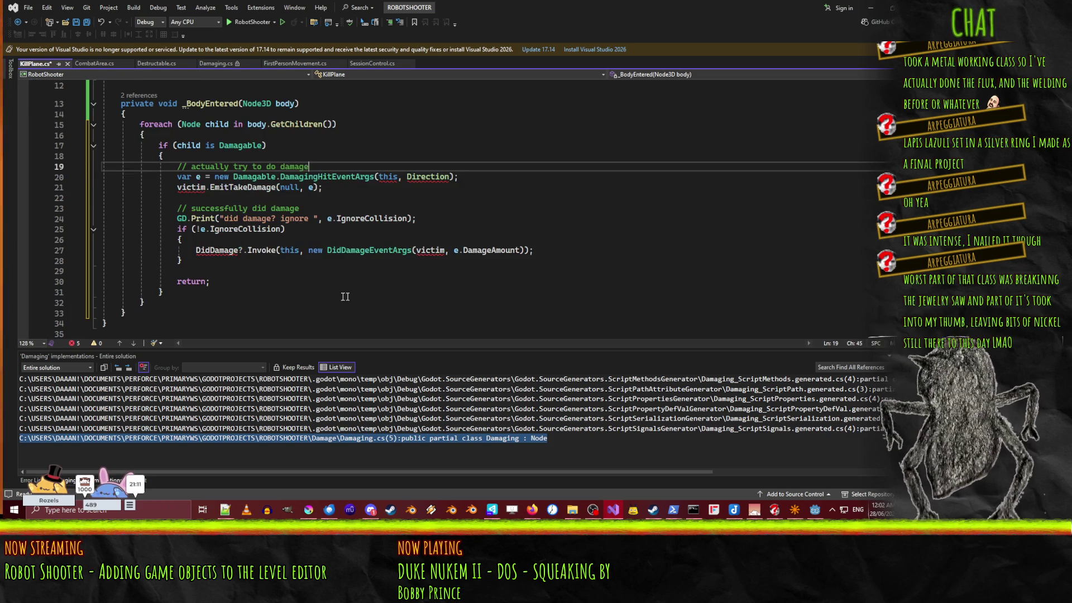
Step: Delete the DidDamage invoke, the debug print and IgnoreCollision block, and the blank lines before return
{"action": "double_click", "coordinate": [225, 251]}
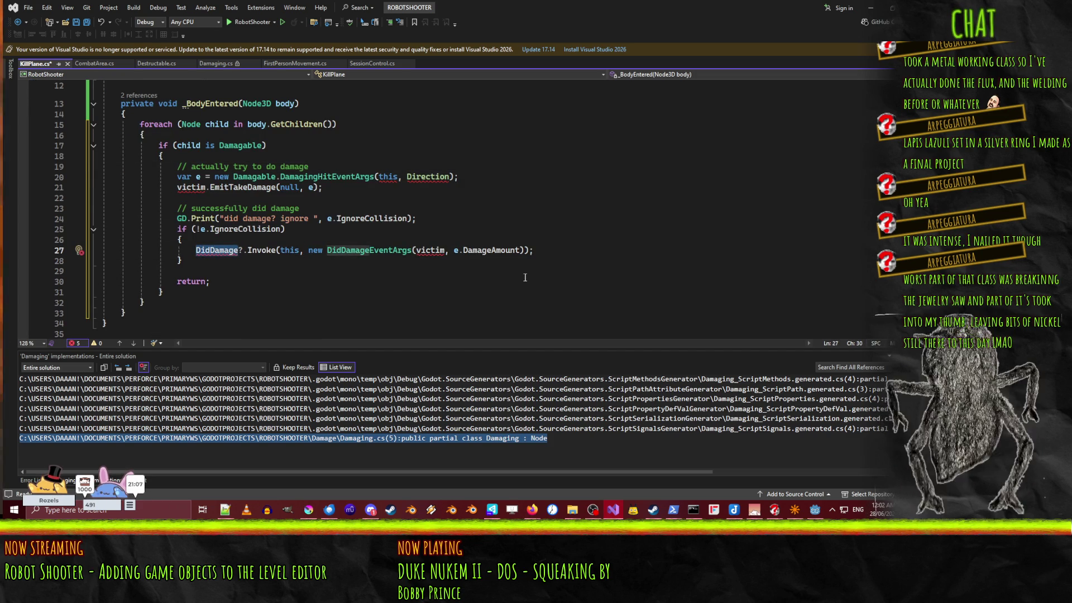
{"action": "key", "text": "Home"}
{"action": "key", "text": "Home"}
{"action": "key", "text": "Up"}
{"action": "key", "text": "Up"}
{"action": "key", "text": "Down"}
{"action": "key", "text": "Down"}
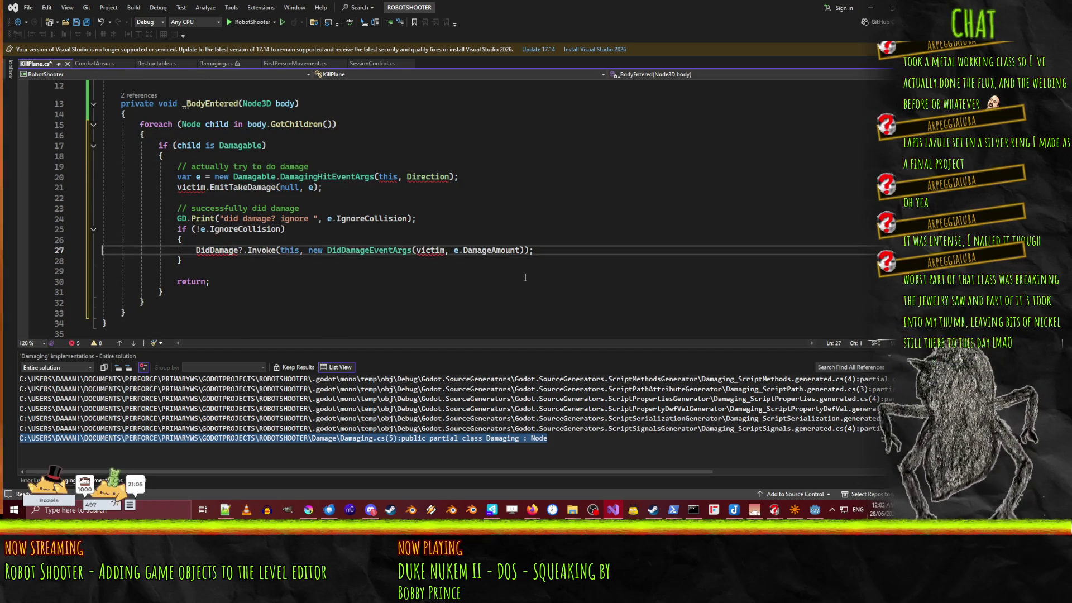
{"action": "key", "text": "shift+Down"}
{"action": "key", "text": "Delete"}
{"action": "key", "text": "Up"}
{"action": "key", "text": "Up"}
{"action": "key", "text": "shift+Down"}
{"action": "key", "text": "shift+Down"}
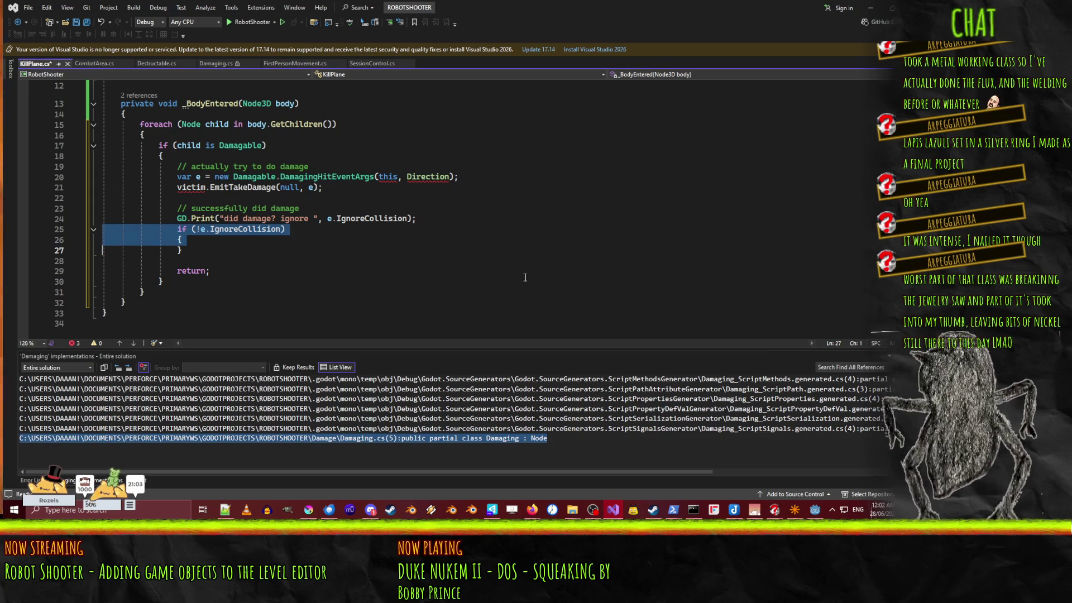
{"action": "key", "text": "shift+Down"}
{"action": "key", "text": "Delete"}
{"action": "key", "text": "shift+Up"}
{"action": "key", "text": "shift+Up"}
{"action": "key", "text": "Delete"}
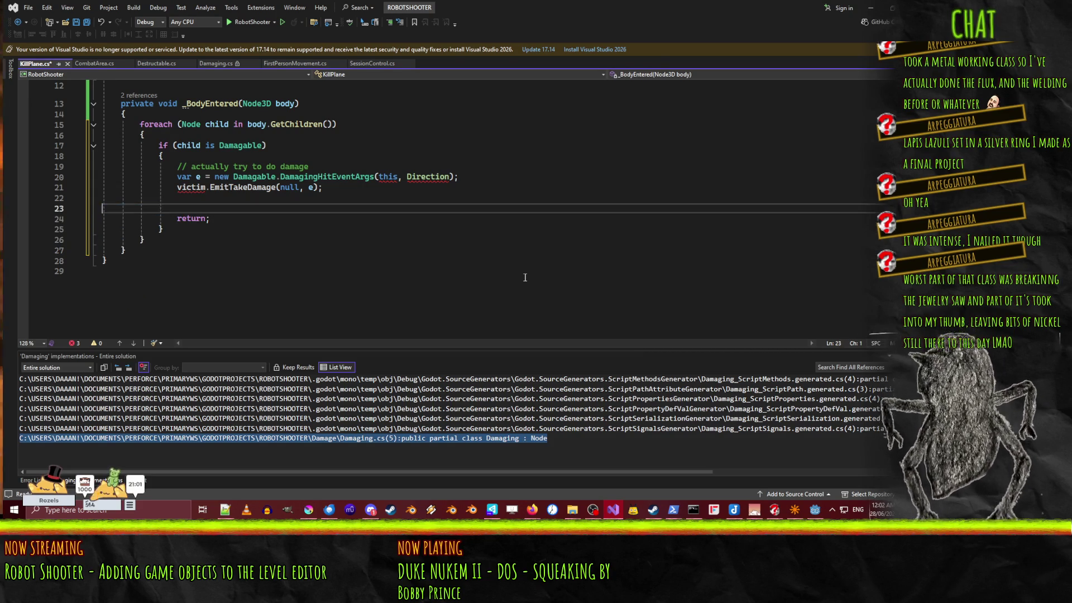
{"action": "key", "text": "Up"}
{"action": "key", "text": "Delete"}
{"action": "key", "text": "Delete"}
{"action": "key", "text": "Up"}
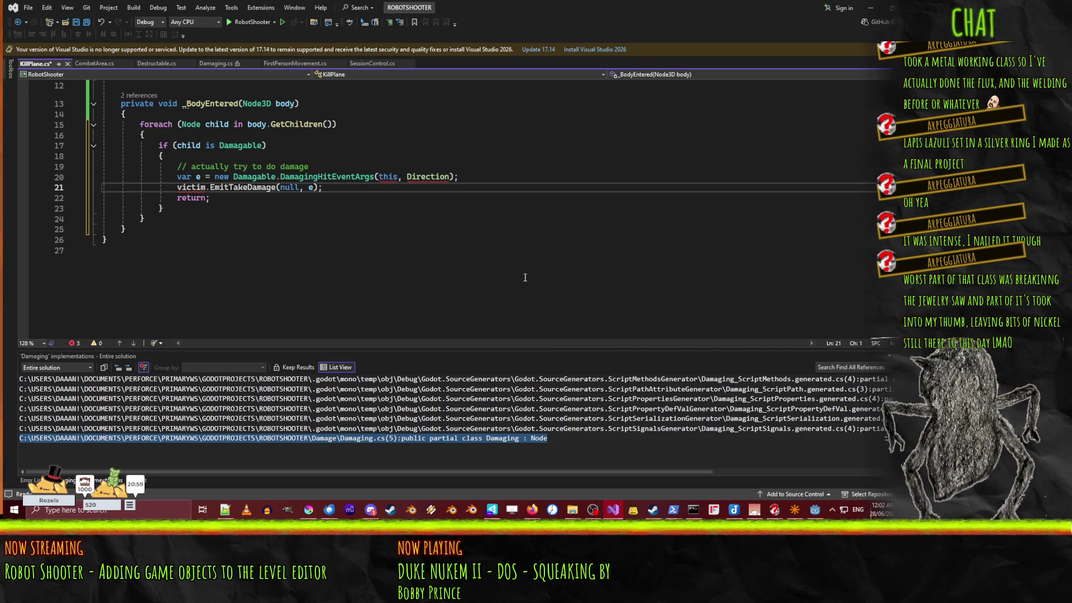
Step: Inspect the this and Direction arguments of DamagingHitEventArgs and the class declaration
{"action": "double_click", "coordinate": [385, 177]}
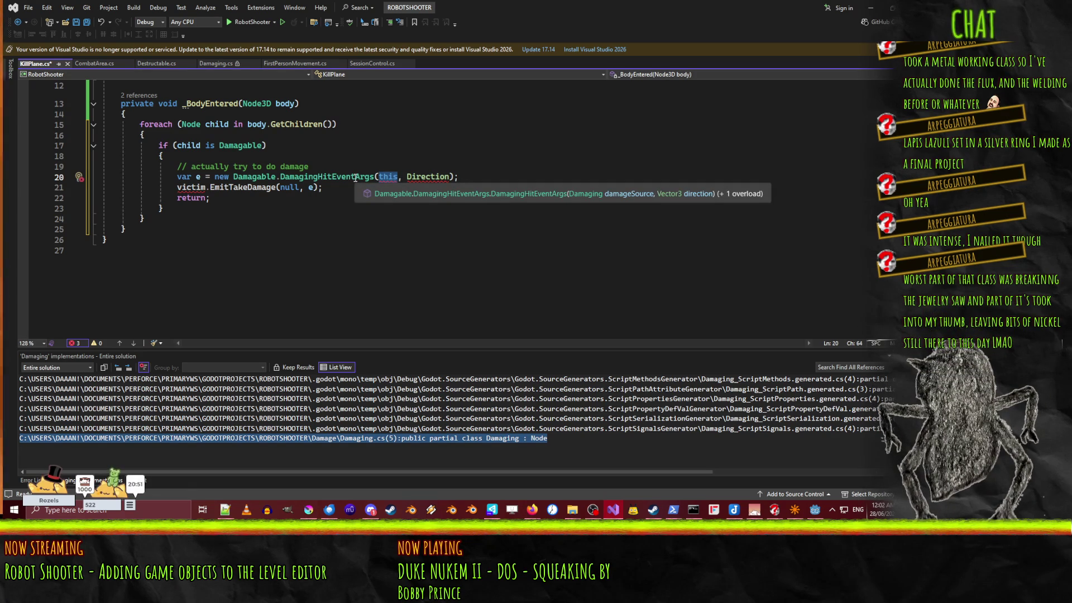
{"action": "key", "text": "Down"}
{"action": "key", "text": "Down"}
{"action": "key", "text": "Down"}
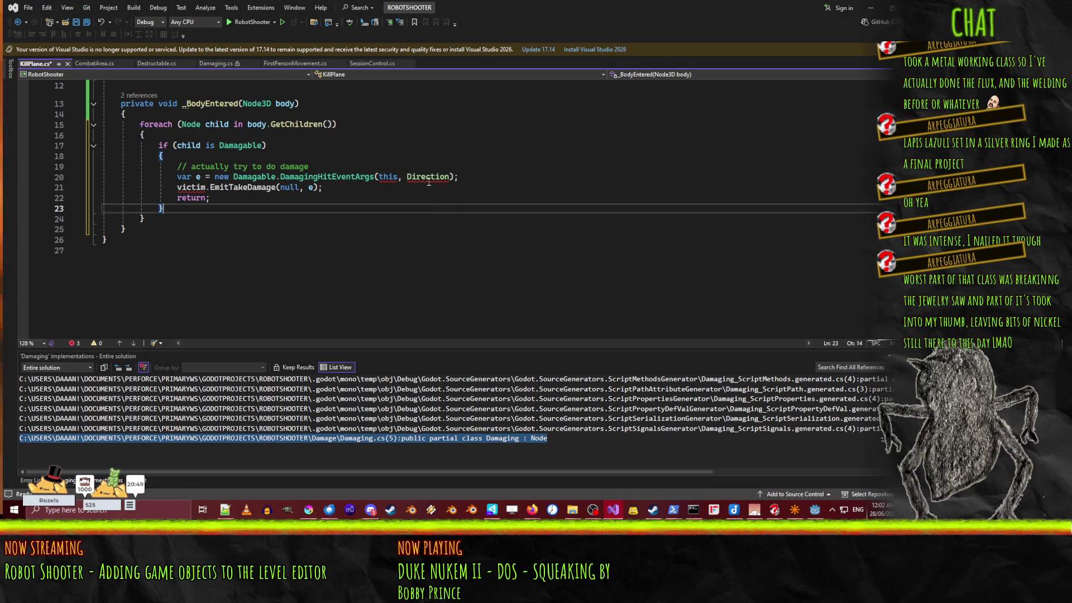
{"action": "left_click", "coordinate": [427, 178]}
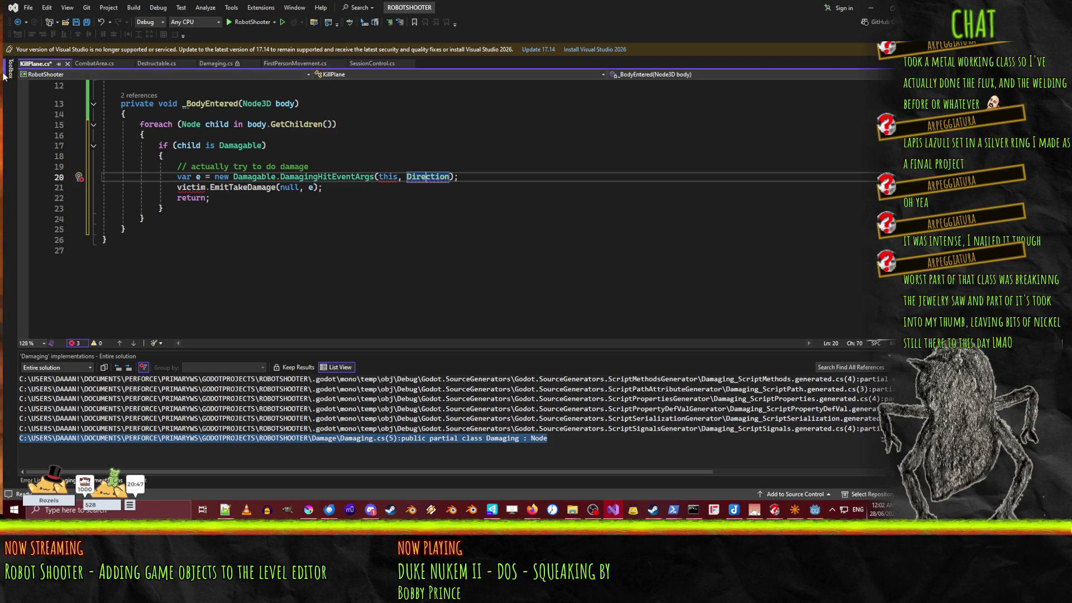
{"action": "key", "text": "Up"}
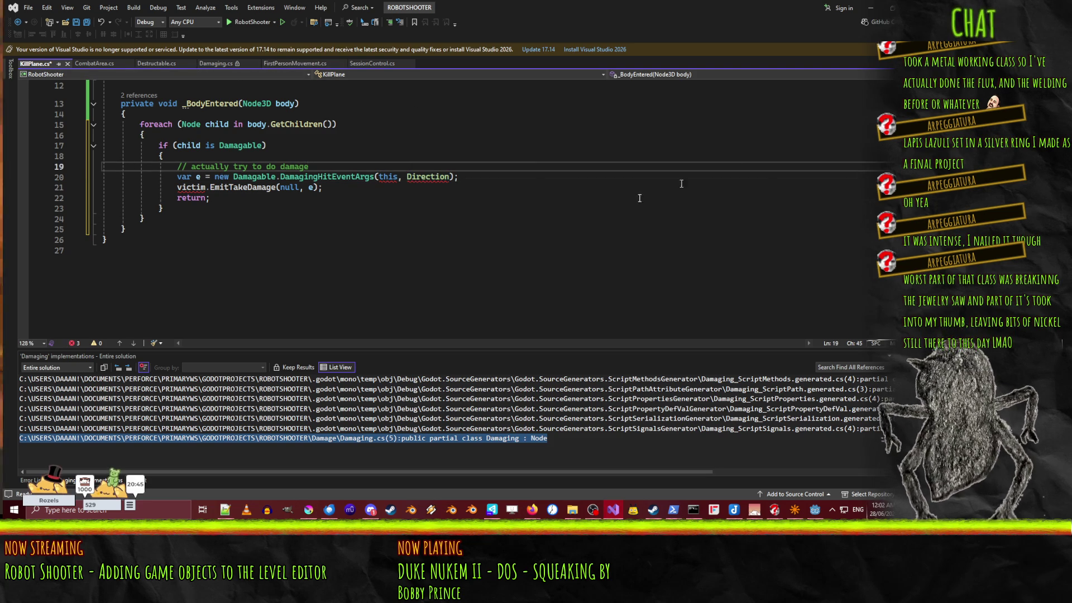
{"action": "scroll", "coordinate": [614, 206], "scroll_direction": "up", "scroll_amount": 4}
{"action": "left_click", "coordinate": [356, 146]}
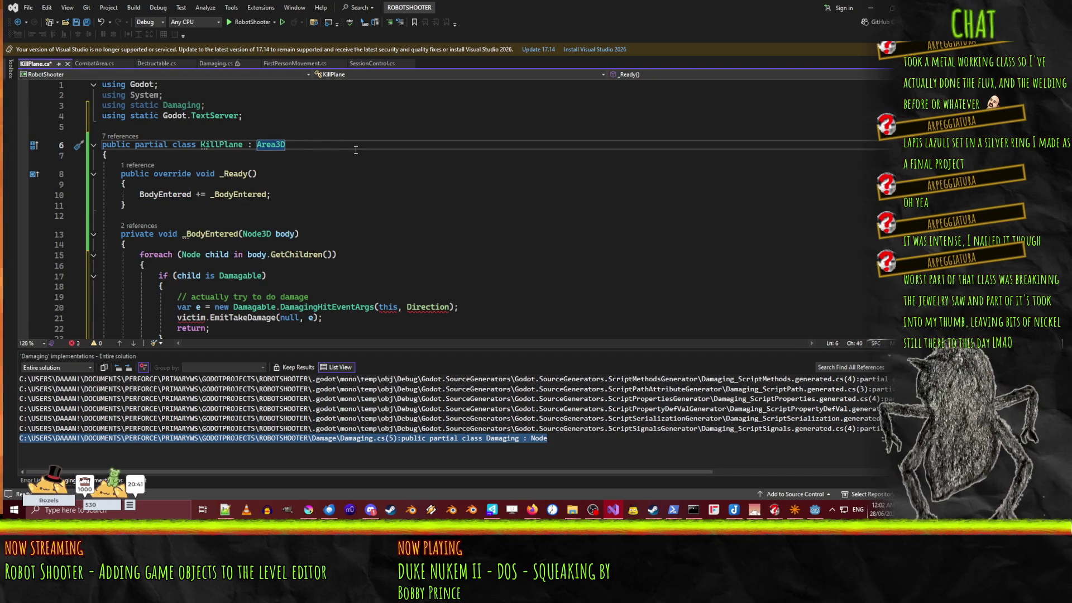
{"action": "type", "text": ", ID"}
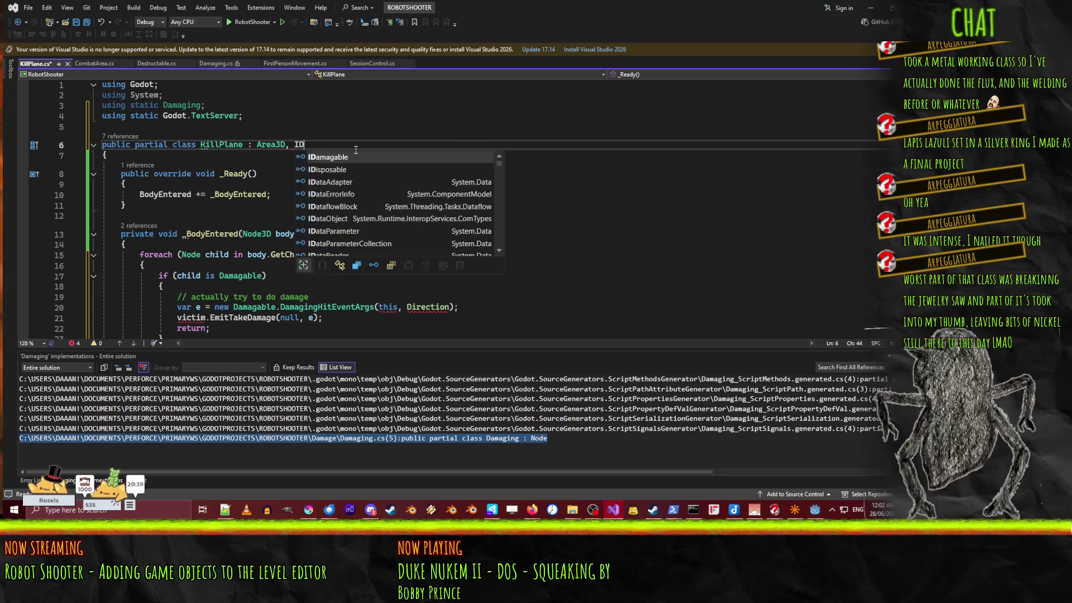
{"action": "type", "text": "ama"}
{"action": "key", "text": "BackSpace"}
{"action": "key", "text": "BackSpace"}
{"action": "key", "text": "BackSpace"}
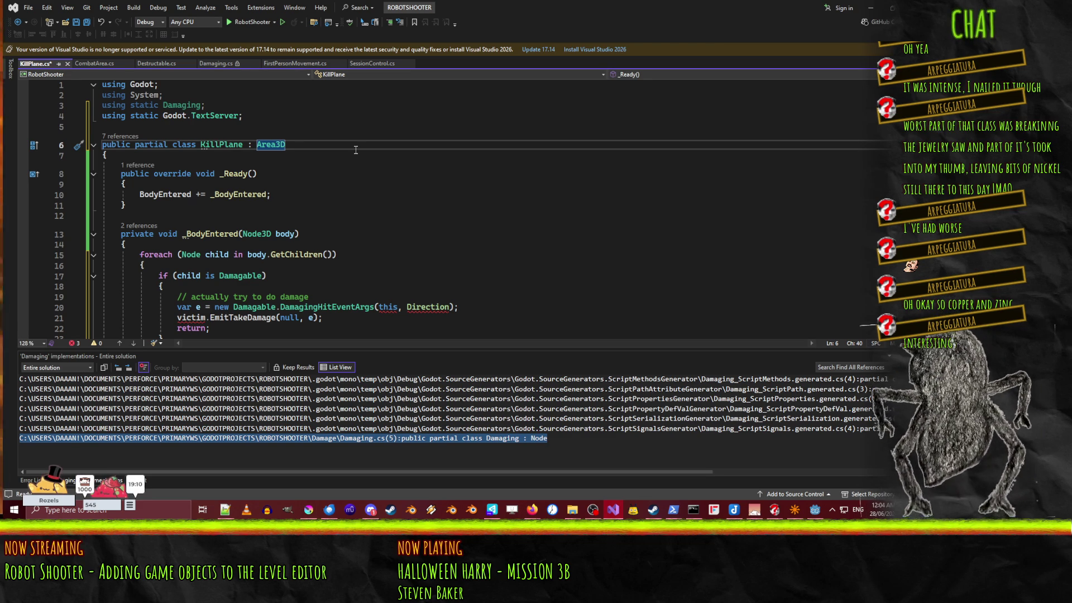
Step: Remove the using static Damaging and Godot.TextServer imports from KillPlane.cs
{"action": "left_click", "coordinate": [218, 106]}
{"action": "key", "text": "ctrl+x"}
{"action": "key", "text": "ctrl+x"}
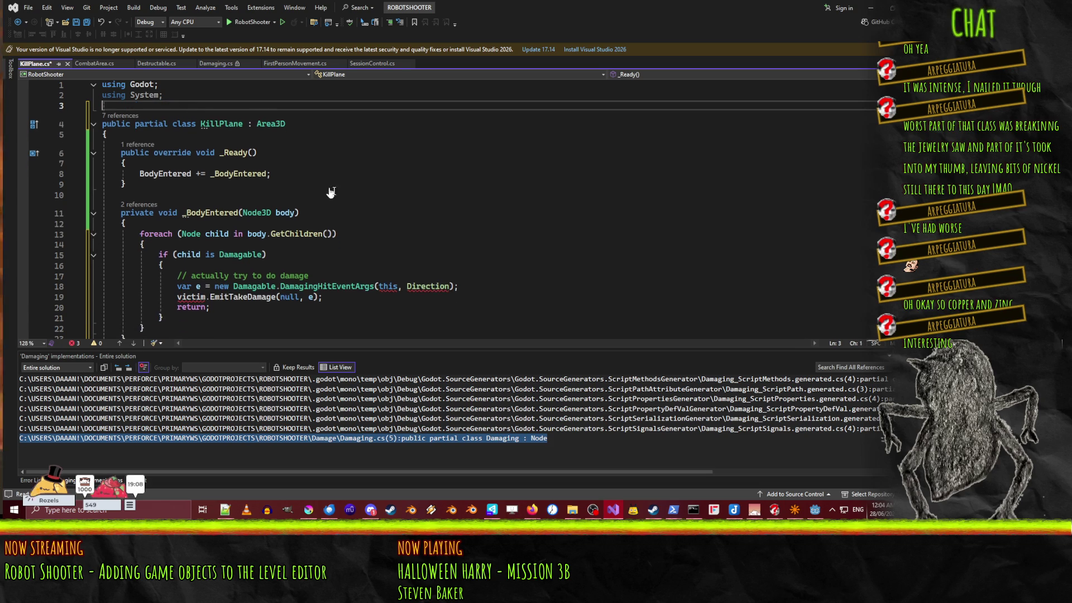
{"action": "left_click", "coordinate": [369, 213]}
{"action": "left_click", "coordinate": [419, 296]}
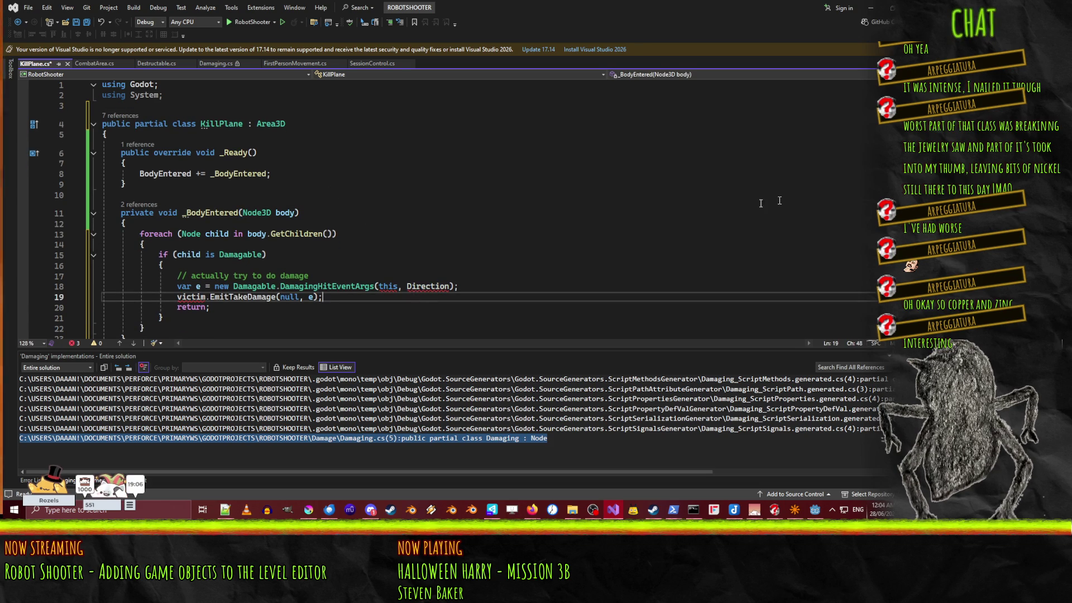
Step: Show Solution Explorer with Ctrl+Alt+L and inspect the CS1503 error near EmitTakeDamage
{"action": "key", "text": "ctrl+alt+l"}
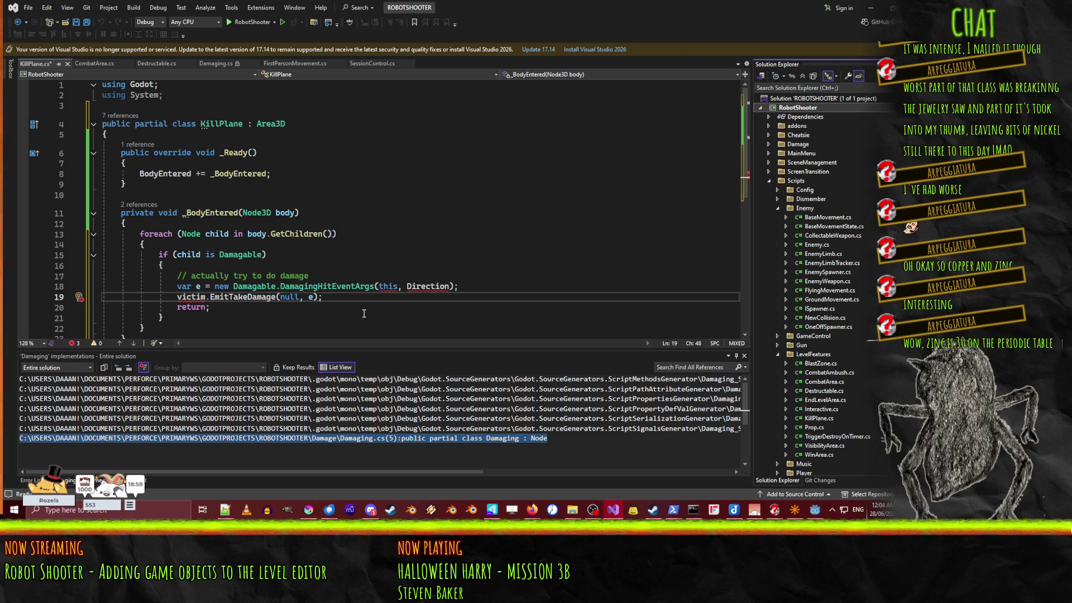
{"action": "left_click", "coordinate": [656, 307]}
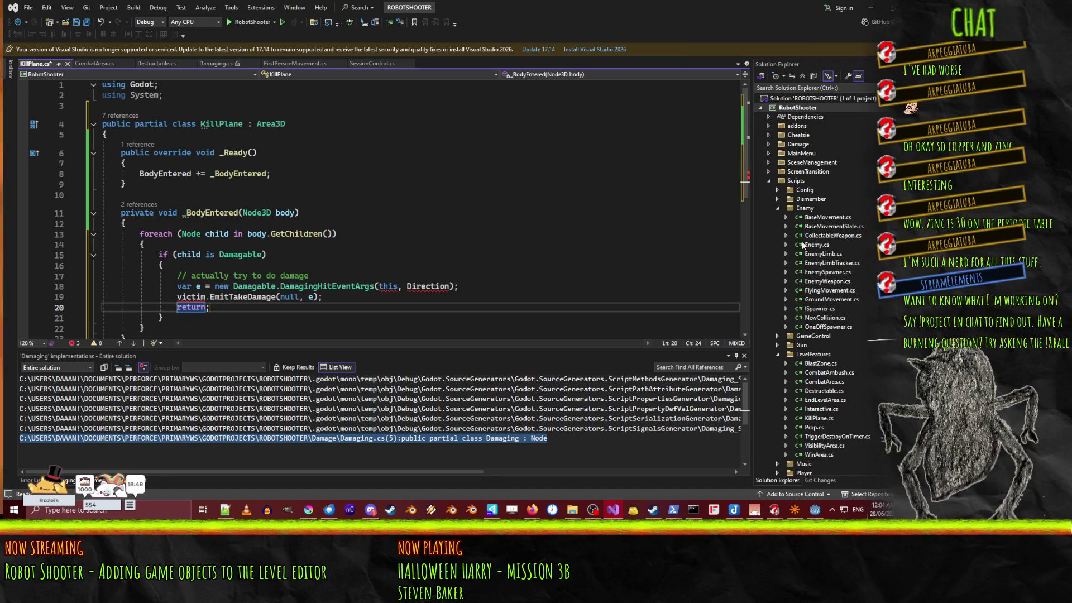
{"action": "left_click", "coordinate": [351, 174]}
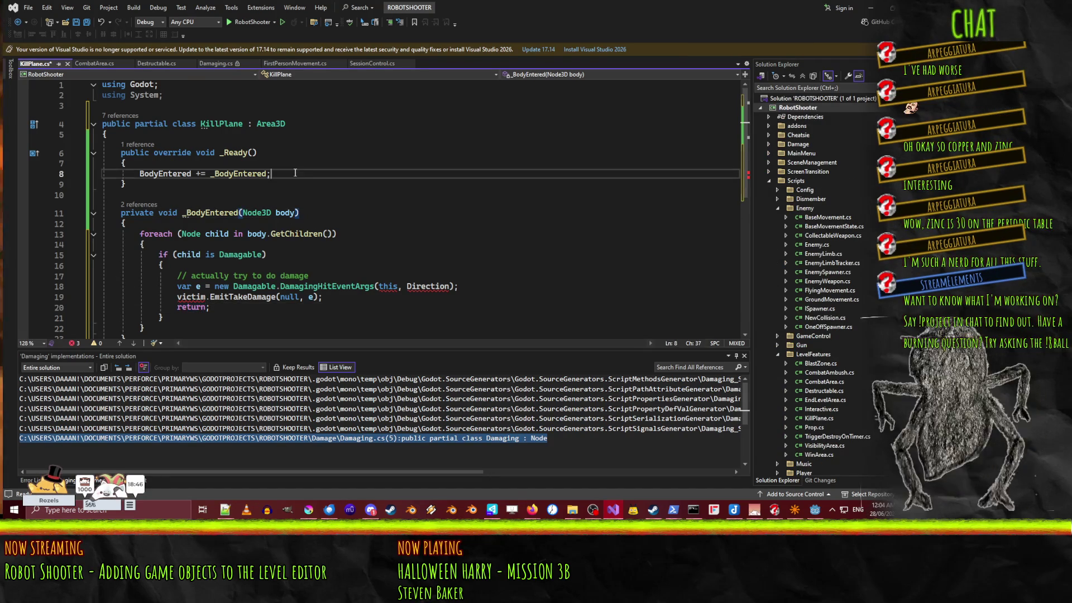
{"action": "scroll", "coordinate": [813, 310], "scroll_direction": "down", "scroll_amount": 7}
{"action": "scroll", "coordinate": [373, 254], "scroll_direction": "down", "scroll_amount": 2}
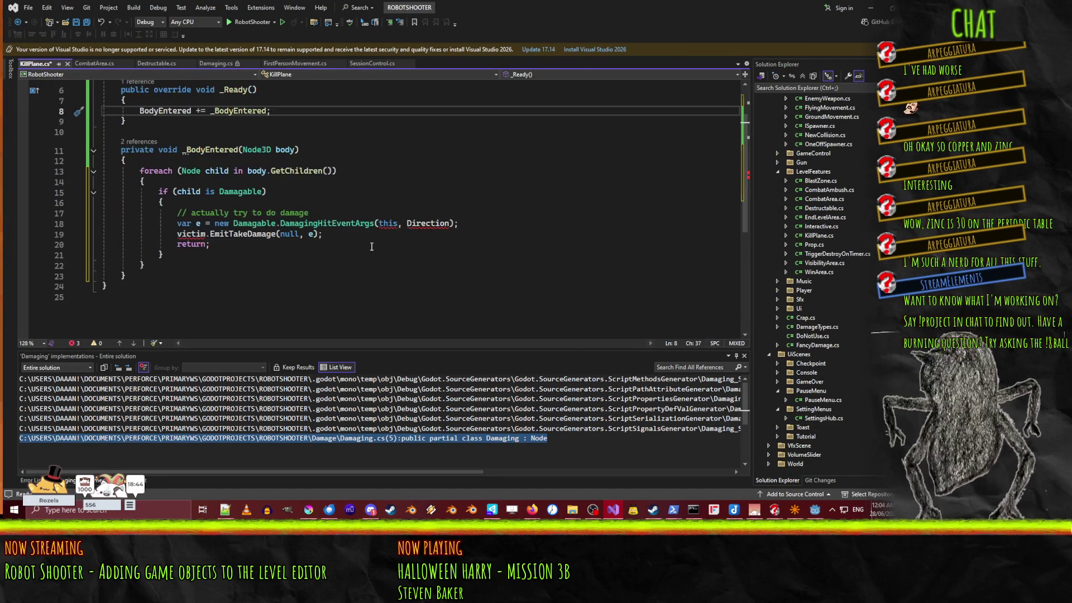
{"action": "left_click", "coordinate": [261, 236]}
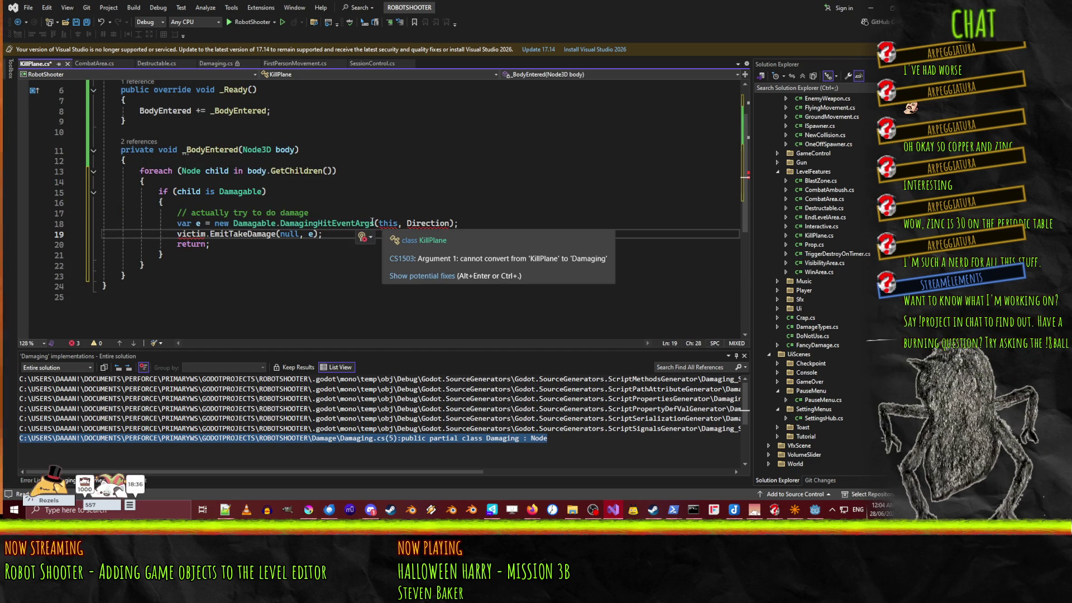
Step: List DamagingHitEventArgs usages in Damaging.cs, FancyDamage.cs and KillPlane.cs, then open Damaging.cs
{"action": "left_click", "coordinate": [372, 223]}
{"action": "right_click", "coordinate": [340, 223]}
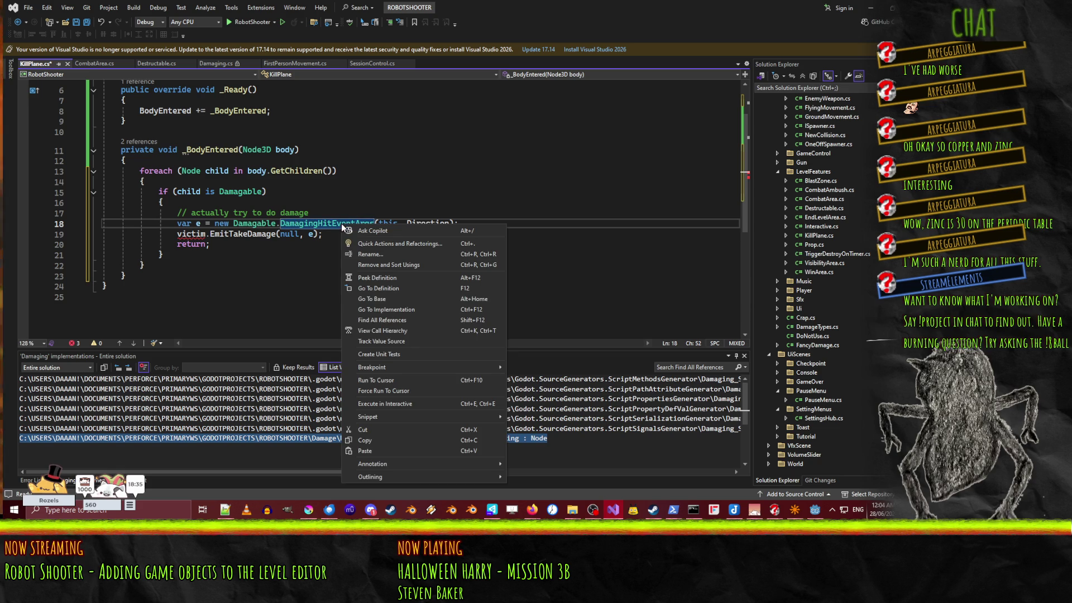
{"action": "left_click", "coordinate": [417, 319]}
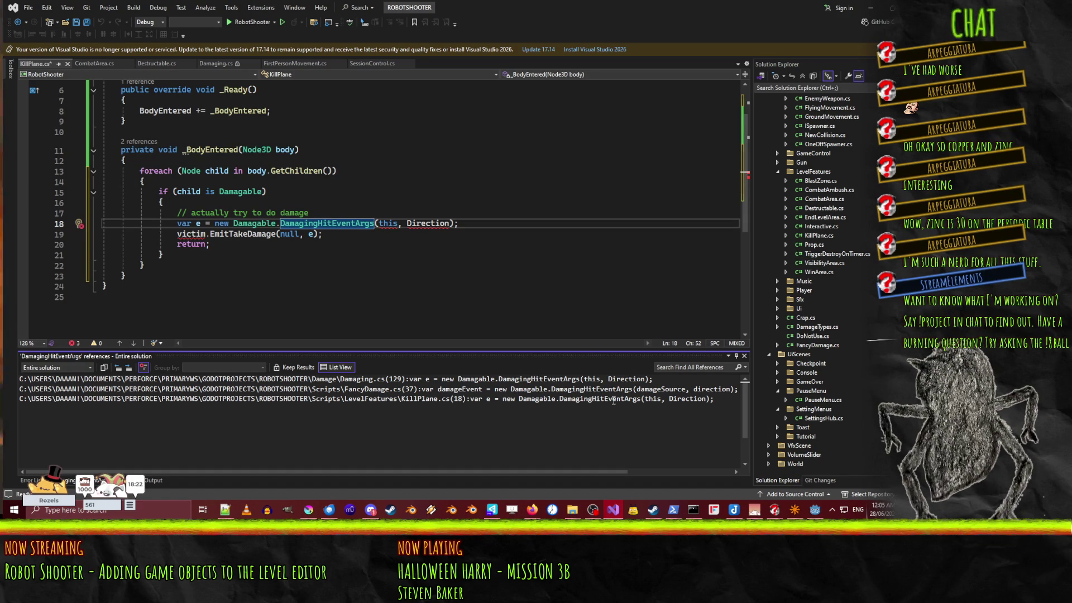
{"action": "scroll", "coordinate": [693, 327], "scroll_direction": "up", "scroll_amount": 2}
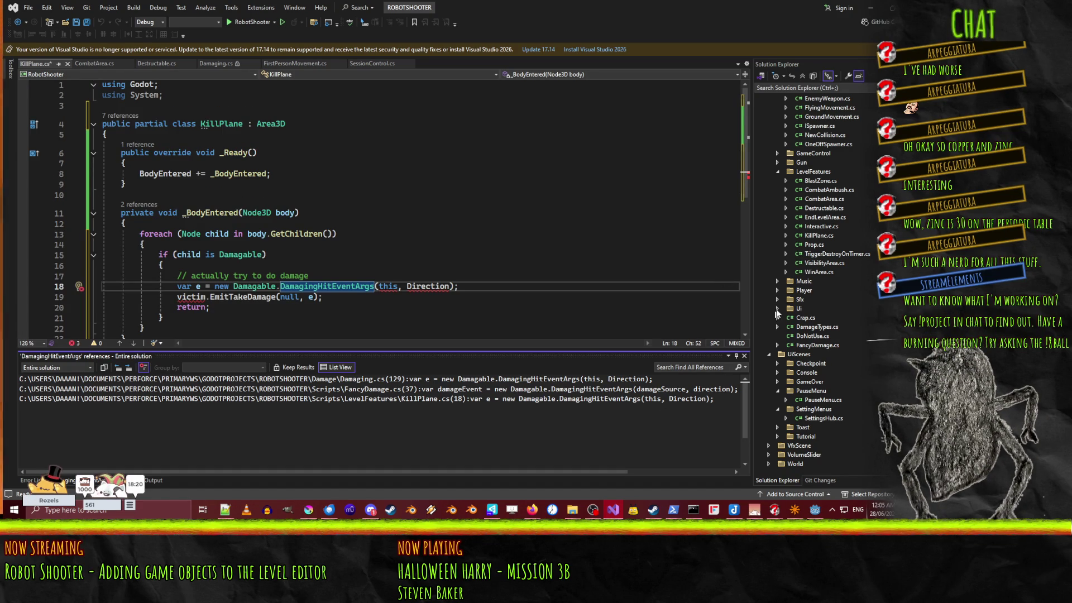
{"action": "scroll", "coordinate": [784, 304], "scroll_direction": "up", "scroll_amount": 7}
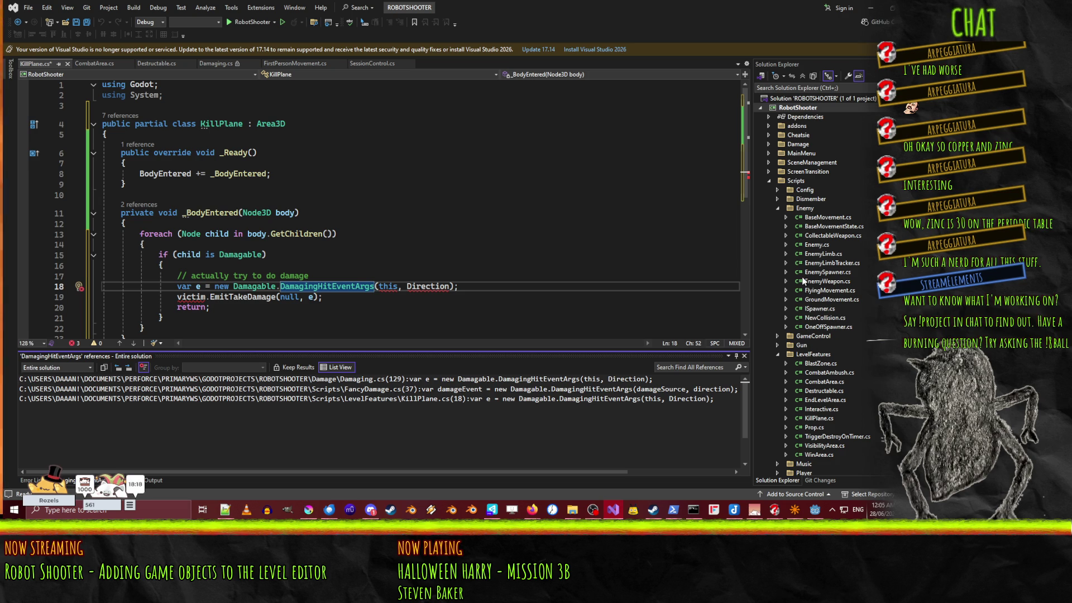
{"action": "left_click", "coordinate": [769, 145]}
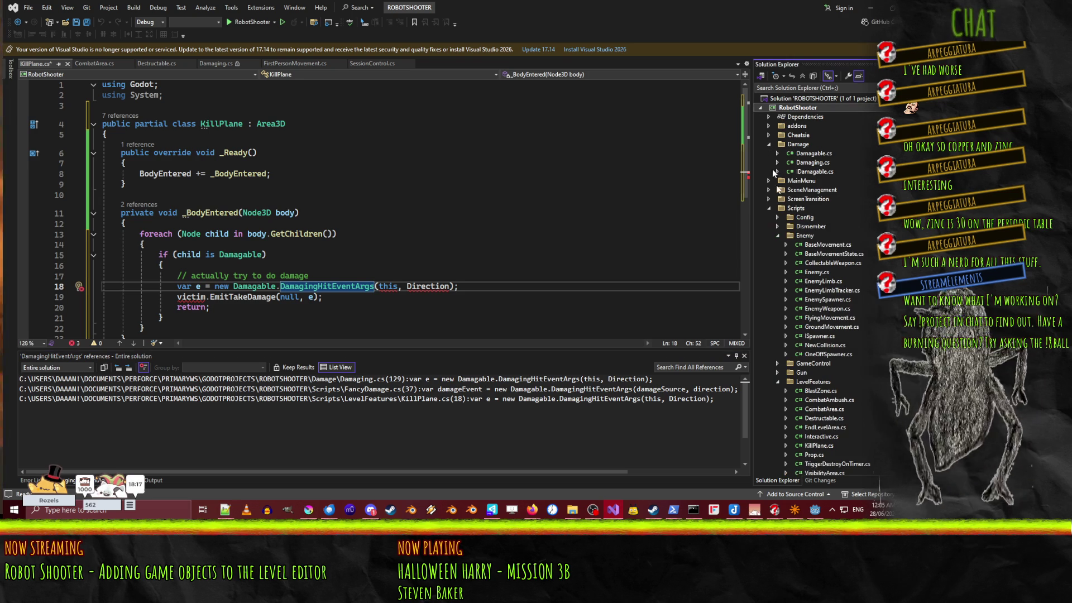
{"action": "double_click", "coordinate": [819, 165]}
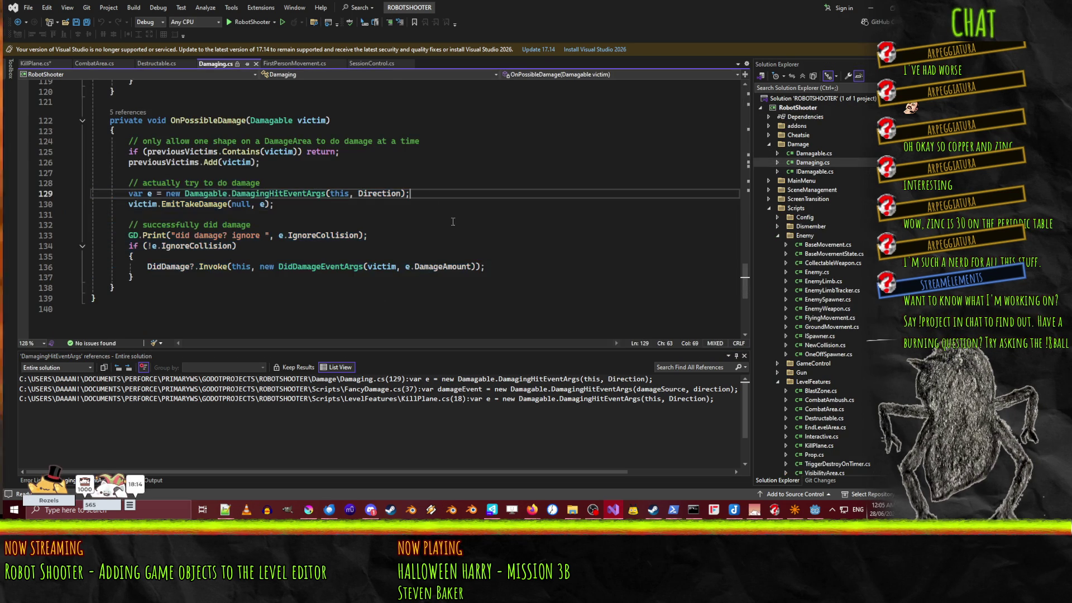
{"action": "scroll", "coordinate": [448, 221], "scroll_direction": "up", "scroll_amount": 8}
{"action": "scroll", "coordinate": [448, 221], "scroll_direction": "up", "scroll_amount": 20}
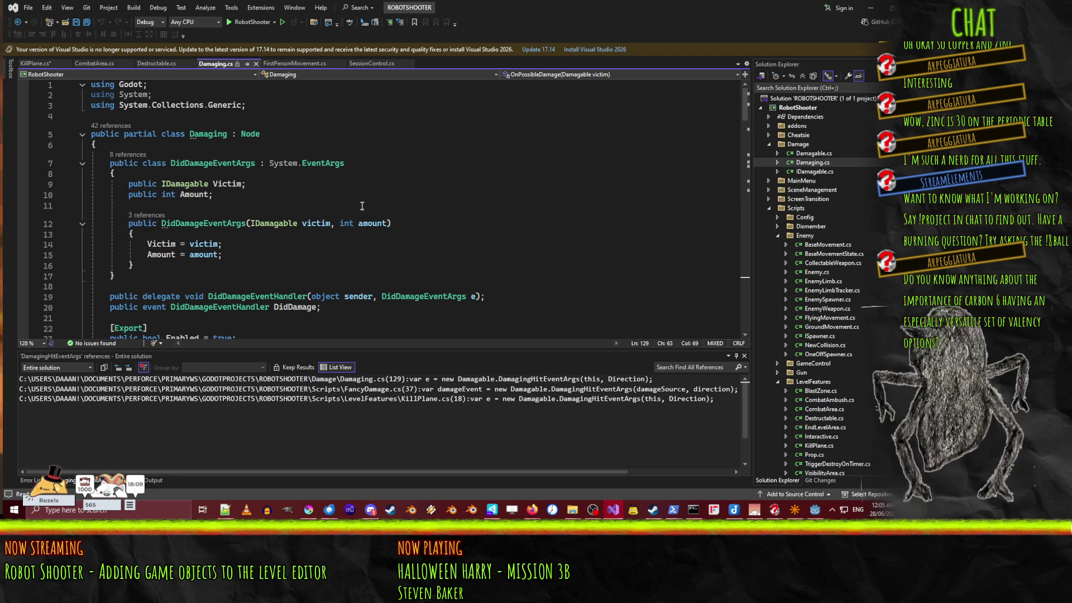
{"action": "left_click", "coordinate": [287, 203]}
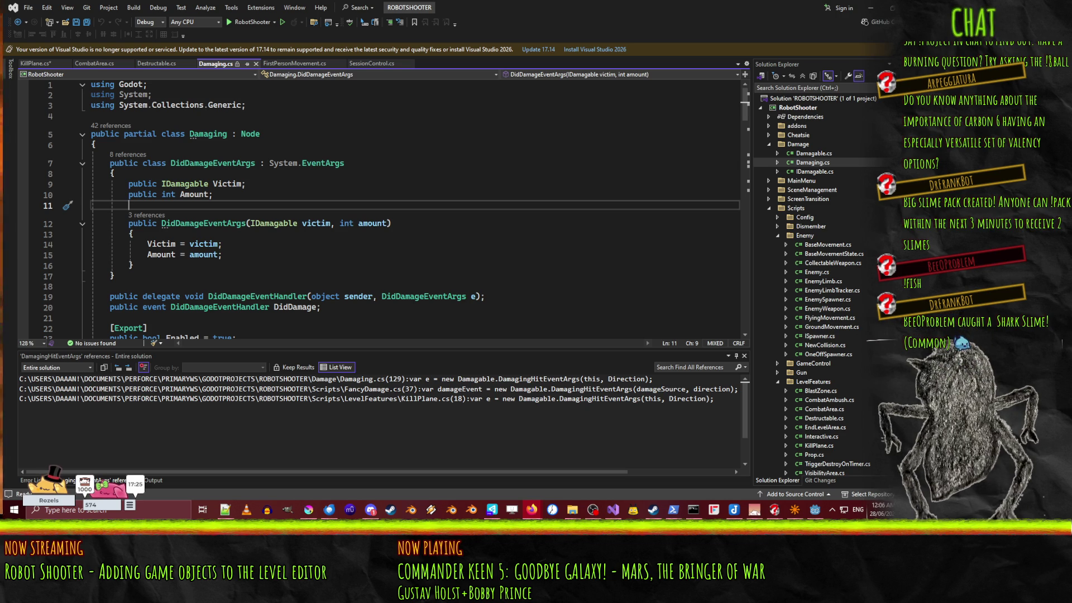
Step: Review Damaging.cs, including the previousVictims line and the DidDamage event declaration
{"action": "left_click", "coordinate": [272, 254]}
{"action": "scroll", "coordinate": [271, 251], "scroll_direction": "down", "scroll_amount": 6}
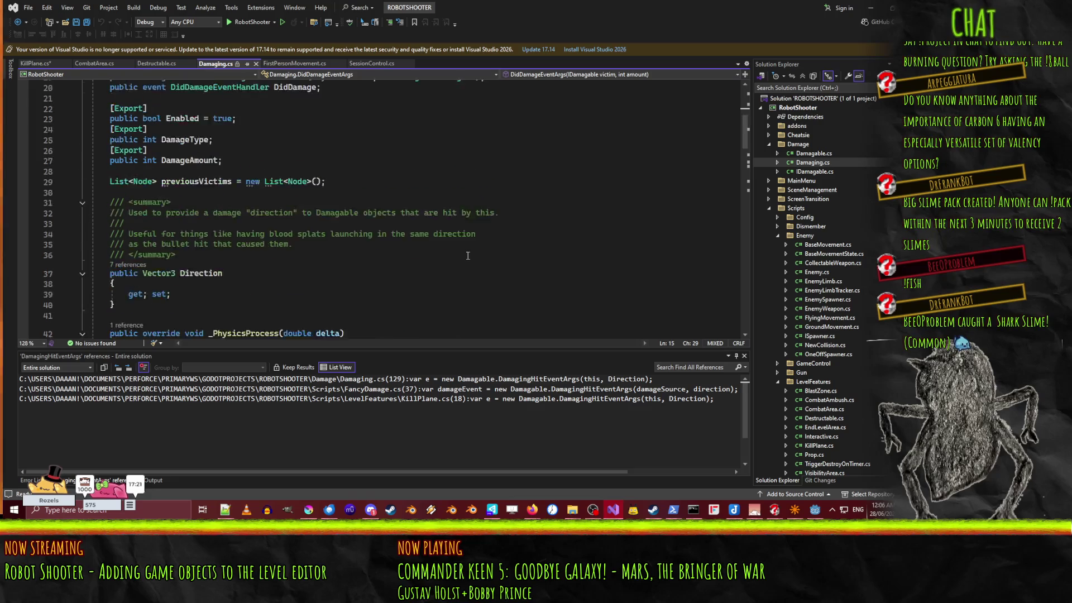
{"action": "scroll", "coordinate": [468, 256], "scroll_direction": "up", "scroll_amount": 1}
{"action": "left_click", "coordinate": [419, 225]}
{"action": "scroll", "coordinate": [419, 225], "scroll_direction": "up", "scroll_amount": 3}
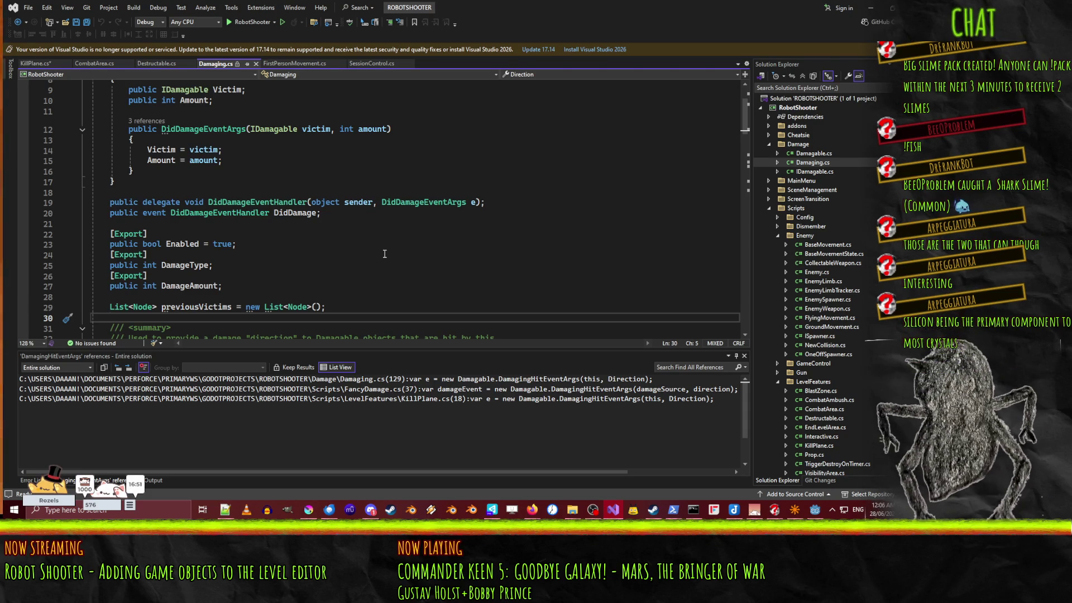
{"action": "scroll", "coordinate": [253, 256], "scroll_direction": "up", "scroll_amount": 3}
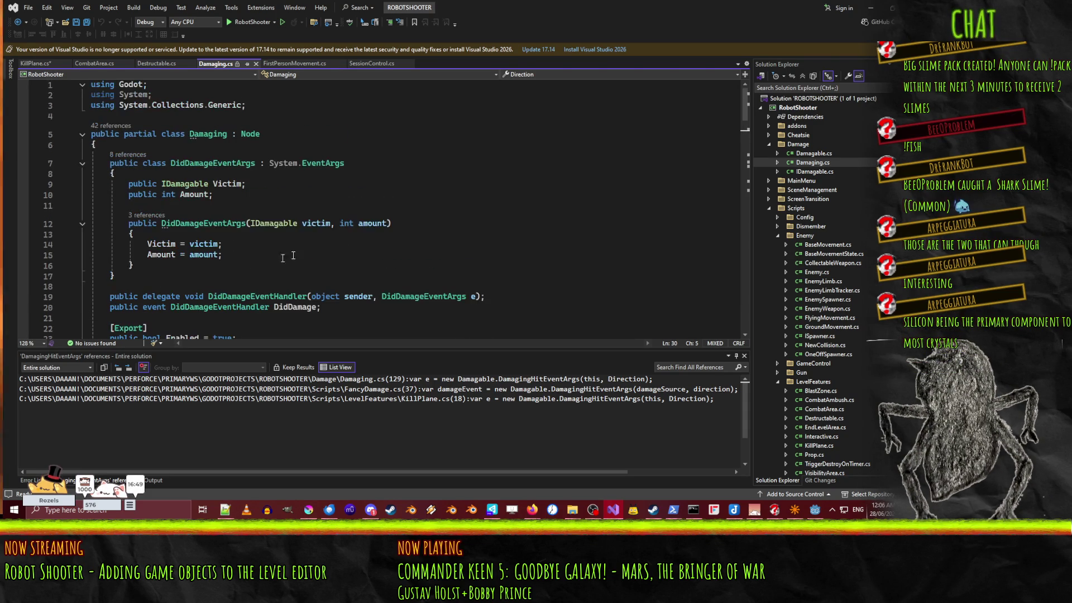
{"action": "scroll", "coordinate": [334, 250], "scroll_direction": "down", "scroll_amount": 16}
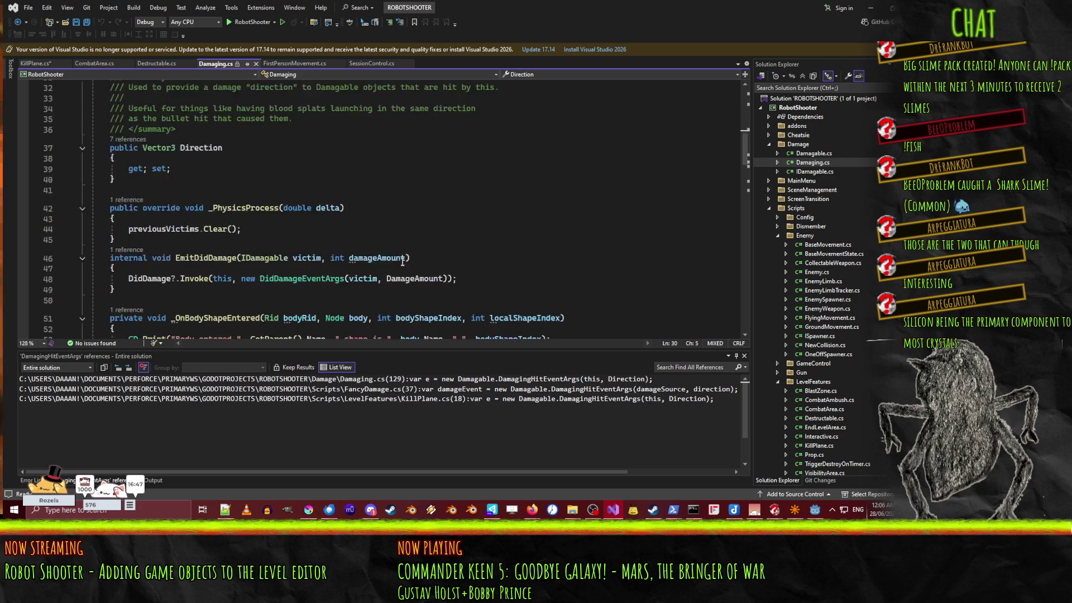
{"action": "scroll", "coordinate": [301, 226], "scroll_direction": "down", "scroll_amount": 20}
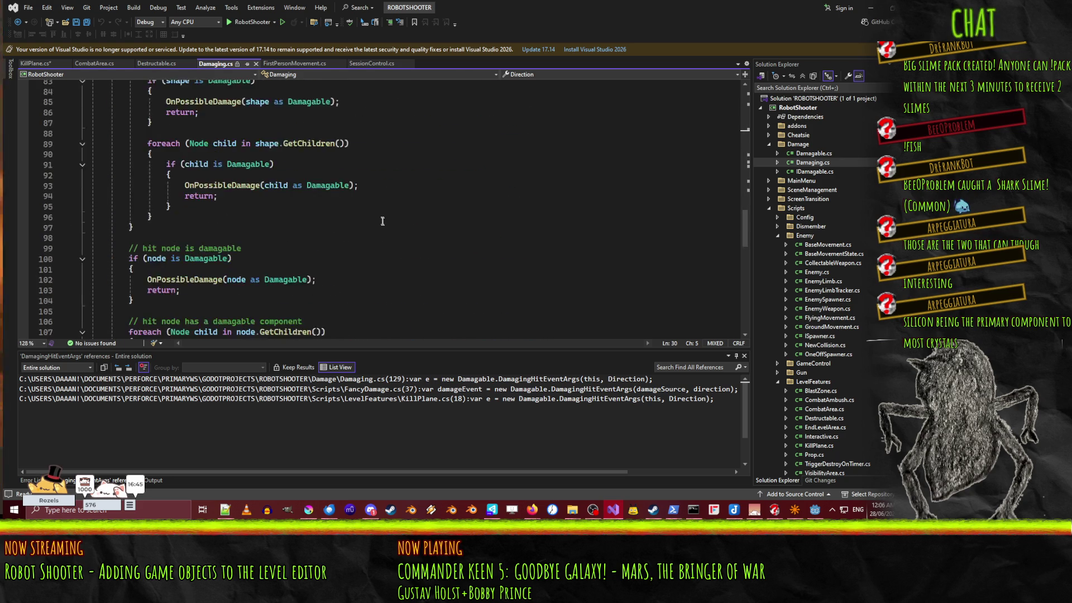
{"action": "scroll", "coordinate": [386, 227], "scroll_direction": "up", "scroll_amount": 20}
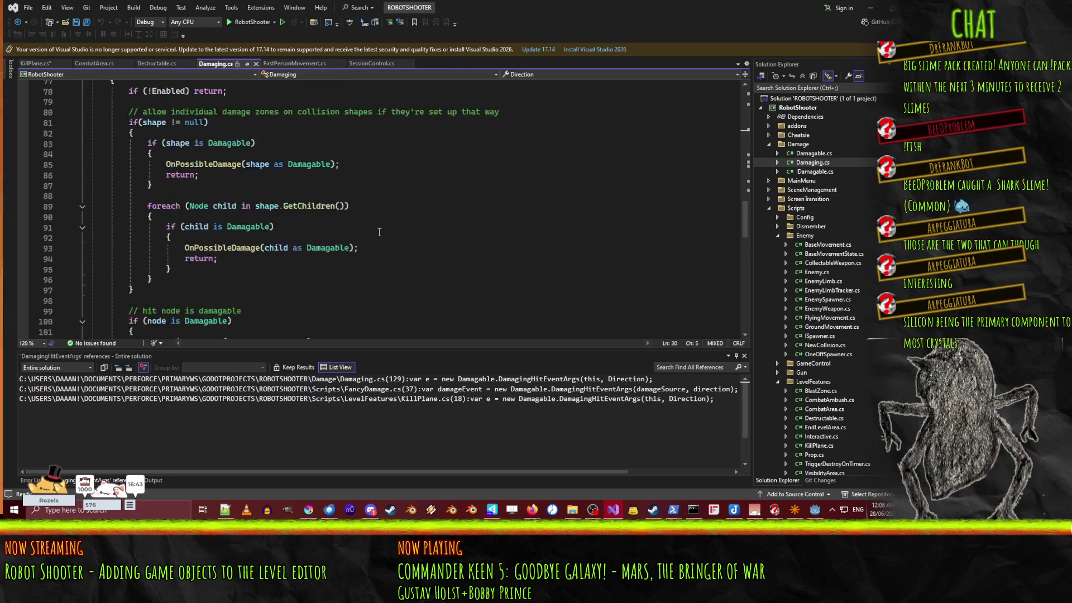
{"action": "scroll", "coordinate": [375, 244], "scroll_direction": "up", "scroll_amount": 3}
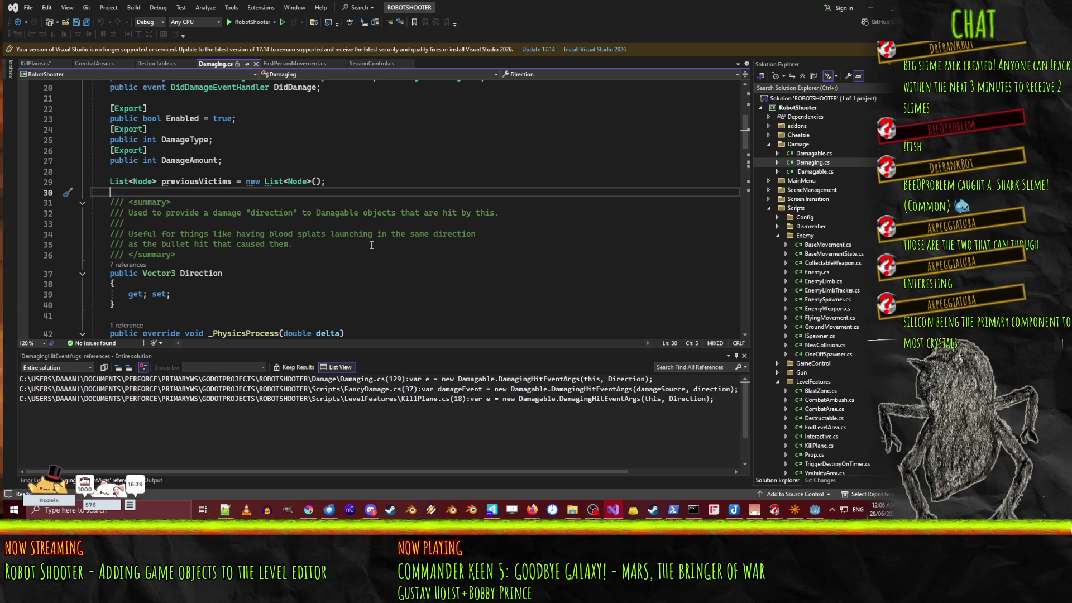
{"action": "left_click", "coordinate": [302, 87]}
{"action": "scroll", "coordinate": [337, 214], "scroll_direction": "up", "scroll_amount": 6}
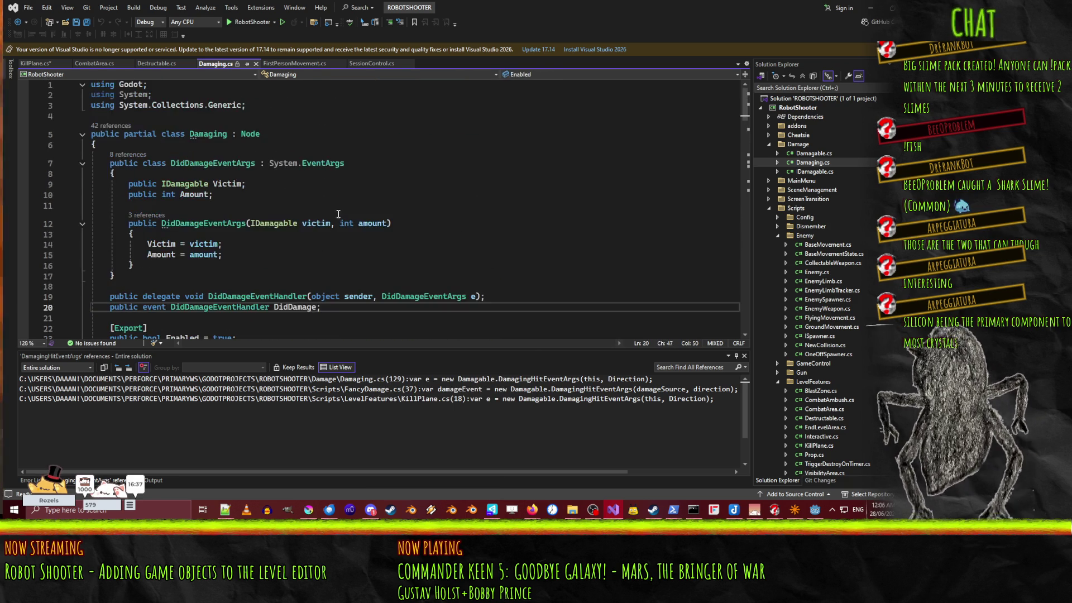
{"action": "scroll", "coordinate": [323, 229], "scroll_direction": "down", "scroll_amount": 1}
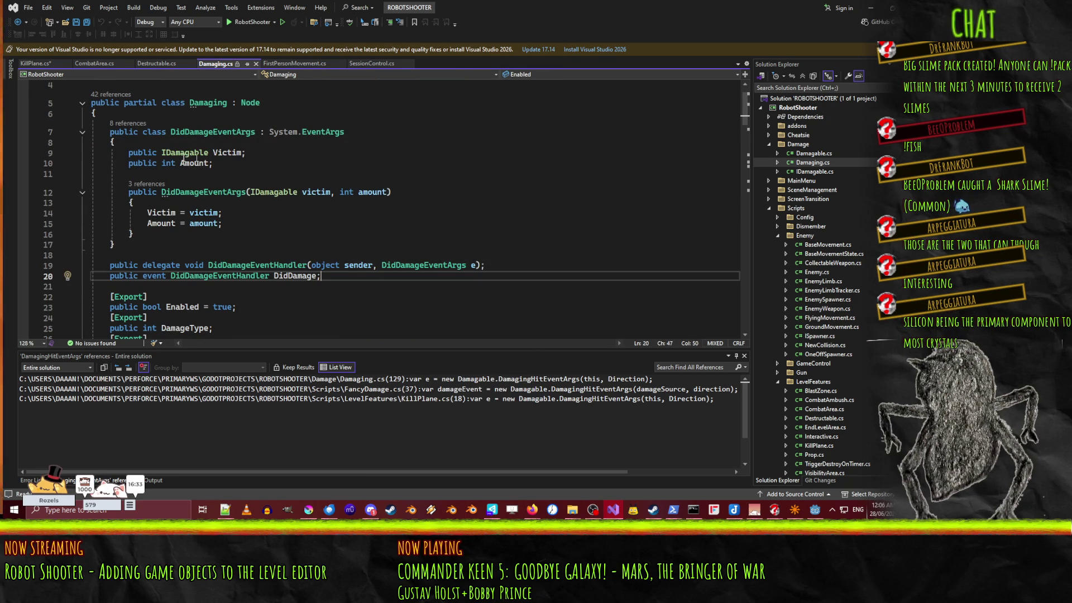
Step: Fold the DidDamageEventArgs class after checking its IDamagable Victim field
{"action": "left_click", "coordinate": [185, 157]}
{"action": "left_click", "coordinate": [227, 176]}
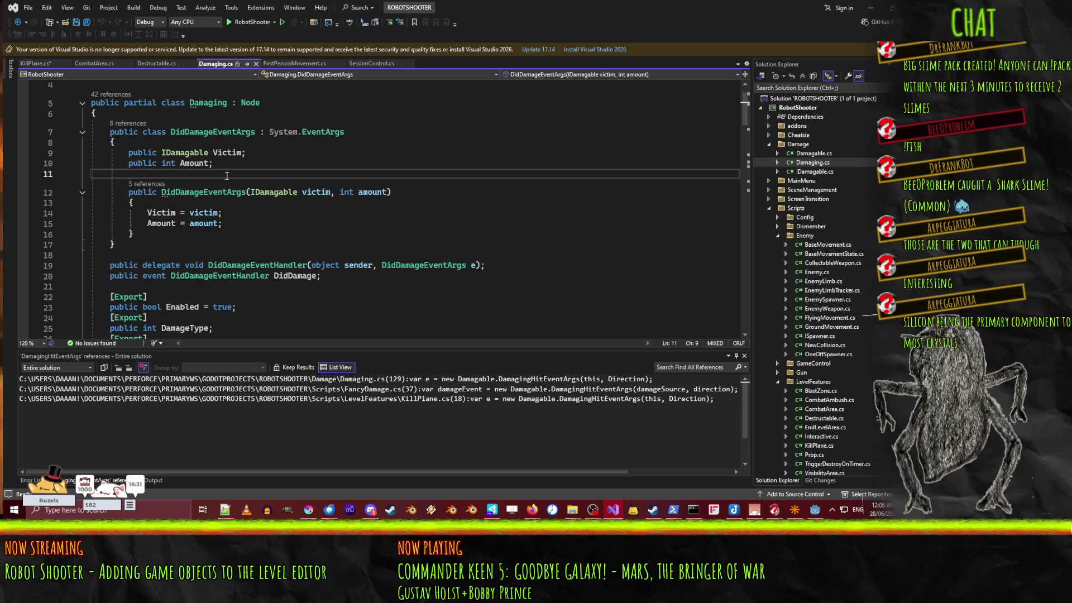
{"action": "left_click", "coordinate": [82, 132]}
{"action": "left_click", "coordinate": [260, 175]}
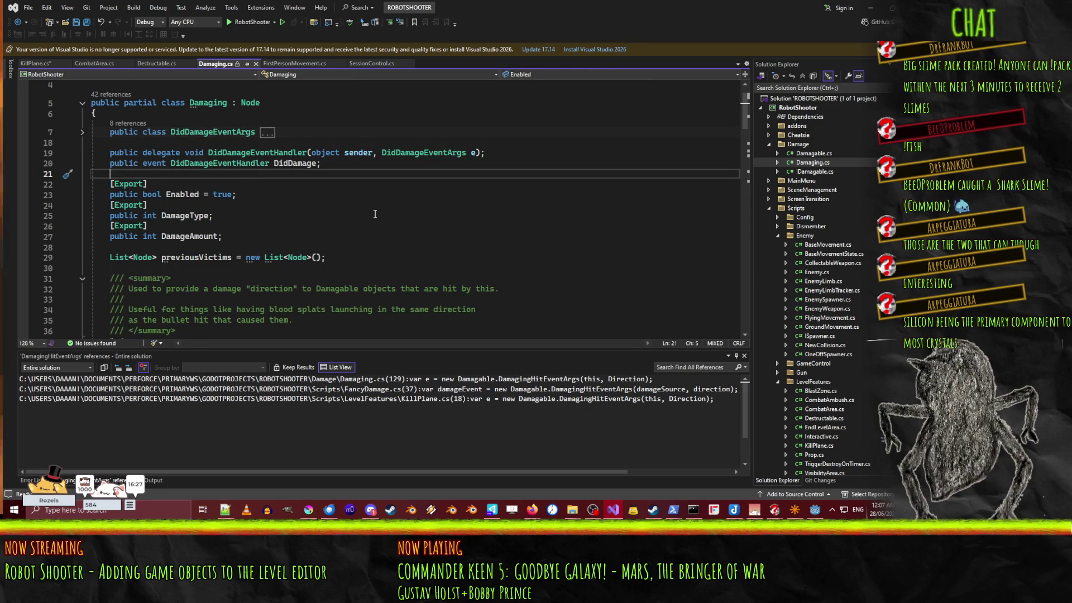
{"action": "scroll", "coordinate": [369, 210], "scroll_direction": "down", "scroll_amount": 1}
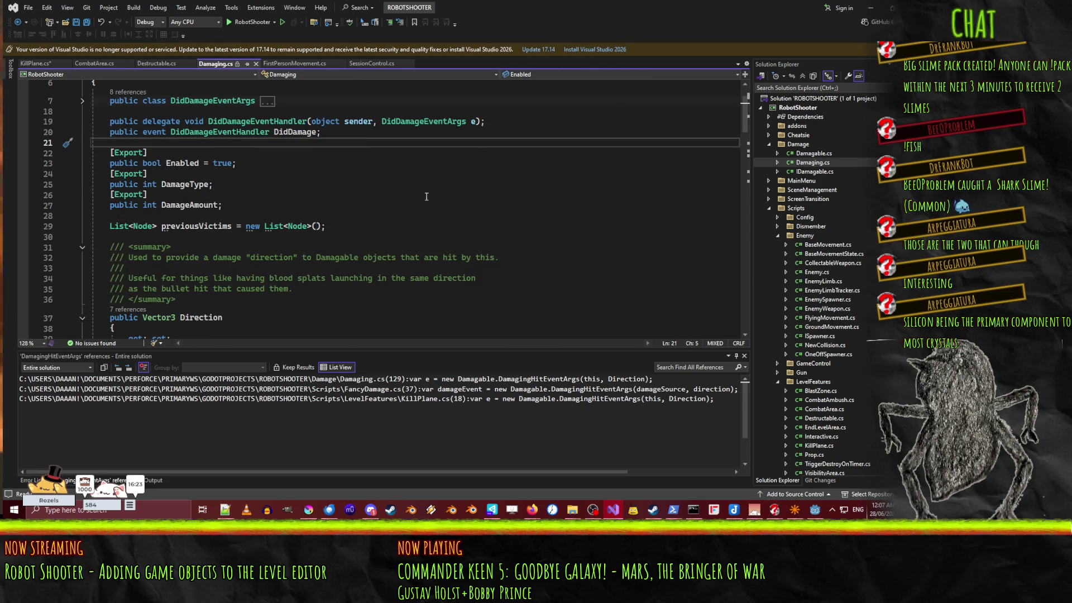
{"action": "scroll", "coordinate": [415, 192], "scroll_direction": "down", "scroll_amount": 3}
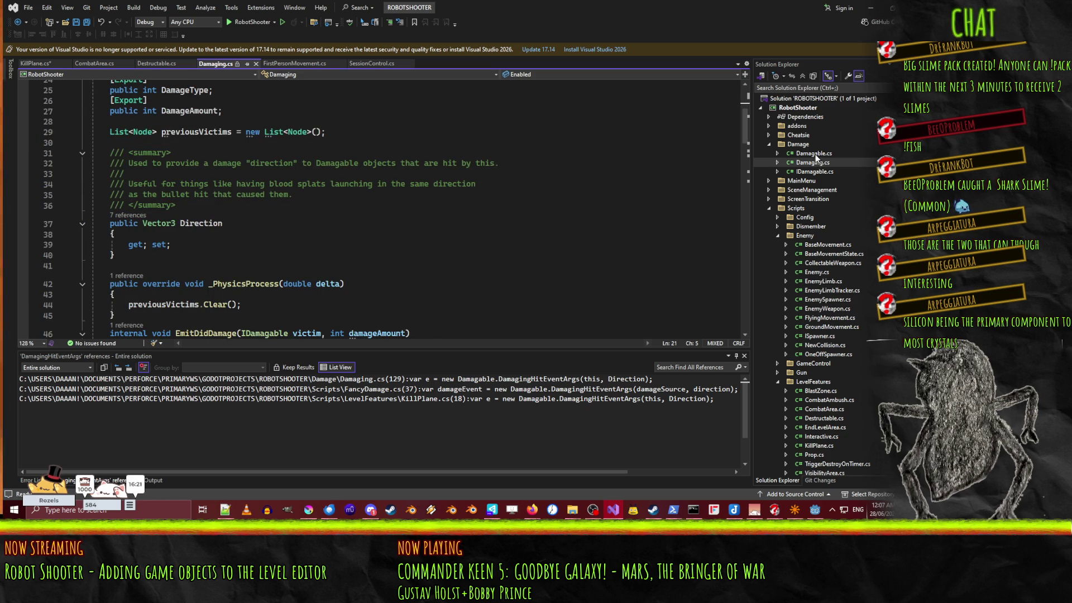
Step: Open IDamagable.cs and go to the DamagingHitEventArgs definition in Damagable.cs
{"action": "double_click", "coordinate": [823, 172]}
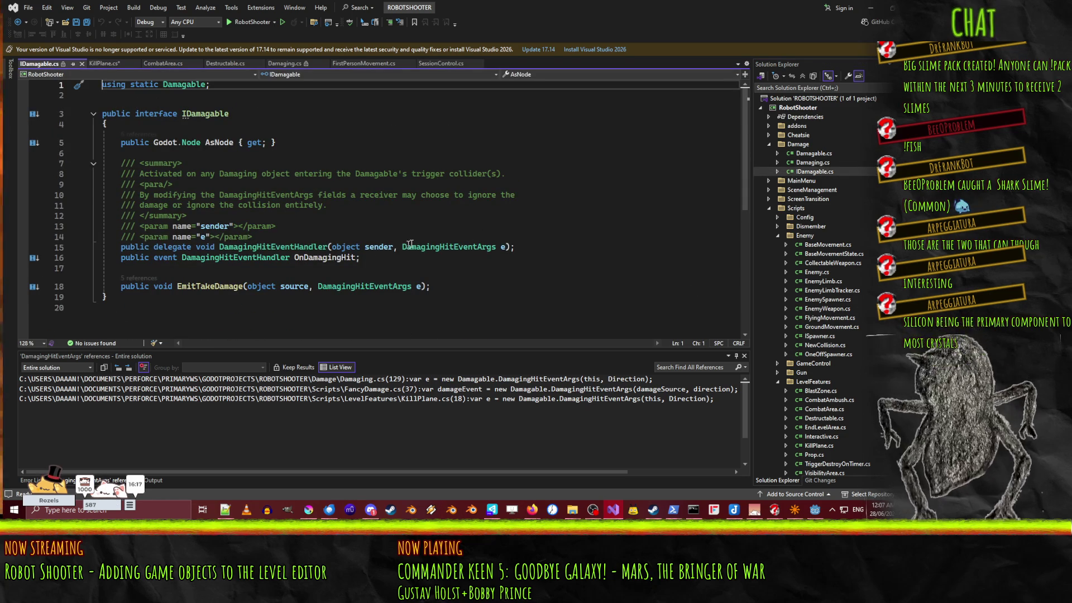
{"action": "left_click", "coordinate": [434, 247]}
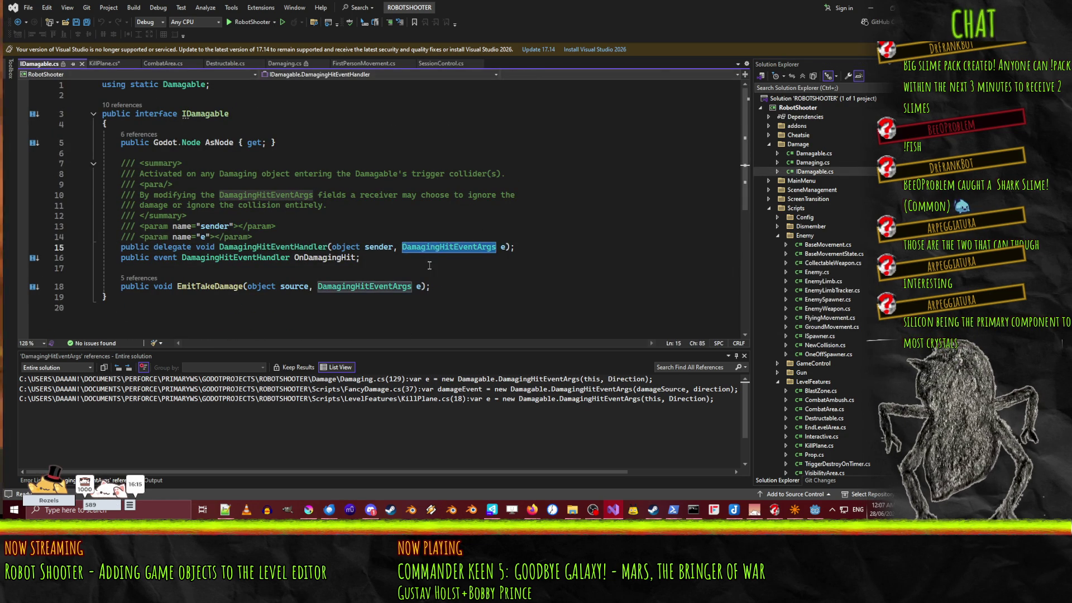
{"action": "right_click", "coordinate": [434, 251]}
{"action": "left_click", "coordinate": [510, 325]}
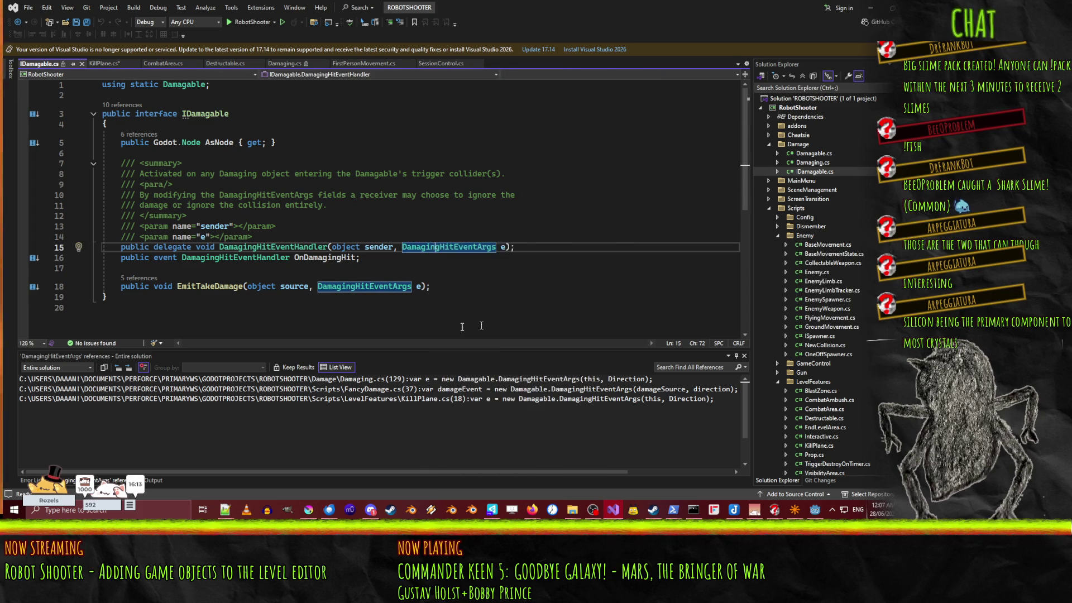
{"action": "scroll", "coordinate": [222, 223], "scroll_direction": "down", "scroll_amount": 3}
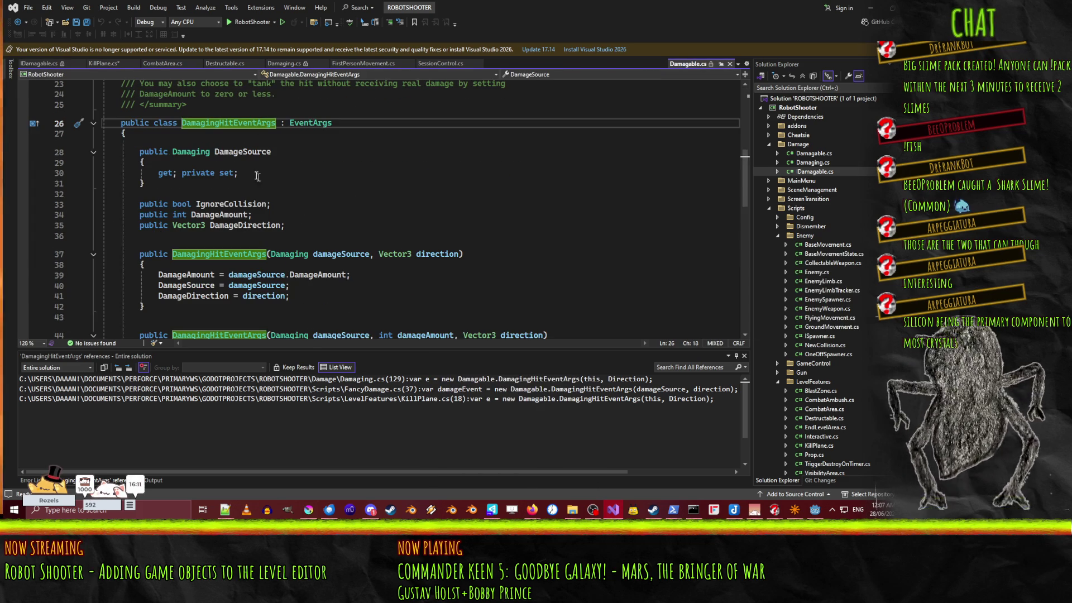
Step: Review the DamageSource, DamageDirection, IgnoreCollision and DamageAmount fields and their assignments
{"action": "left_click", "coordinate": [223, 154]}
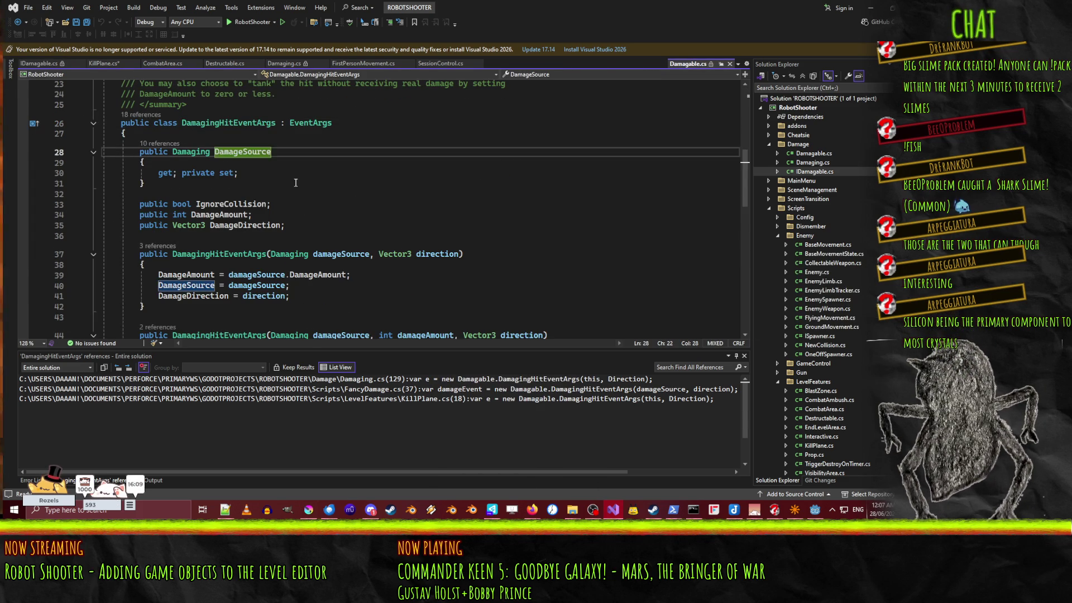
{"action": "scroll", "coordinate": [280, 182], "scroll_direction": "down", "scroll_amount": 2}
{"action": "scroll", "coordinate": [280, 181], "scroll_direction": "down", "scroll_amount": 1}
{"action": "scroll", "coordinate": [306, 211], "scroll_direction": "up", "scroll_amount": 1}
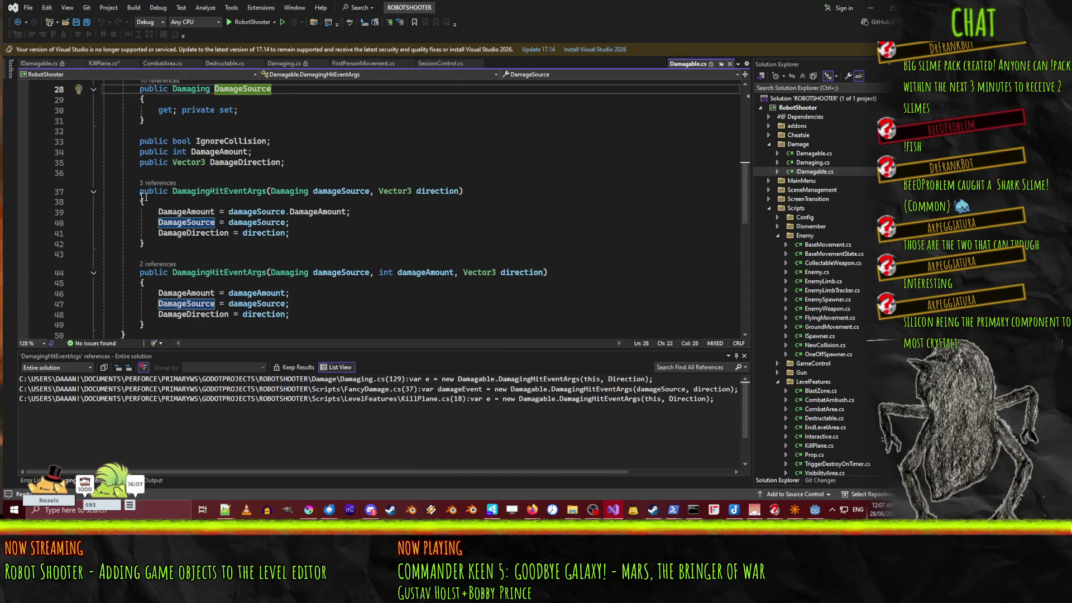
{"action": "left_click", "coordinate": [247, 222]}
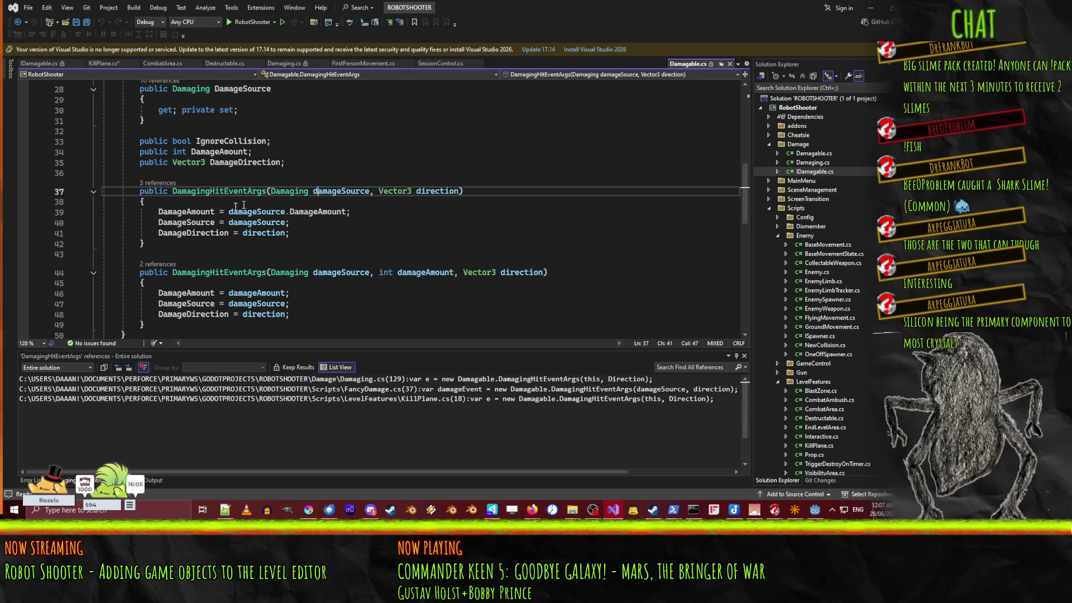
{"action": "scroll", "coordinate": [313, 225], "scroll_direction": "up", "scroll_amount": 2}
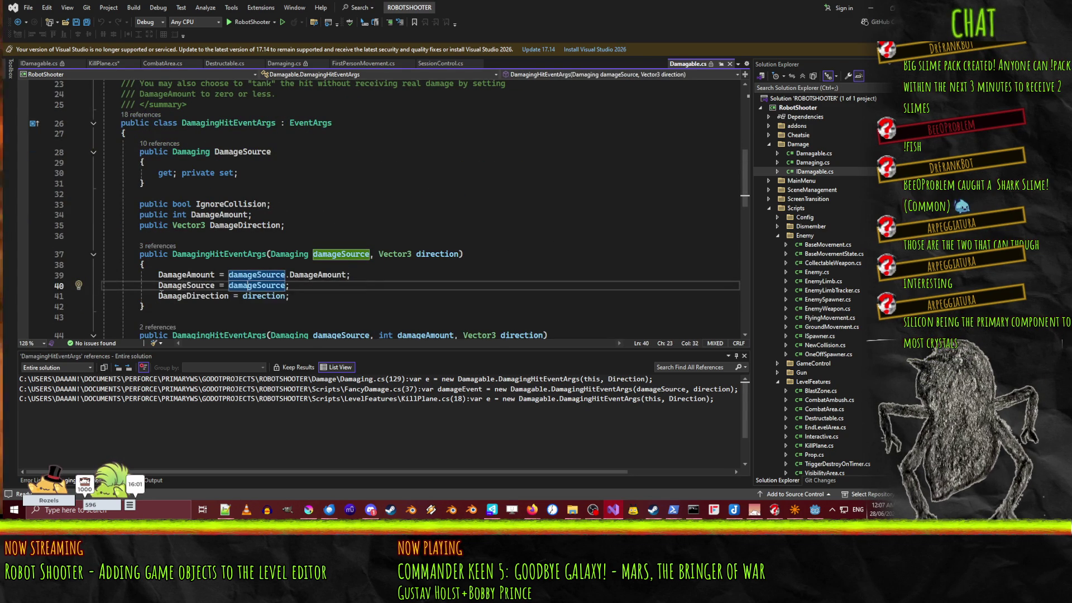
{"action": "key", "text": "Down"}
{"action": "key", "text": "Home"}
{"action": "scroll", "coordinate": [347, 307], "scroll_direction": "up", "scroll_amount": 2}
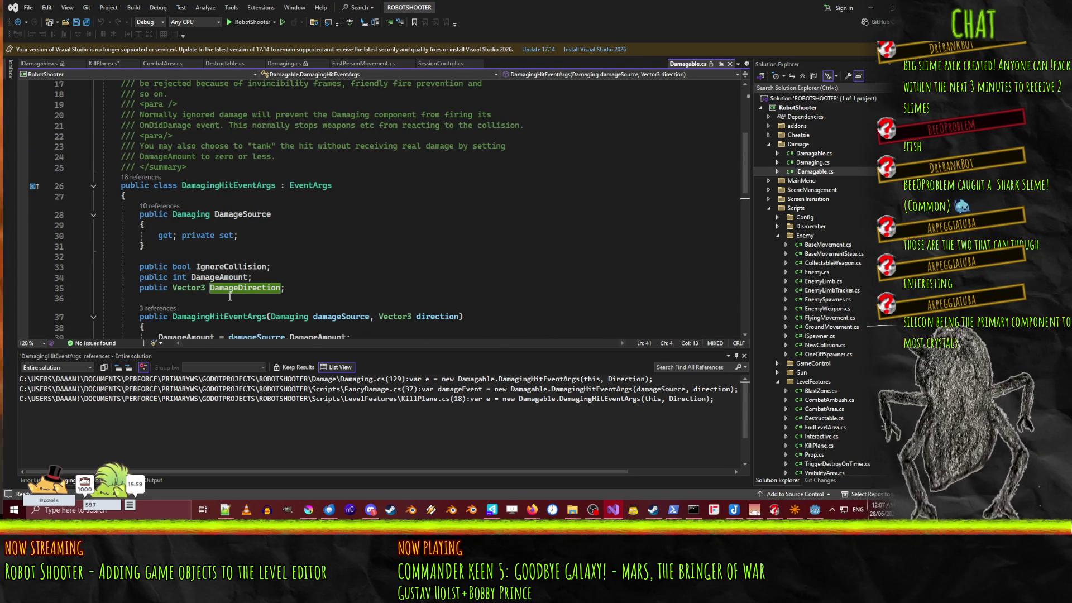
{"action": "left_click", "coordinate": [234, 266]}
{"action": "left_click", "coordinate": [202, 277]}
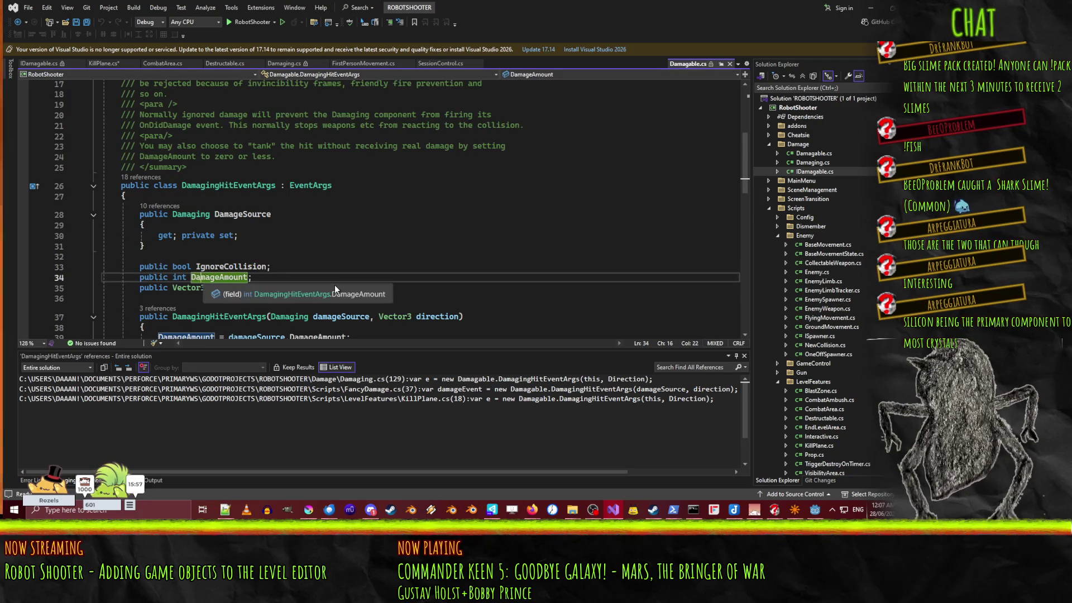
{"action": "scroll", "coordinate": [334, 268], "scroll_direction": "down", "scroll_amount": 1}
Step: Find all references to DamageSource across Damagable.cs, KillableRagdoll.cs and EnemyLimbTracker.cs
{"action": "right_click", "coordinate": [236, 184]}
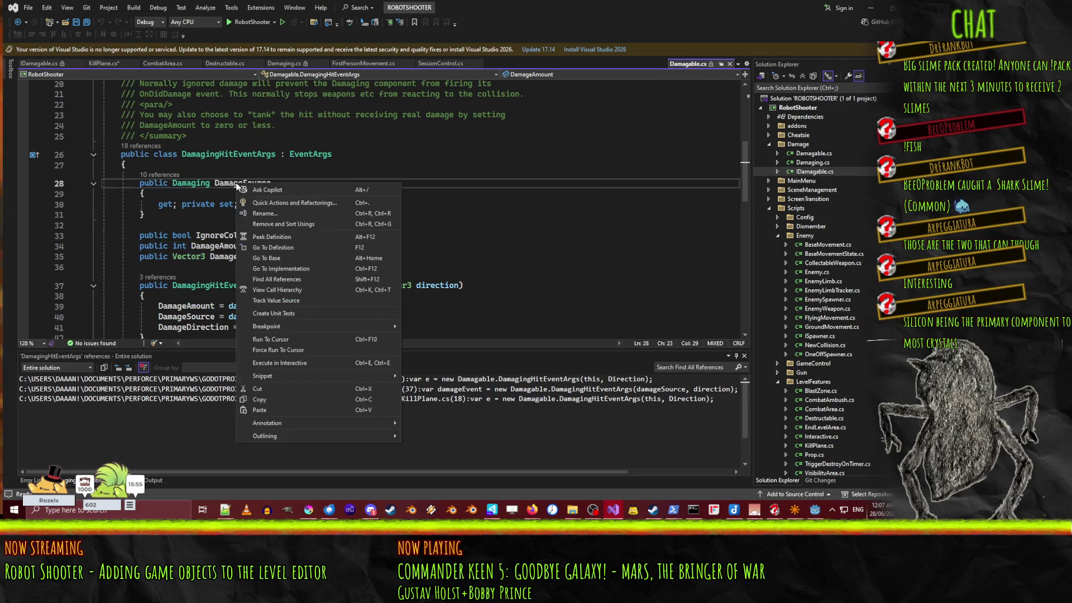
{"action": "left_click", "coordinate": [306, 274]}
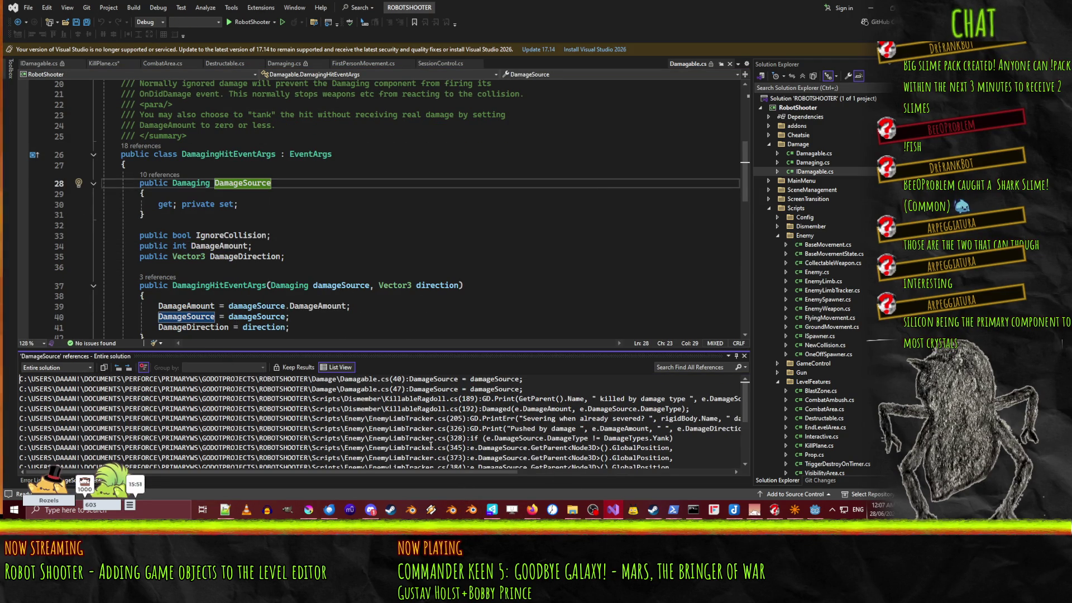
{"action": "scroll", "coordinate": [559, 441], "scroll_direction": "down", "scroll_amount": 3}
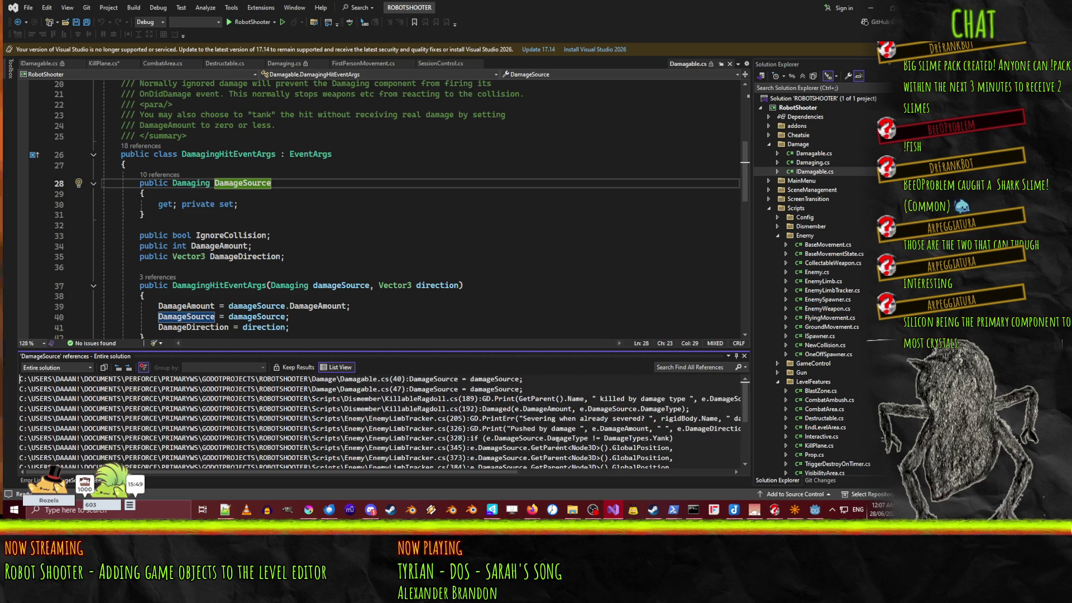
{"action": "scroll", "coordinate": [579, 450], "scroll_direction": "up", "scroll_amount": 3}
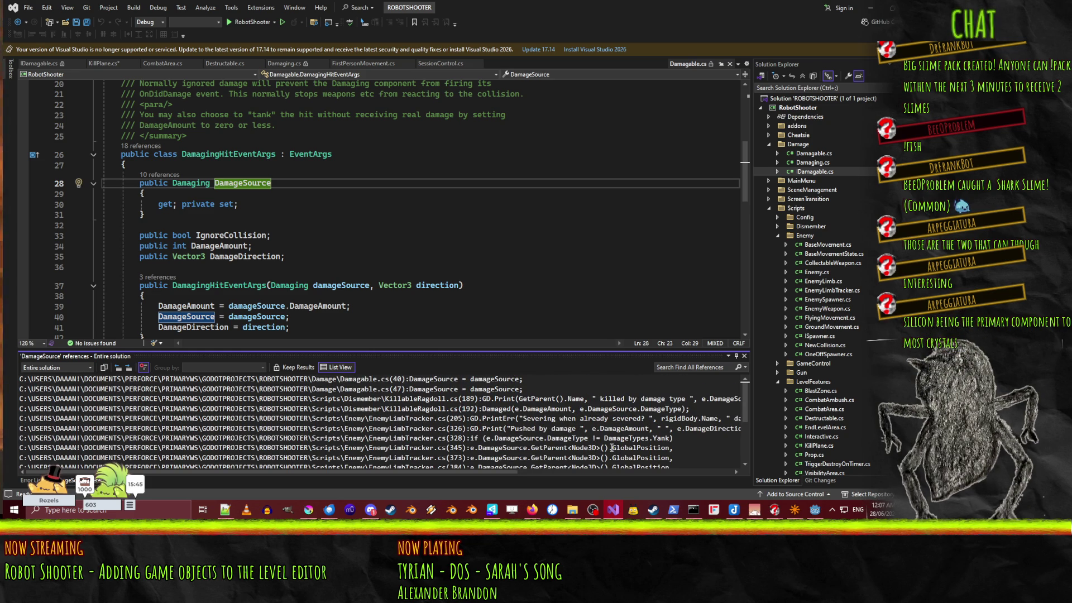
Step: View the EnemyLimbTracker.cs usage at line 345, close that file, and return to KillPlane.cs
{"action": "double_click", "coordinate": [612, 448]}
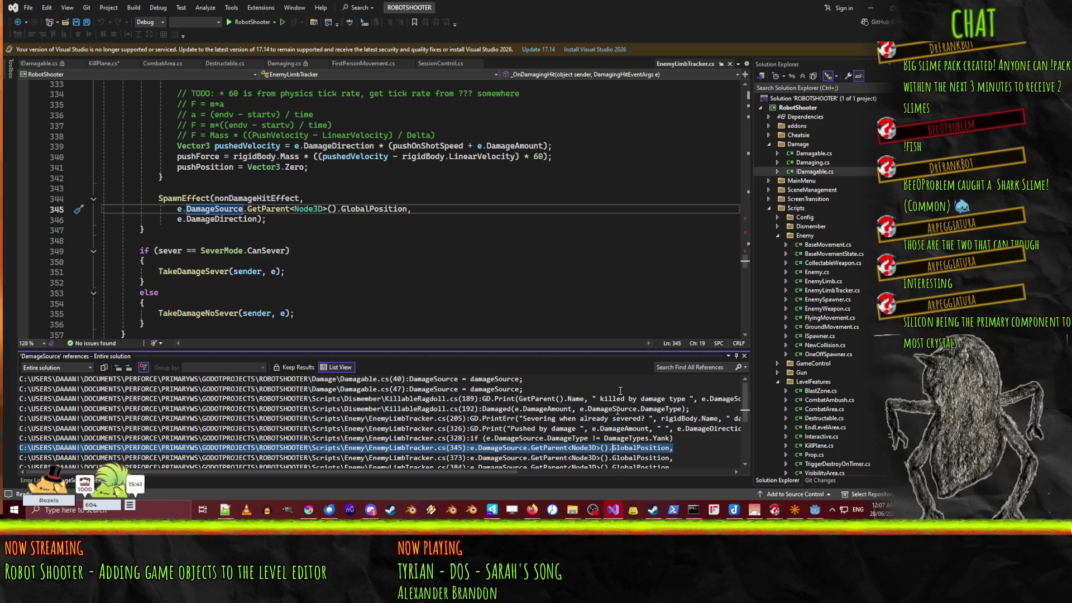
{"action": "left_click", "coordinate": [730, 64]}
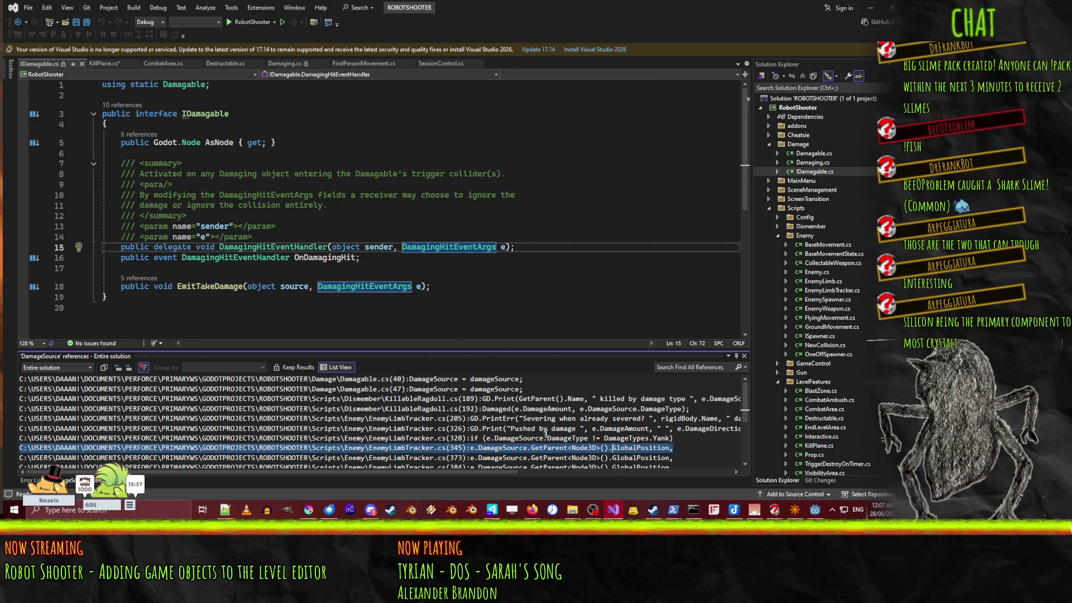
{"action": "double_click", "coordinate": [556, 448]}
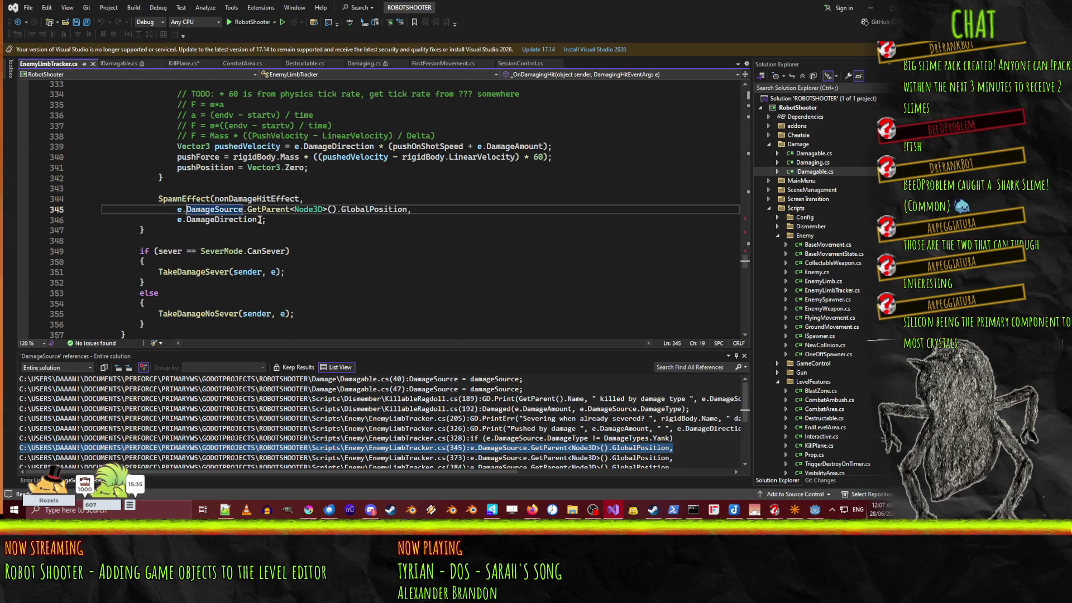
{"action": "scroll", "coordinate": [243, 274], "scroll_direction": "up", "scroll_amount": 3}
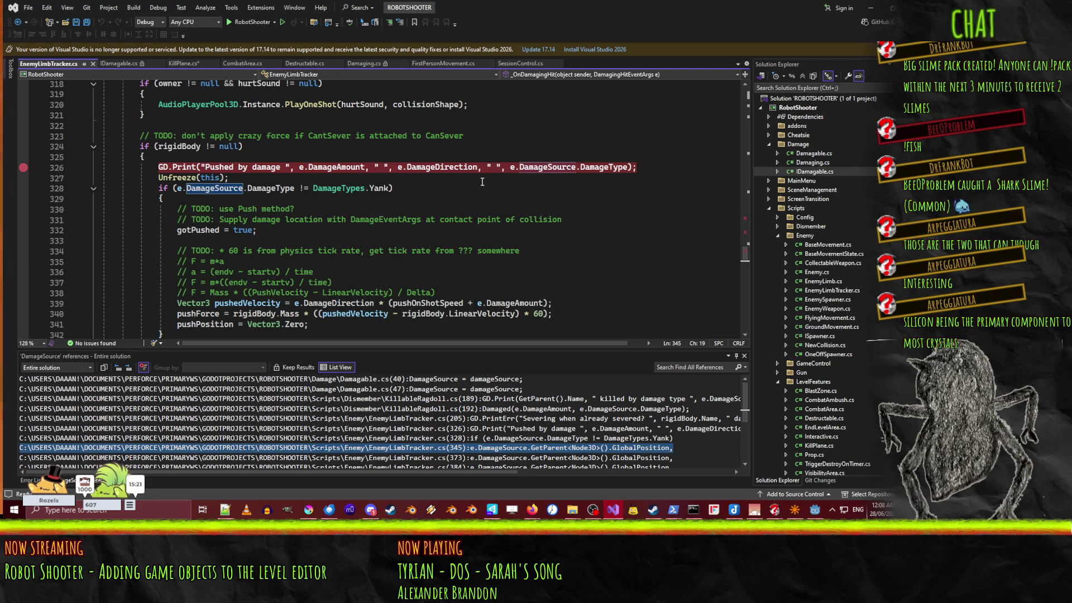
{"action": "scroll", "coordinate": [475, 221], "scroll_direction": "up", "scroll_amount": 3}
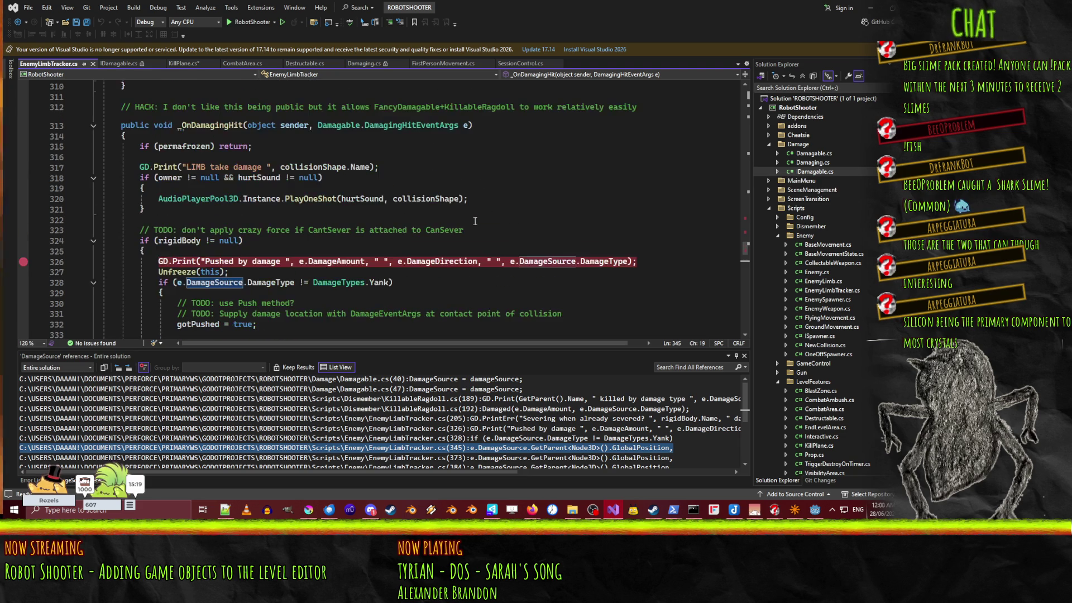
{"action": "scroll", "coordinate": [515, 245], "scroll_direction": "down", "scroll_amount": 2}
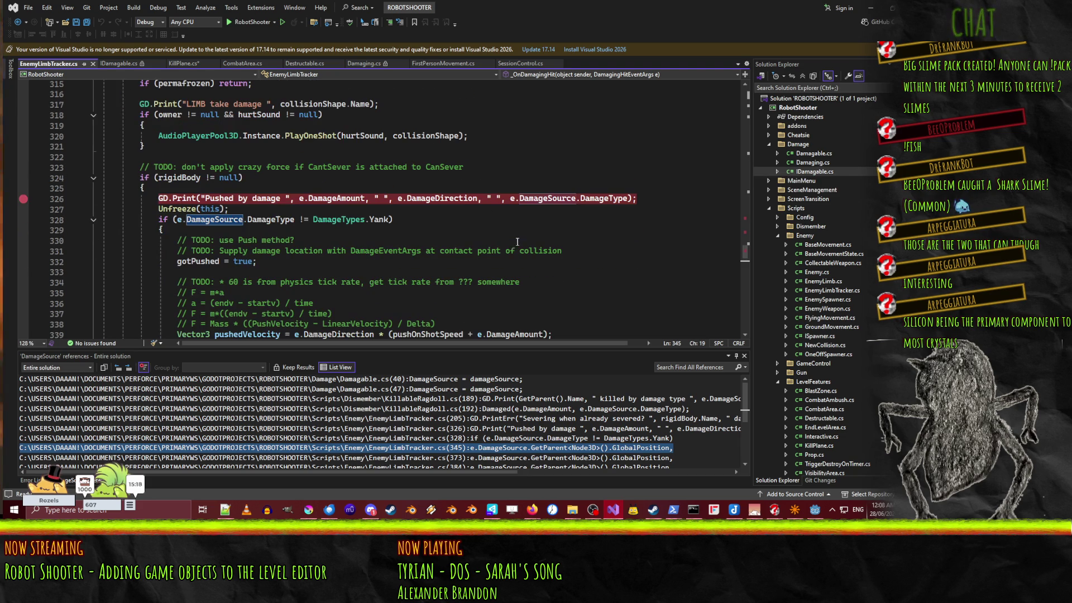
{"action": "left_click", "coordinate": [93, 64]}
{"action": "left_click", "coordinate": [112, 64]}
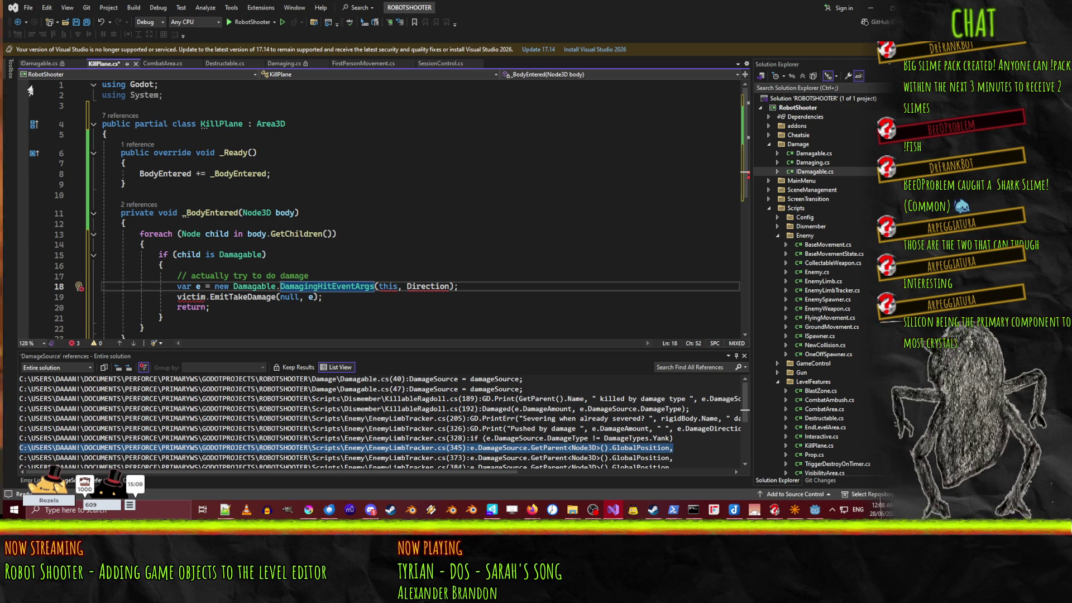
Step: Reopen Damaging.cs from Solution Explorer and place the caret after the Direction property
{"action": "double_click", "coordinate": [813, 162]}
{"action": "scroll", "coordinate": [399, 254], "scroll_direction": "down", "scroll_amount": 5}
{"action": "scroll", "coordinate": [400, 254], "scroll_direction": "up", "scroll_amount": 6}
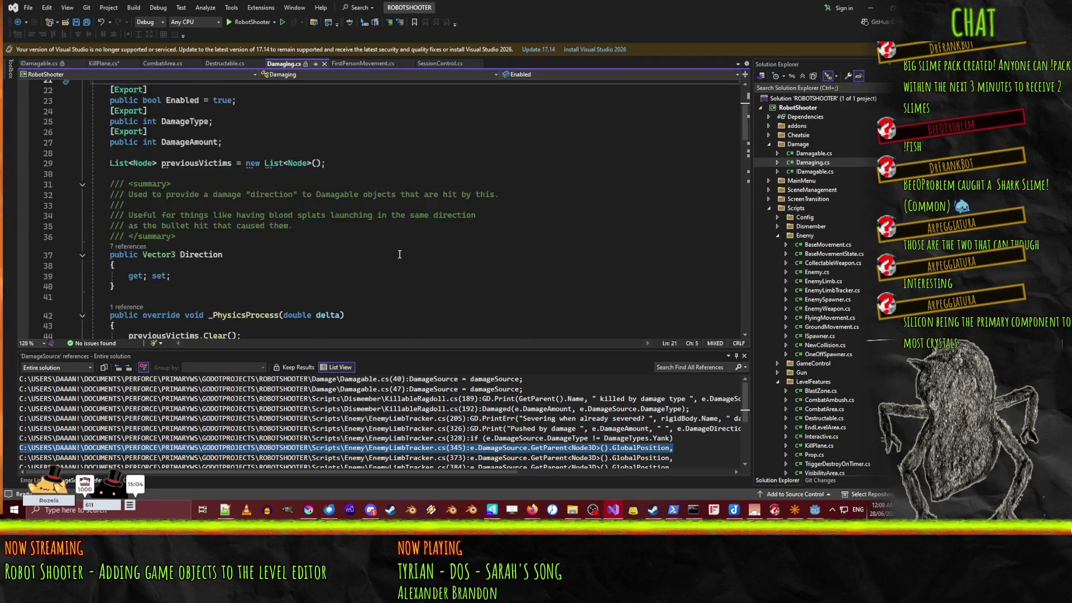
{"action": "scroll", "coordinate": [400, 254], "scroll_direction": "up", "scroll_amount": 7}
{"action": "scroll", "coordinate": [401, 261], "scroll_direction": "down", "scroll_amount": 9}
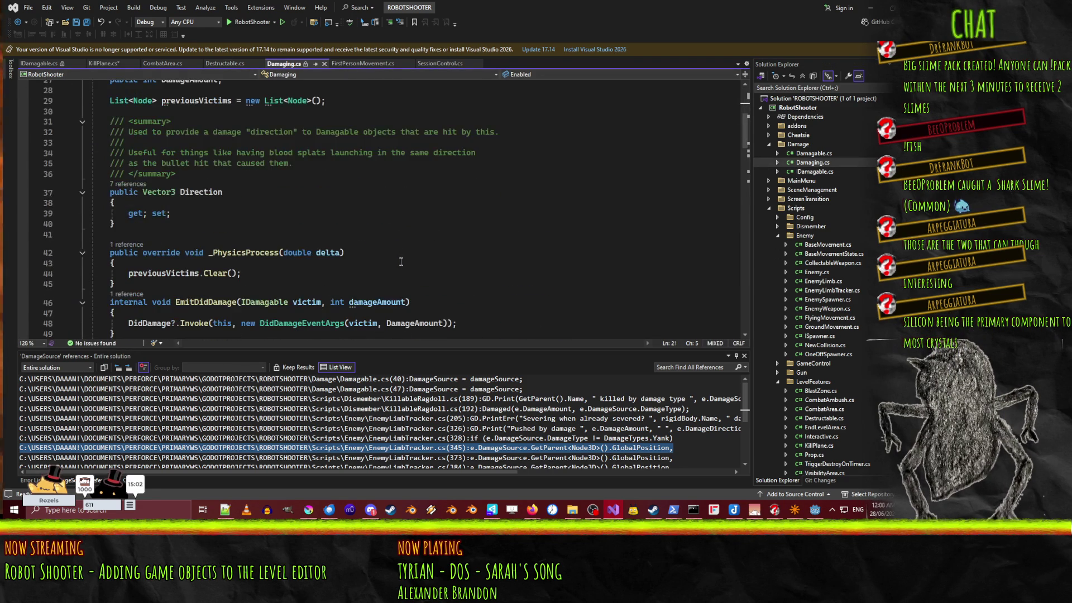
{"action": "scroll", "coordinate": [414, 234], "scroll_direction": "down", "scroll_amount": 1}
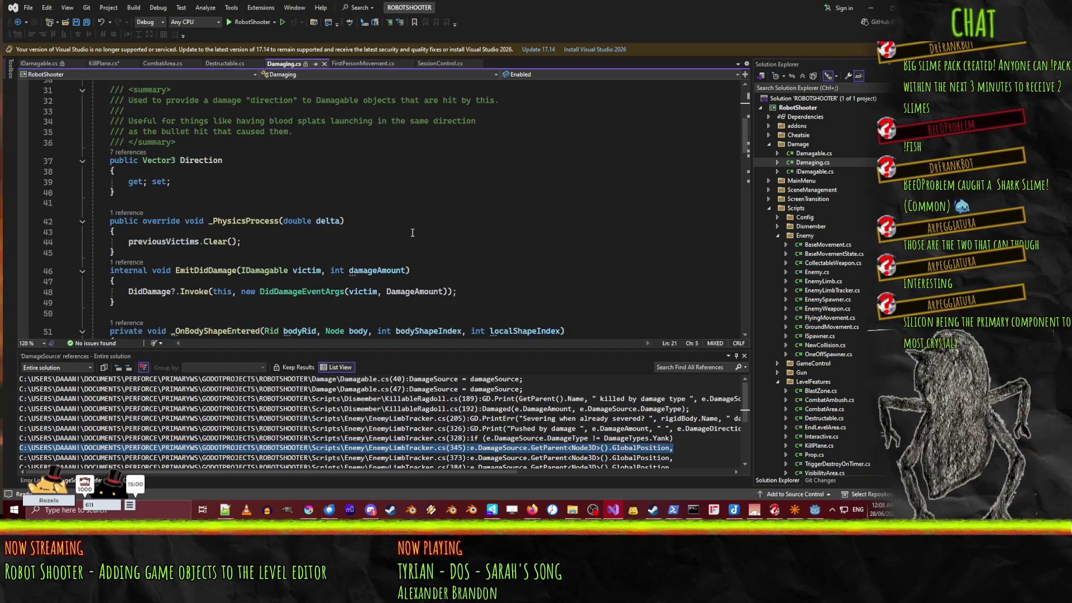
{"action": "left_click", "coordinate": [181, 200]}
{"action": "scroll", "coordinate": [364, 244], "scroll_direction": "down", "scroll_amount": 1}
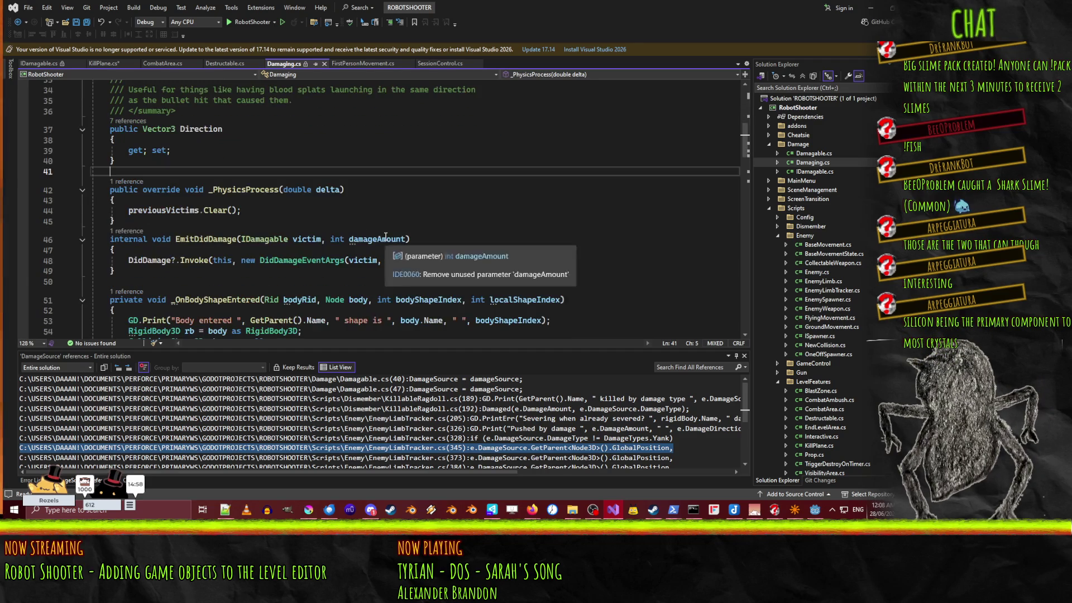
Step: Add a public ConnectSignals(Area3D area) method with an empty body to Damaging.cs
{"action": "key", "text": "Return"}
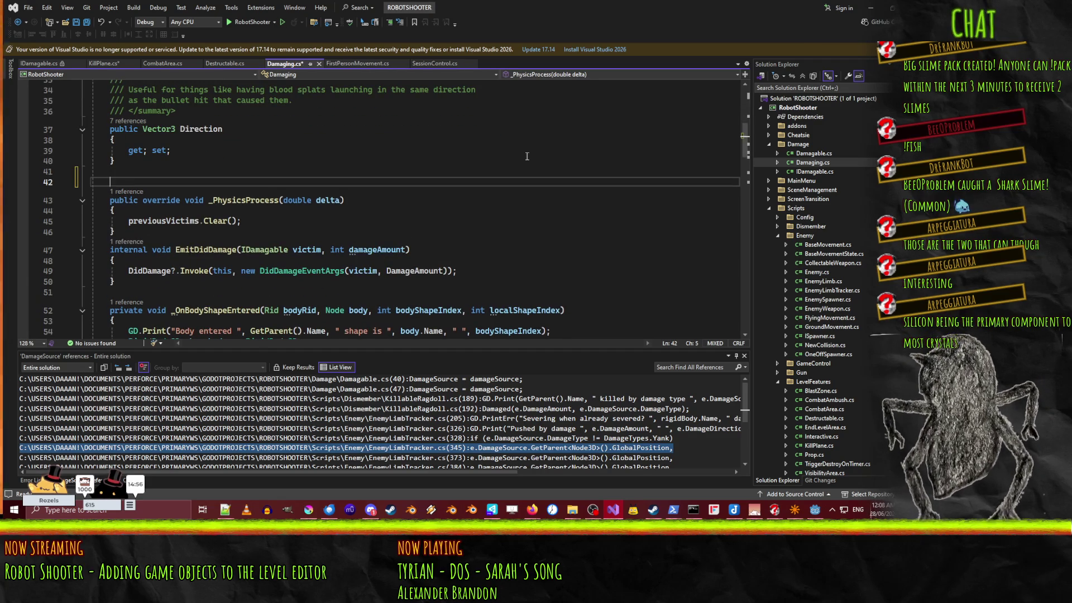
{"action": "key", "text": "Return"}
{"action": "type", "text": "puvlic"}
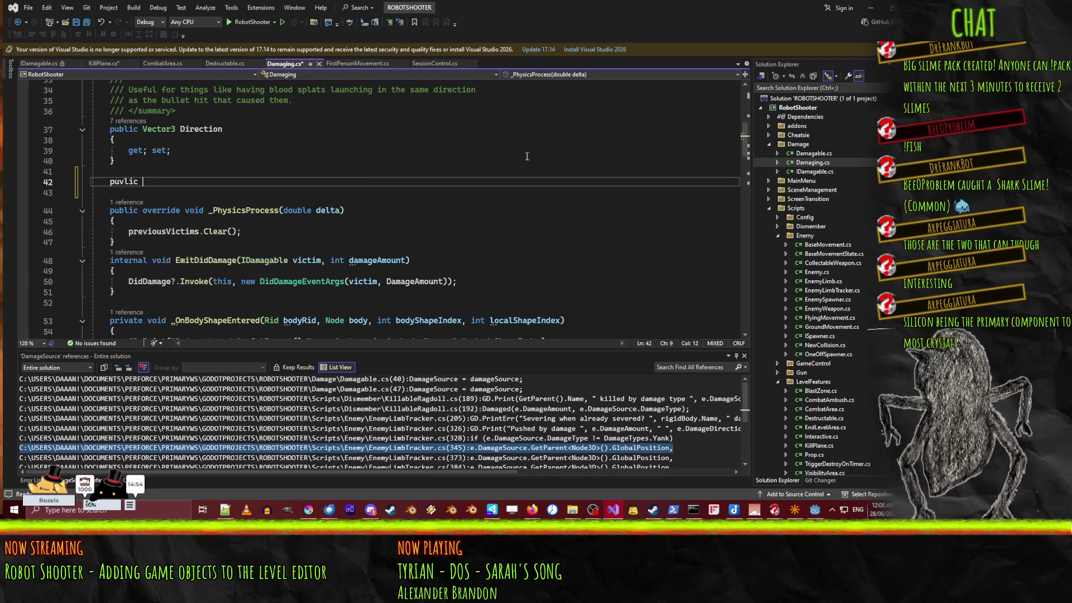
{"action": "key", "text": "BackSpace"}
{"action": "key", "text": "BackSpace"}
{"action": "key", "text": "BackSpace"}
{"action": "type", "text": "blic "}
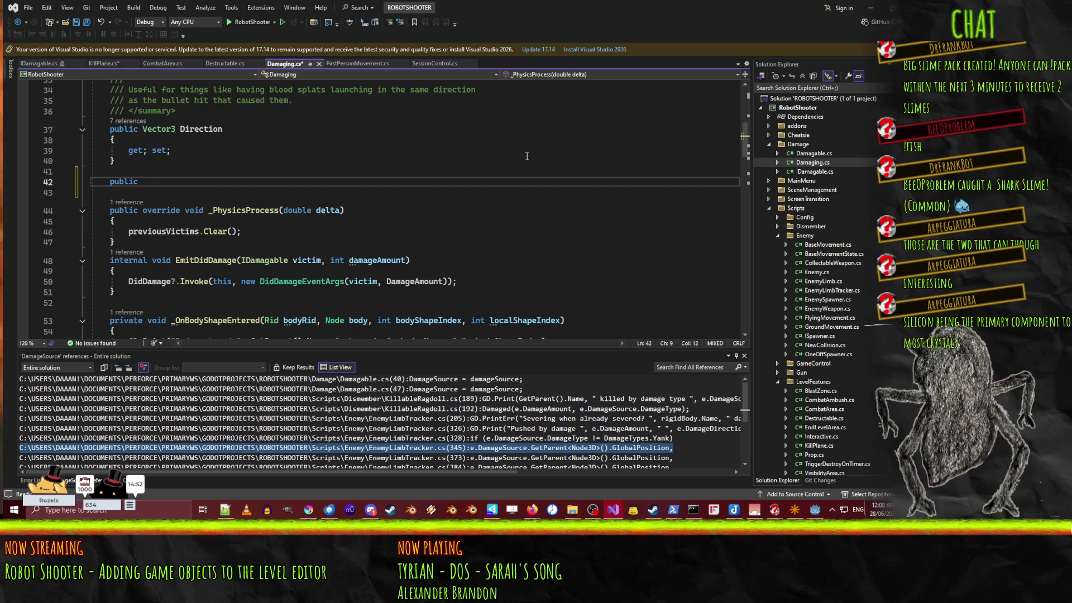
{"action": "type", "text": "Con"}
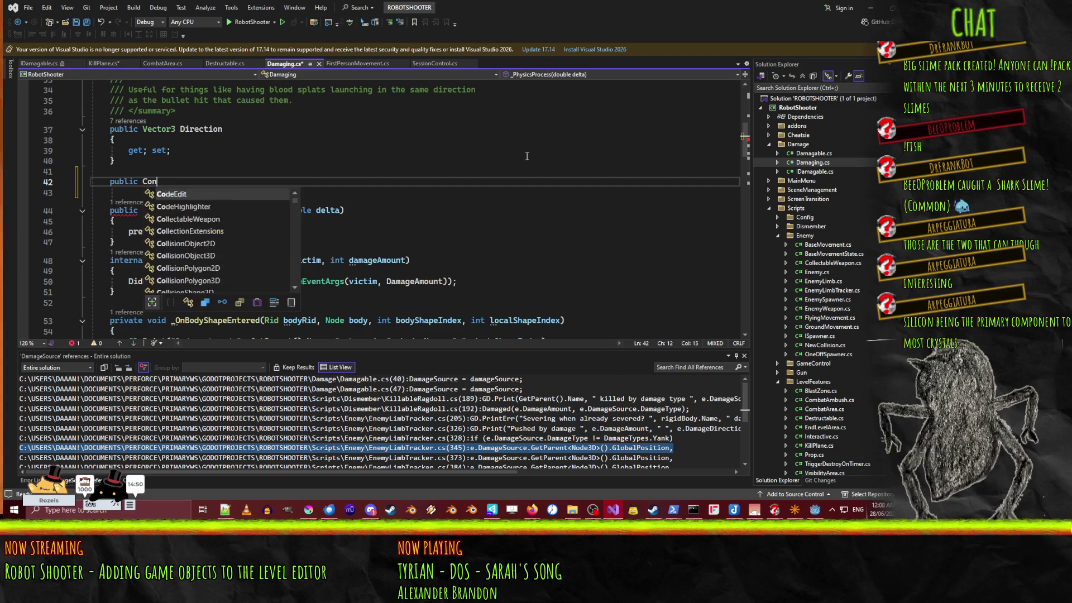
{"action": "type", "text": "nectSignal"}
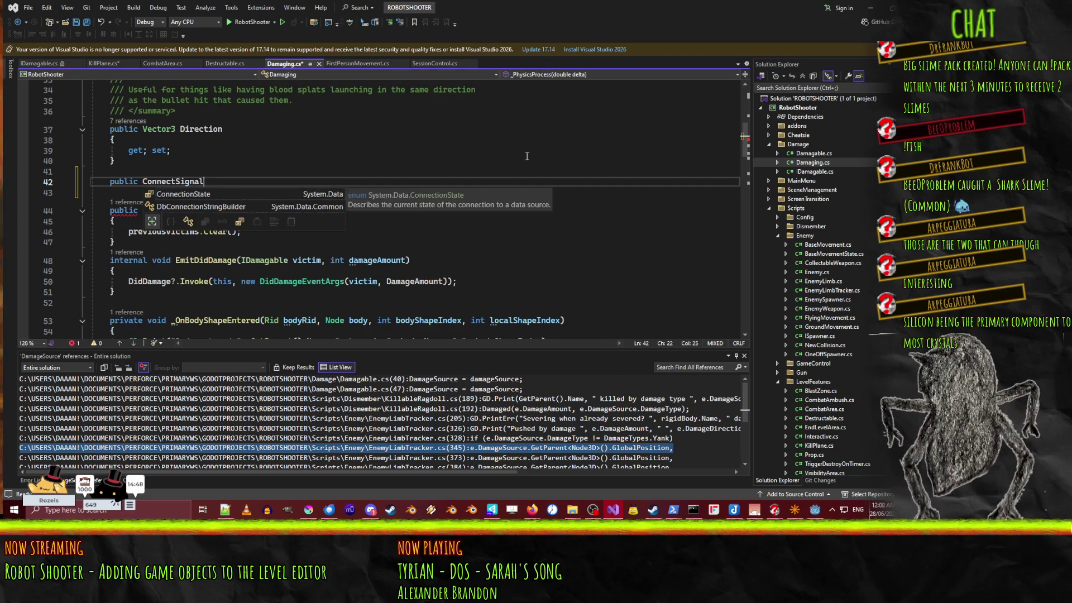
{"action": "type", "text": "s("}
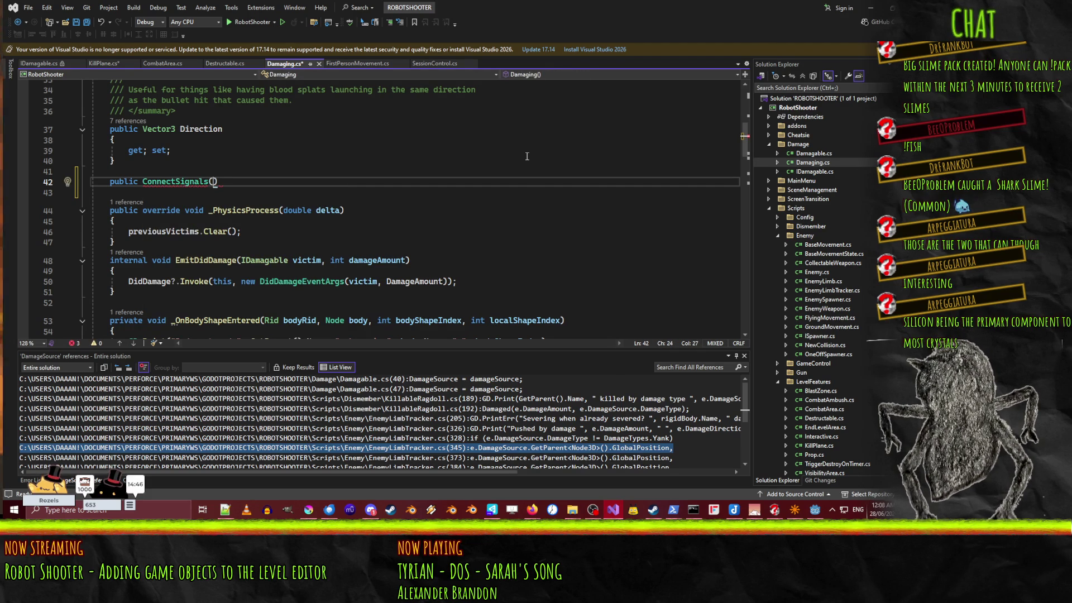
{"action": "type", "text": "Area3D "}
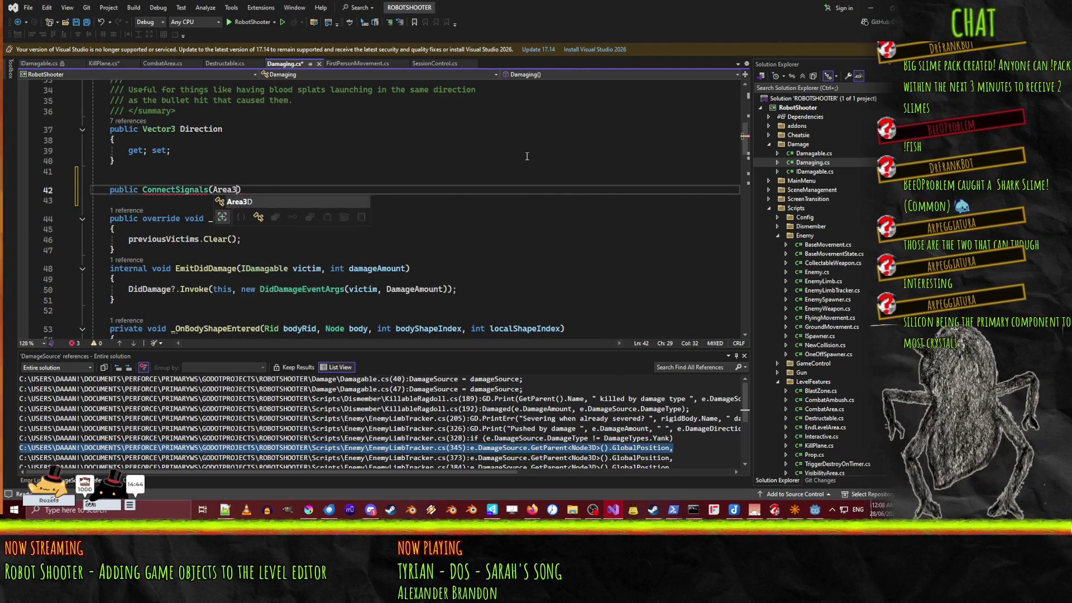
{"action": "type", "text": "area)"}
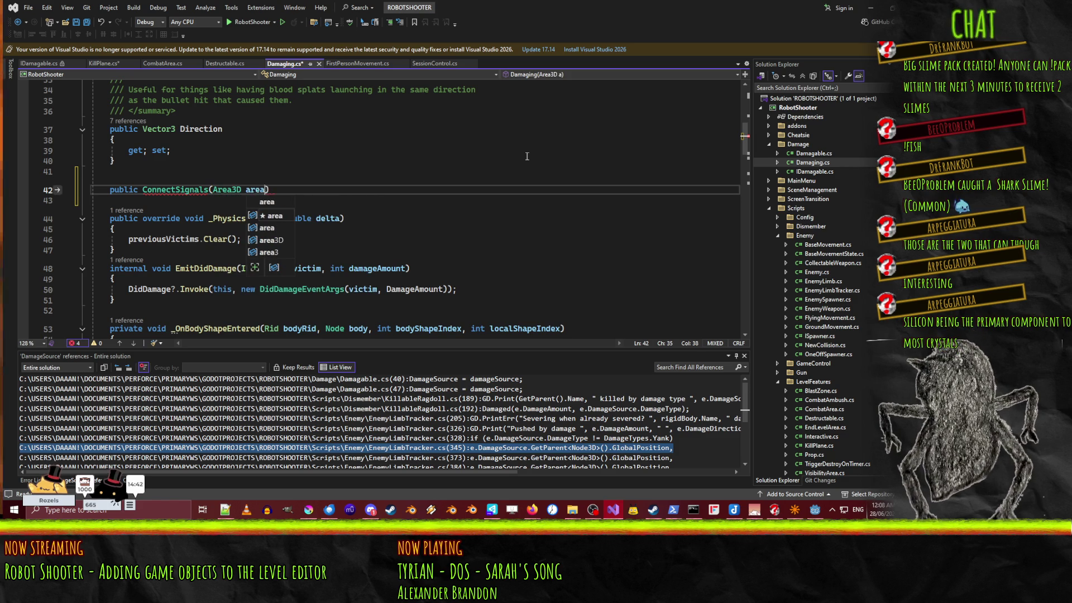
{"action": "key", "text": "Return"}
{"action": "type", "text": "{"}
{"action": "key", "text": "Return"}
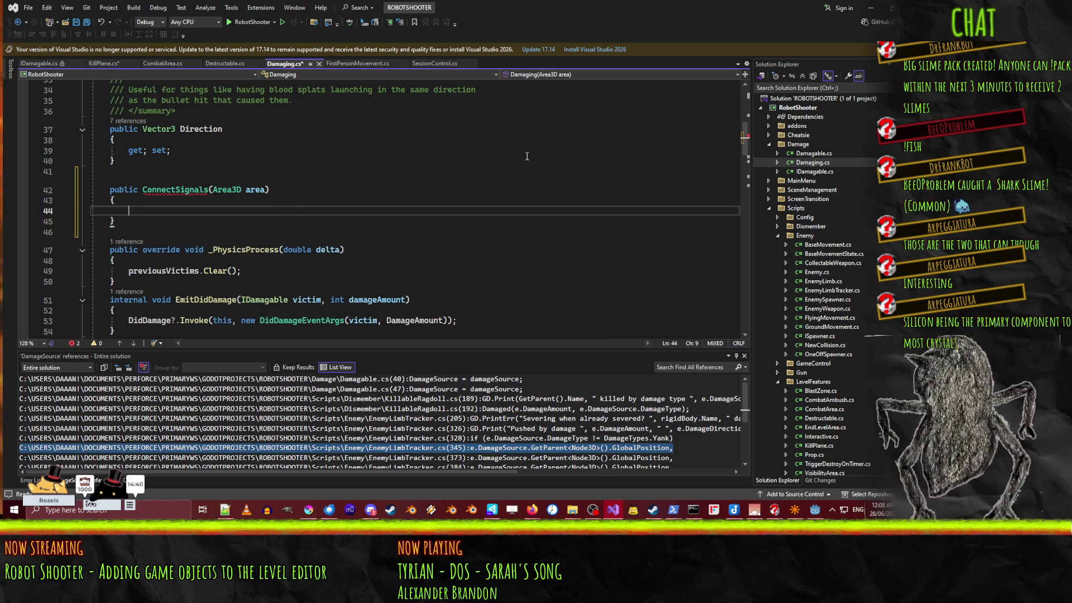
{"action": "scroll", "coordinate": [390, 191], "scroll_direction": "down", "scroll_amount": 4}
{"action": "scroll", "coordinate": [389, 191], "scroll_direction": "up", "scroll_amount": 2}
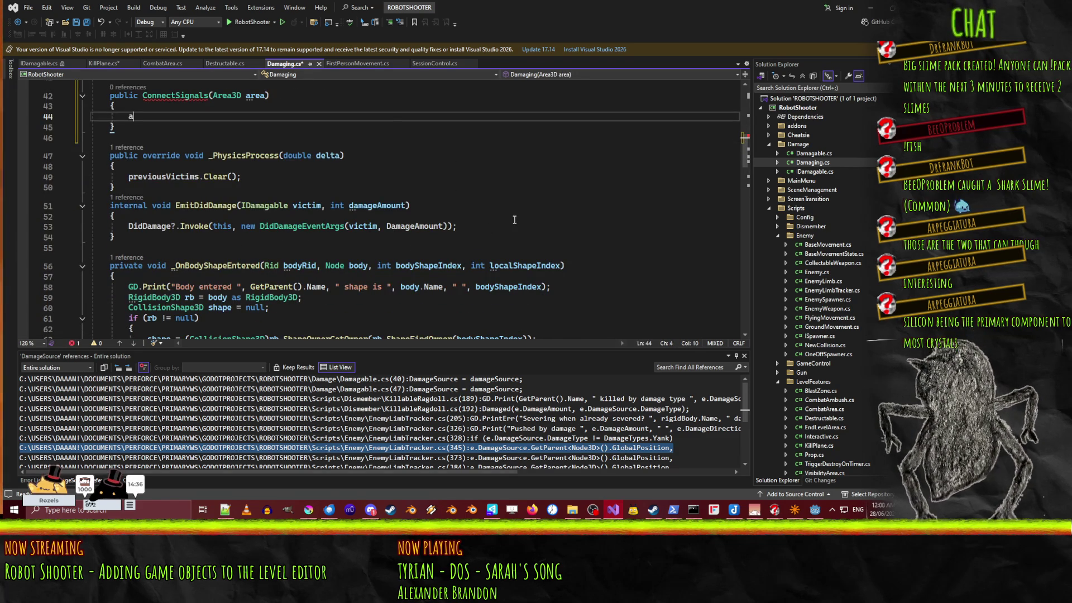
Step: Inside ConnectSignals, subscribe area.BodyEntered to _OnBodyEntered
{"action": "type", "text": "area.body"}
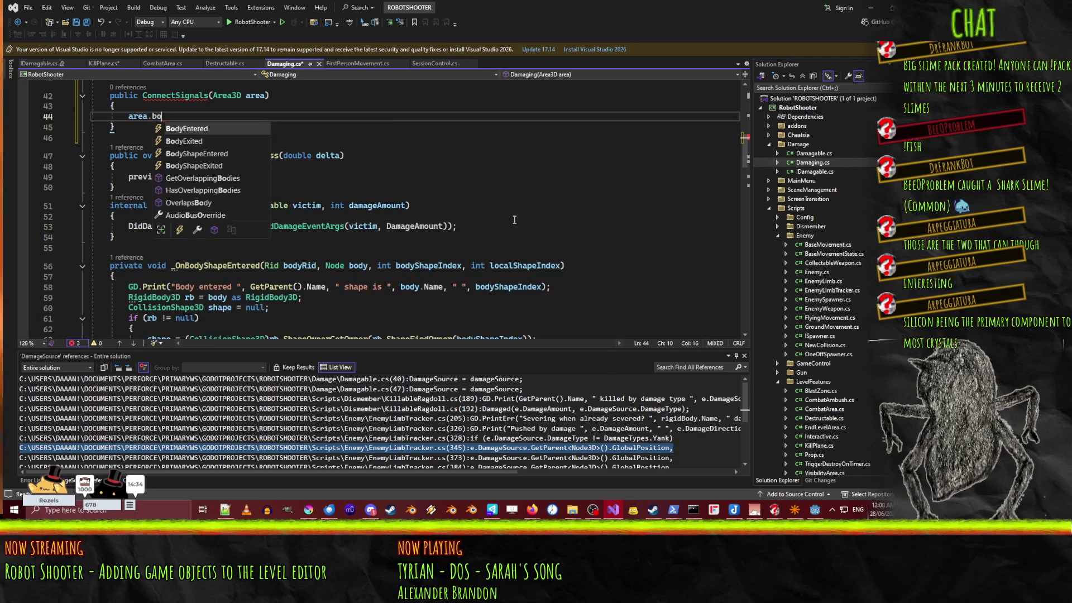
{"action": "key", "text": "space"}
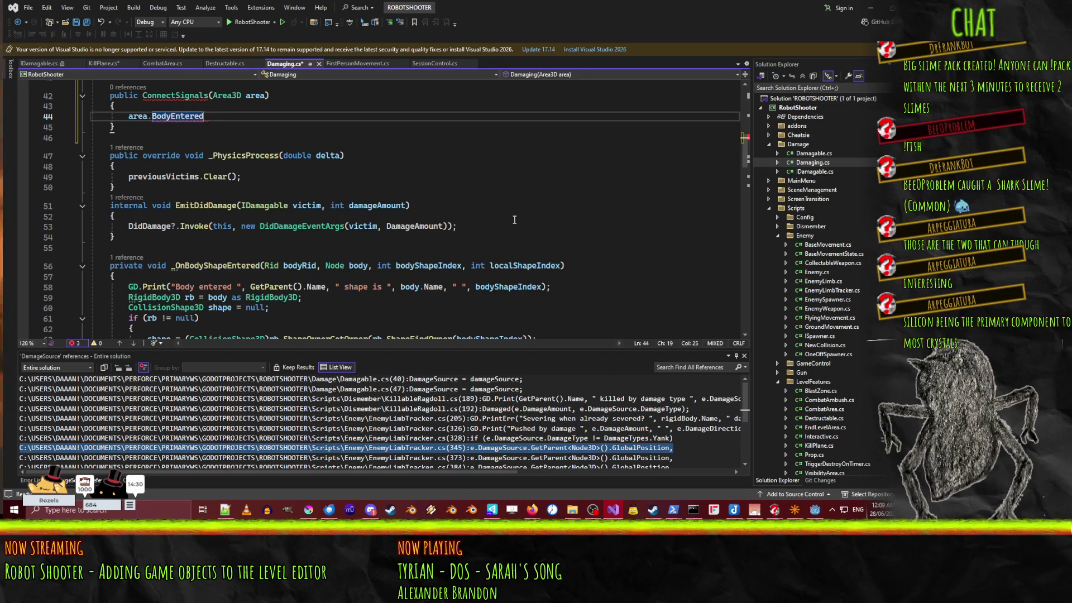
{"action": "type", "text": " +="}
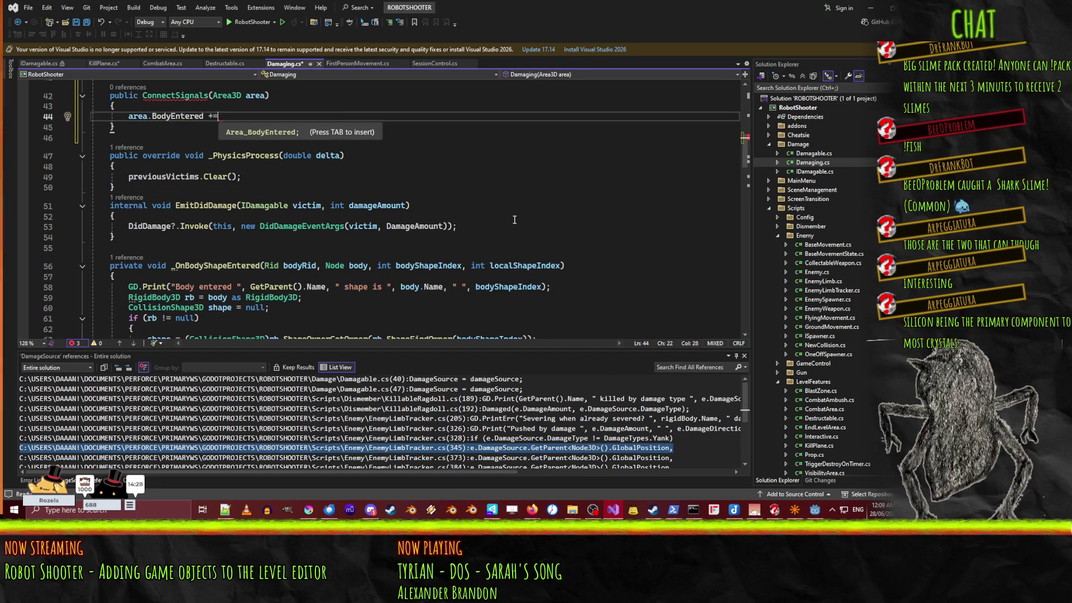
{"action": "type", "text": " )"}
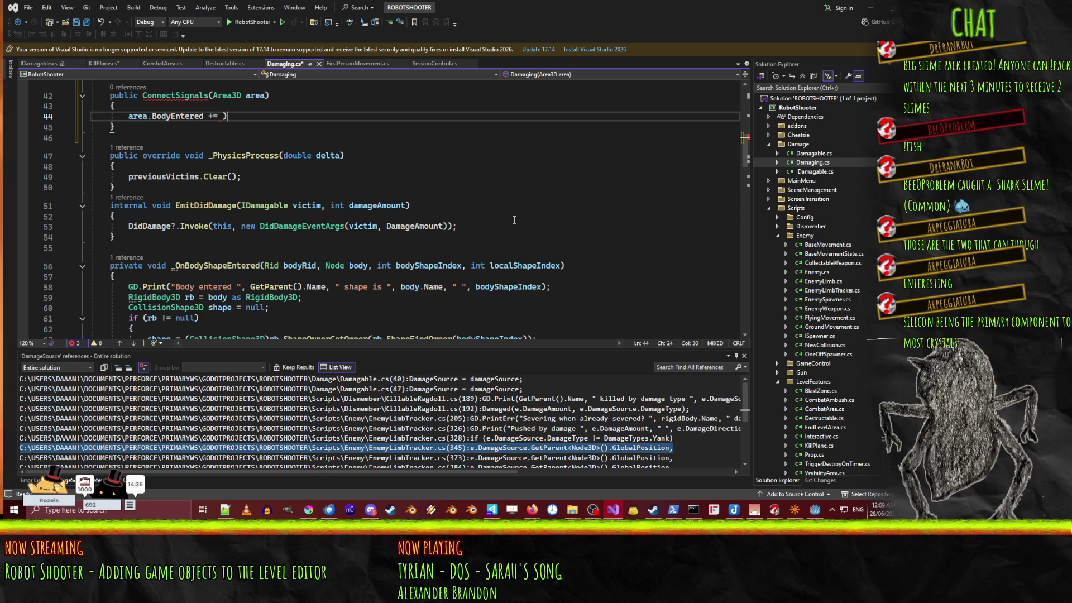
{"action": "key", "text": "BackSpace"}
{"action": "type", "text": "_Ob"}
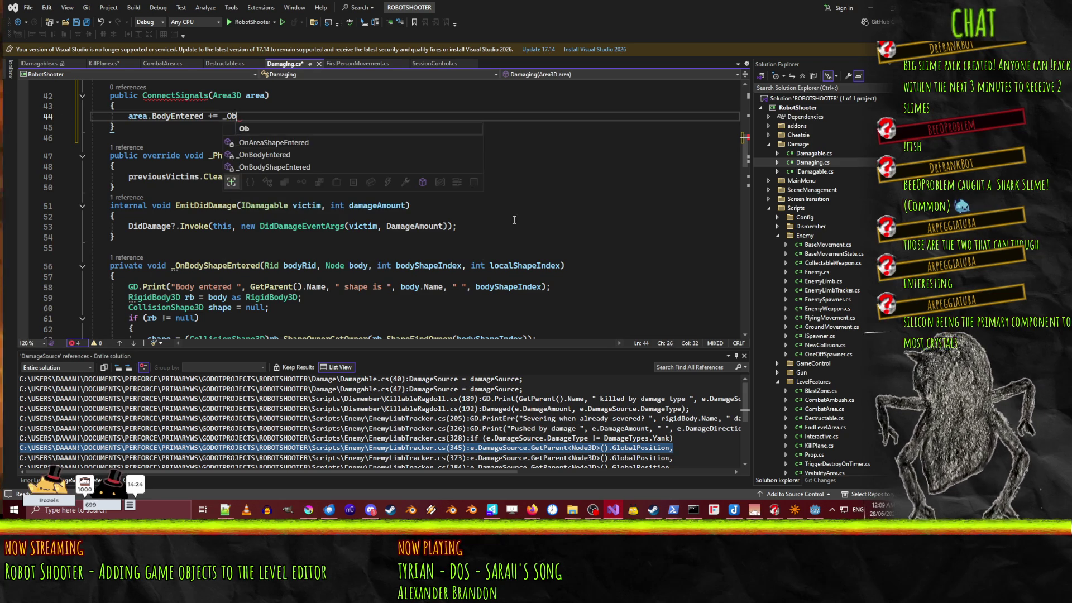
{"action": "key", "text": "BackSpace"}
{"action": "type", "text": "nBody"}
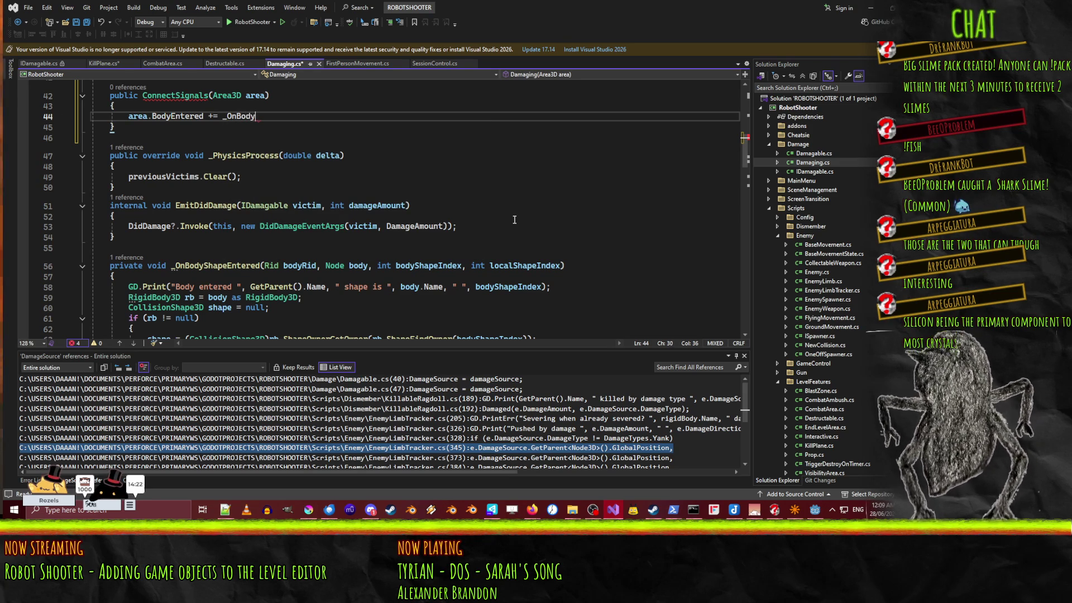
{"action": "type", "text": "Entered;"}
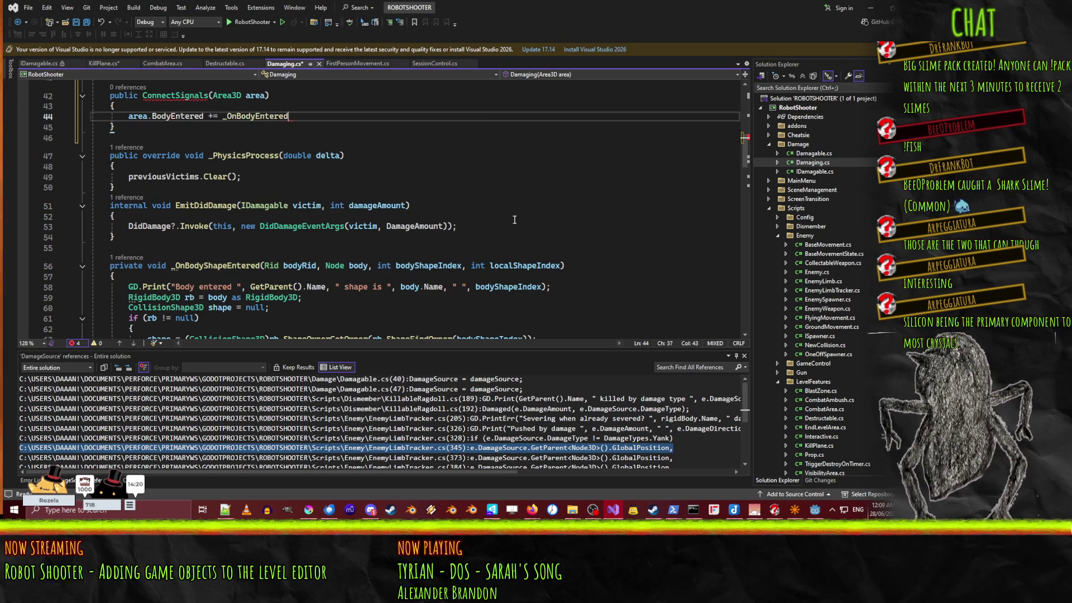
Step: Duplicate that line to hook BodyShapeEntered to _OnBodyShapeEntered, and give the method a void return type
{"action": "key", "text": "ctrl+d"}
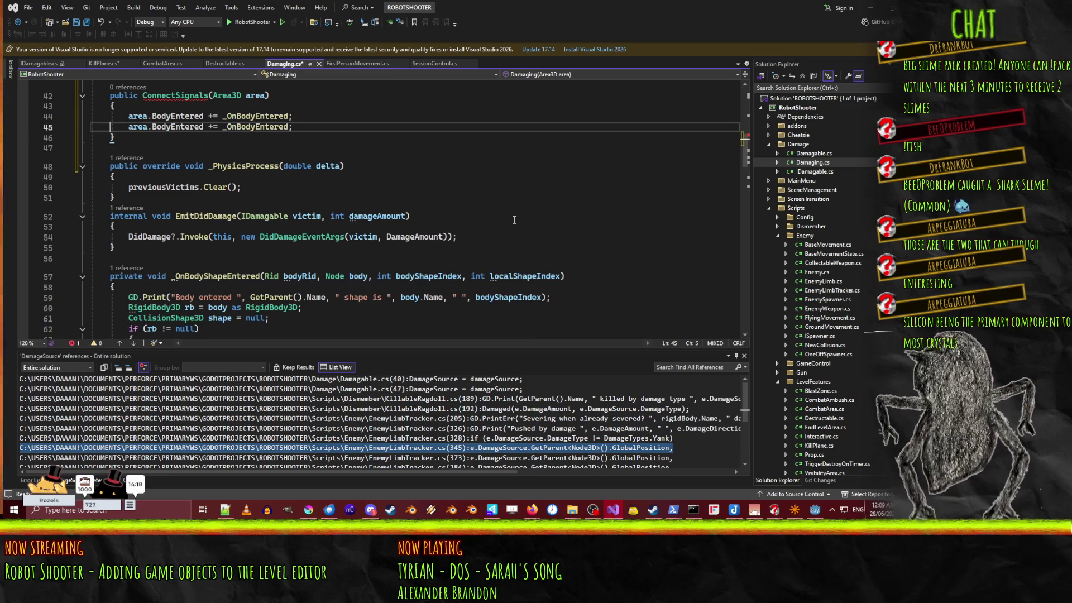
{"action": "double_click", "coordinate": [238, 275]}
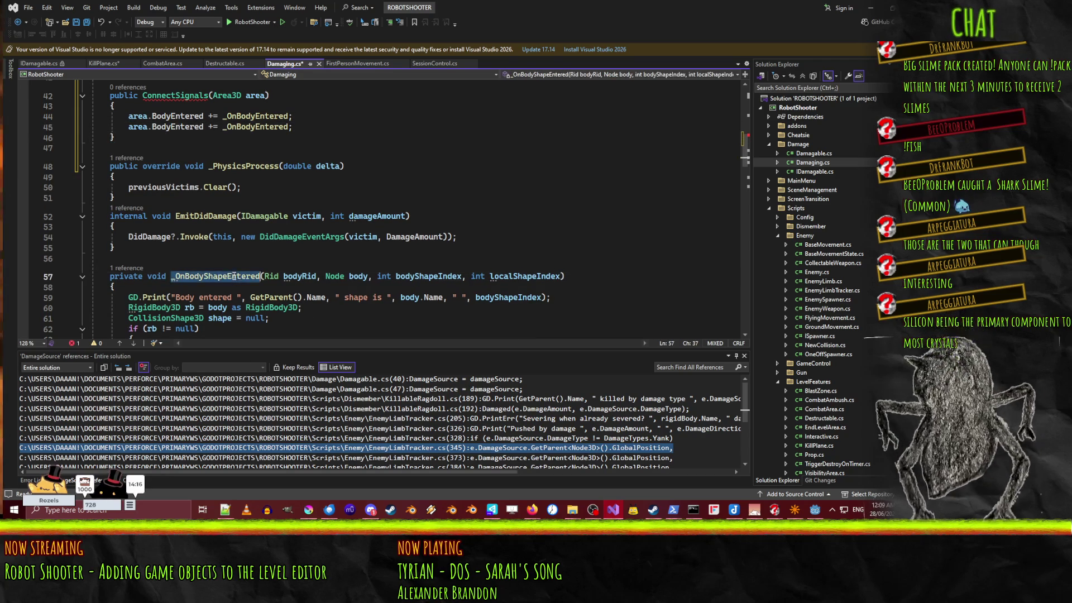
{"action": "key", "text": "ctrl+c"}
{"action": "double_click", "coordinate": [257, 127]}
{"action": "key", "text": "ctrl+v"}
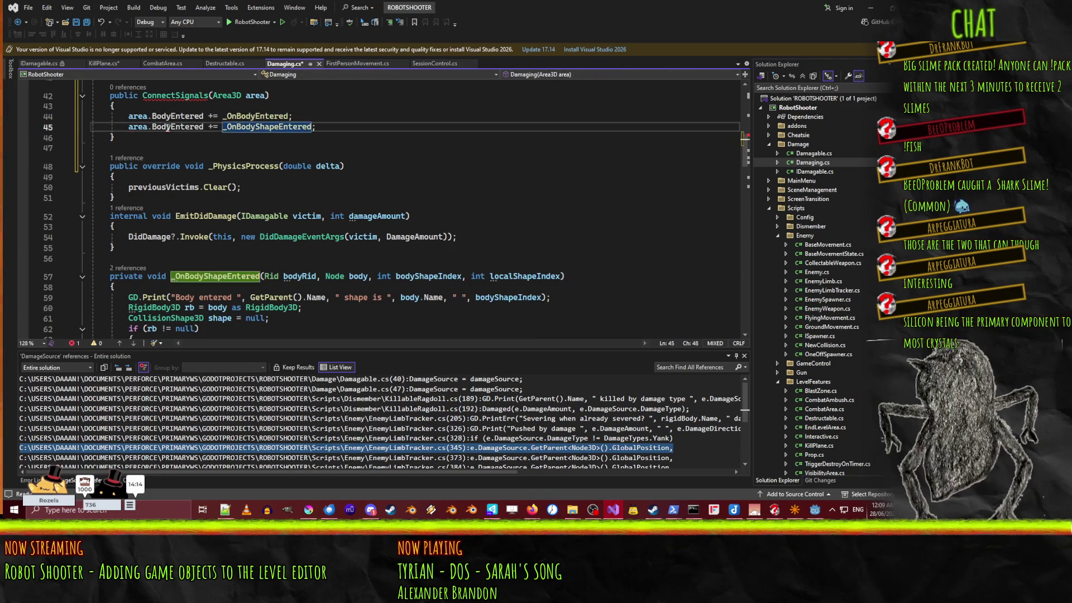
{"action": "left_click", "coordinate": [185, 127]}
{"action": "type", "text": "Shape"}
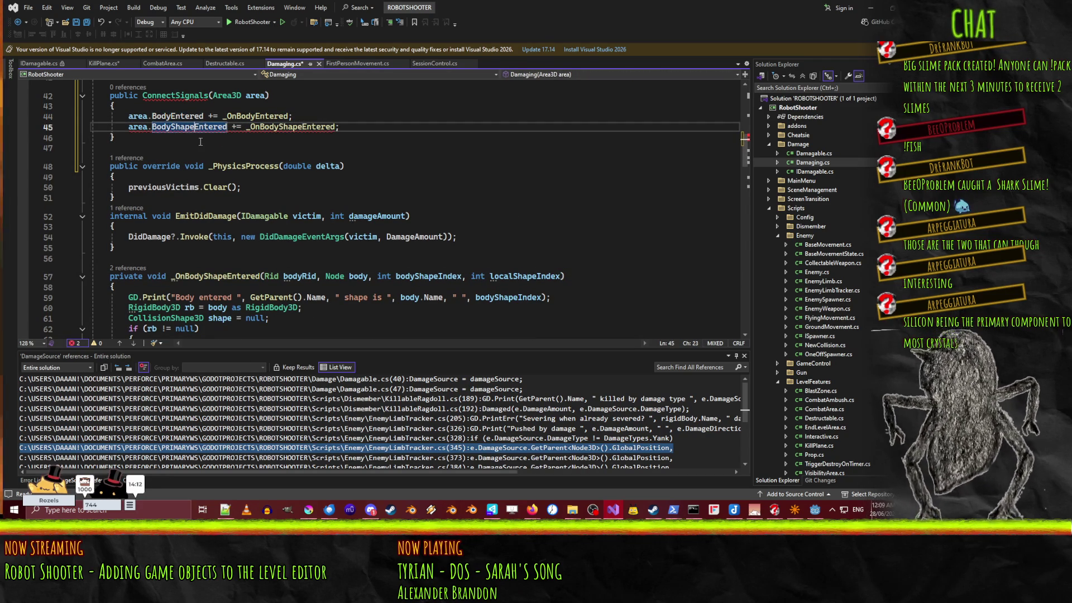
{"action": "left_click", "coordinate": [200, 145]}
{"action": "scroll", "coordinate": [161, 140], "scroll_direction": "up", "scroll_amount": 1}
{"action": "left_click", "coordinate": [143, 126]}
{"action": "type", "text": "void"}
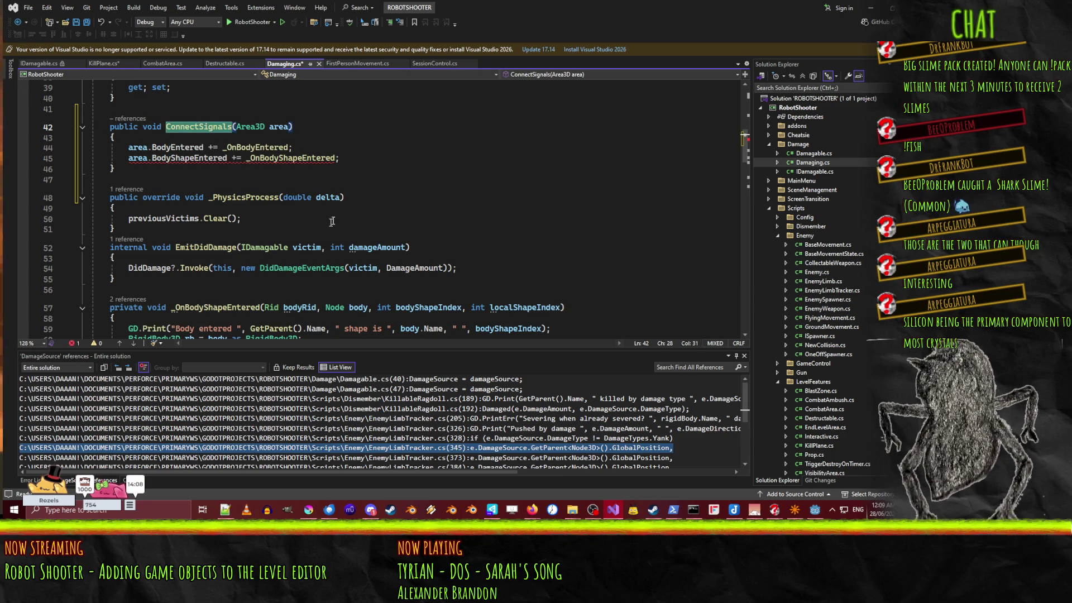
Step: In KillPlane.cs, undo the interface edits back to the Damaging field version
{"action": "left_click", "coordinate": [372, 169]}
{"action": "left_click", "coordinate": [104, 63]}
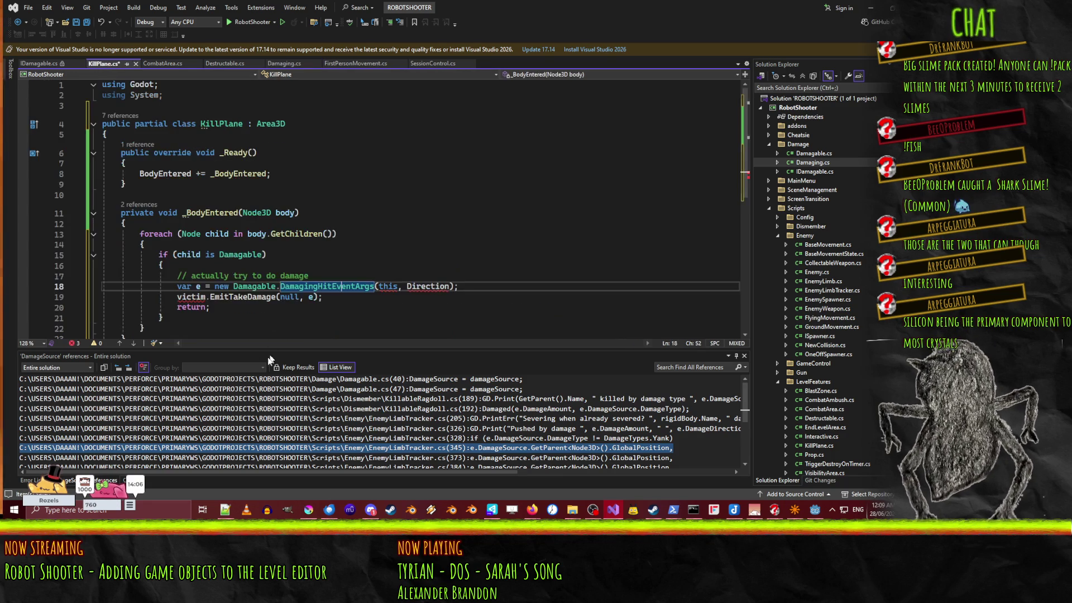
{"action": "left_click", "coordinate": [306, 201]}
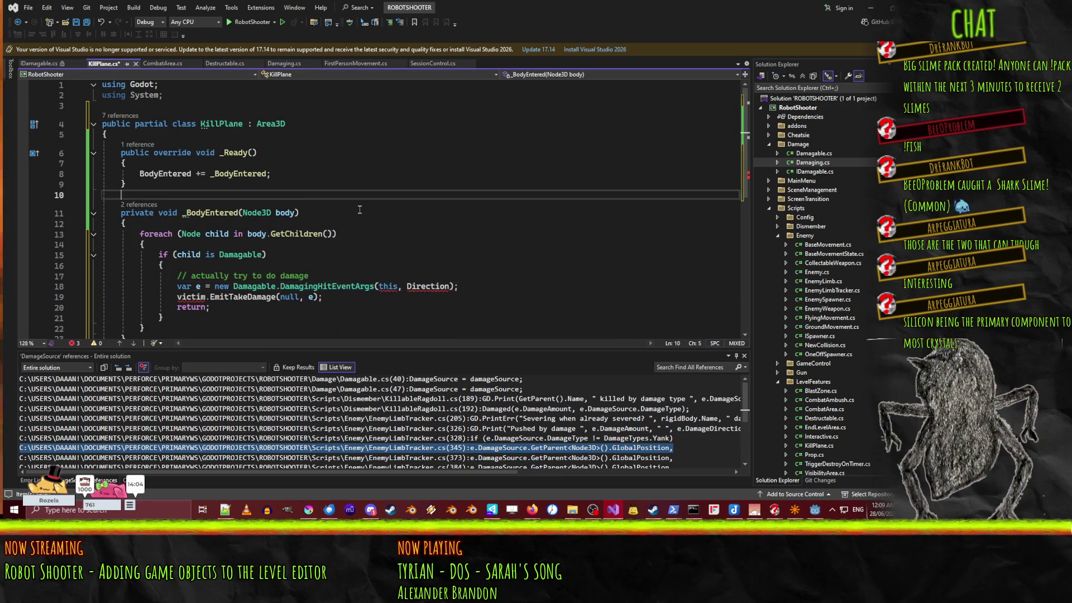
{"action": "key", "text": "Up"}
{"action": "key", "text": "Up"}
{"action": "key", "text": "Up"}
{"action": "key", "text": "End"}
{"action": "type", "text": ", IDa"}
{"action": "key", "text": "ctrl+z"}
{"action": "key", "text": "ctrl+z"}
{"action": "key", "text": "ctrl+z"}
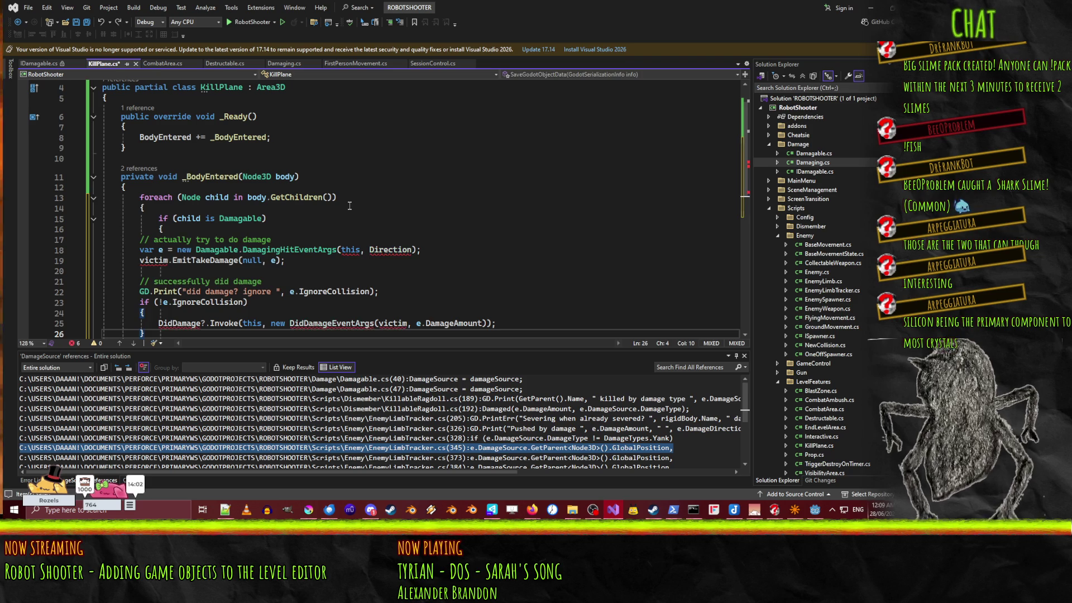
{"action": "key", "text": "ctrl+z"}
{"action": "key", "text": "ctrl+z"}
{"action": "key", "text": "ctrl+z"}
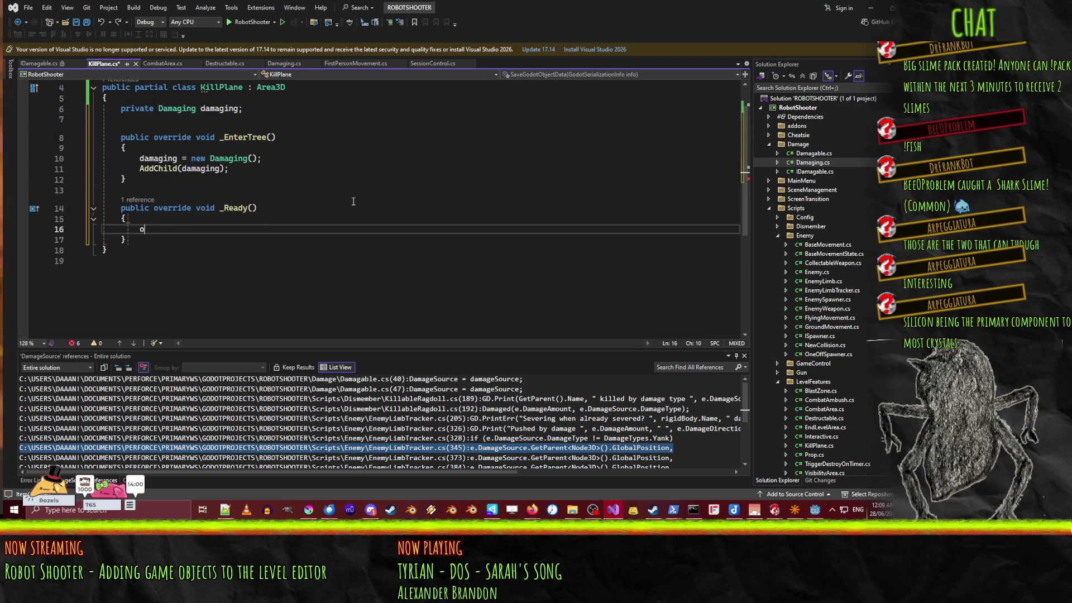
Step: Call damaging.ConnectSignals(this) in _Ready and save KillPlane.cs
{"action": "type", "text": "bodyen"}
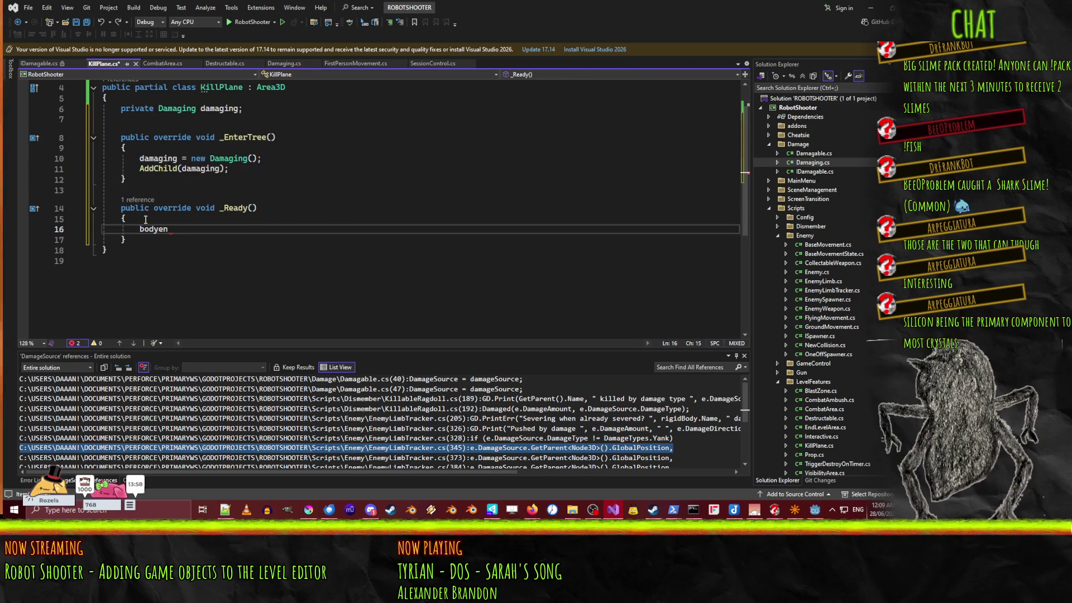
{"action": "double_click", "coordinate": [152, 229]}
{"action": "type", "text": "damaging"}
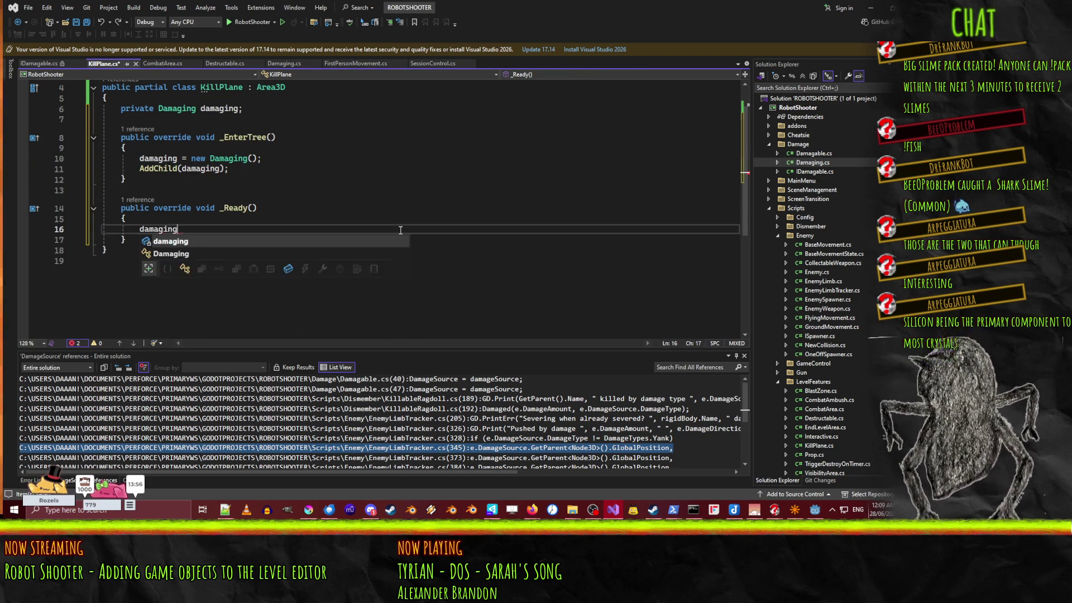
{"action": "type", "text": ".ConnectSignals(this);"}
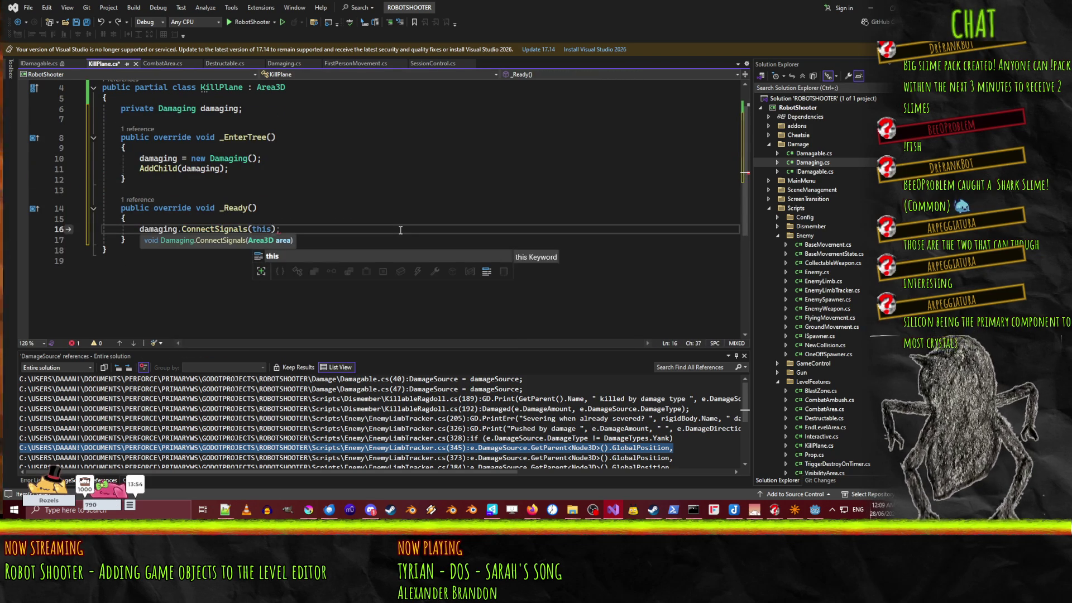
{"action": "key", "text": "Escape"}
{"action": "scroll", "coordinate": [413, 212], "scroll_direction": "up", "scroll_amount": 2}
{"action": "left_click", "coordinate": [419, 192]}
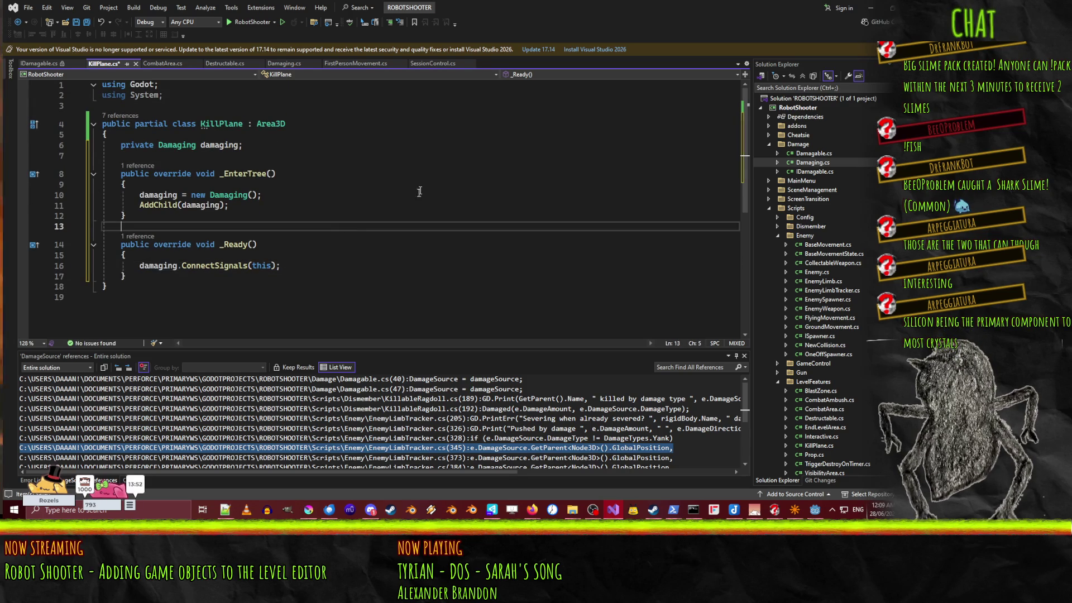
{"action": "key", "text": "ctrl+s"}
Step: In _EnterTree, set damaging.DamageAmount to 99999 and DamageType to DamageTypes.Explosion
{"action": "left_click", "coordinate": [231, 278]}
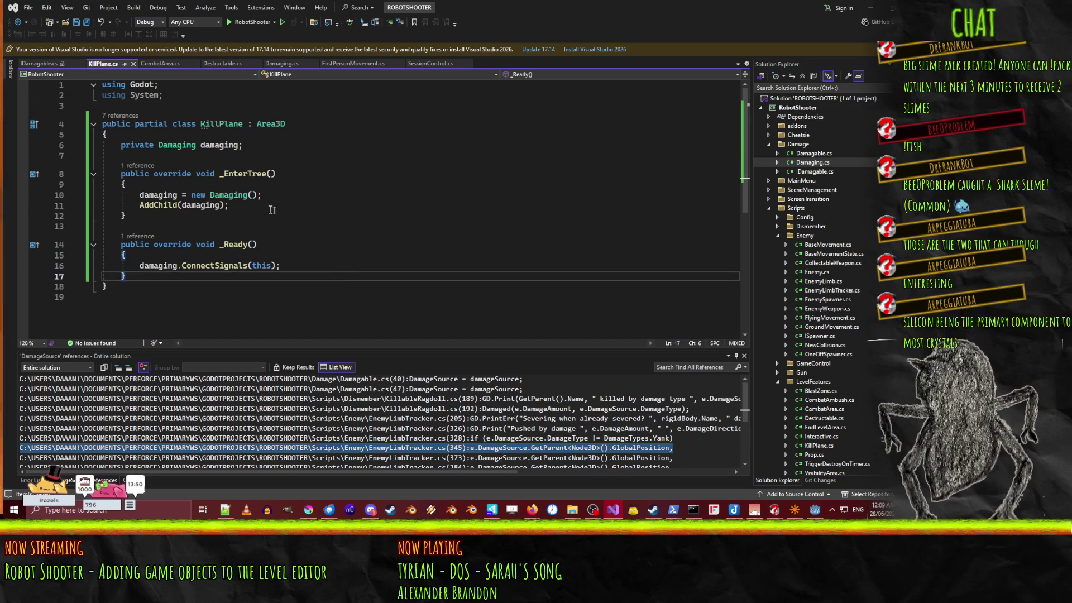
{"action": "left_click", "coordinate": [300, 199]}
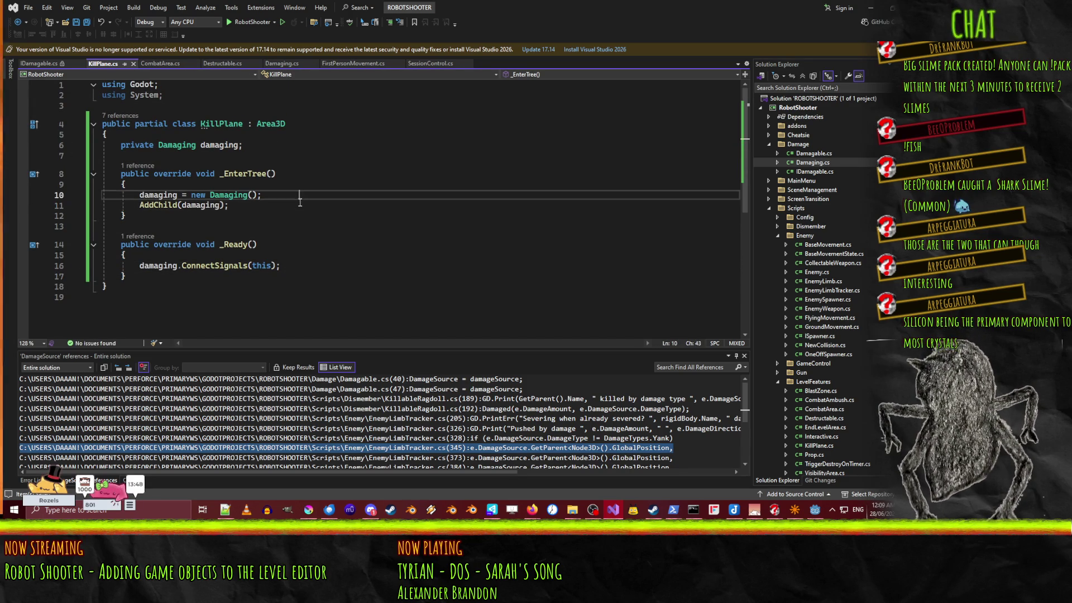
{"action": "key", "text": "Return"}
{"action": "type", "text": "damaging."}
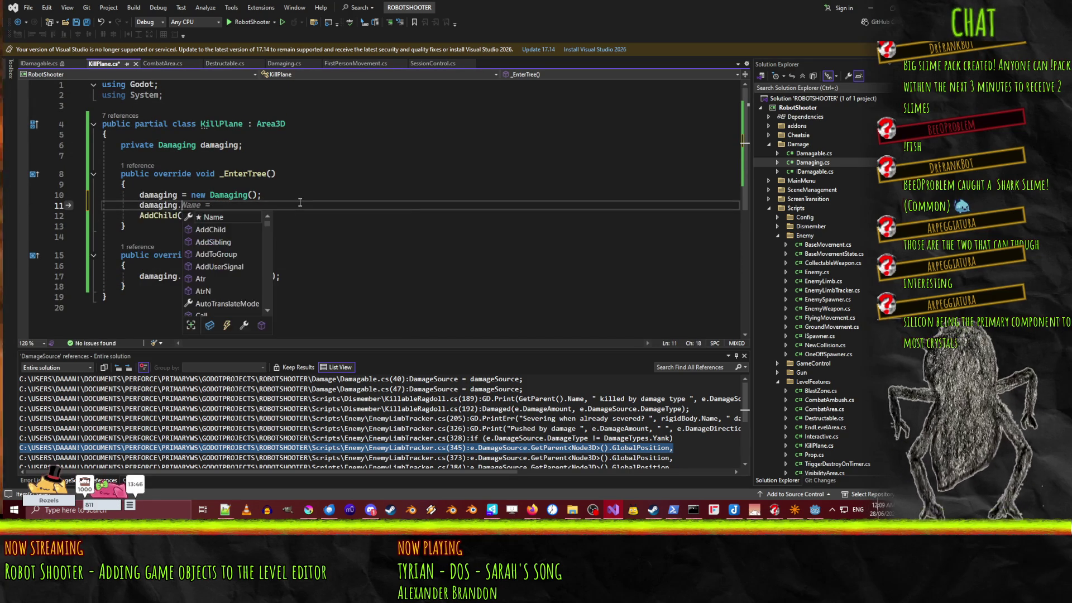
{"action": "type", "text": "DamageAmount"}
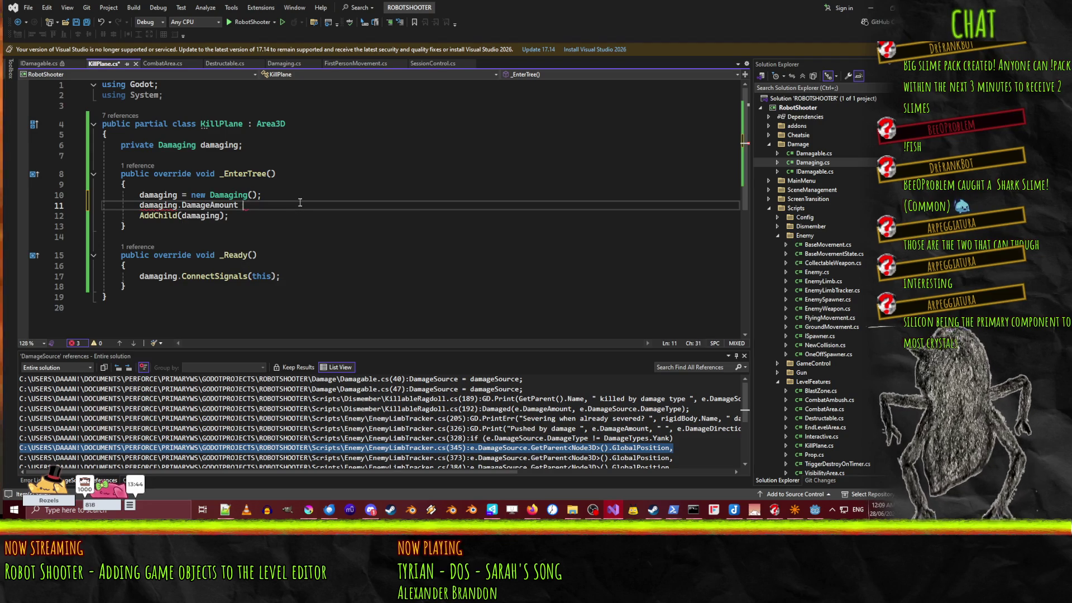
{"action": "type", "text": " = 99999"}
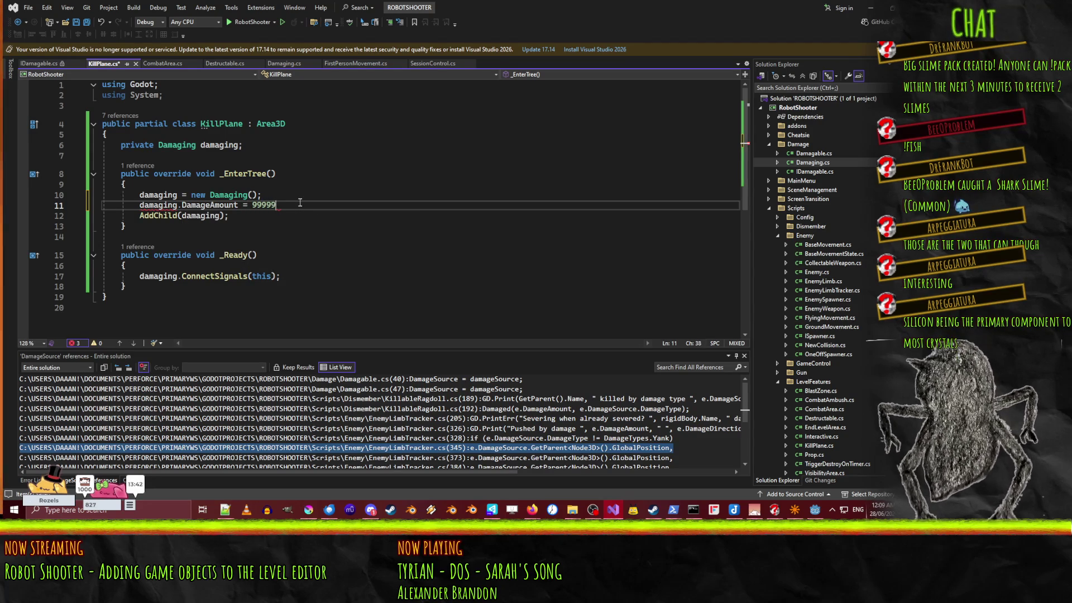
{"action": "type", "text": ";"}
{"action": "key", "text": "Return"}
{"action": "type", "text": "damaging.Da"}
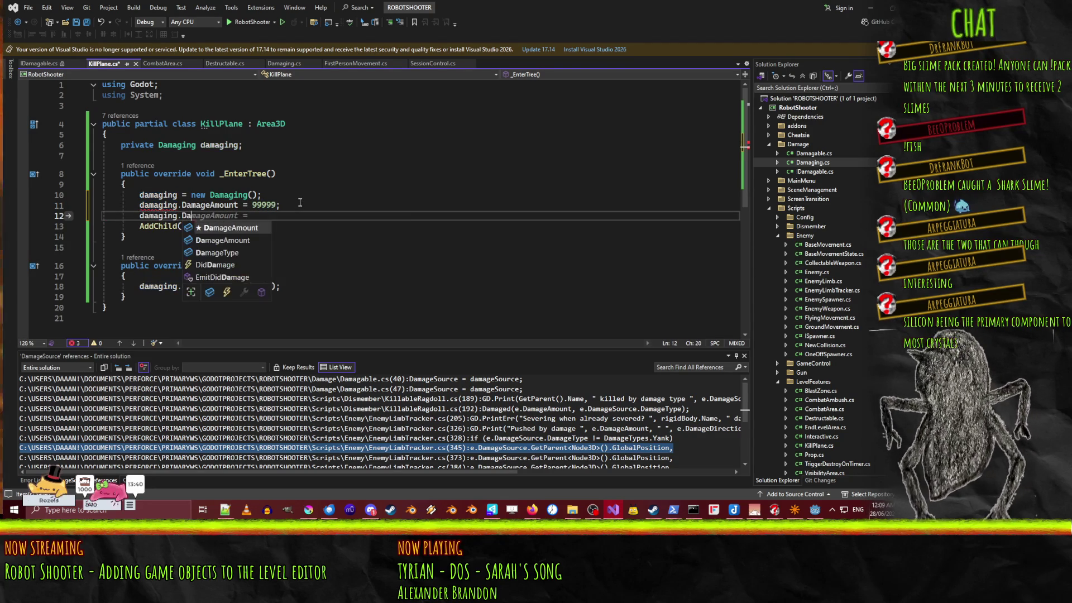
{"action": "type", "text": "mageType =D"}
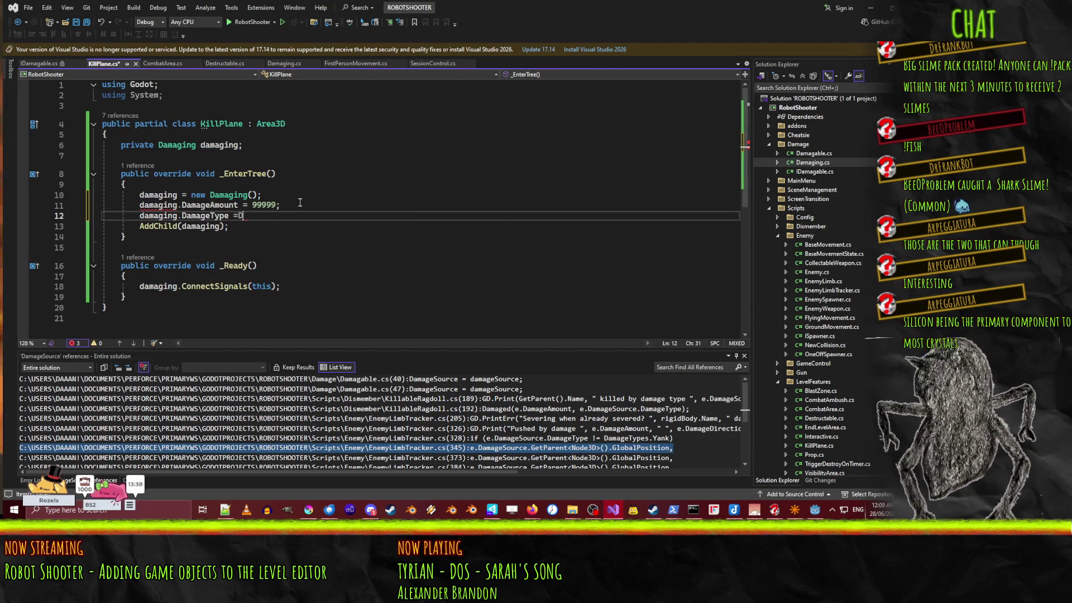
{"action": "type", "text": "amage"}
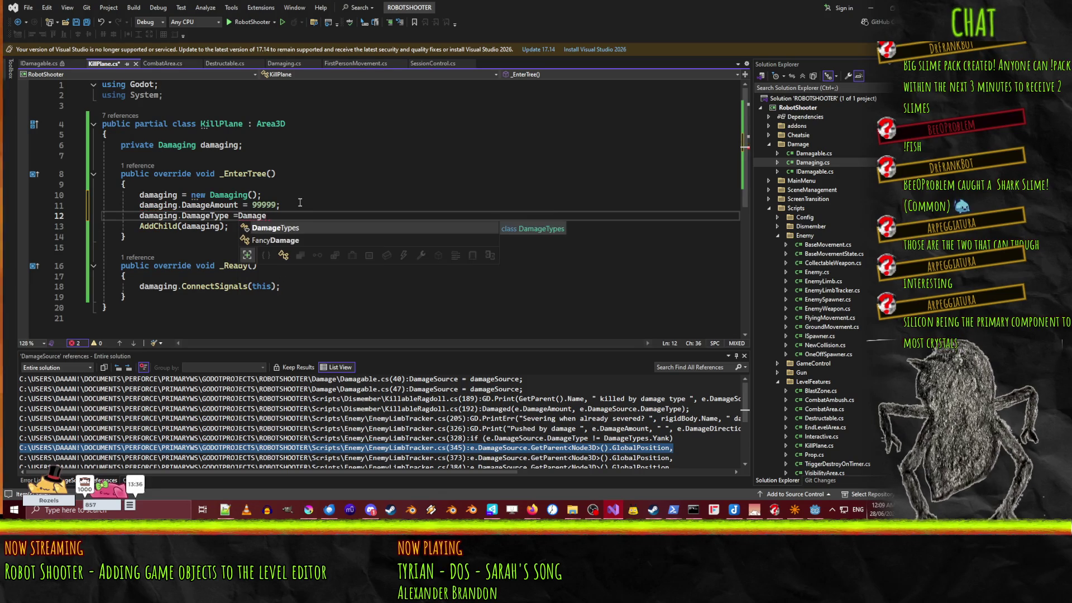
{"action": "type", "text": "Types."}
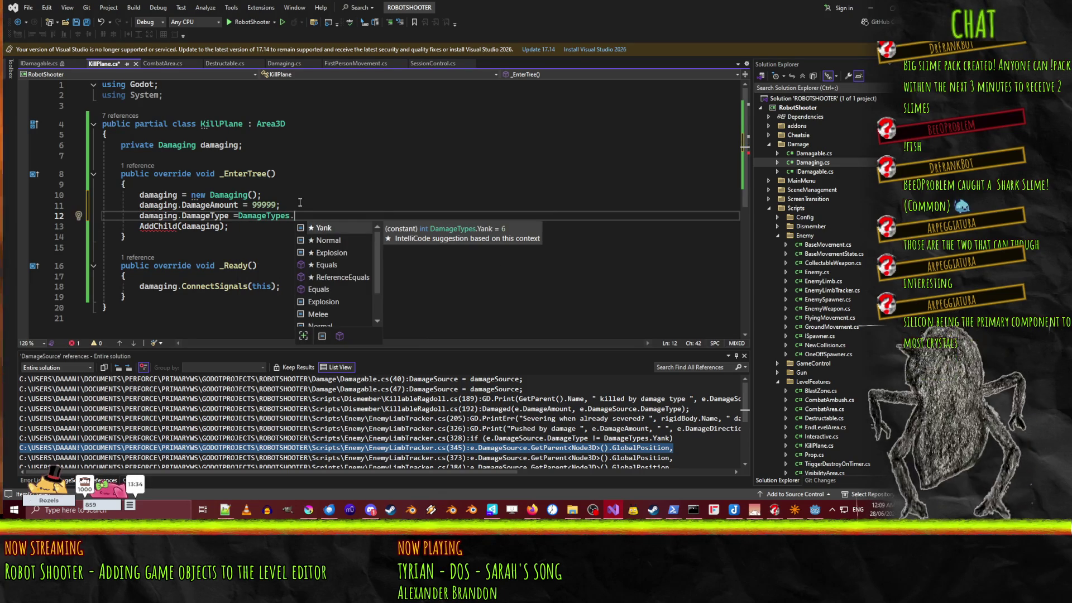
{"action": "key", "text": "Down"}
{"action": "key", "text": "Down"}
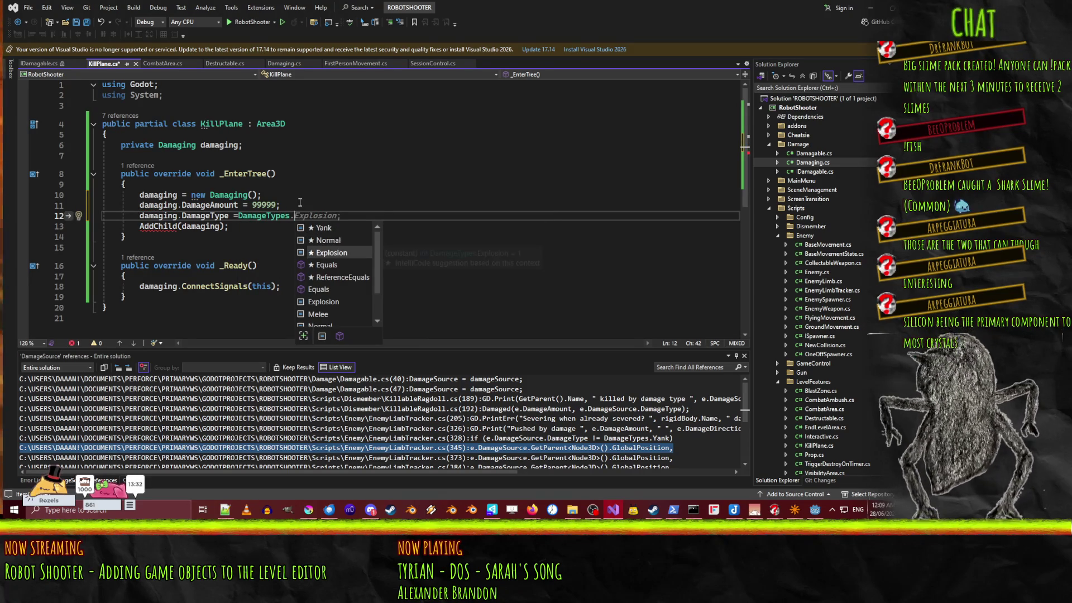
{"action": "key", "text": "Tab"}
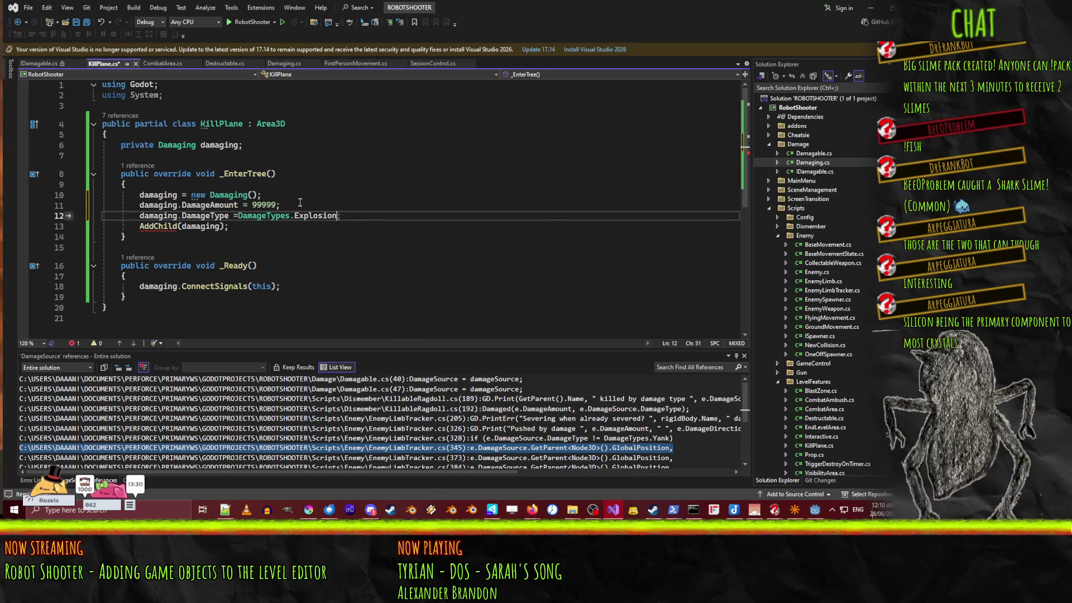
{"action": "type", "text": ";"}
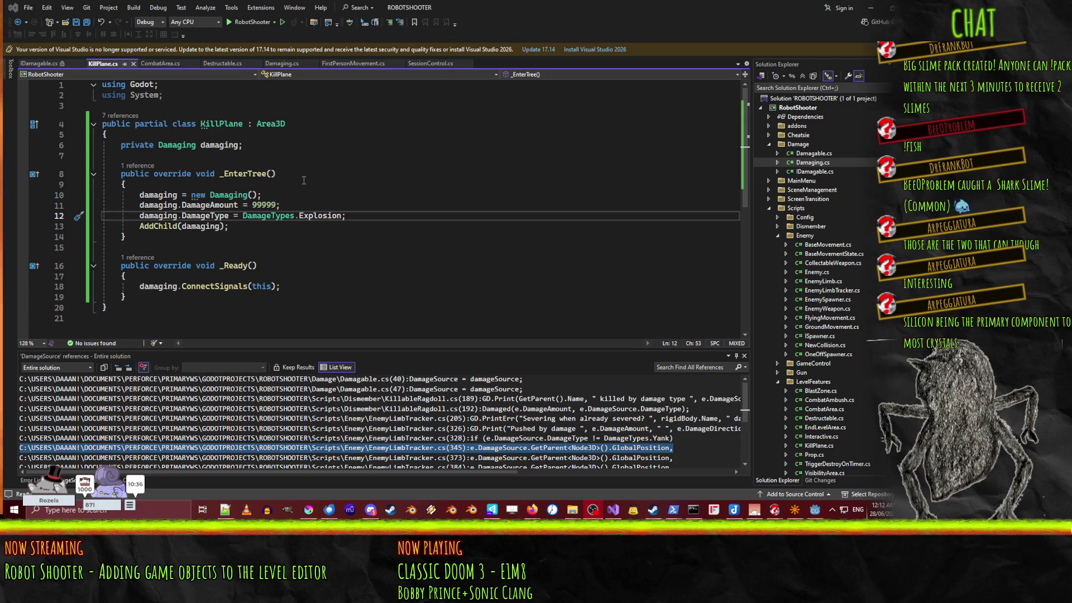
Step: Close IDamagable.cs, review KillPlane.cs's Explosion damage setup, then move to the Godot editor
{"action": "left_click", "coordinate": [80, 63]}
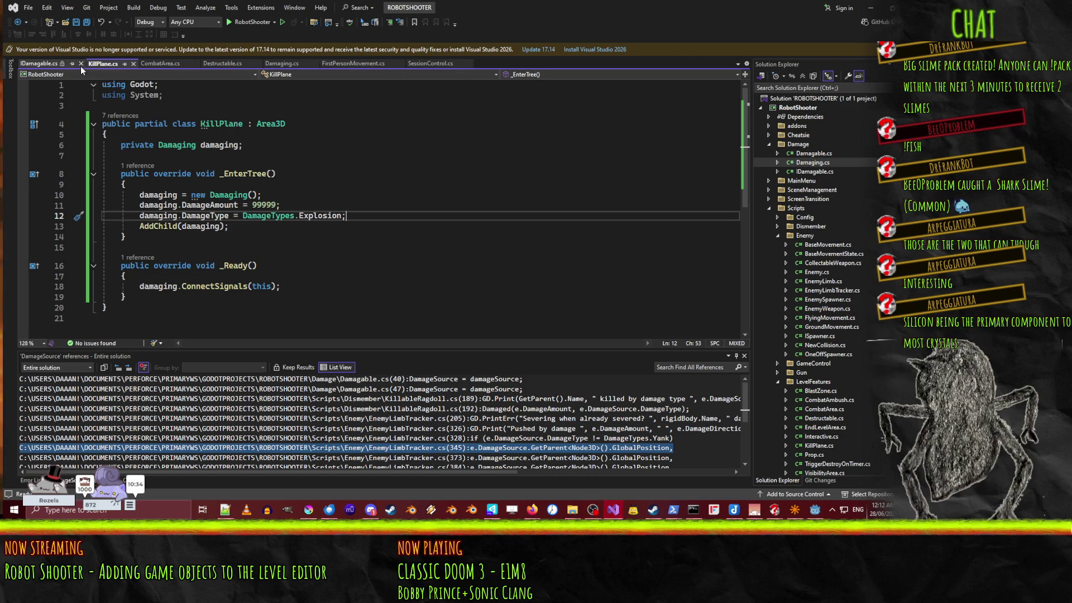
{"action": "left_click", "coordinate": [390, 192]}
{"action": "left_click", "coordinate": [430, 240]}
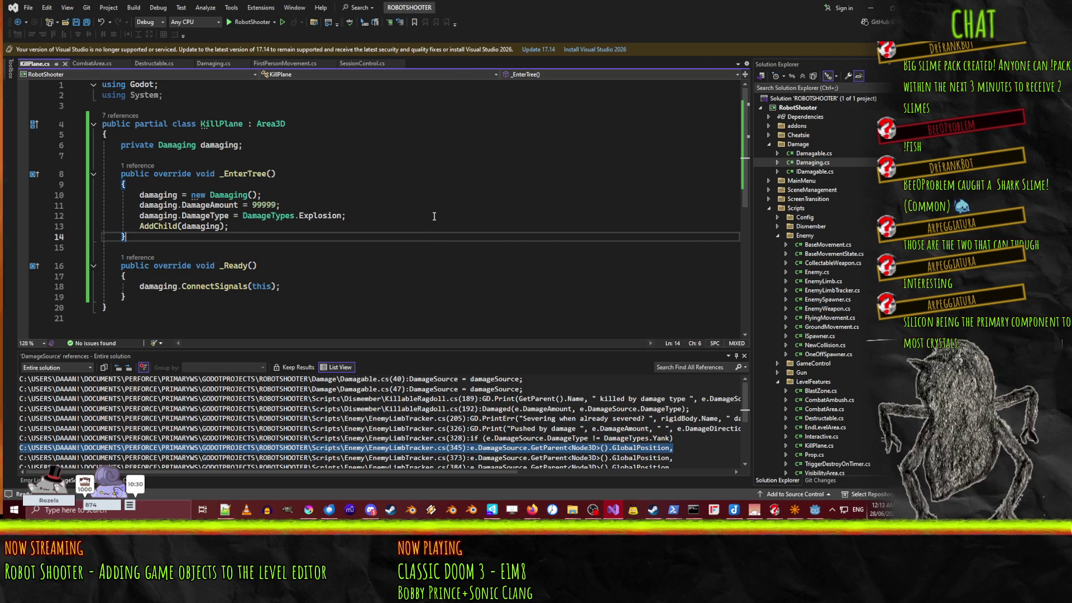
{"action": "left_click", "coordinate": [330, 215]}
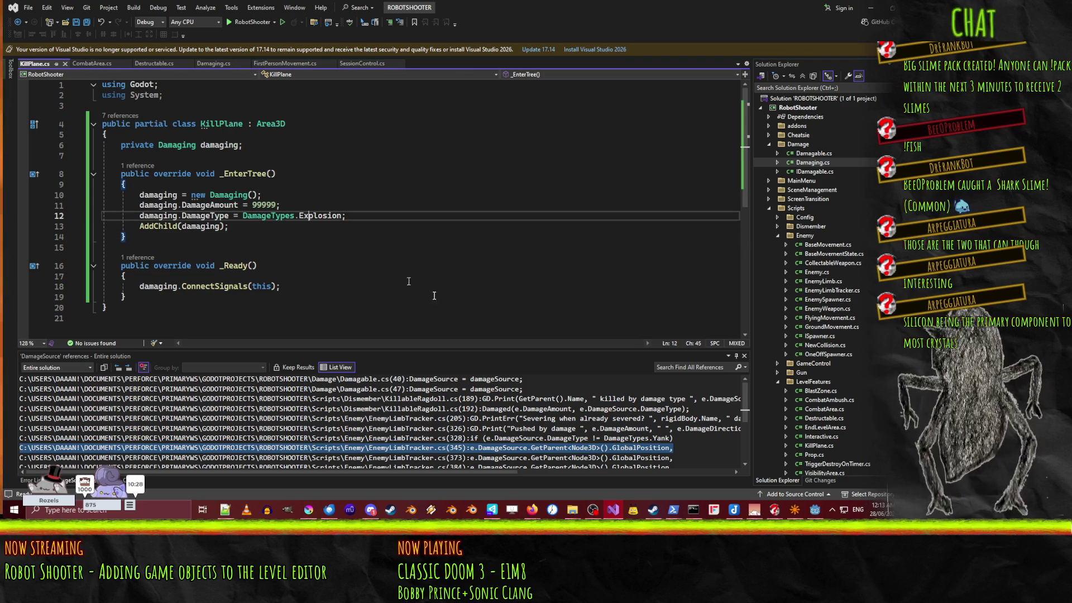
{"action": "left_click", "coordinate": [426, 265]}
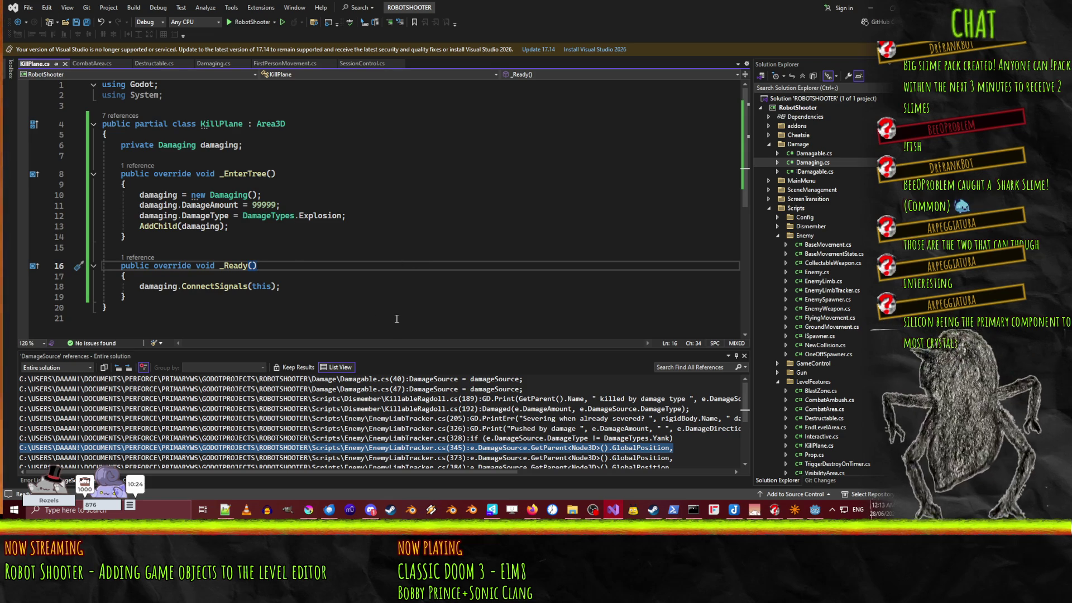
{"action": "key", "text": "Up"}
{"action": "key", "text": "Up"}
{"action": "key", "text": "Down"}
{"action": "key", "text": "Down"}
{"action": "key", "text": "Down"}
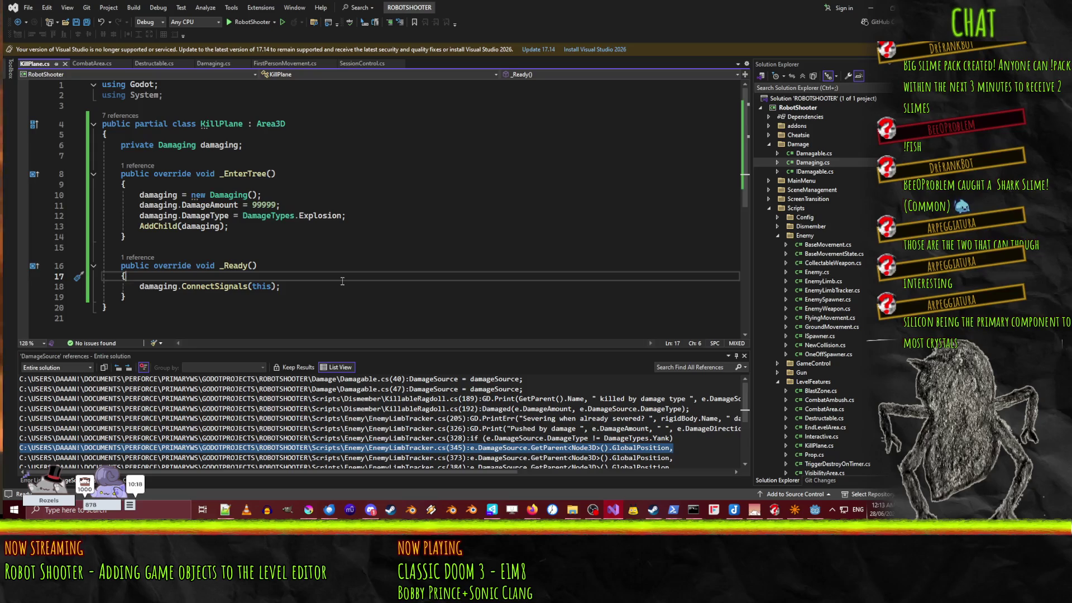
{"action": "key", "text": "alt+Tab"}
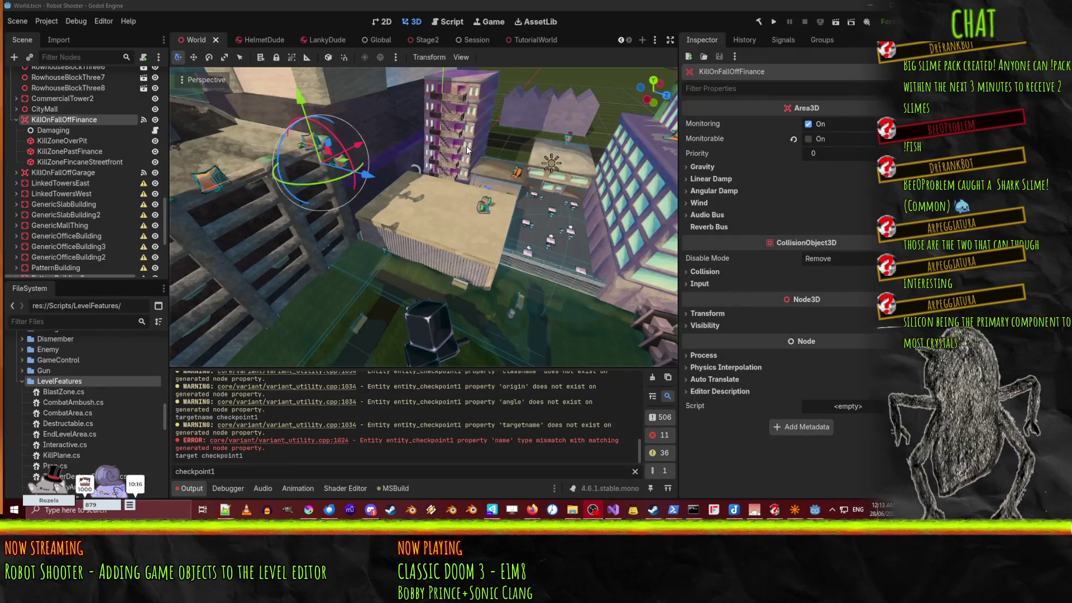
Step: Find RobotShooterFgd.tres in the ExternalToolsConfig folder and show it in the Inspector
{"action": "scroll", "coordinate": [60, 119], "scroll_direction": "up", "scroll_amount": 4}
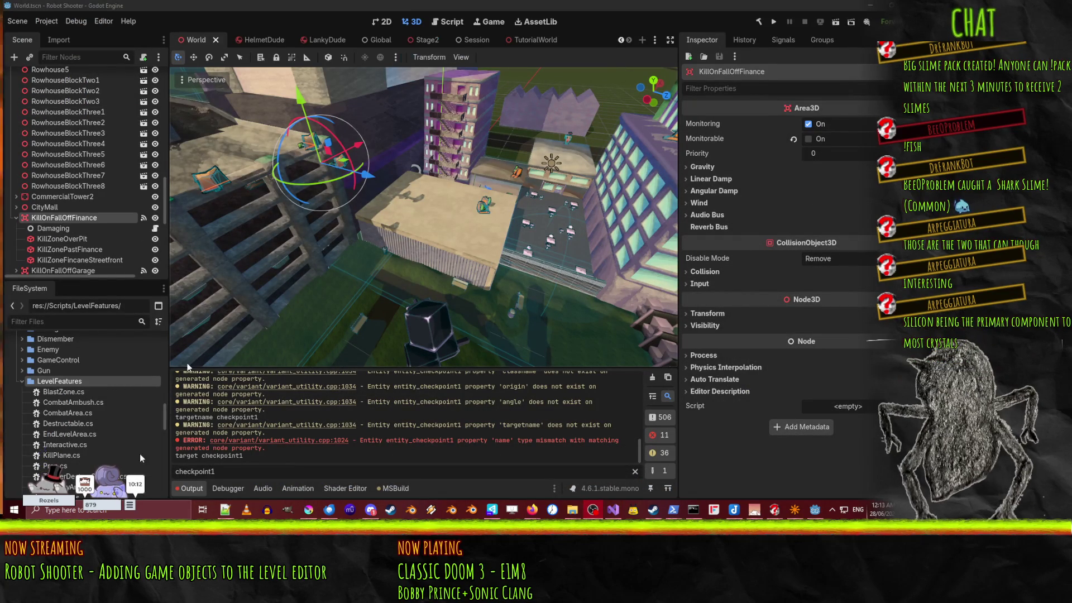
{"action": "scroll", "coordinate": [76, 343], "scroll_direction": "up", "scroll_amount": 5}
{"action": "scroll", "coordinate": [93, 353], "scroll_direction": "down", "scroll_amount": 10}
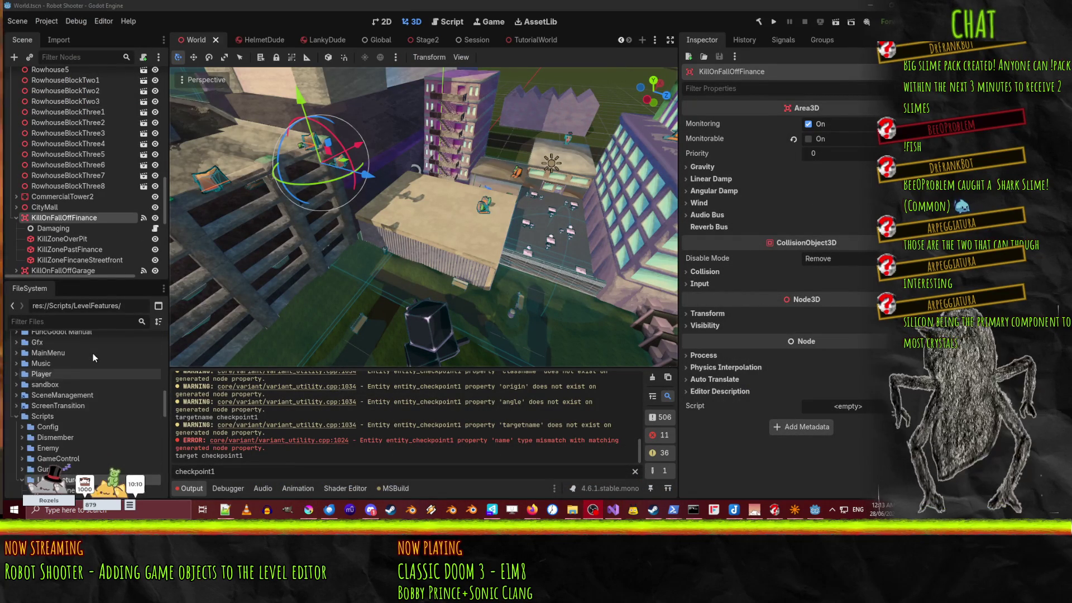
{"action": "scroll", "coordinate": [92, 370], "scroll_direction": "up", "scroll_amount": 8}
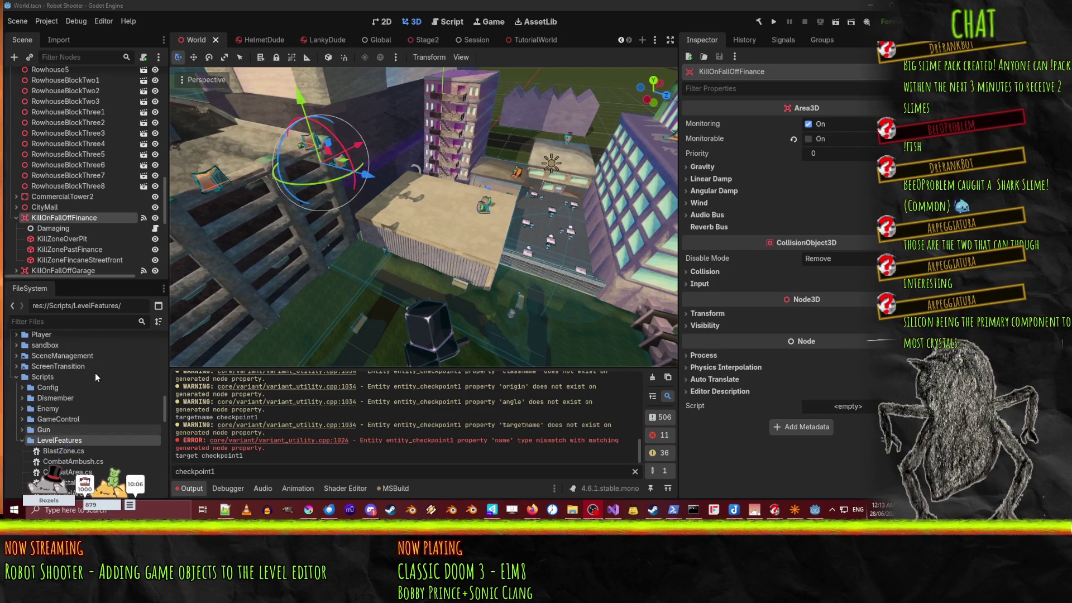
{"action": "scroll", "coordinate": [95, 377], "scroll_direction": "up", "scroll_amount": 6}
{"action": "scroll", "coordinate": [95, 373], "scroll_direction": "up", "scroll_amount": 10}
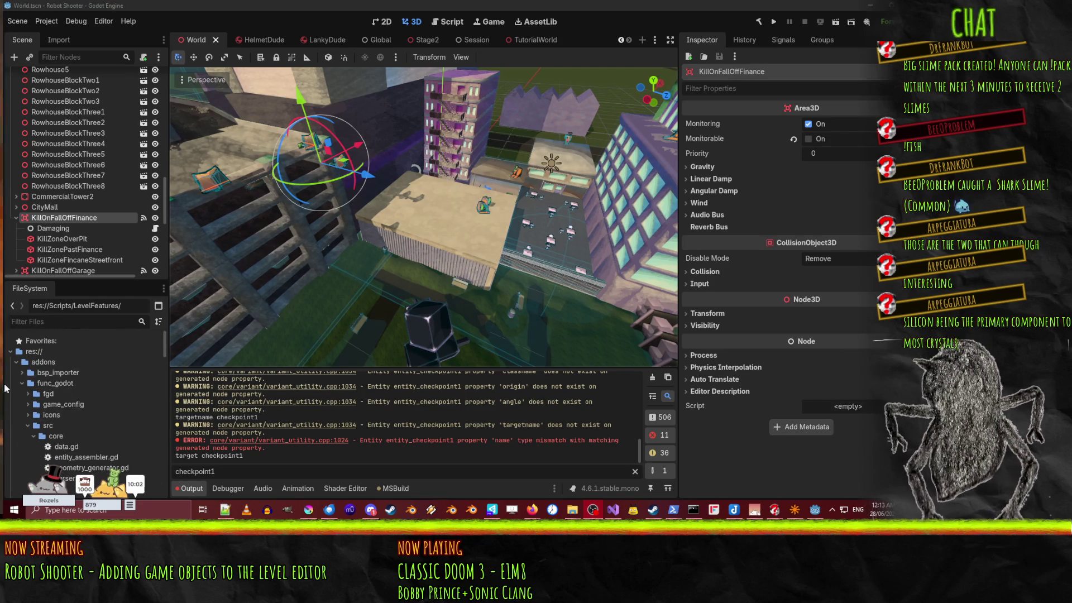
{"action": "left_click", "coordinate": [16, 362]}
{"action": "scroll", "coordinate": [17, 357], "scroll_direction": "down", "scroll_amount": 3}
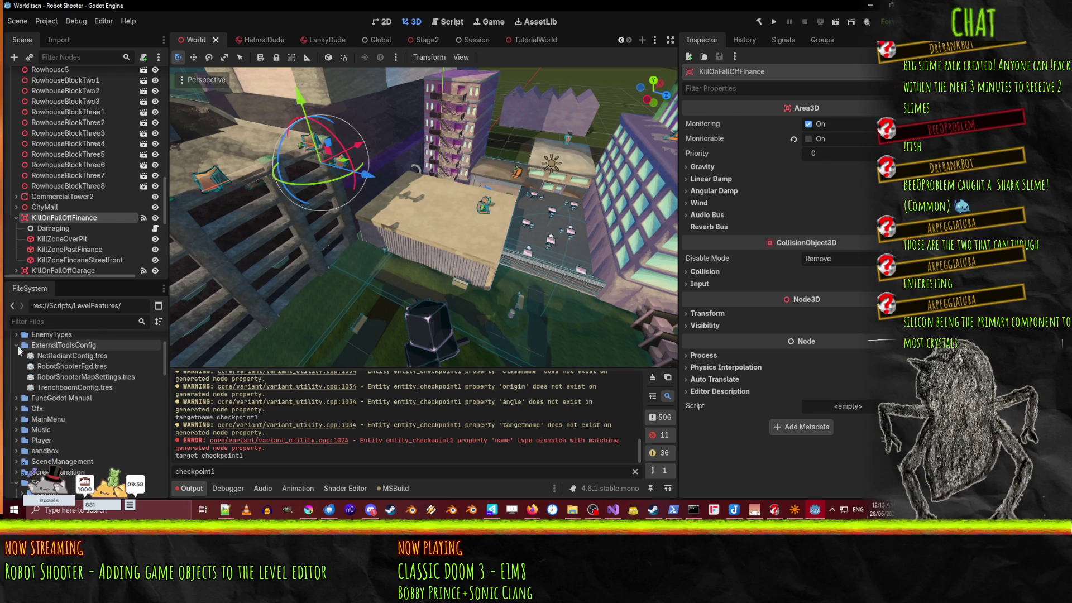
{"action": "left_click", "coordinate": [17, 346]}
{"action": "left_click", "coordinate": [94, 366]}
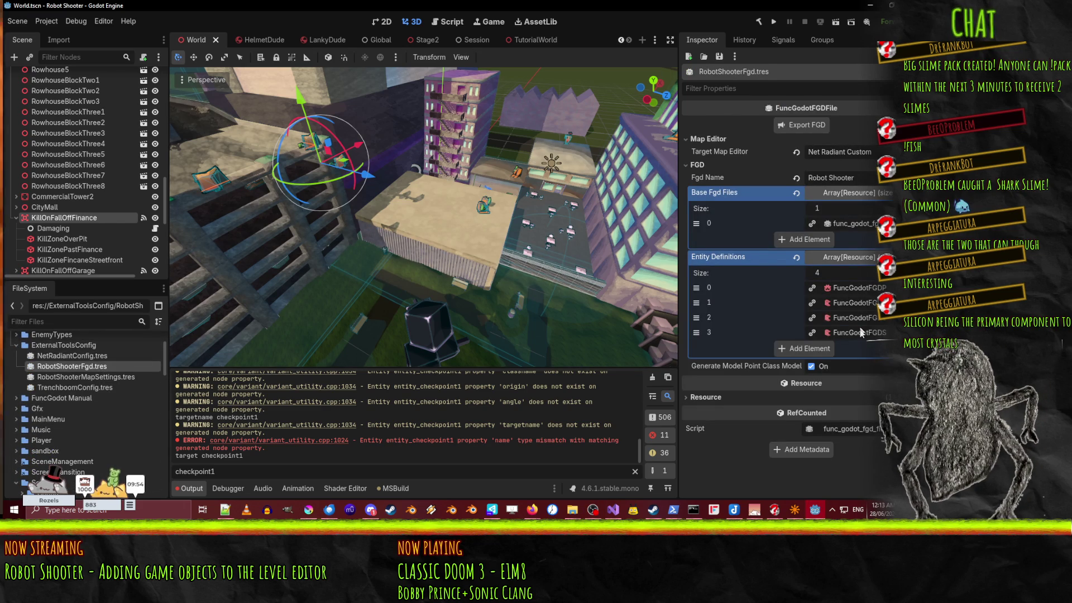
Step: Set entity definition 2's Scripting script class to KillPlane.cs and save
{"action": "left_click", "coordinate": [862, 333]}
{"action": "scroll", "coordinate": [726, 284], "scroll_direction": "down", "scroll_amount": 3}
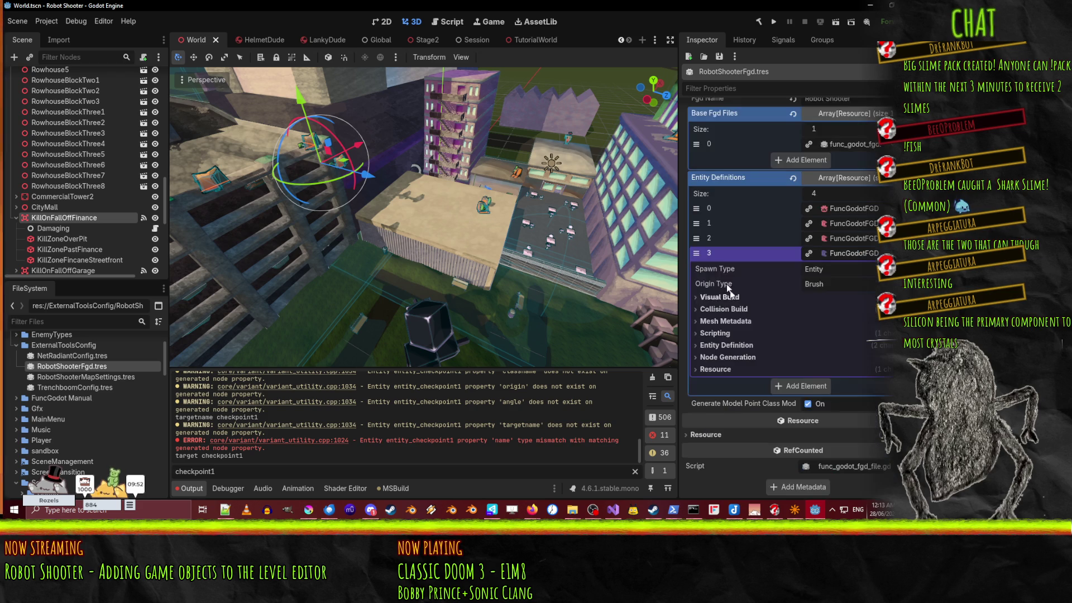
{"action": "left_click", "coordinate": [725, 298]}
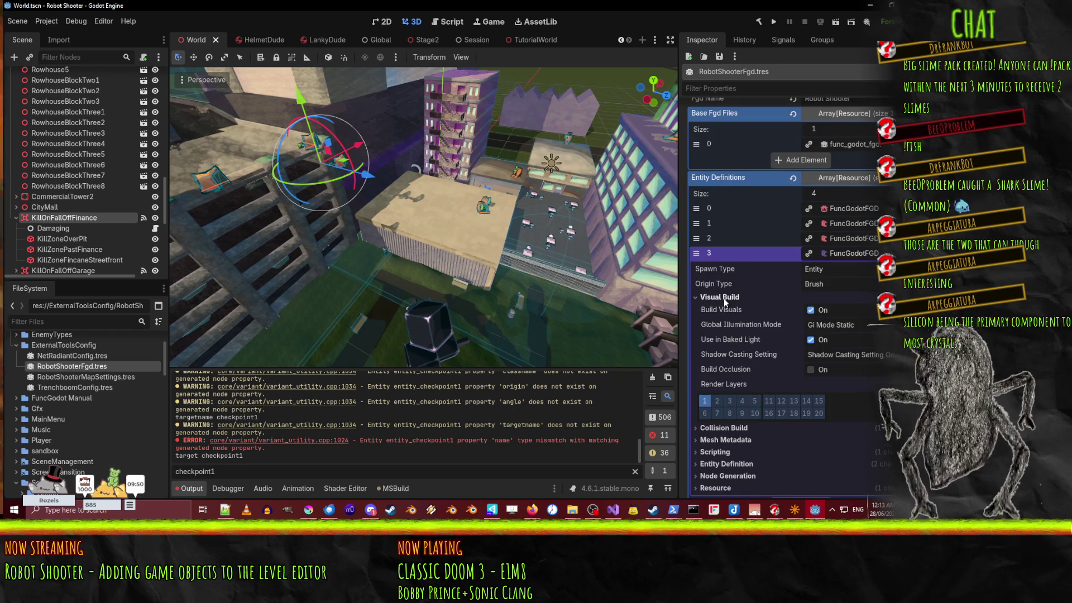
{"action": "left_click", "coordinate": [724, 298]}
{"action": "scroll", "coordinate": [833, 276], "scroll_direction": "up", "scroll_amount": 3}
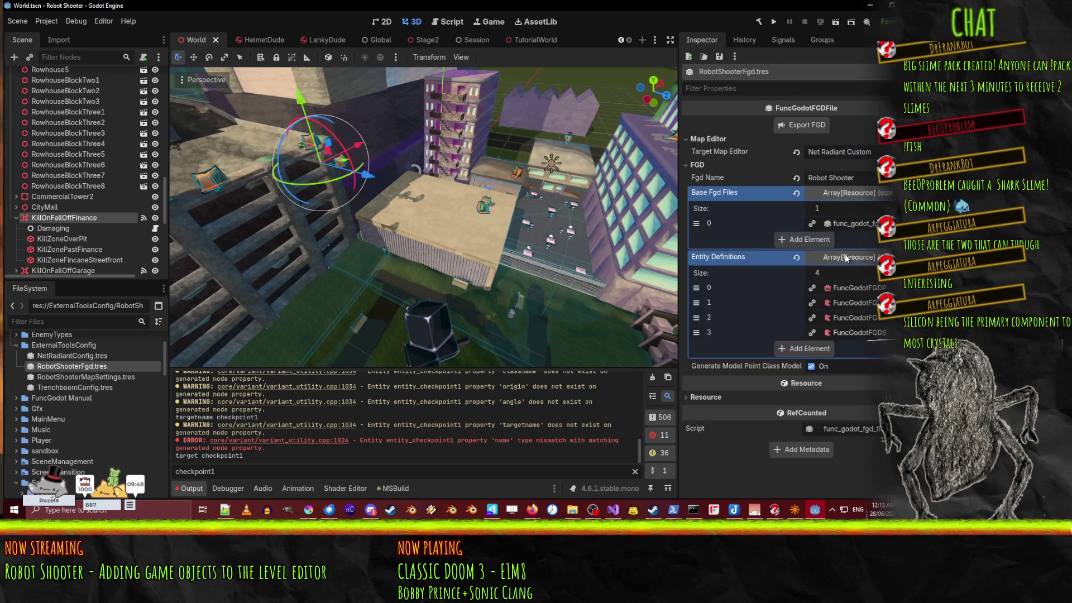
{"action": "left_click", "coordinate": [848, 316]}
{"action": "scroll", "coordinate": [842, 318], "scroll_direction": "down", "scroll_amount": 2}
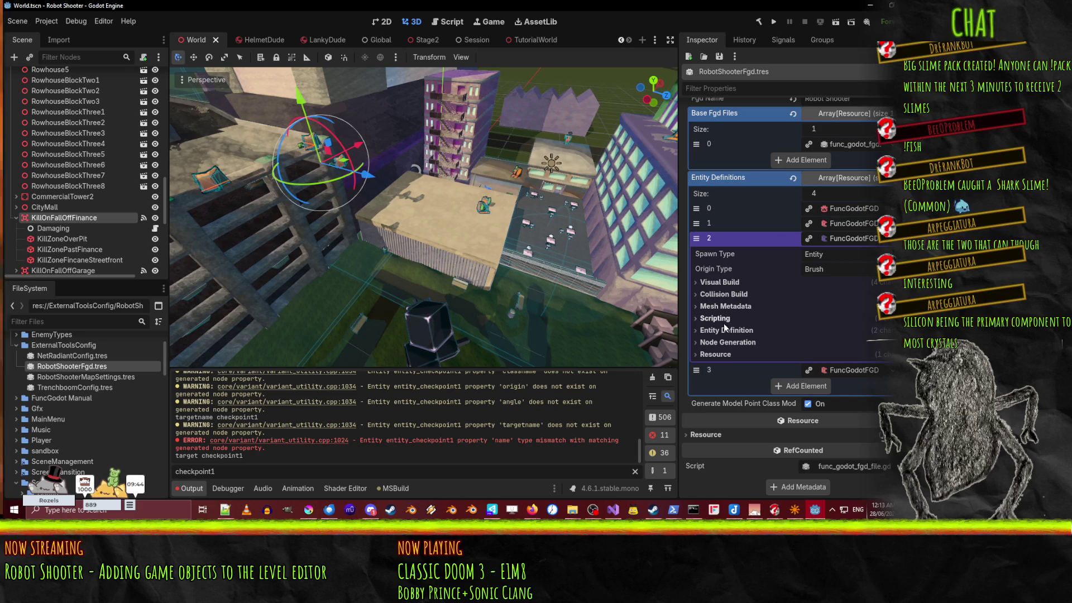
{"action": "left_click", "coordinate": [719, 320]}
{"action": "left_click", "coordinate": [812, 317]}
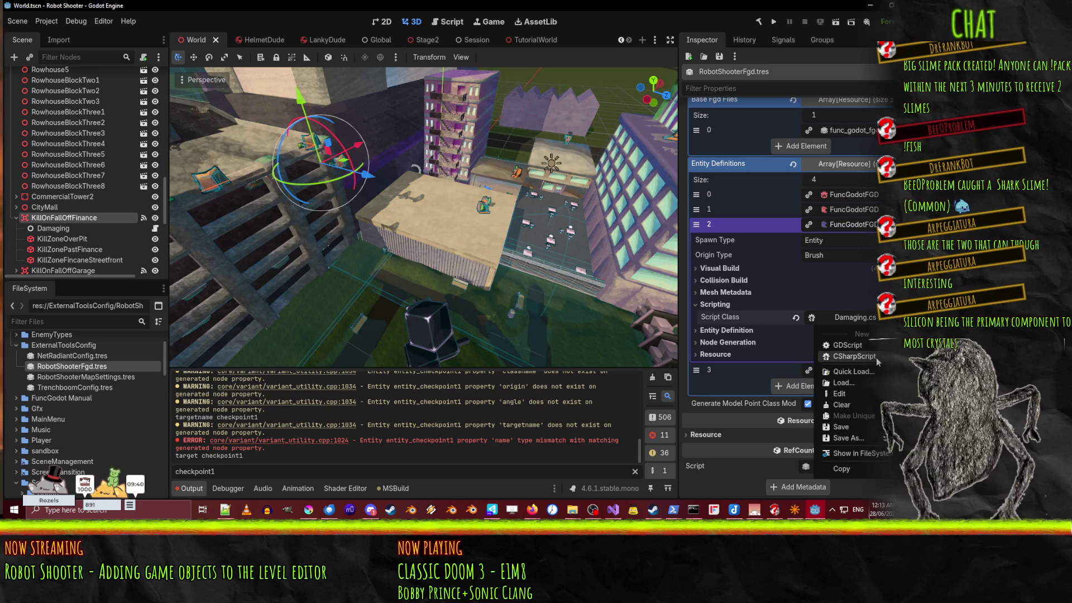
{"action": "left_click", "coordinate": [862, 372]}
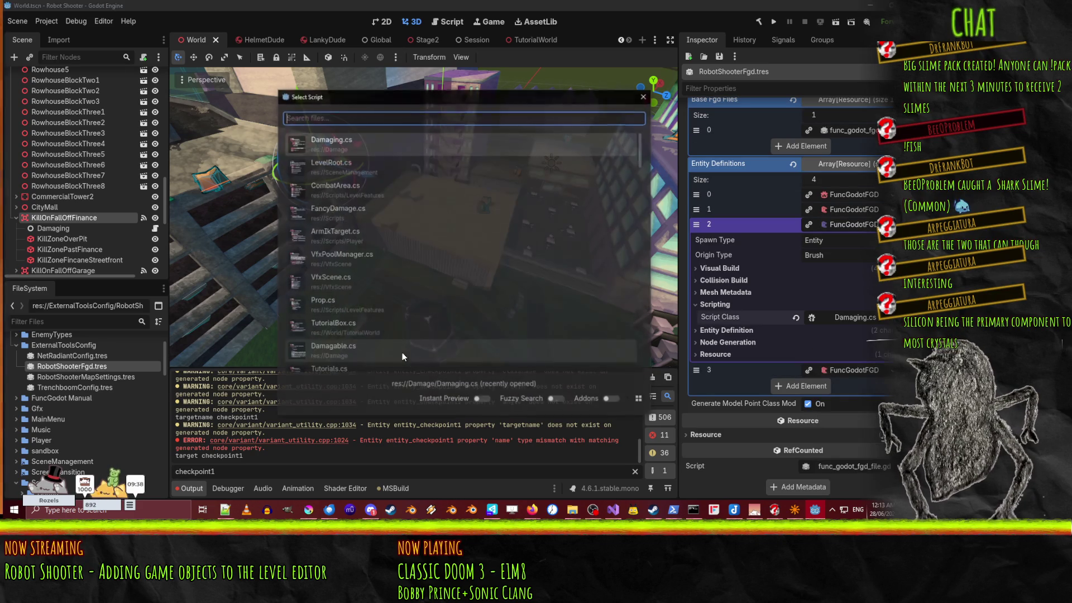
{"action": "type", "text": "kill"}
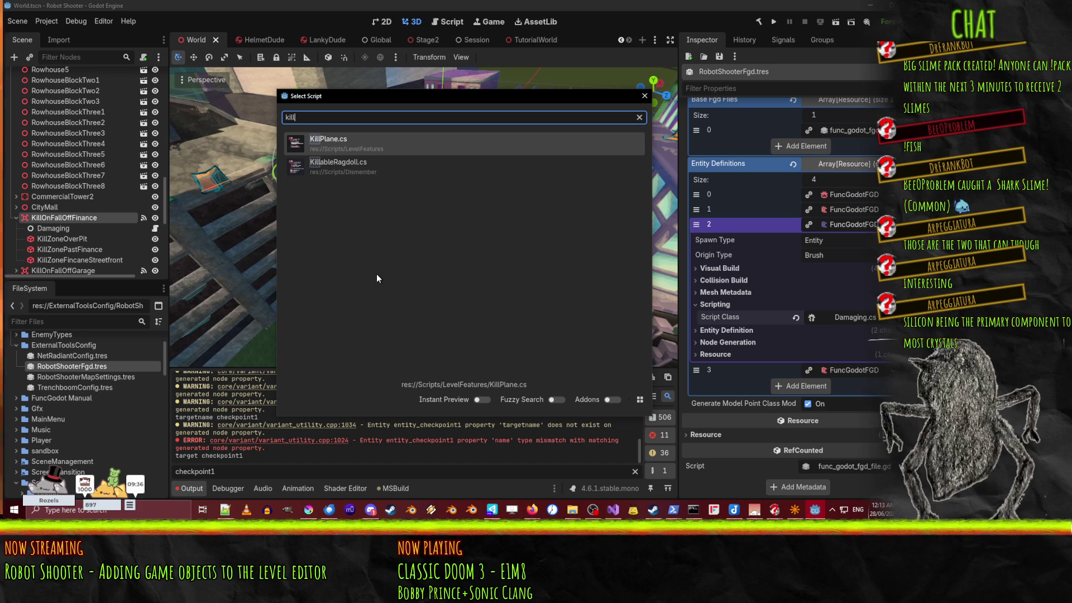
{"action": "left_click", "coordinate": [331, 144]}
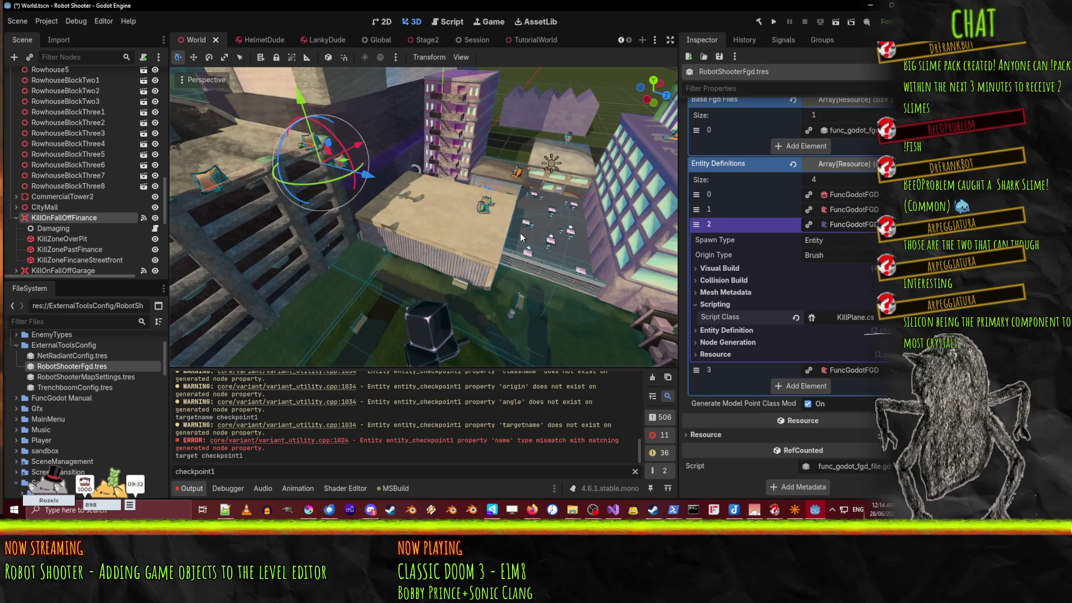
{"action": "key", "text": "ctrl+s"}
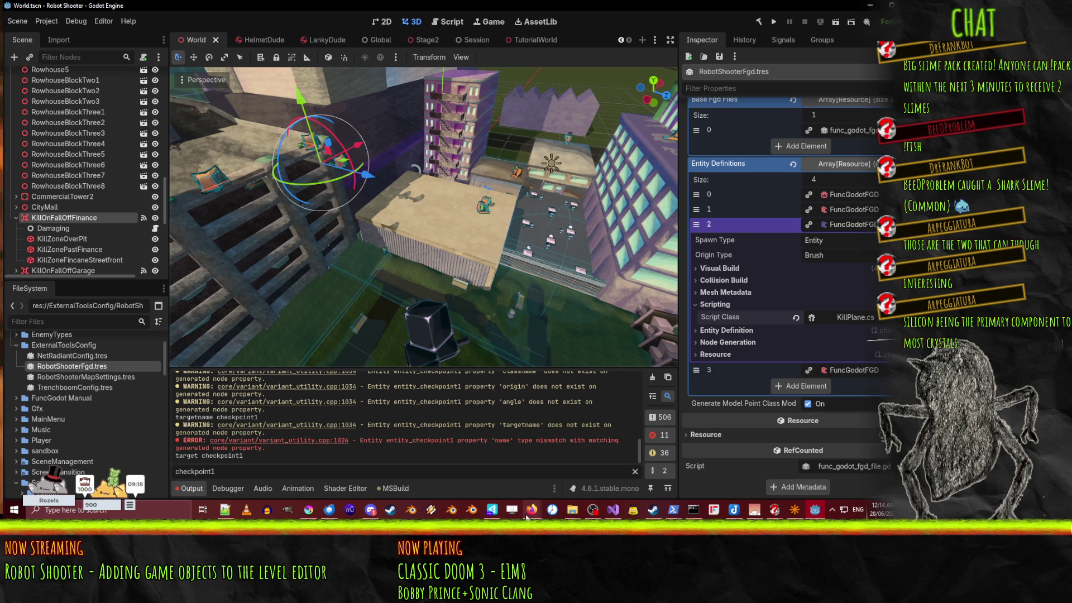
Step: Bring up the stage2 map in TrenchBroom and fly the 3D camera to the ledge below the checkpoint wall
{"action": "left_click", "coordinate": [800, 512]}
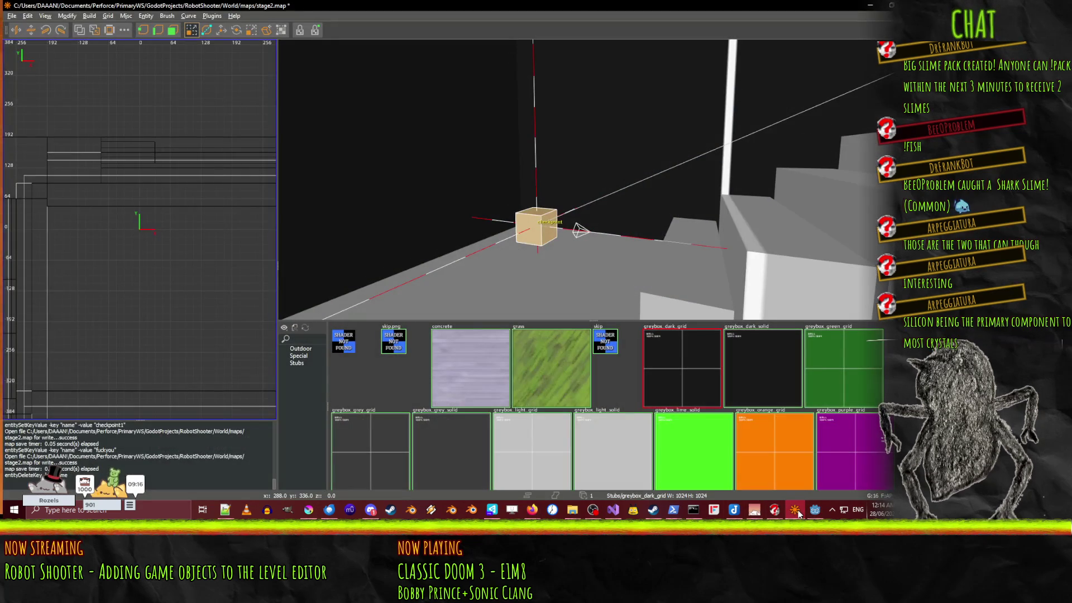
{"action": "scroll", "coordinate": [663, 198], "scroll_direction": "down", "scroll_amount": 5}
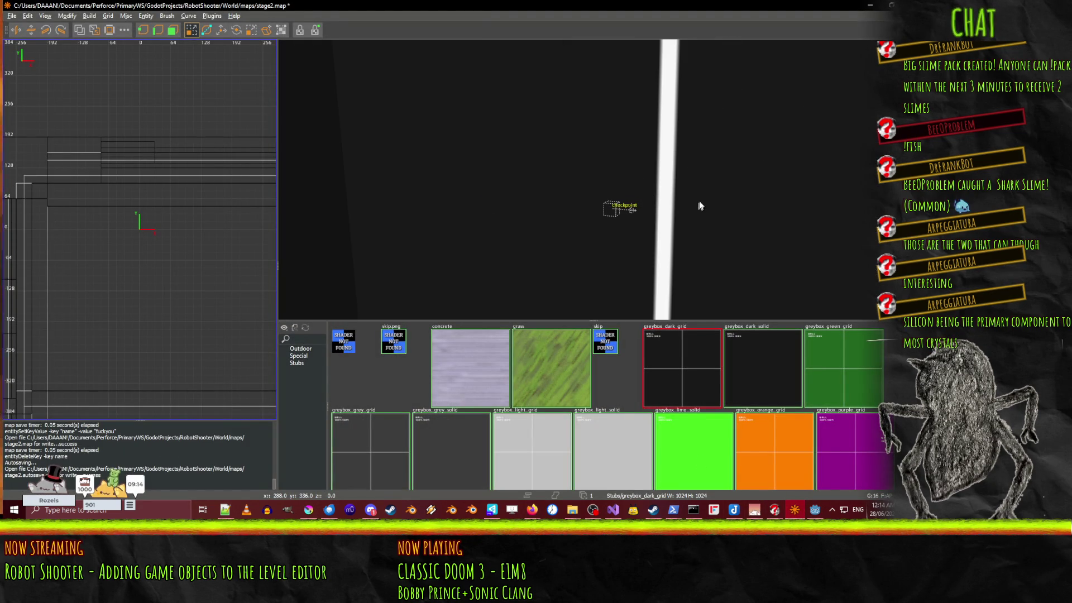
{"action": "scroll", "coordinate": [667, 220], "scroll_direction": "down", "scroll_amount": 5}
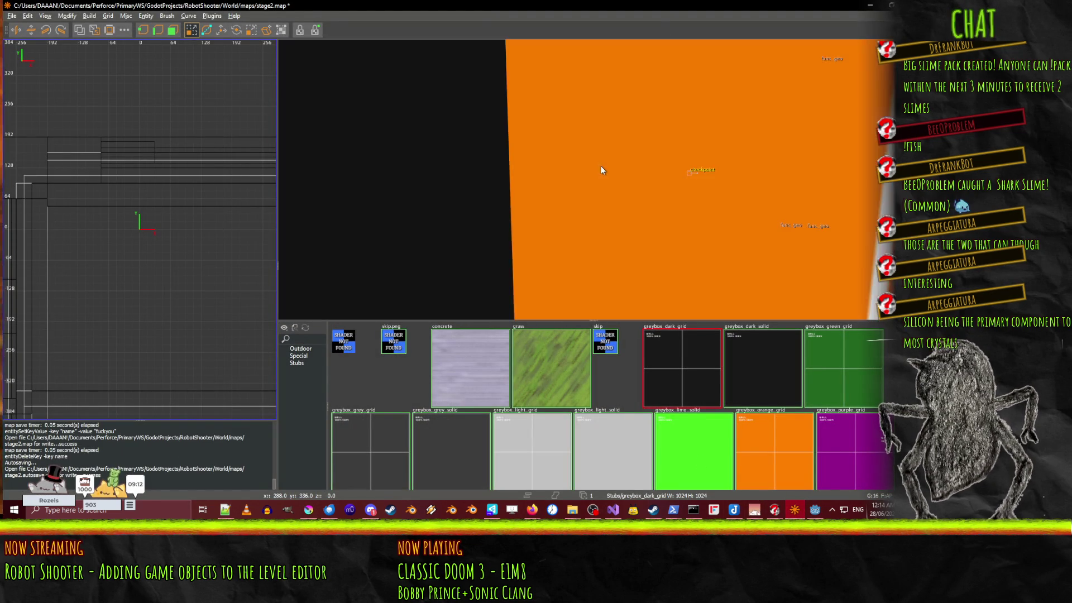
{"action": "scroll", "coordinate": [601, 163], "scroll_direction": "down", "scroll_amount": 8}
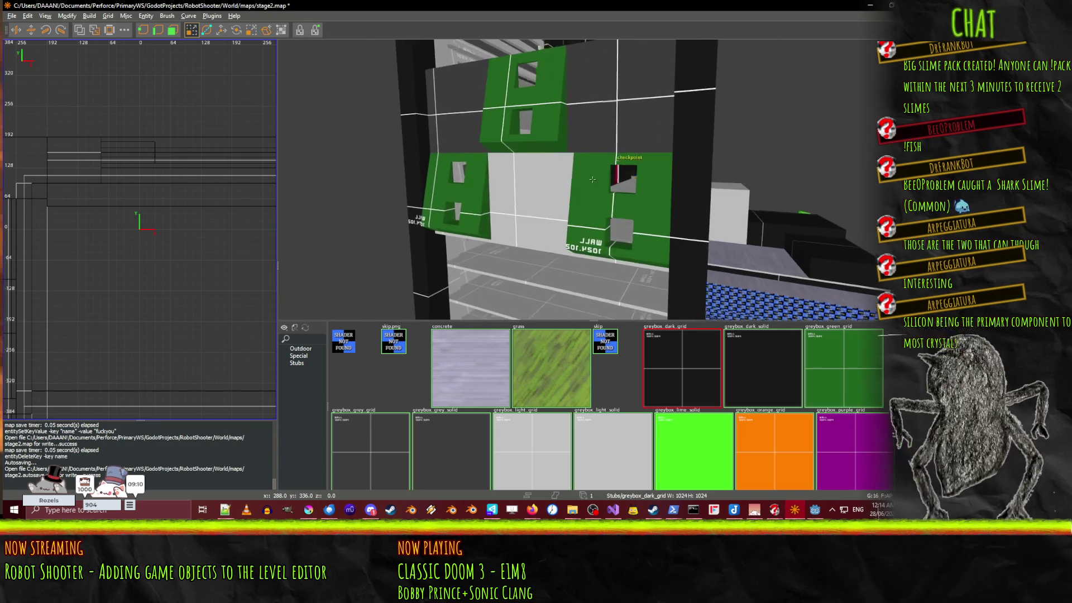
{"action": "scroll", "coordinate": [592, 179], "scroll_direction": "up", "scroll_amount": 5}
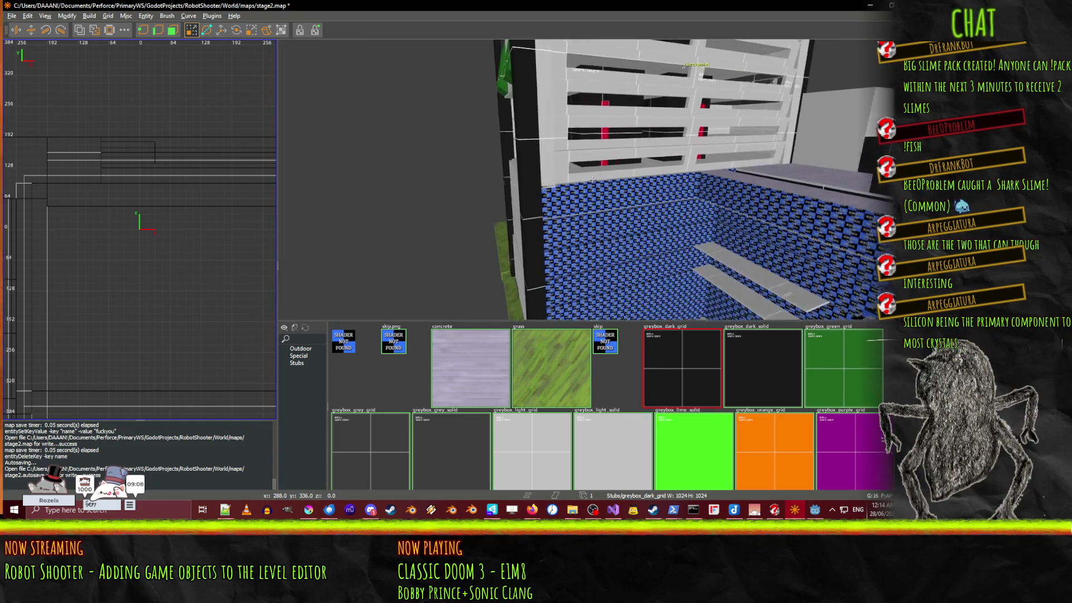
{"action": "scroll", "coordinate": [593, 180], "scroll_direction": "up", "scroll_amount": 6}
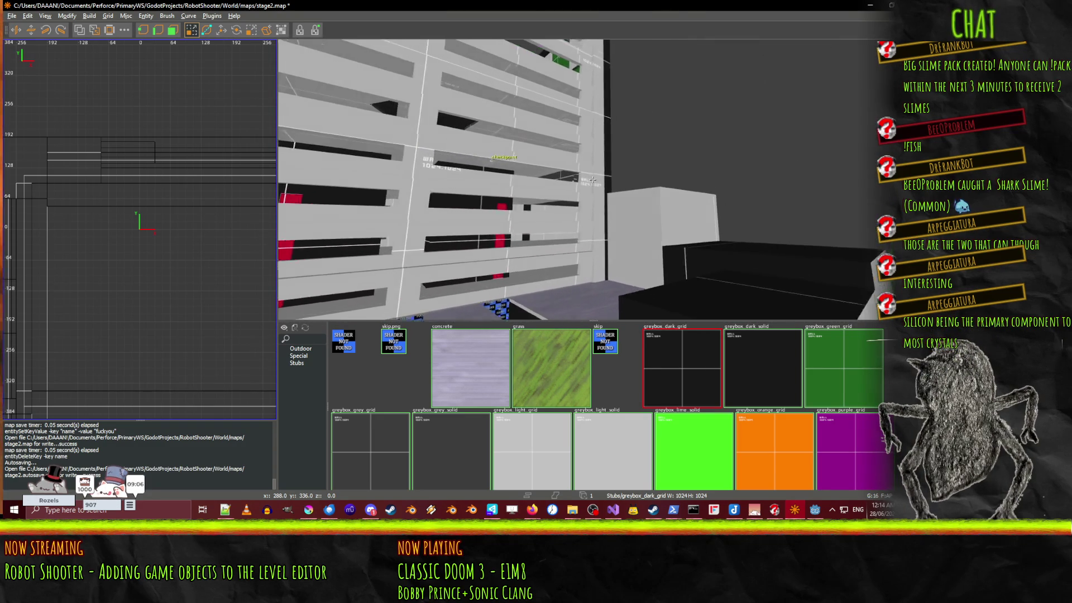
{"action": "scroll", "coordinate": [592, 179], "scroll_direction": "up", "scroll_amount": 6}
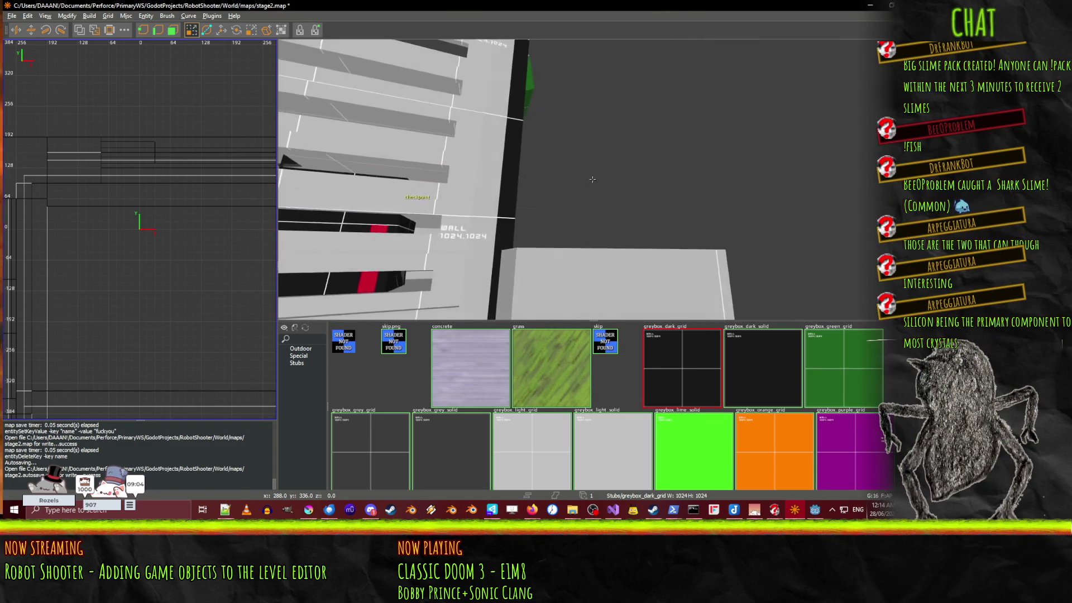
{"action": "scroll", "coordinate": [592, 179], "scroll_direction": "up", "scroll_amount": 8}
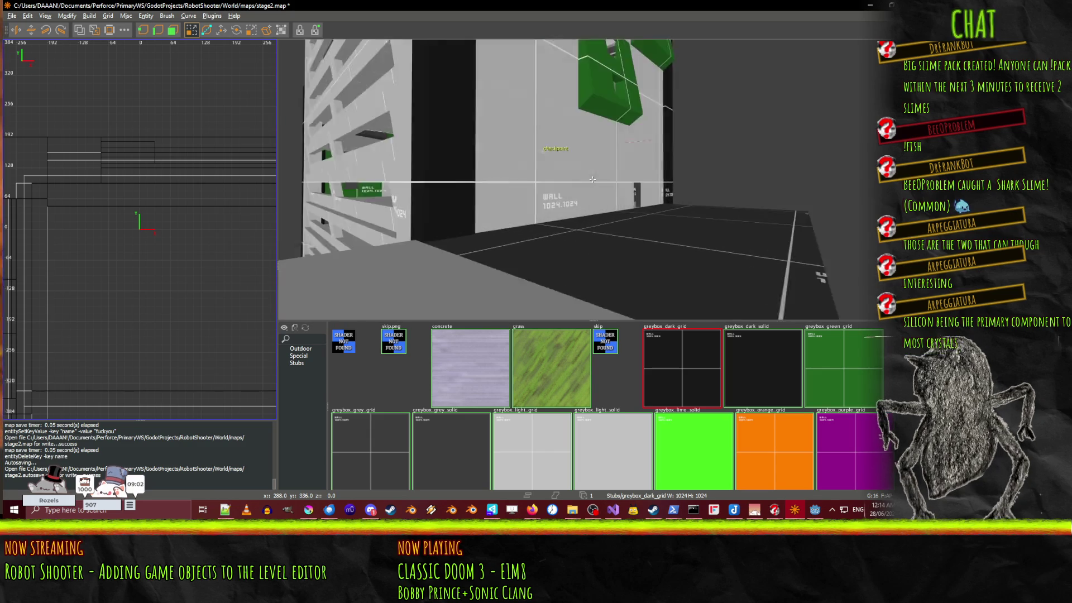
{"action": "scroll", "coordinate": [592, 179], "scroll_direction": "down", "scroll_amount": 4}
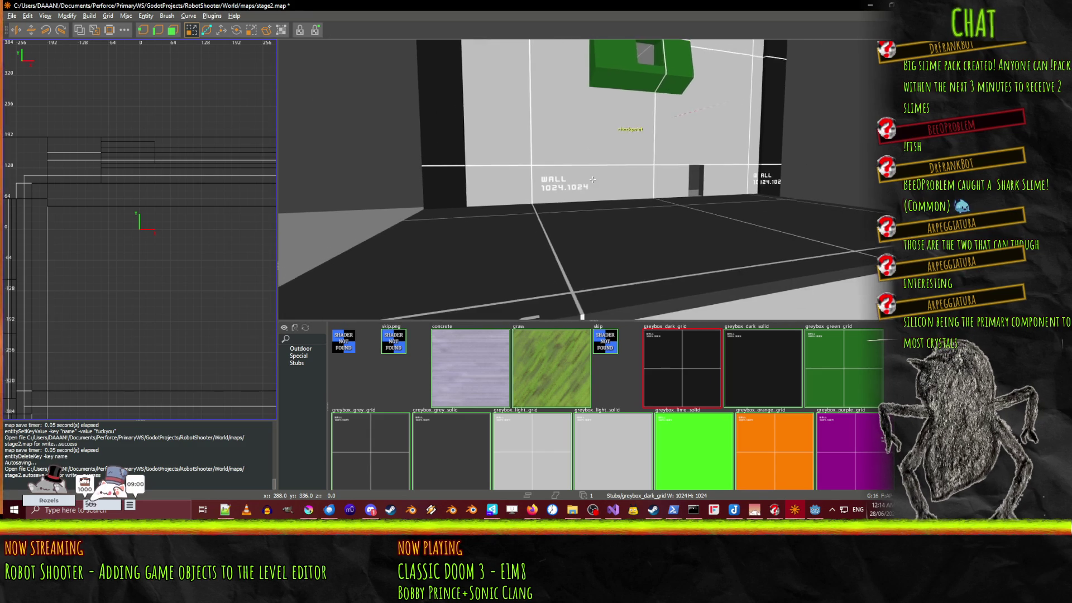
{"action": "key", "text": "a"}
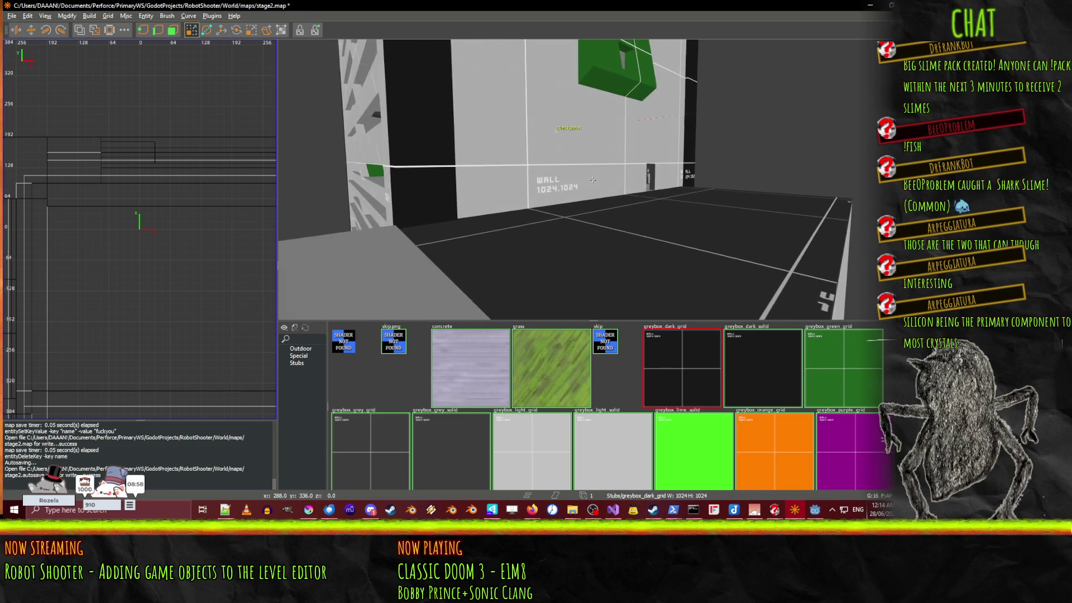
{"action": "key", "text": "w"}
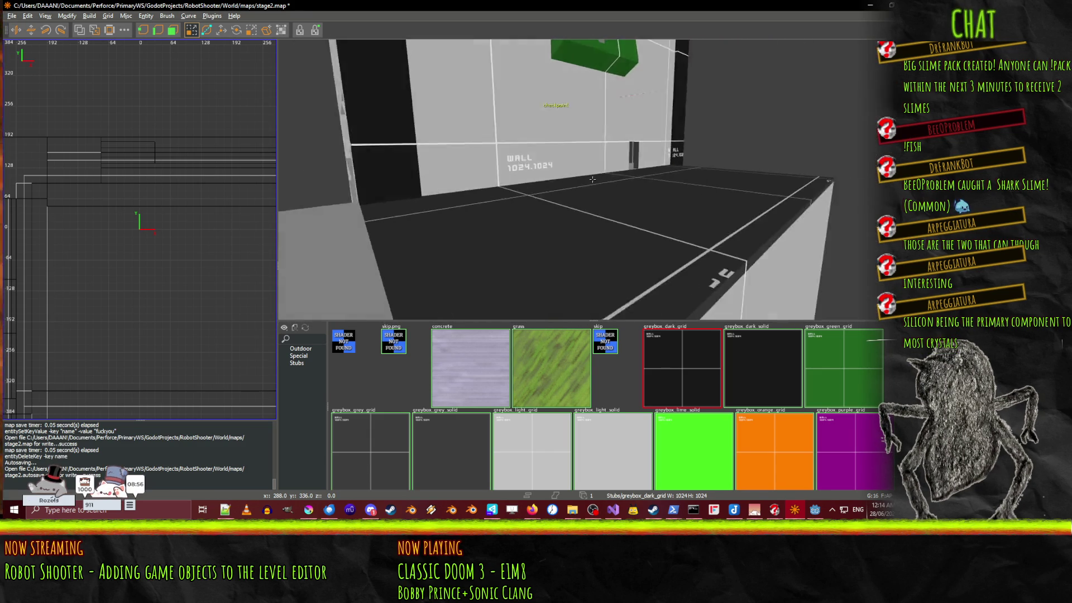
{"action": "key", "text": "d"}
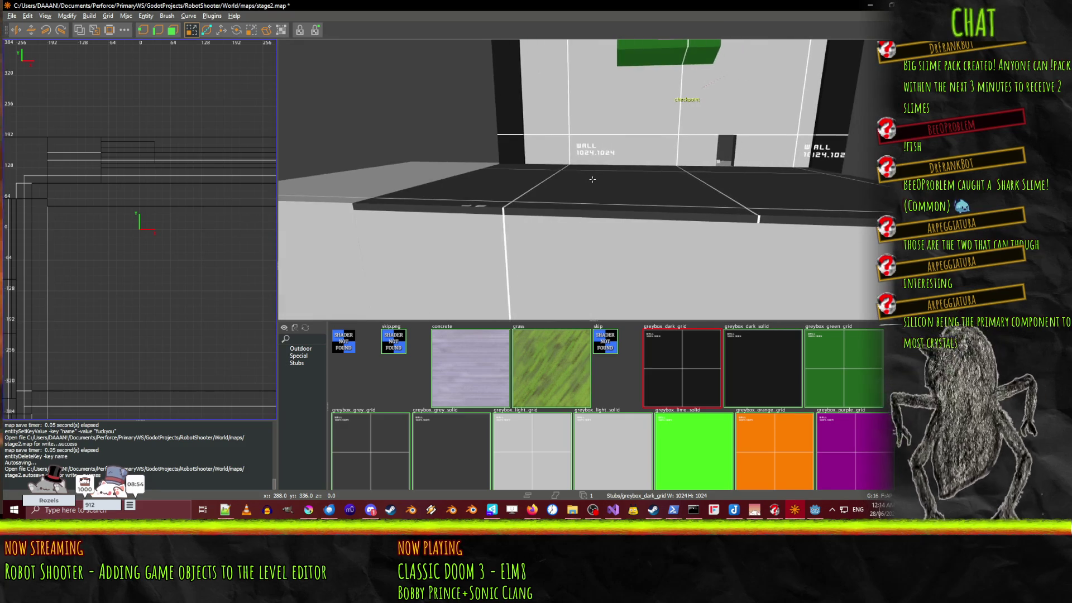
{"action": "key", "text": "s"}
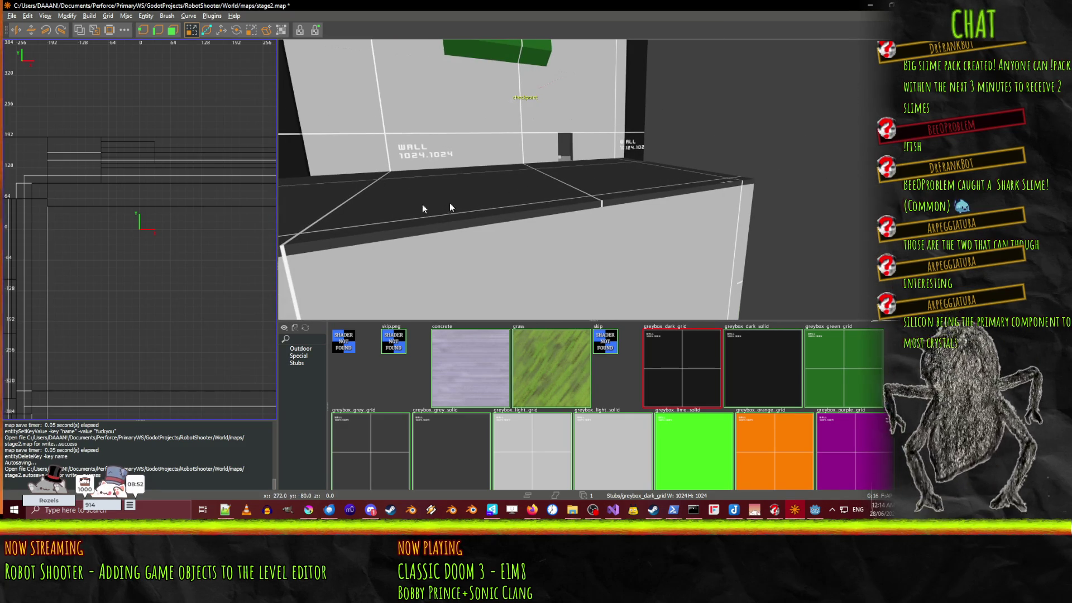
{"action": "scroll", "coordinate": [142, 232], "scroll_direction": "down", "scroll_amount": 5}
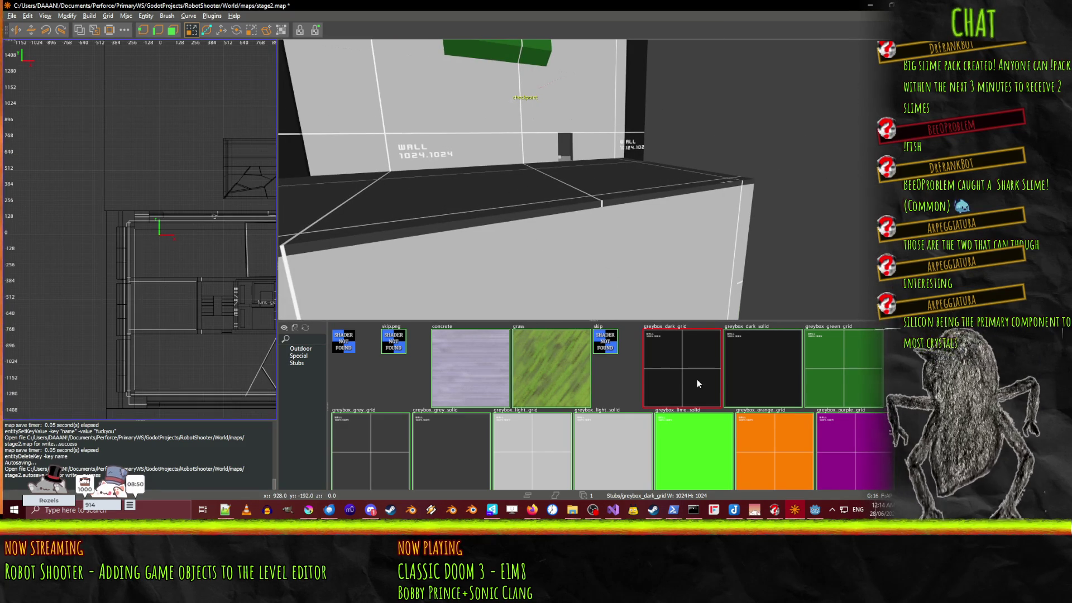
{"action": "scroll", "coordinate": [704, 386], "scroll_direction": "down", "scroll_amount": 2}
Step: Draw a greybox_red_solid brush along the ledge and orbit around to check it
{"action": "left_click", "coordinate": [526, 457]}
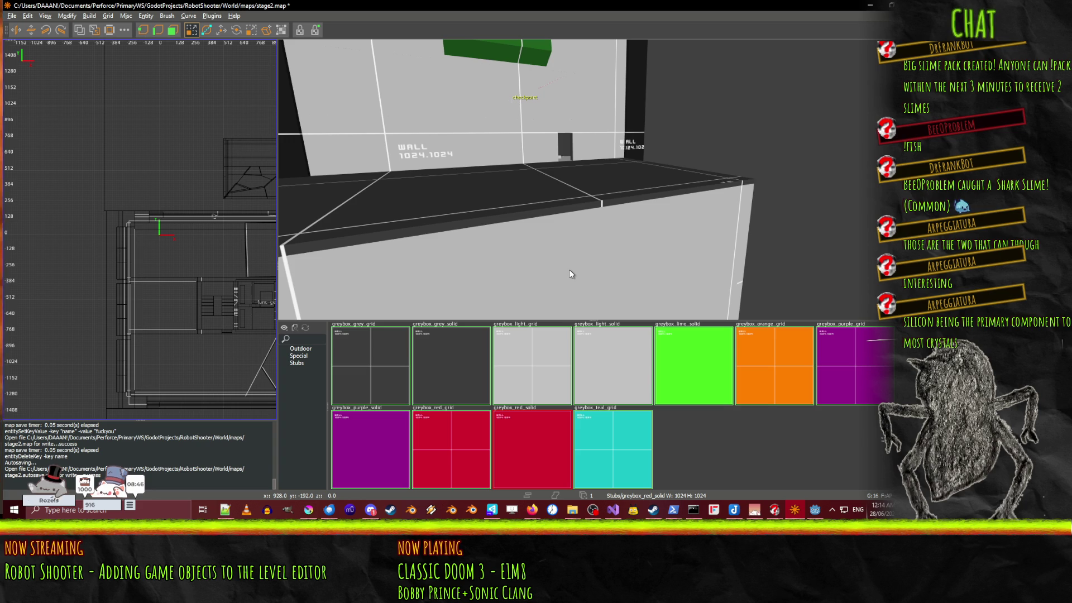
{"action": "left_click_drag", "start_coordinate": [569, 261], "coordinate": [799, 222]}
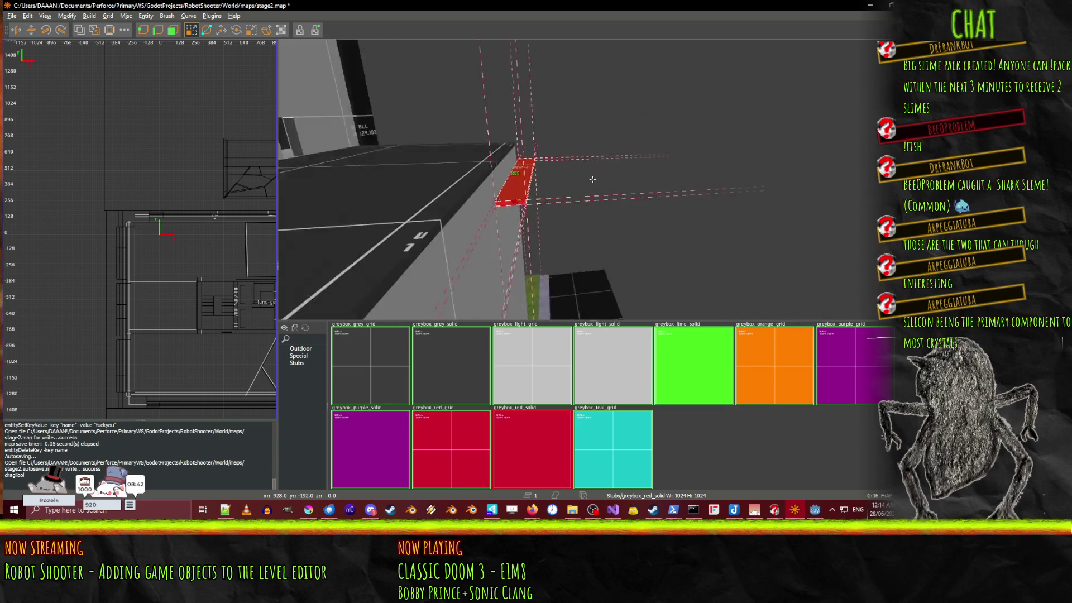
{"action": "left_click_drag", "start_coordinate": [592, 179], "coordinate": [467, 279]}
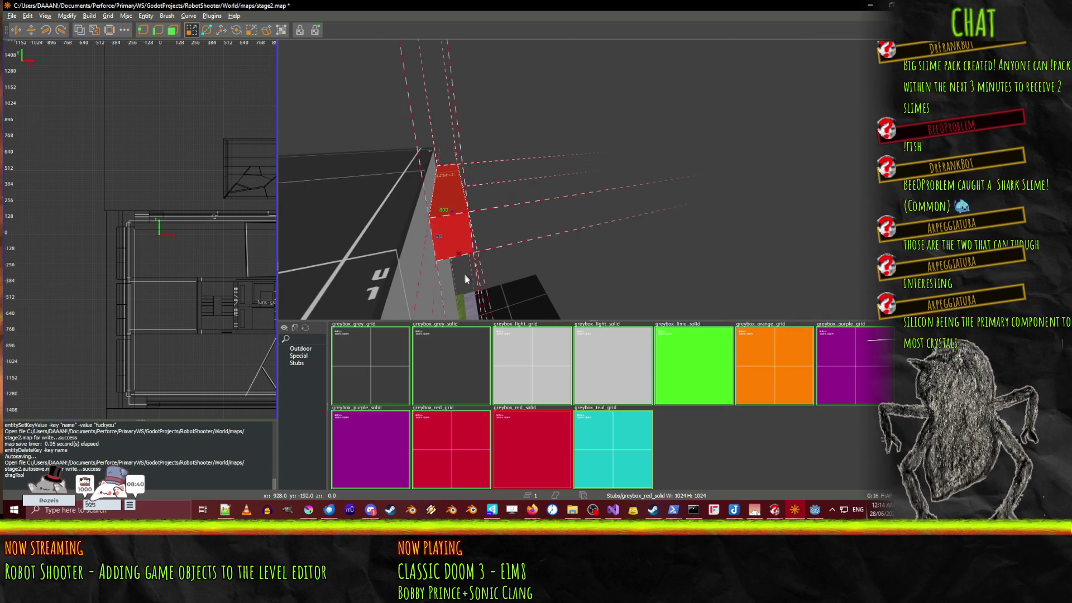
{"action": "left_click_drag", "start_coordinate": [466, 280], "coordinate": [593, 179]}
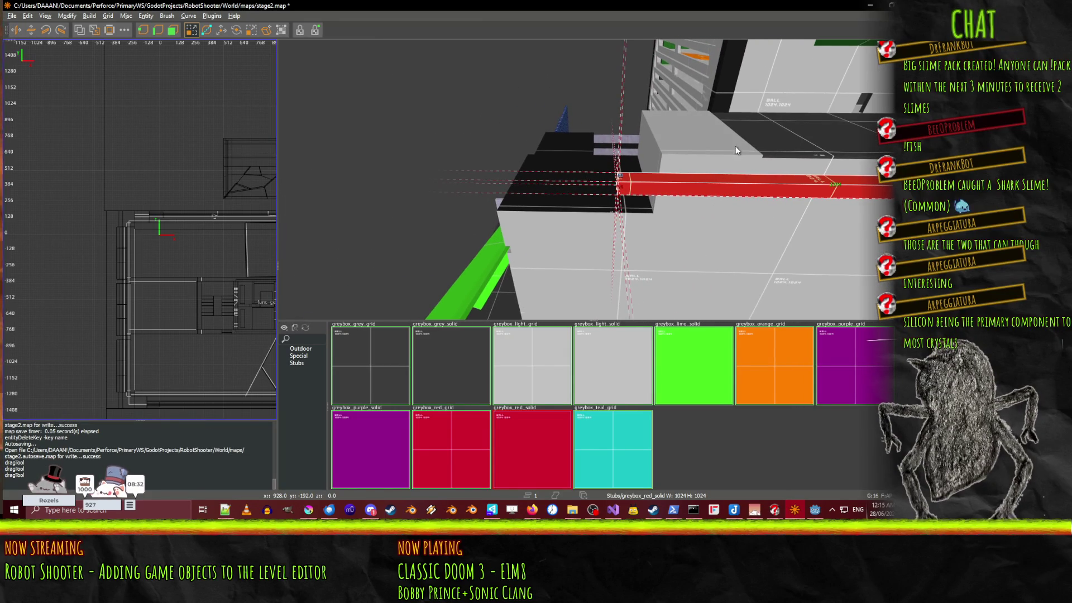
{"action": "mouse_move", "coordinate": [736, 150]}
{"action": "left_mouse_down"}
{"action": "mouse_move", "coordinate": [592, 180]}
{"action": "mouse_move", "coordinate": [514, 141]}
{"action": "mouse_move", "coordinate": [433, 143]}
{"action": "mouse_move", "coordinate": [475, 146]}
{"action": "left_mouse_up"}
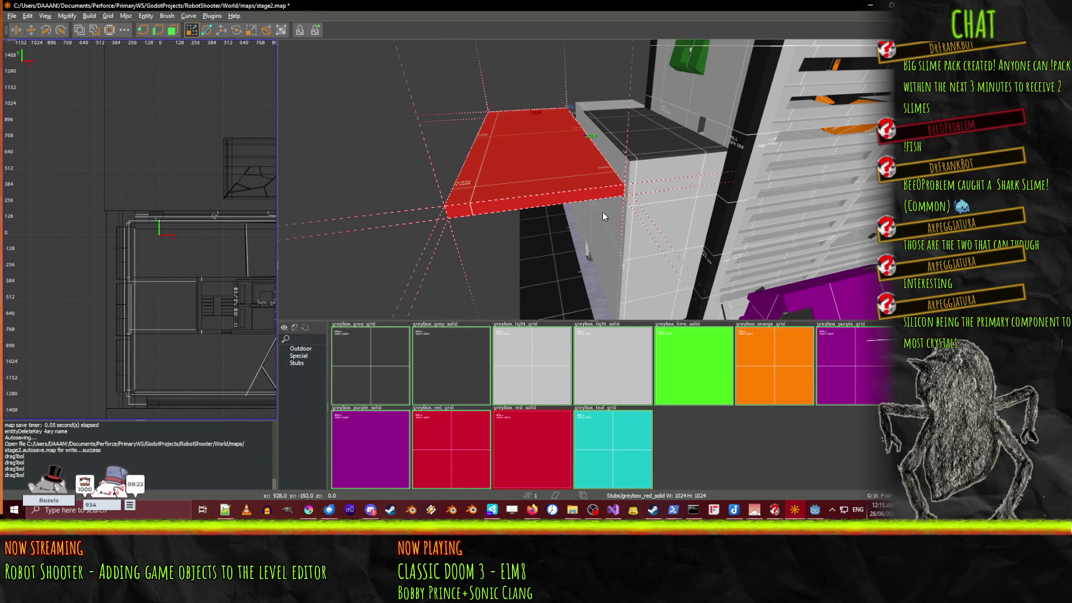
{"action": "left_click_drag", "start_coordinate": [611, 209], "coordinate": [593, 179]}
{"action": "mouse_move", "coordinate": [592, 179]}
{"action": "left_mouse_down"}
{"action": "mouse_move", "coordinate": [598, 244]}
{"action": "mouse_move", "coordinate": [592, 180]}
{"action": "left_mouse_up"}
Step: Deselect the red brush and draw another red brush on the block top
{"action": "key", "text": "Escape"}
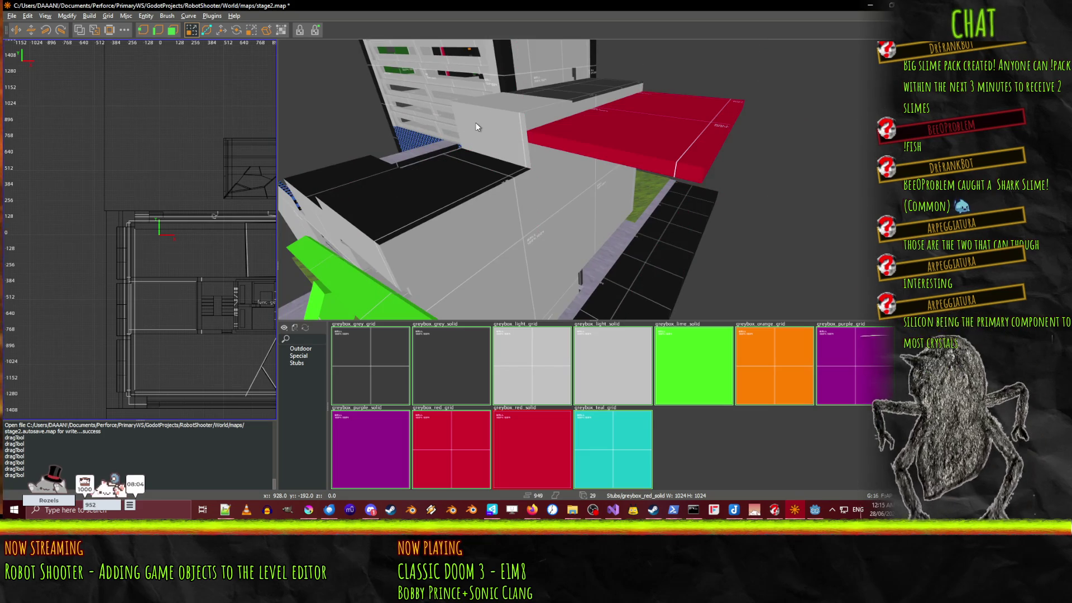
{"action": "mouse_move", "coordinate": [475, 120]}
{"action": "left_mouse_down"}
{"action": "mouse_move", "coordinate": [588, 187]}
{"action": "mouse_move", "coordinate": [650, 260]}
{"action": "left_mouse_up"}
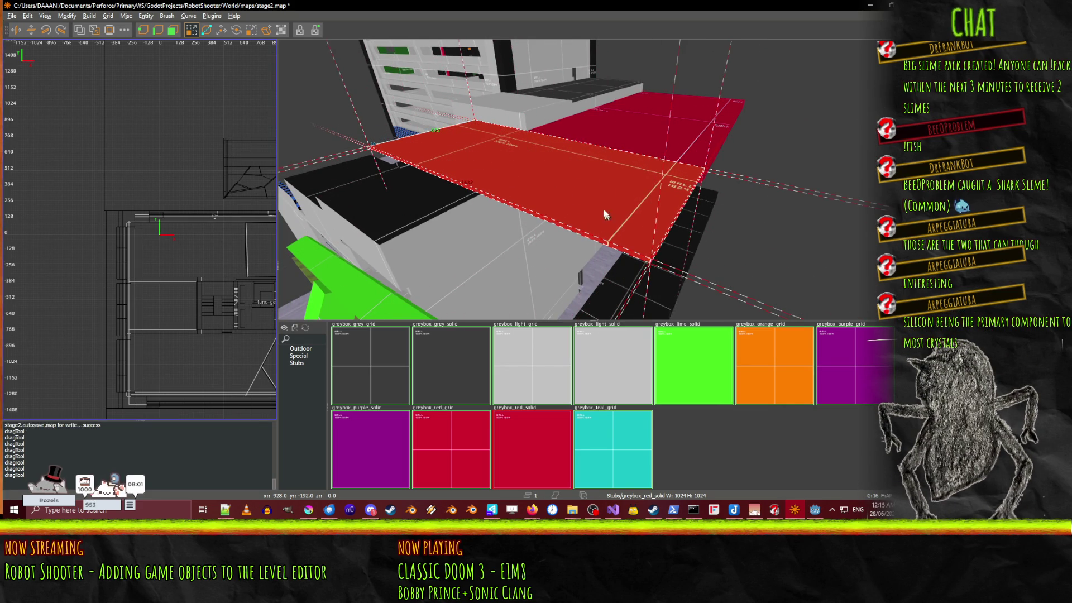
{"action": "mouse_move", "coordinate": [606, 215]}
{"action": "left_mouse_down"}
{"action": "mouse_move", "coordinate": [593, 179]}
{"action": "mouse_move", "coordinate": [564, 195]}
{"action": "mouse_move", "coordinate": [600, 191]}
{"action": "mouse_move", "coordinate": [538, 170]}
{"action": "mouse_move", "coordinate": [611, 214]}
{"action": "mouse_move", "coordinate": [640, 200]}
{"action": "mouse_move", "coordinate": [592, 179]}
{"action": "left_mouse_up"}
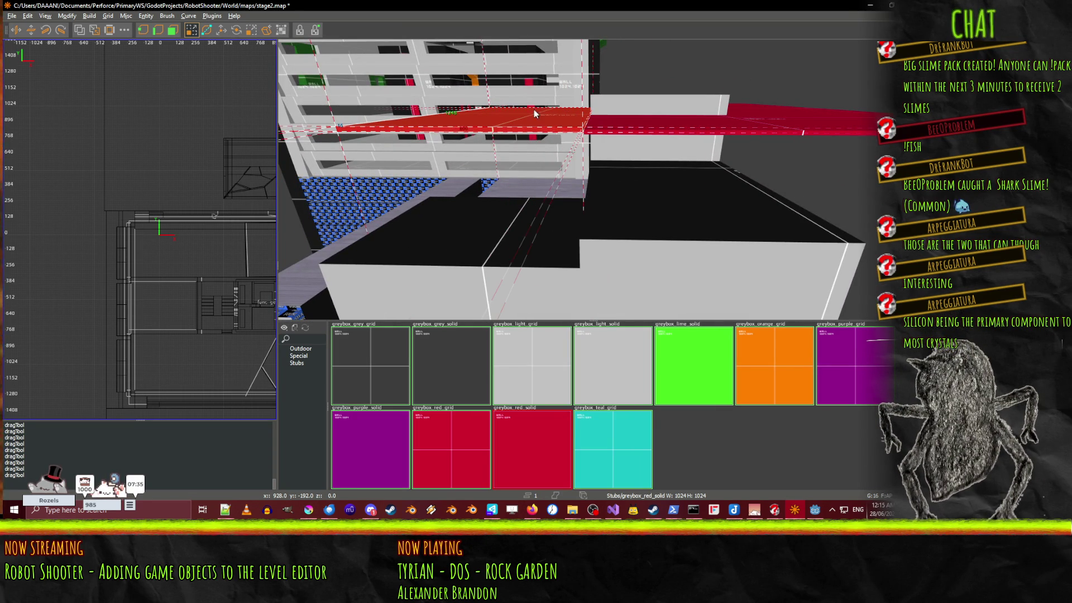
Step: Undo that last brush change and move the red plane down slightly
{"action": "key", "text": "ctrl+z"}
{"action": "key", "text": "w"}
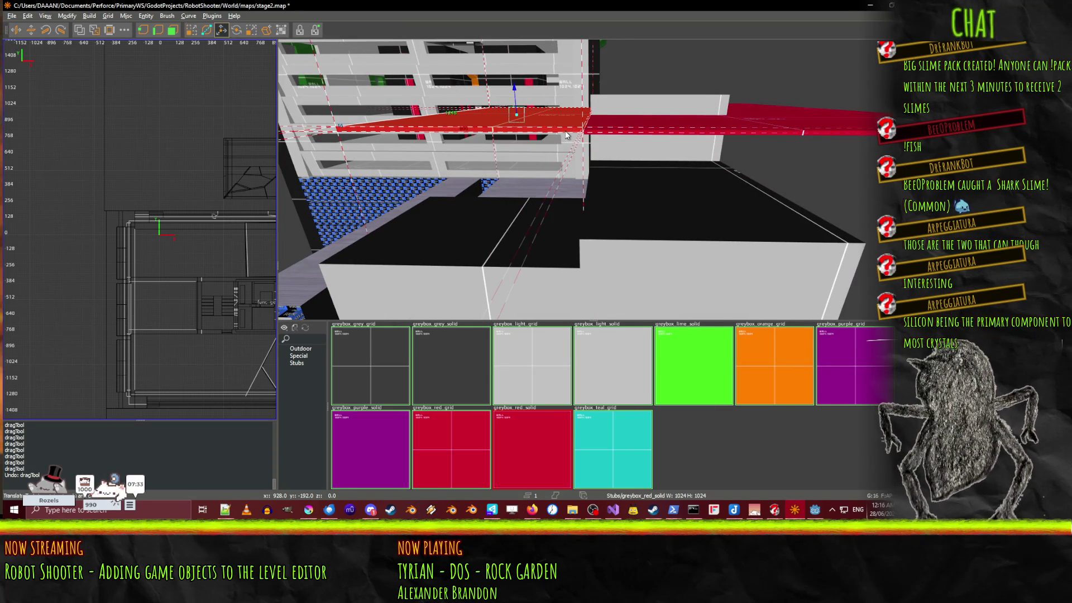
{"action": "left_click_drag", "start_coordinate": [514, 93], "coordinate": [515, 95]}
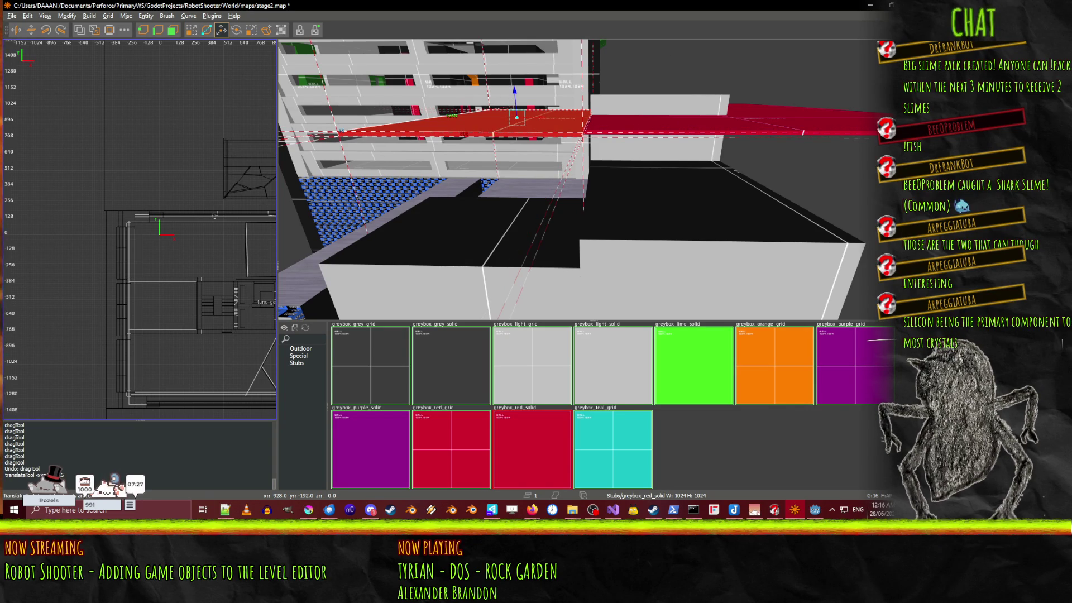
{"action": "key", "text": "alt+Tab"}
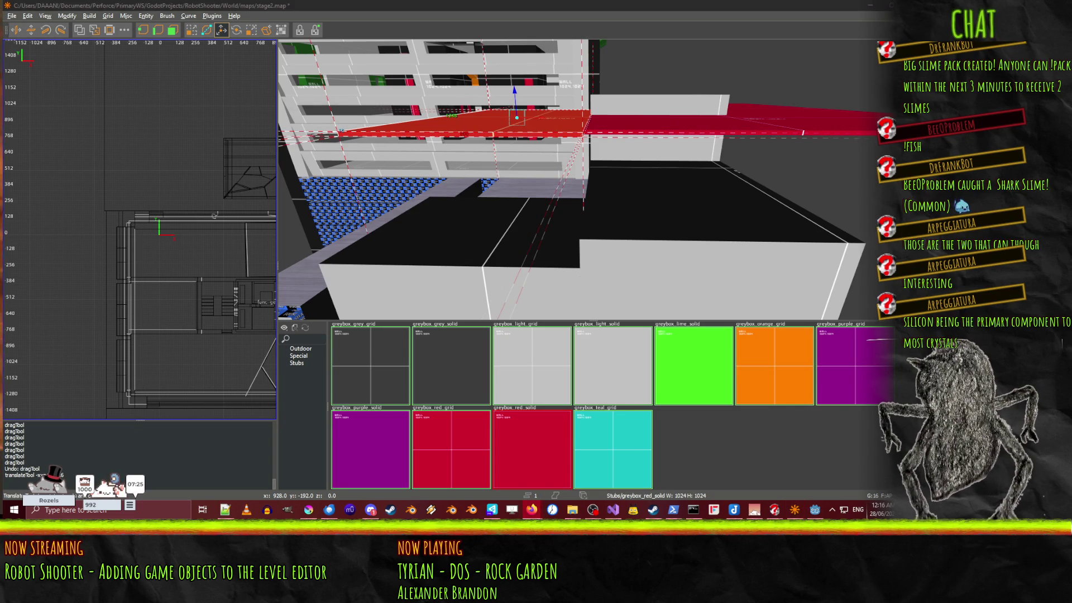
{"action": "left_click", "coordinate": [323, 66]}
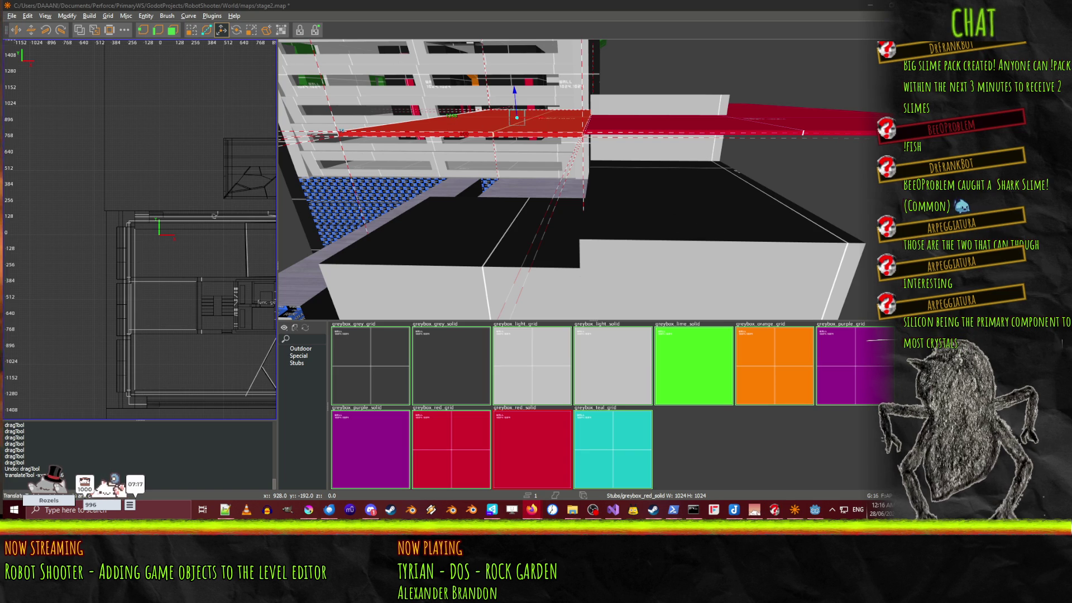
Step: Zoom in on the red brushes and select the red wall brush
{"action": "scroll", "coordinate": [593, 180], "scroll_direction": "up", "scroll_amount": 5}
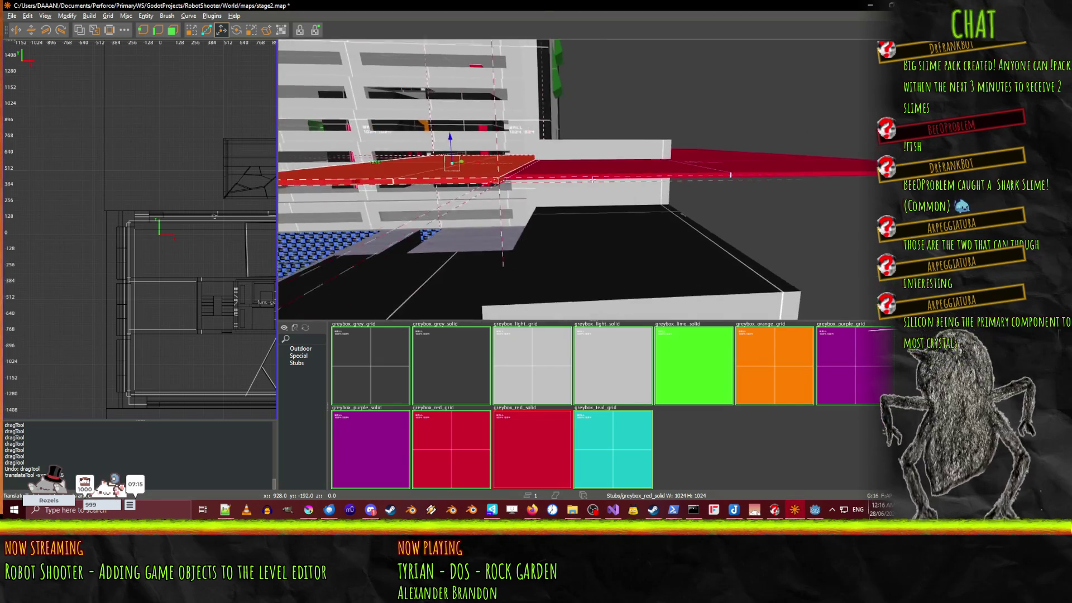
{"action": "scroll", "coordinate": [593, 180], "scroll_direction": "up", "scroll_amount": 5}
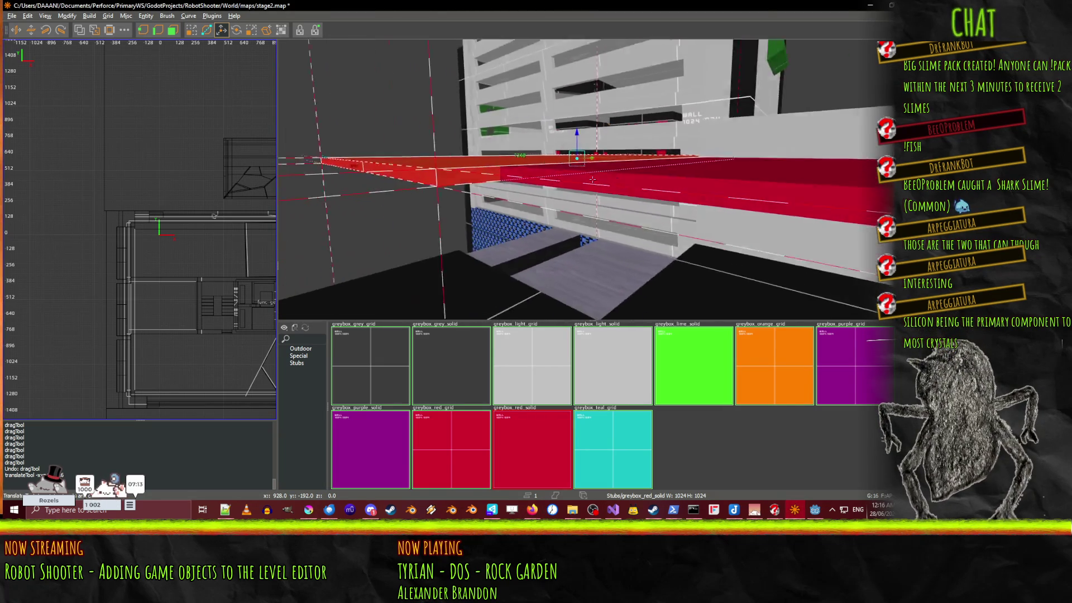
{"action": "scroll", "coordinate": [593, 180], "scroll_direction": "up", "scroll_amount": 3}
{"action": "scroll", "coordinate": [458, 166], "scroll_direction": "up", "scroll_amount": 6}
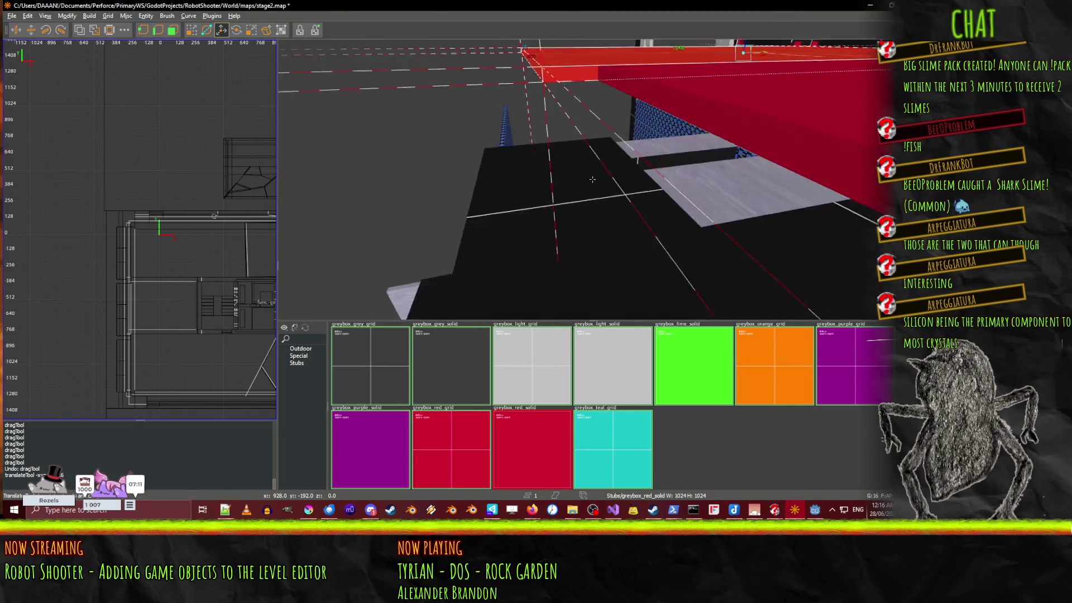
{"action": "scroll", "coordinate": [569, 69], "scroll_direction": "down", "scroll_amount": 6}
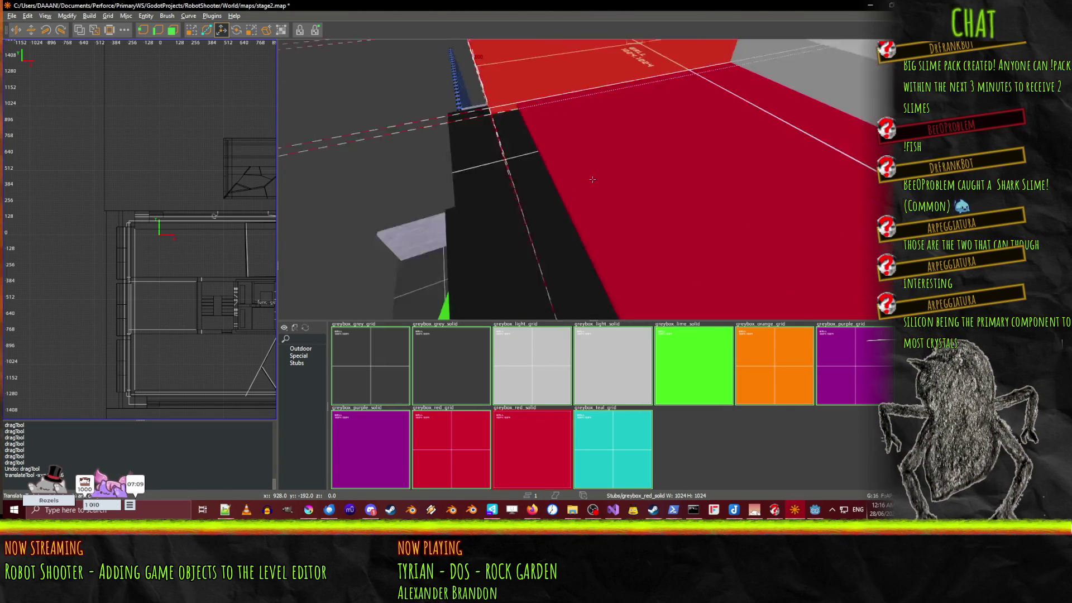
{"action": "left_click", "coordinate": [578, 165]}
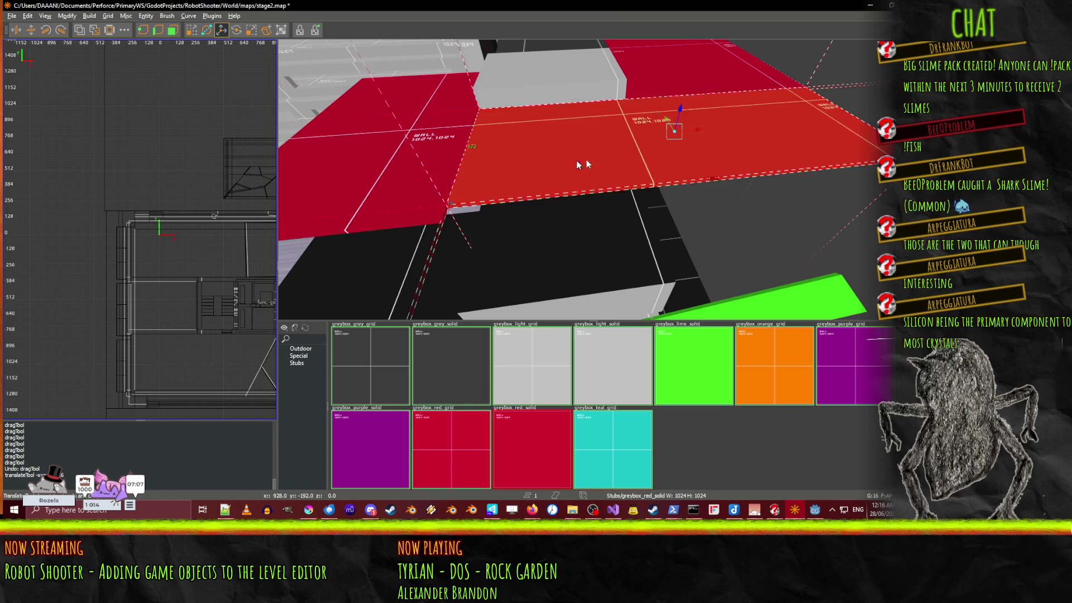
{"action": "left_click", "coordinate": [359, 201]}
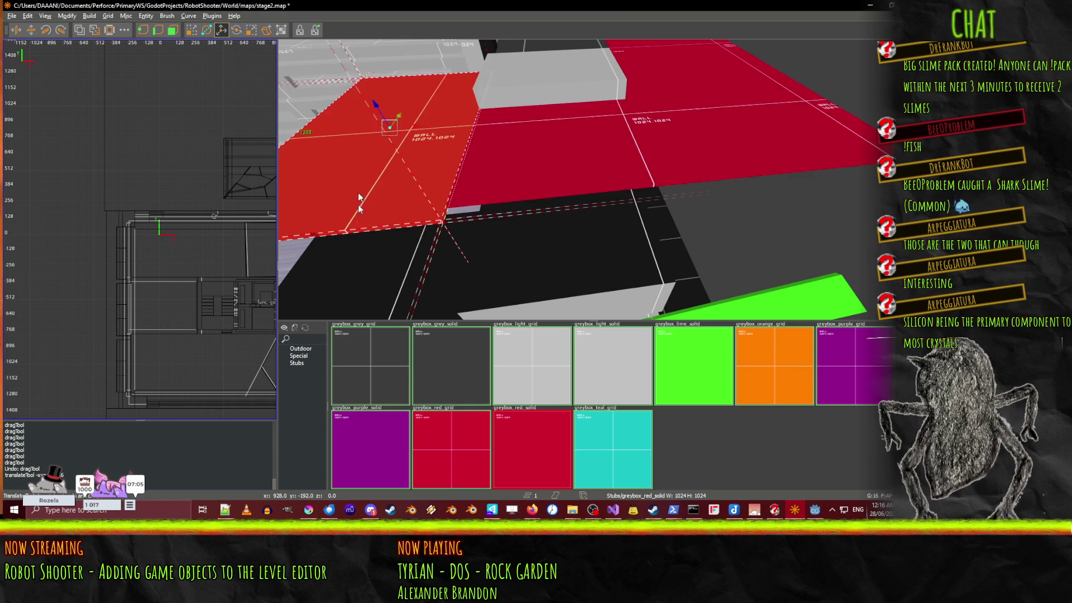
{"action": "left_click_drag", "start_coordinate": [347, 270], "coordinate": [527, 171]}
{"action": "left_click", "coordinate": [580, 166]}
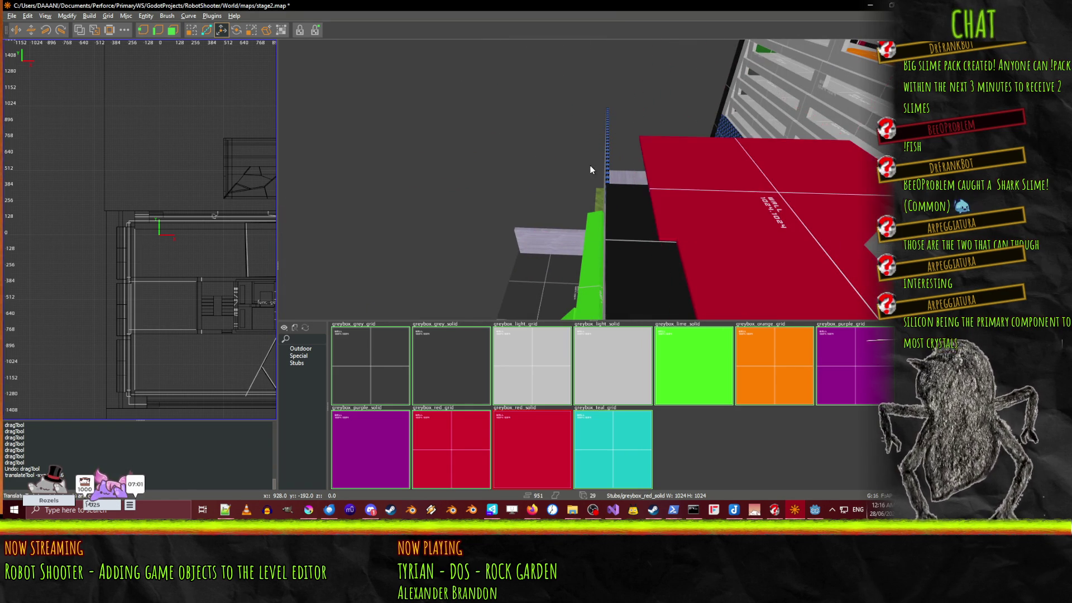
{"action": "left_click", "coordinate": [643, 174]}
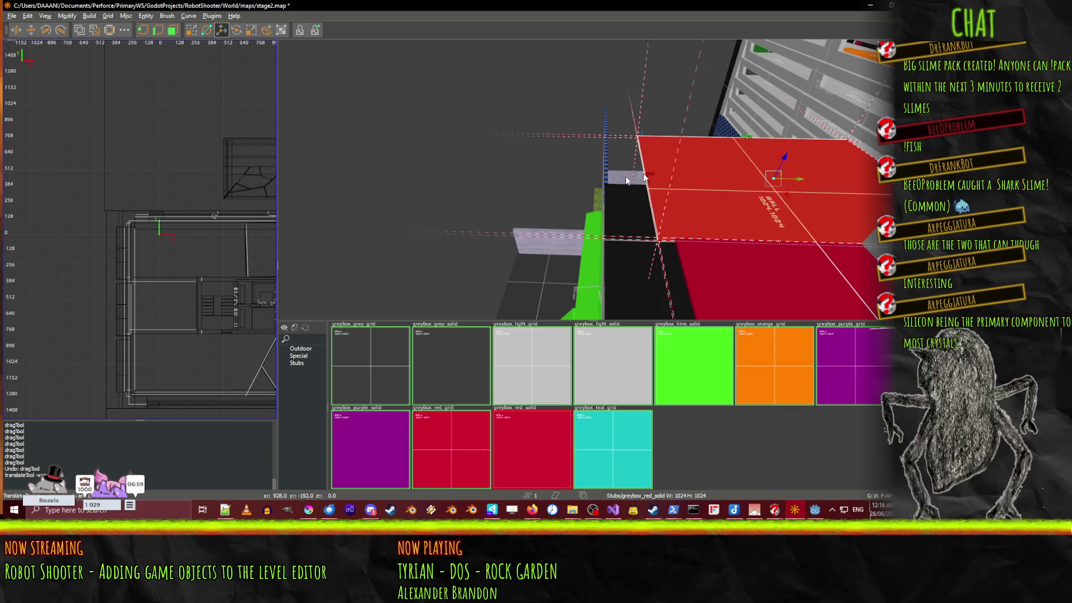
Step: Face-drag the red brush to stretch it leftward over the blue area, then select the other red brushes
{"action": "key", "text": "q"}
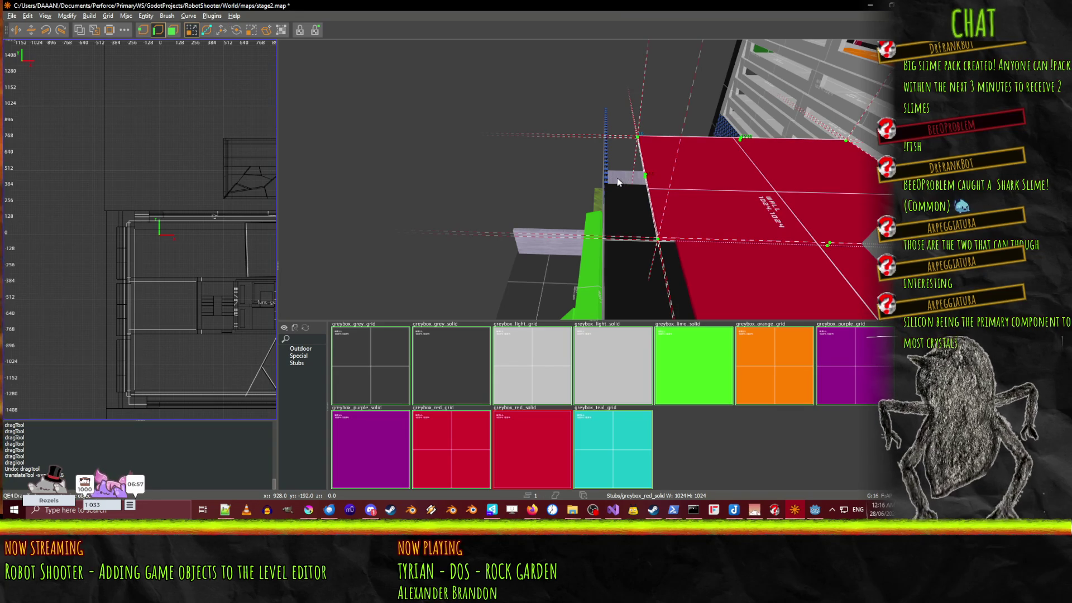
{"action": "left_click", "coordinate": [722, 180]}
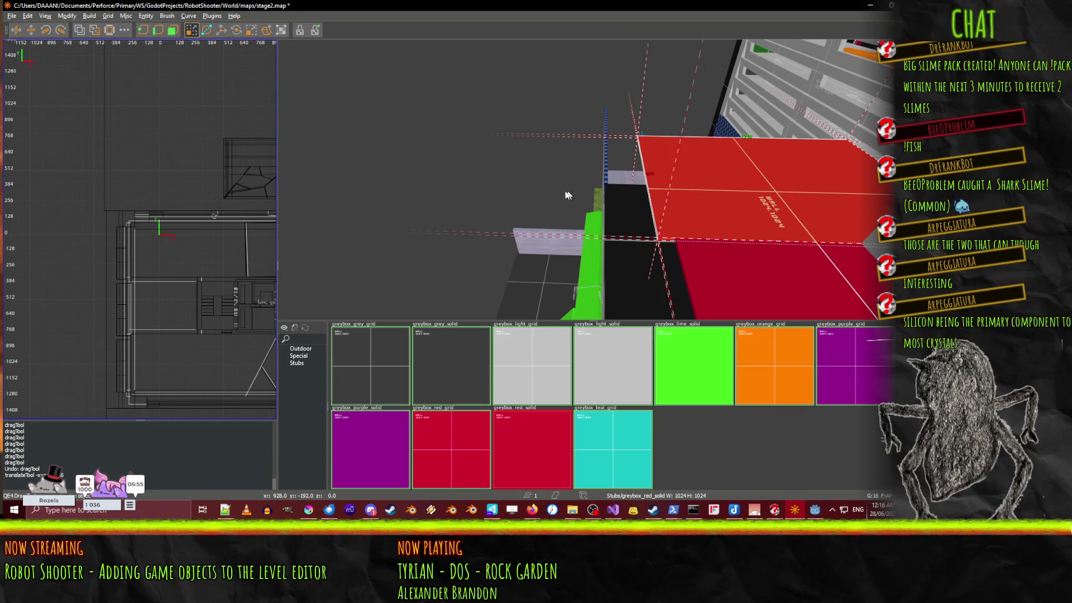
{"action": "mouse_move", "coordinate": [568, 195]}
{"action": "left_mouse_down"}
{"action": "mouse_move", "coordinate": [696, 189]}
{"action": "mouse_move", "coordinate": [772, 241]}
{"action": "mouse_move", "coordinate": [802, 283]}
{"action": "left_mouse_up"}
{"action": "right_click", "coordinate": [593, 179]}
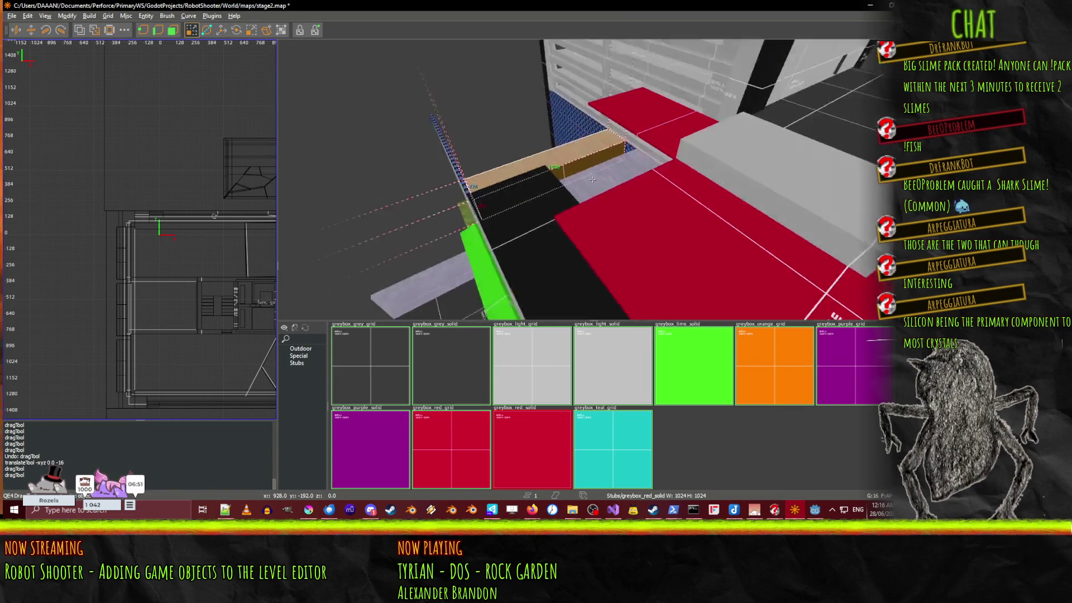
{"action": "right_click", "coordinate": [593, 179]}
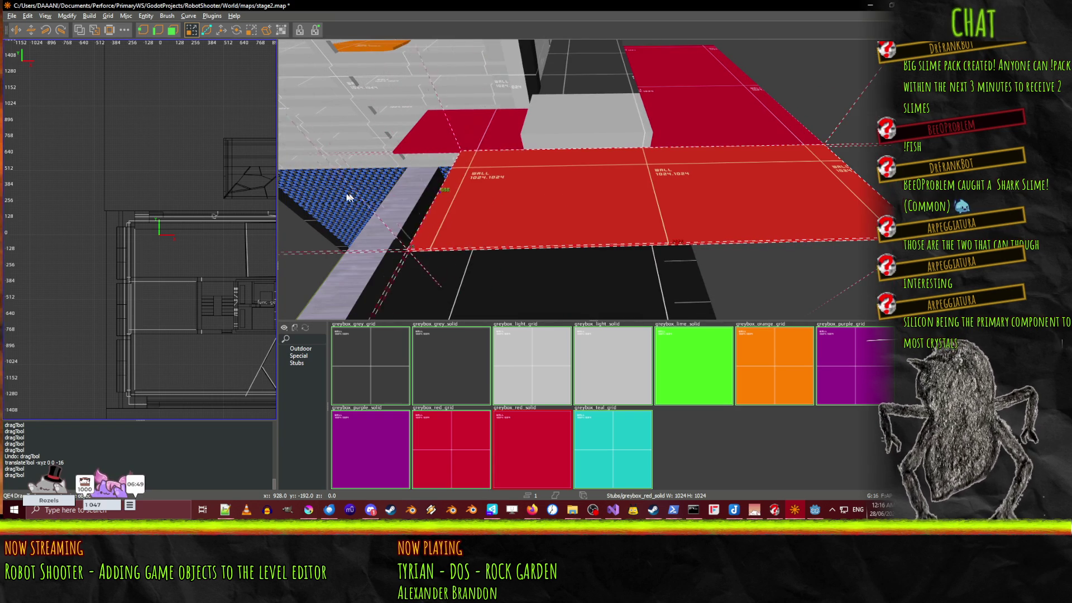
{"action": "left_click_drag", "start_coordinate": [348, 197], "coordinate": [271, 189]}
{"action": "left_click", "coordinate": [458, 132], "text": "shift"}
Step: Add the last red brushes to the selection and convert them into a killplane entity
{"action": "left_click", "coordinate": [662, 128], "text": "shift"}
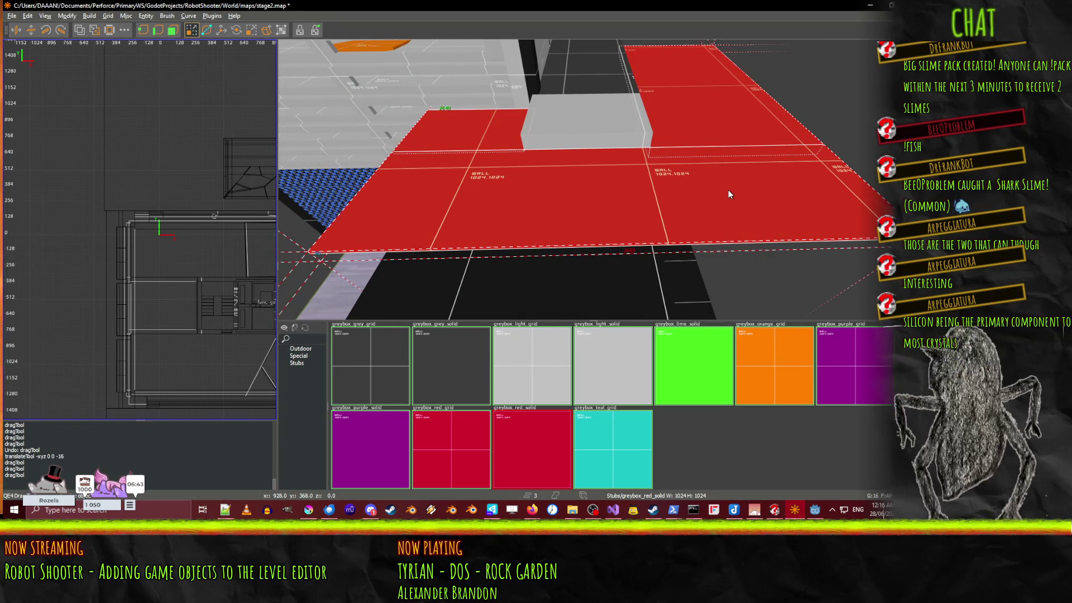
{"action": "key", "text": "n"}
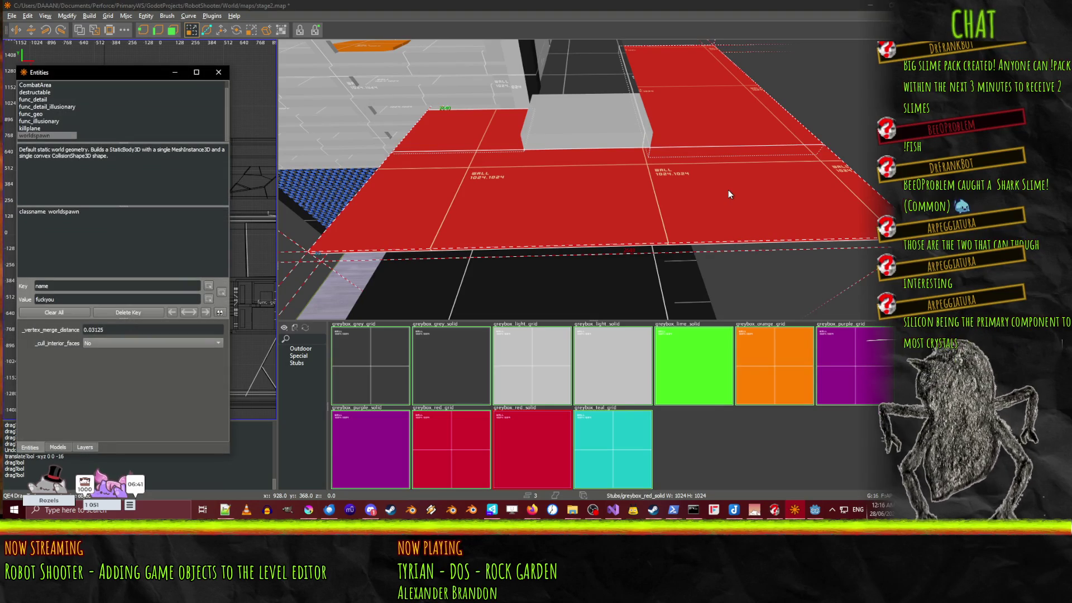
{"action": "left_click", "coordinate": [28, 128]}
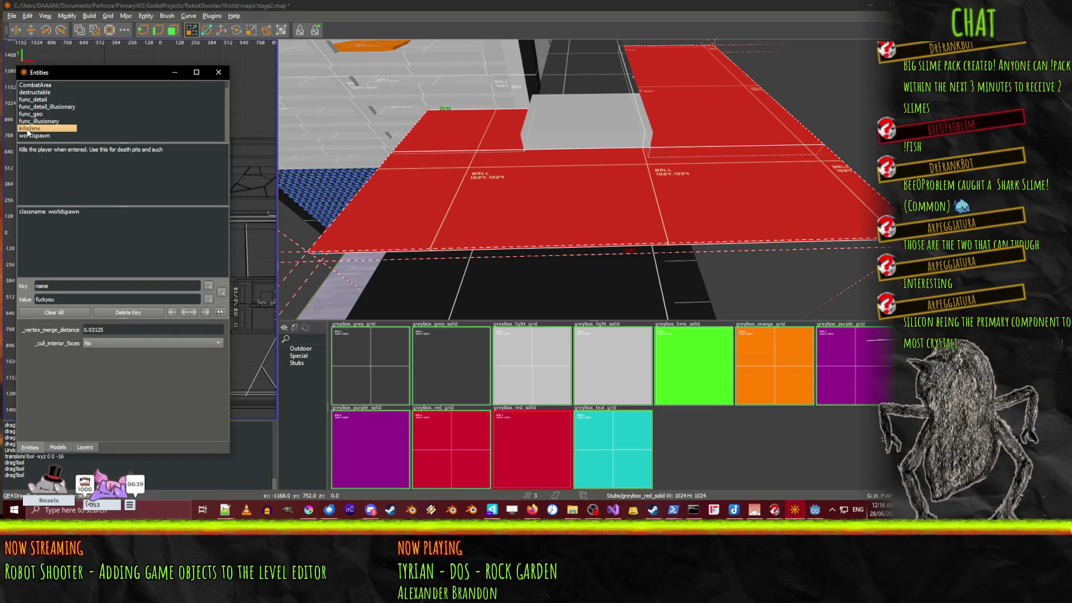
{"action": "double_click", "coordinate": [28, 128]}
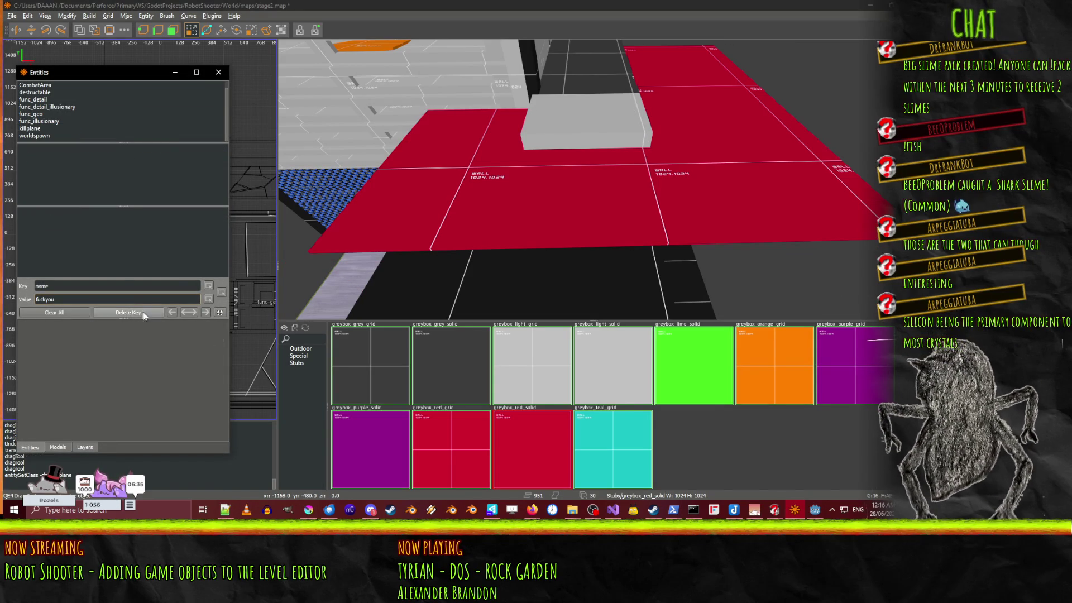
Step: Edit the killplane's name value, close the entities window, and open the map's entity list
{"action": "left_click", "coordinate": [93, 282]}
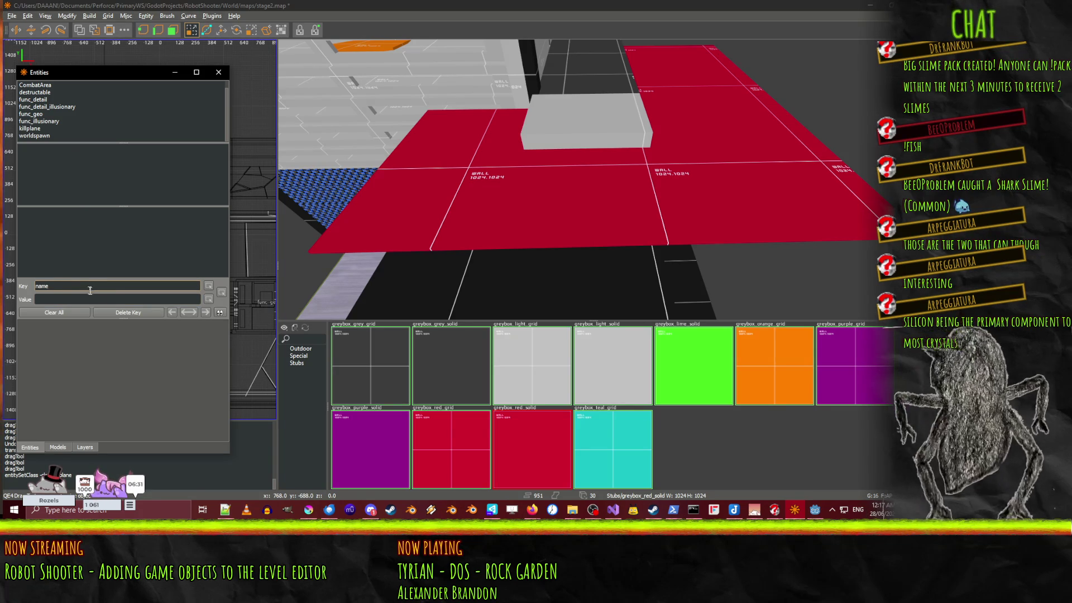
{"action": "left_click", "coordinate": [99, 300]}
{"action": "type", "text": "L"}
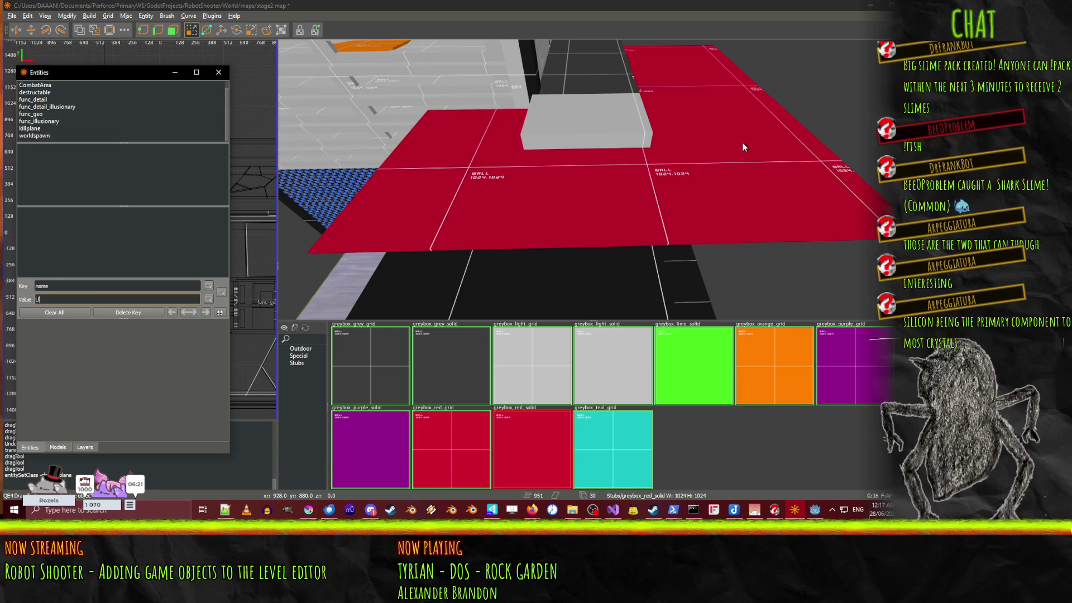
{"action": "left_click", "coordinate": [219, 72]}
{"action": "key", "text": "l"}
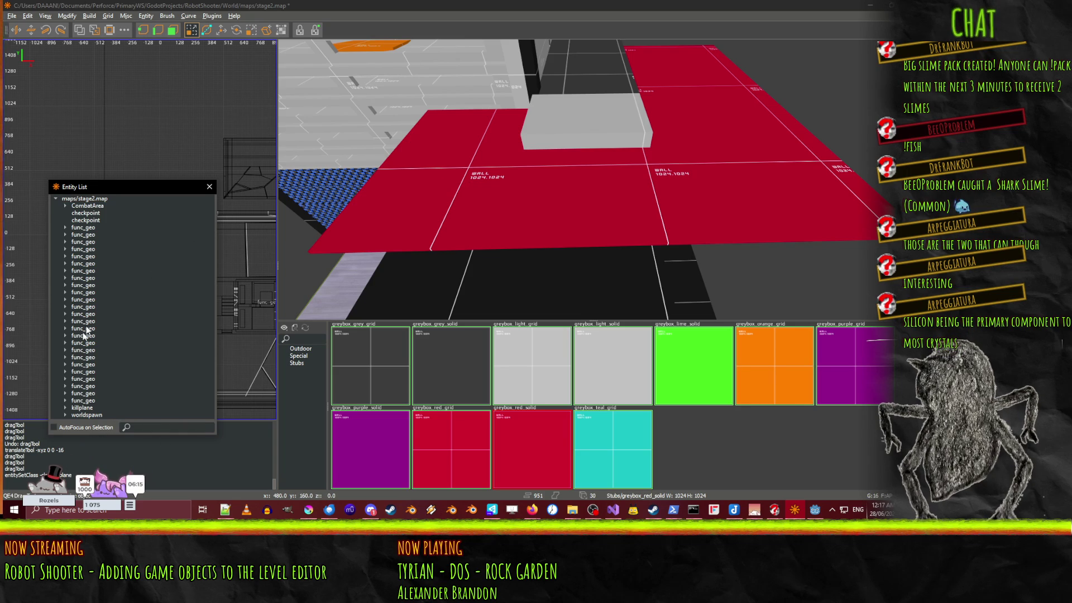
Step: Name the selected killplane entity 'upper_exterior_killplane', then close its properties window and return to Godot
{"action": "left_click", "coordinate": [81, 408]}
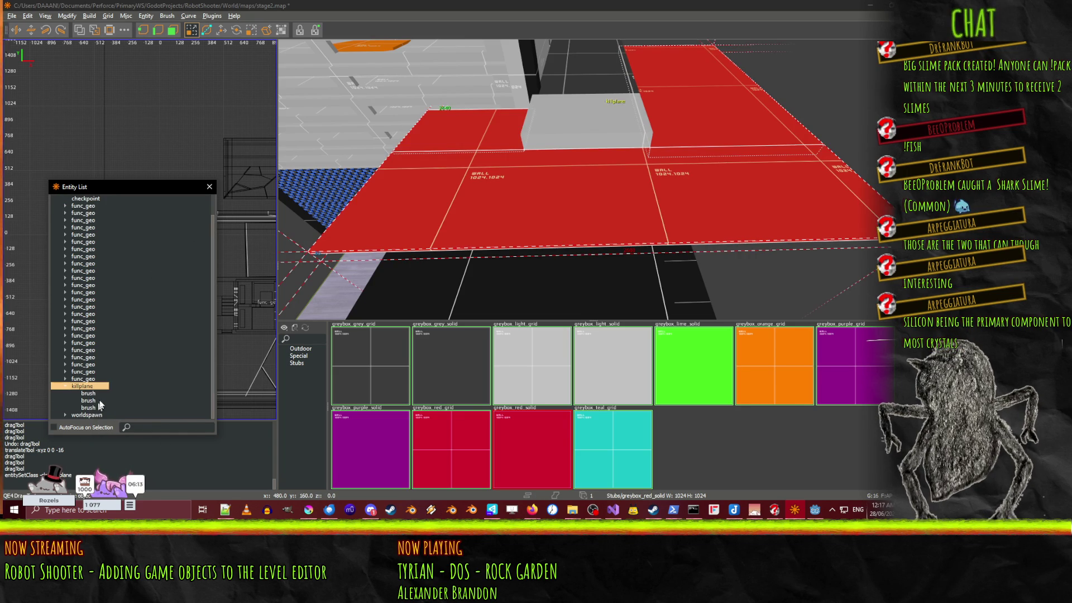
{"action": "key", "text": "n"}
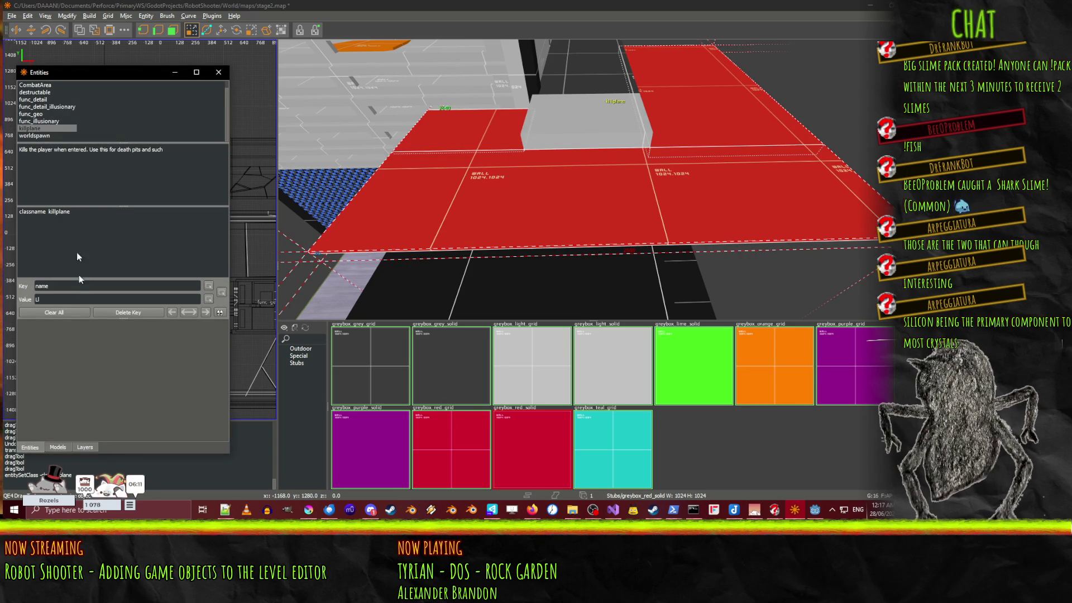
{"action": "left_click", "coordinate": [60, 285]}
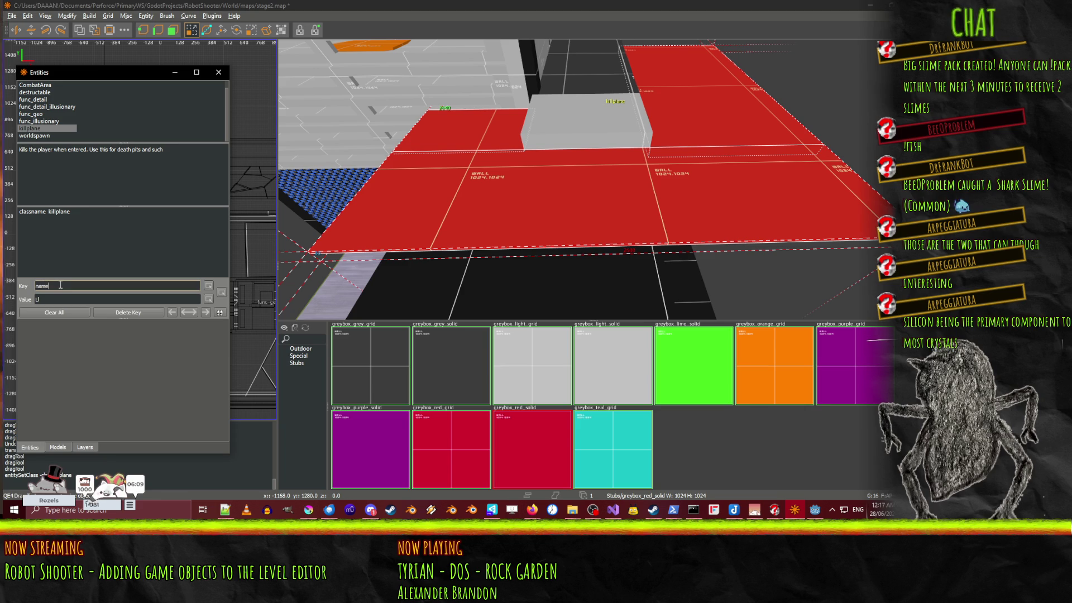
{"action": "key", "text": "Tab"}
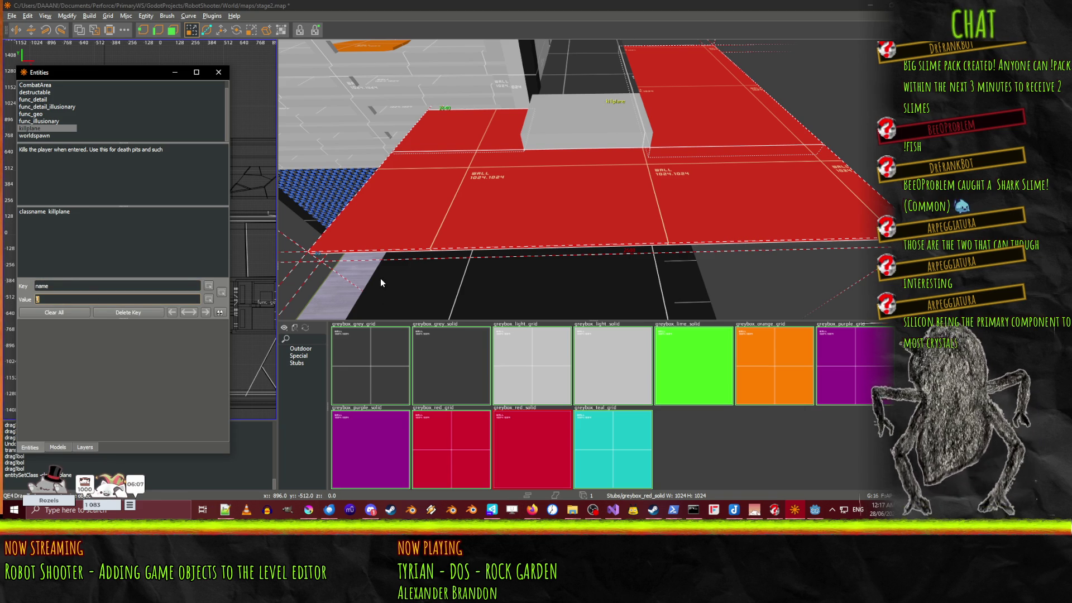
{"action": "type", "text": "ex"}
{"action": "key", "text": "BackSpace"}
{"action": "key", "text": "BackSpace"}
{"action": "type", "text": "upper_e"}
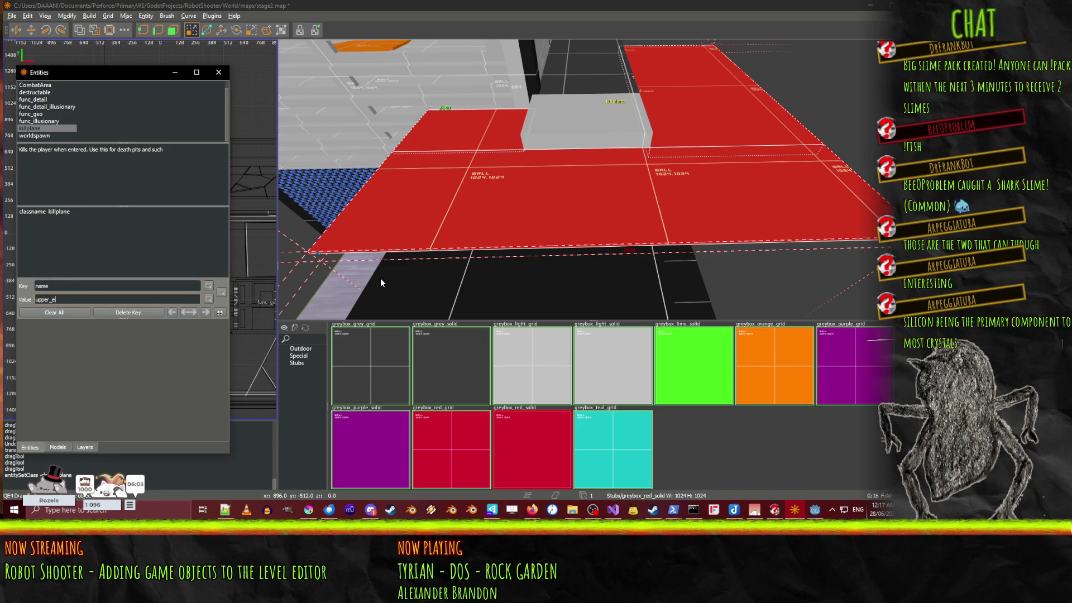
{"action": "type", "text": "xteri"}
{"action": "key", "text": "ctrl+a"}
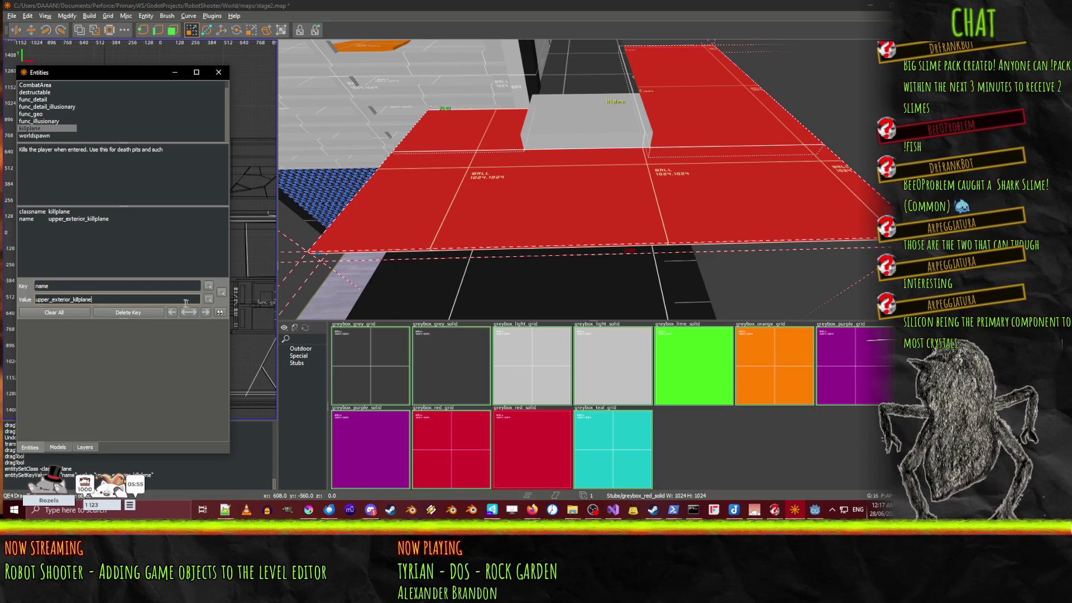
{"action": "left_click", "coordinate": [214, 78]}
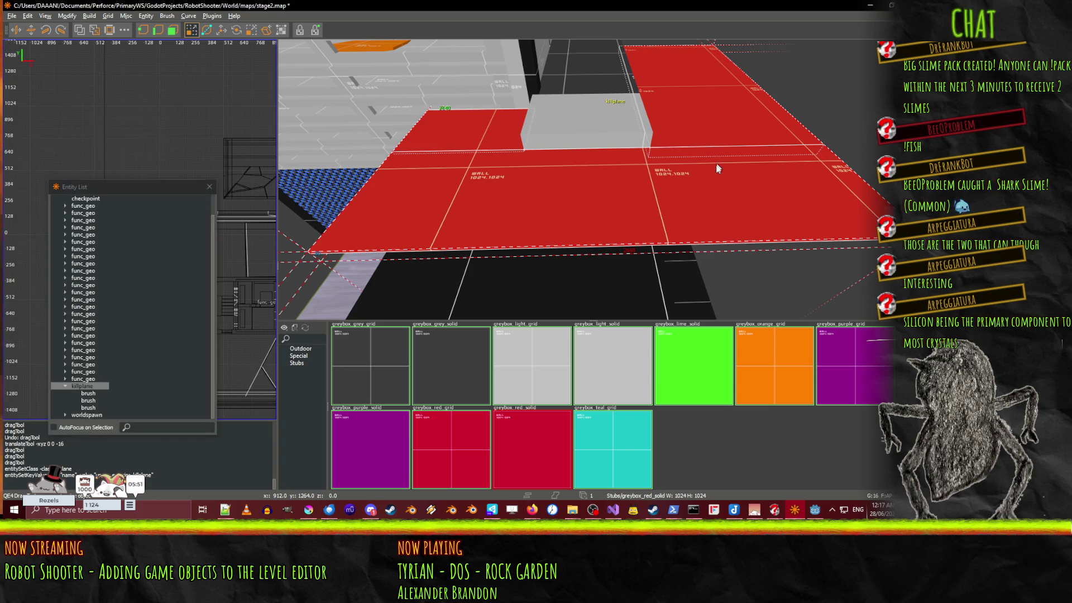
{"action": "key", "text": "alt+Tab"}
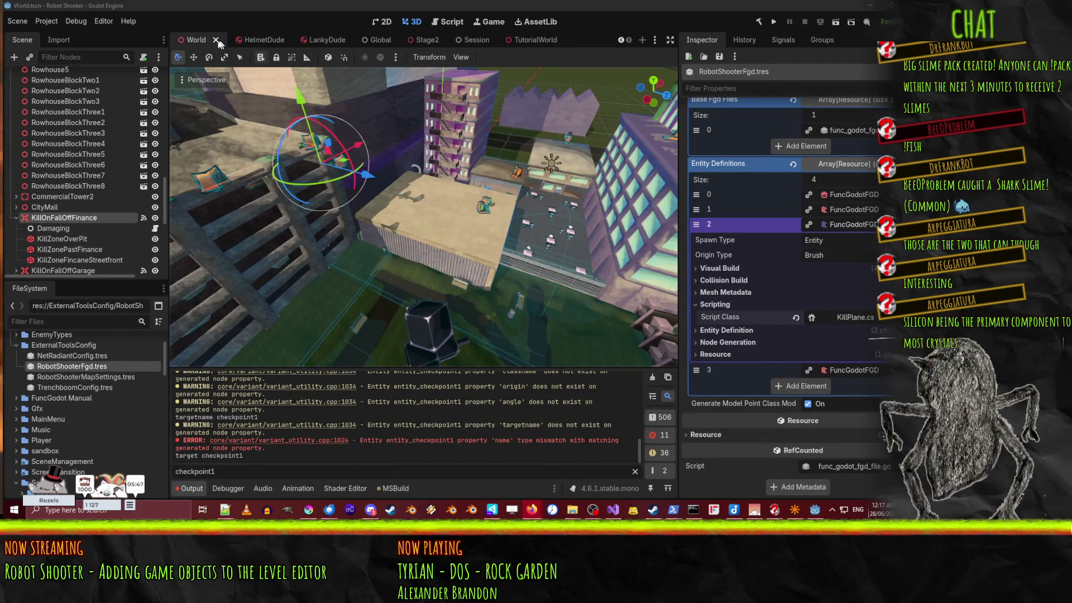
Step: In the Stage2 scene, rebuild the Stage2Map map and scroll the scene tree to the new entity_29_killplane node
{"action": "left_click", "coordinate": [537, 40]}
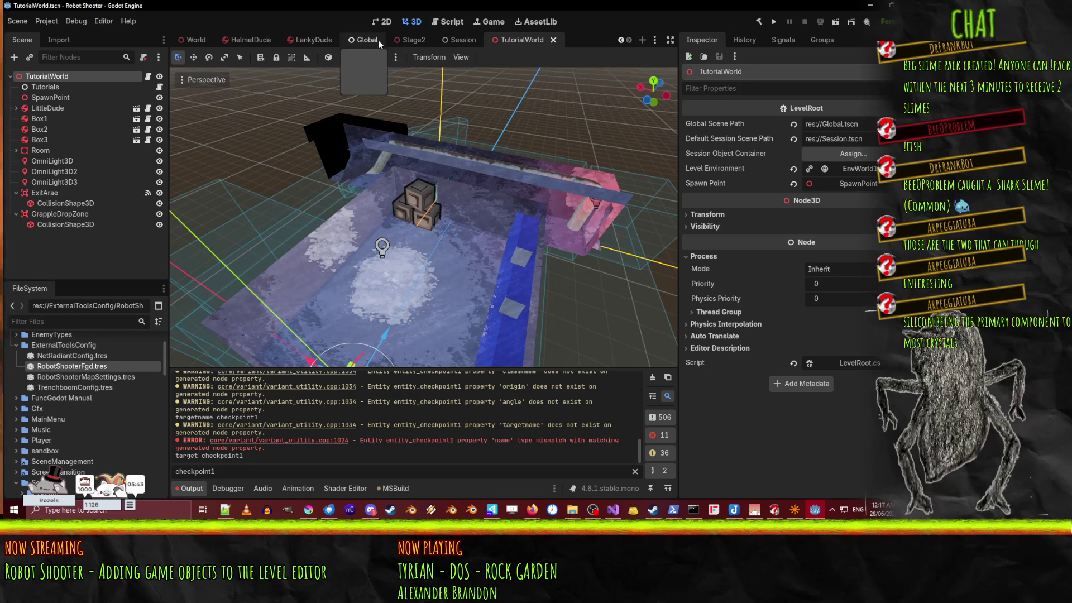
{"action": "left_click", "coordinate": [411, 40]}
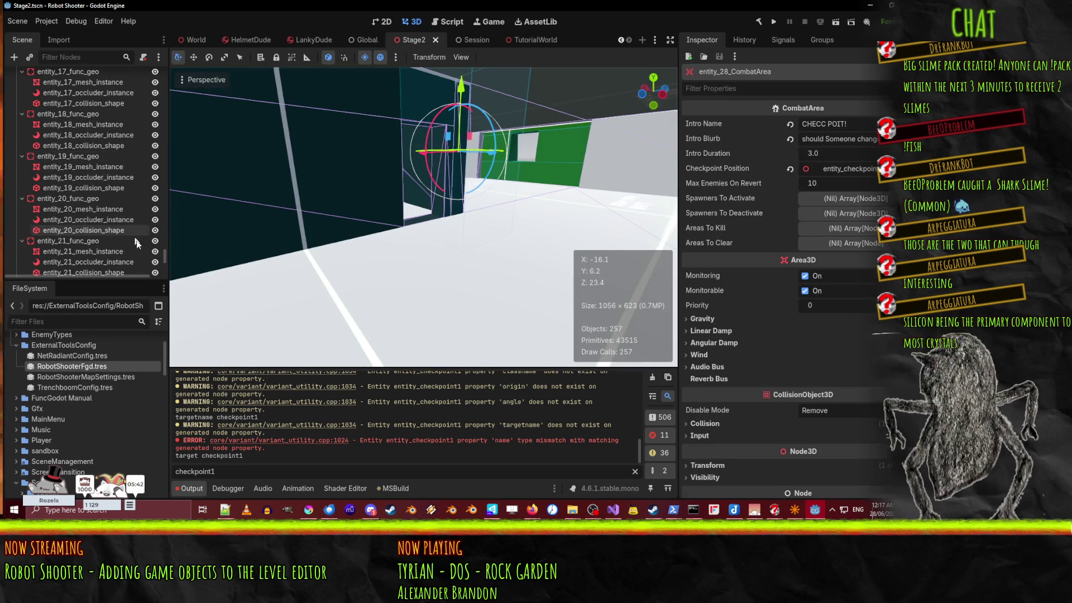
{"action": "left_click_drag", "start_coordinate": [163, 258], "coordinate": [176, 63]}
{"action": "left_click", "coordinate": [50, 87]}
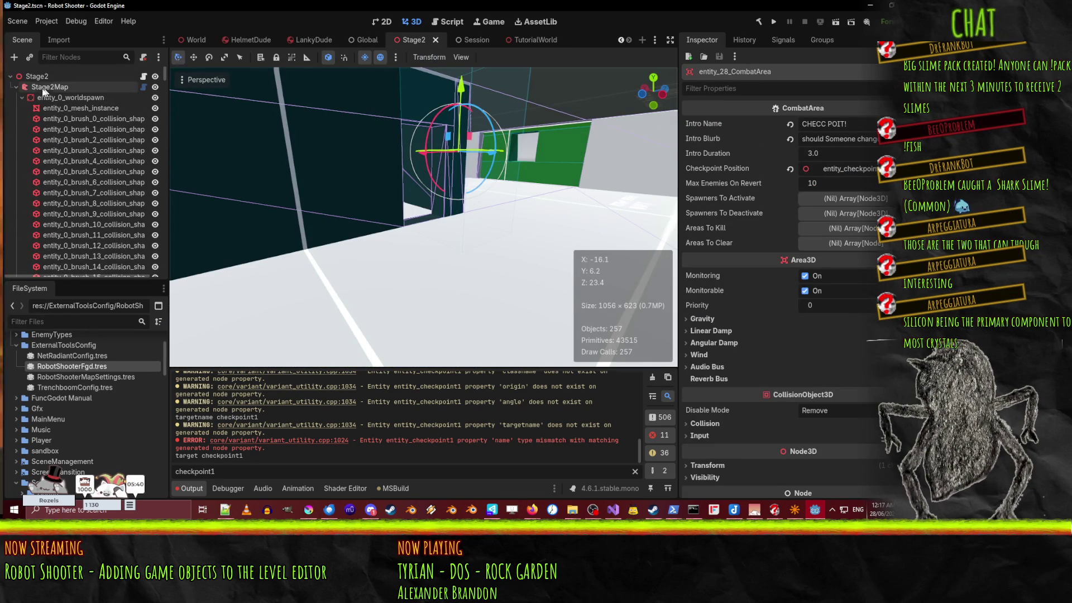
{"action": "left_click", "coordinate": [790, 124]}
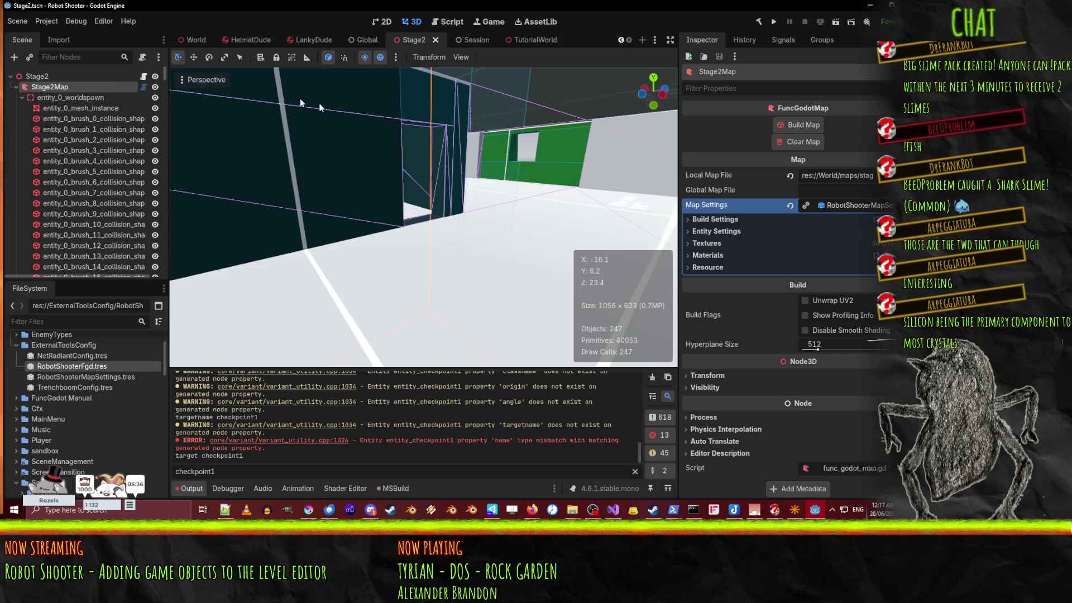
{"action": "mouse_move", "coordinate": [612, 123]}
{"action": "left_mouse_down"}
{"action": "mouse_move", "coordinate": [251, 167]}
{"action": "mouse_move", "coordinate": [319, 229]}
{"action": "mouse_move", "coordinate": [369, 254]}
{"action": "mouse_move", "coordinate": [544, 177]}
{"action": "left_mouse_up"}
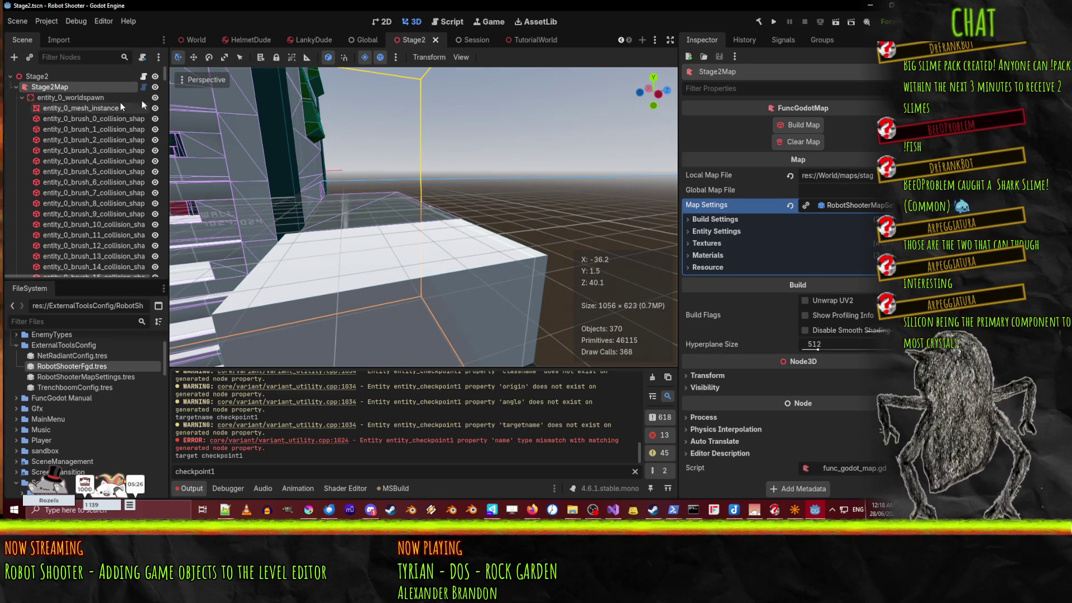
{"action": "left_click_drag", "start_coordinate": [163, 72], "coordinate": [168, 279]}
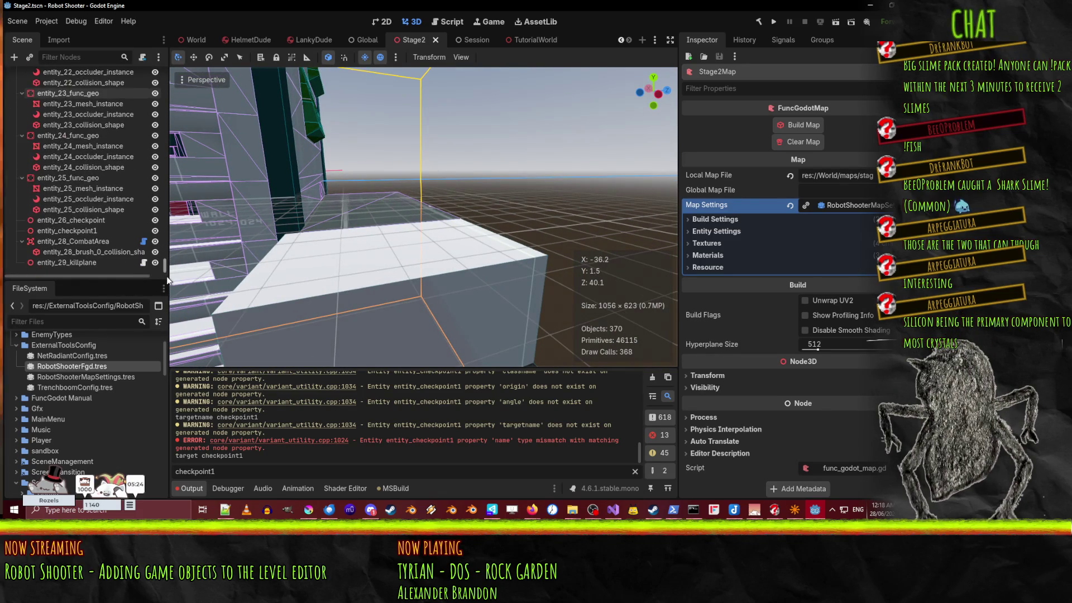
Step: Filter the scene tree for 'kil', select entity_29_killplane and frame it in the 3D view
{"action": "left_click", "coordinate": [70, 54]}
{"action": "type", "text": "kil"}
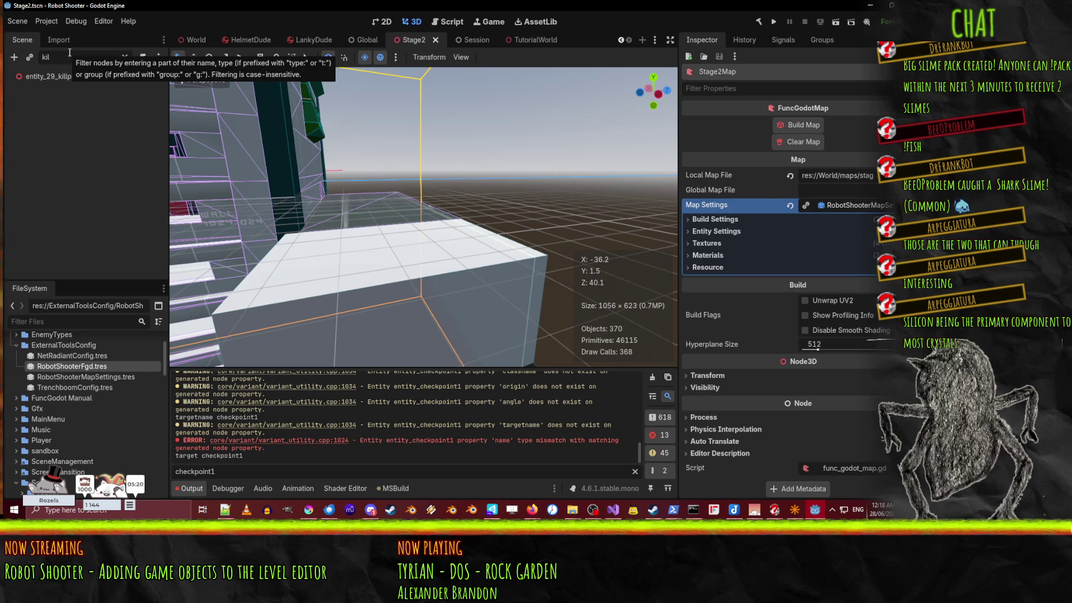
{"action": "left_click", "coordinate": [75, 76]}
{"action": "key", "text": "f"}
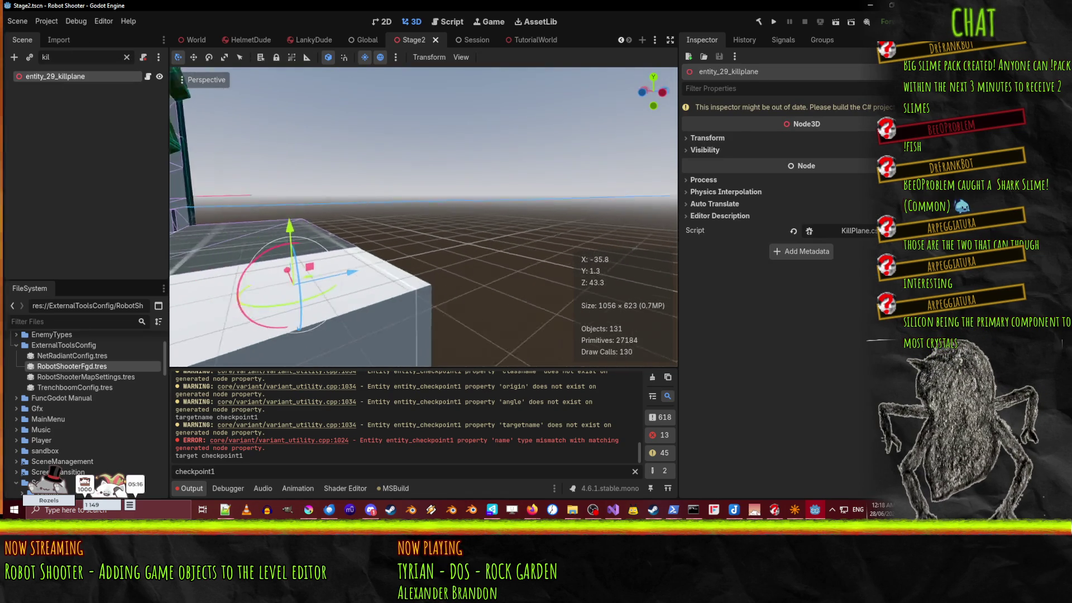
{"action": "key", "text": "f"}
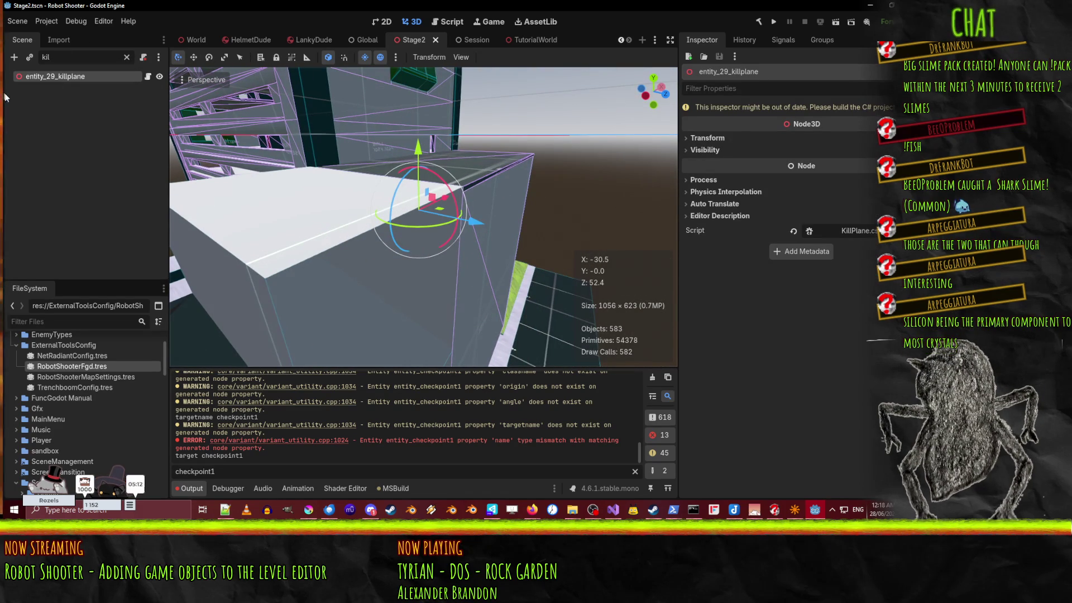
{"action": "left_click", "coordinate": [126, 58]}
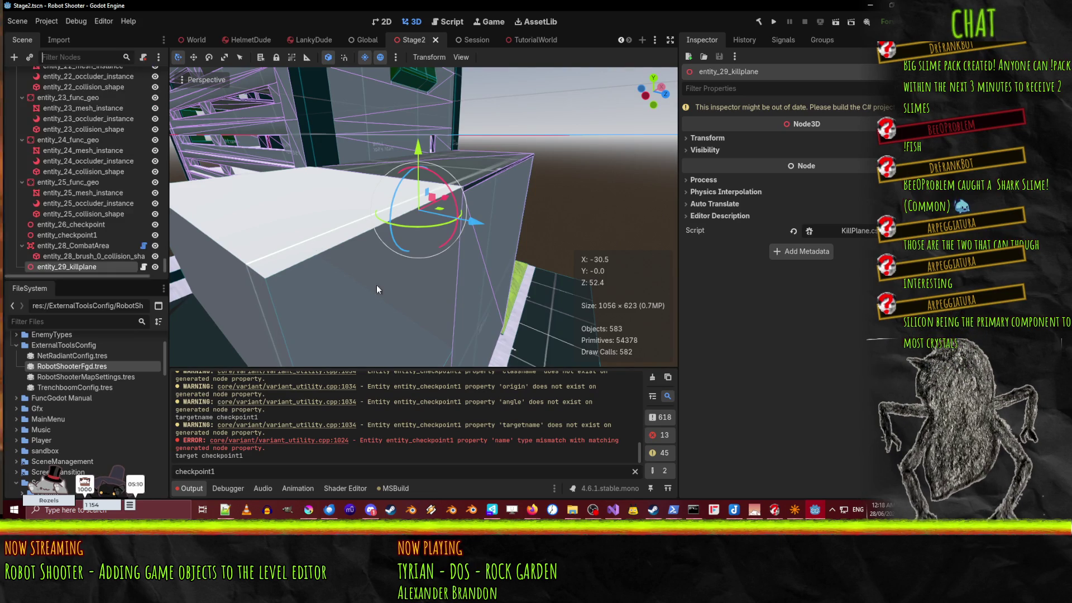
Step: Build the C# project, dismiss the failure message, and open the Damaging.cs error in the code editor
{"action": "key", "text": "alt+b"}
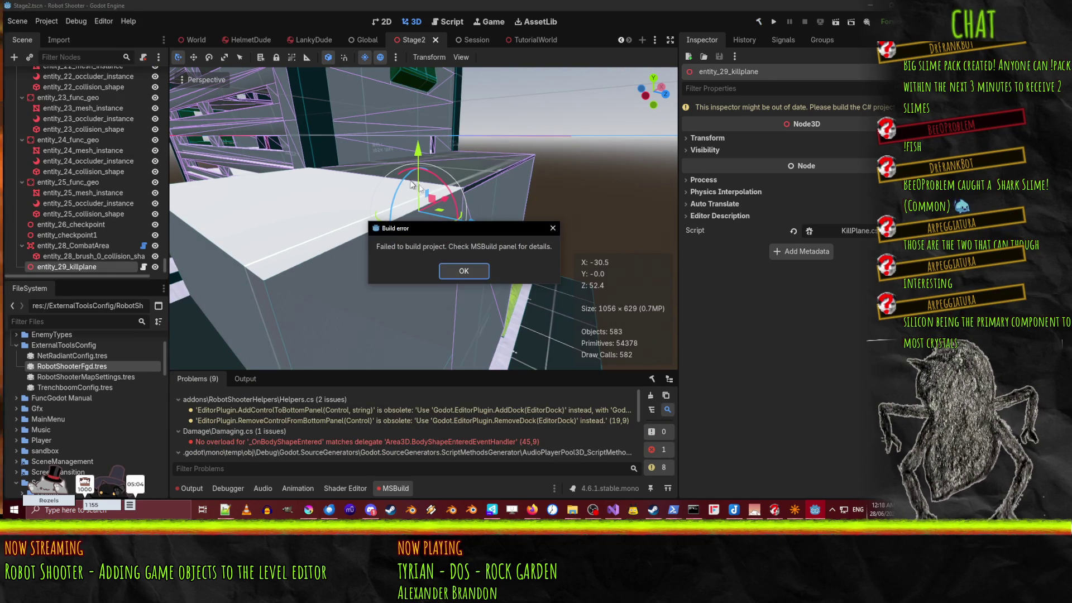
{"action": "left_click", "coordinate": [479, 278]}
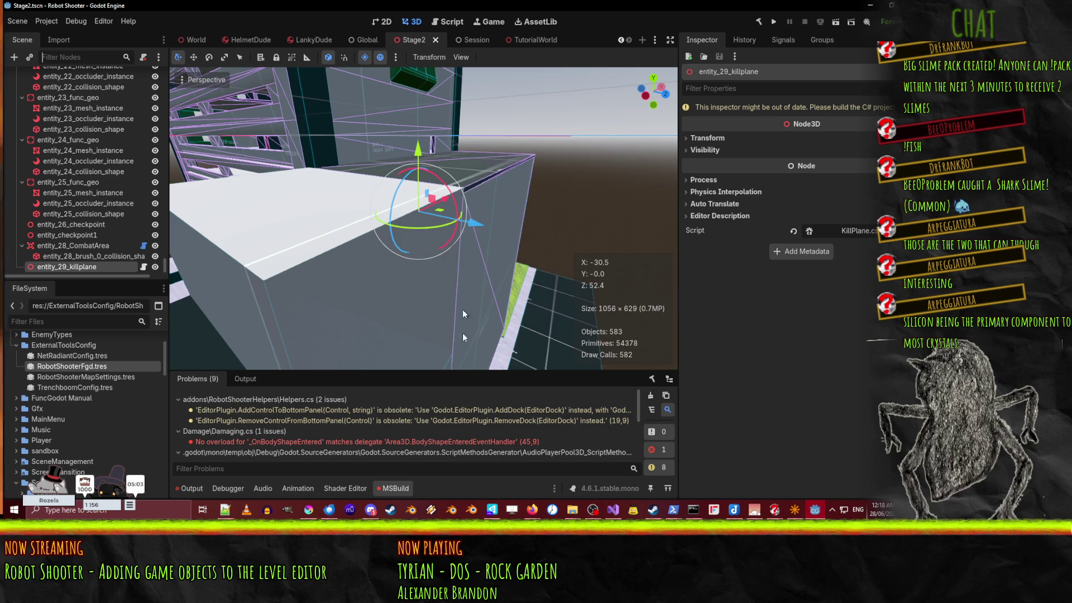
{"action": "double_click", "coordinate": [411, 442]}
{"action": "left_click", "coordinate": [236, 183]}
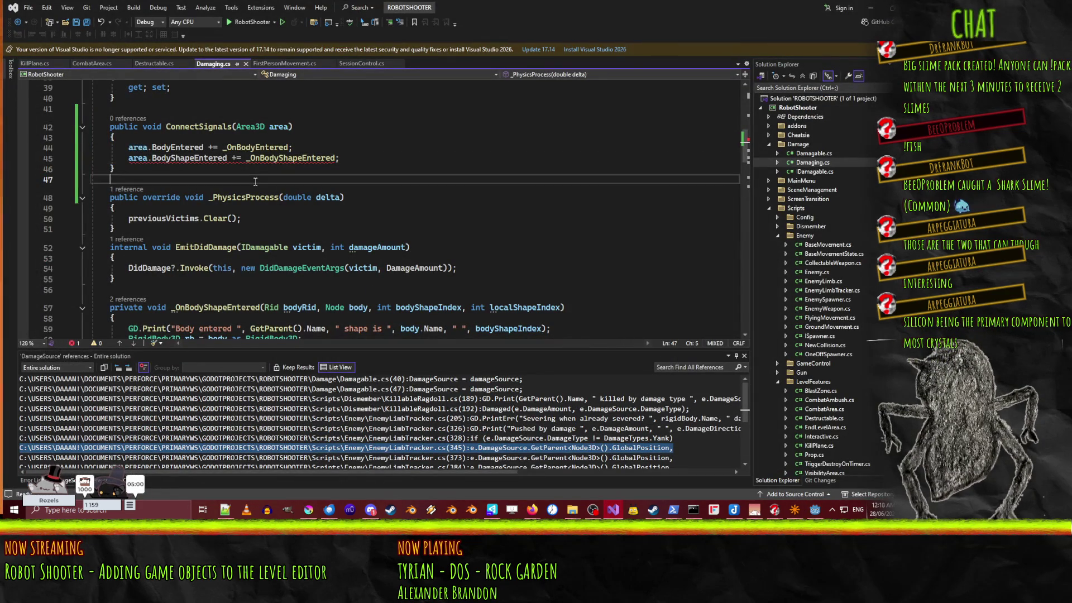
{"action": "mouse_move", "coordinate": [193, 156]}
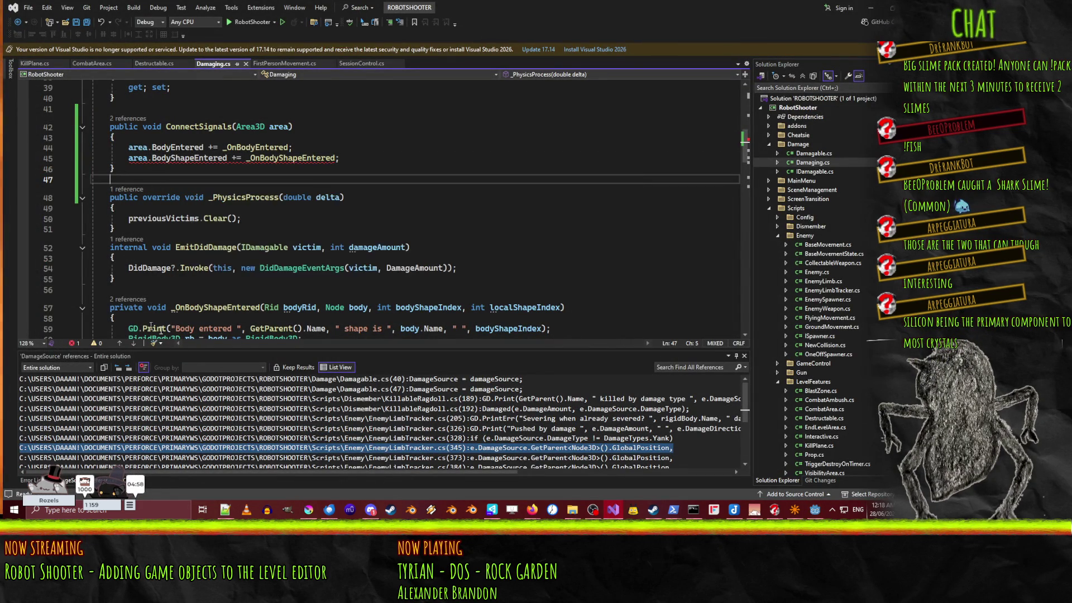
{"action": "mouse_move", "coordinate": [302, 158]}
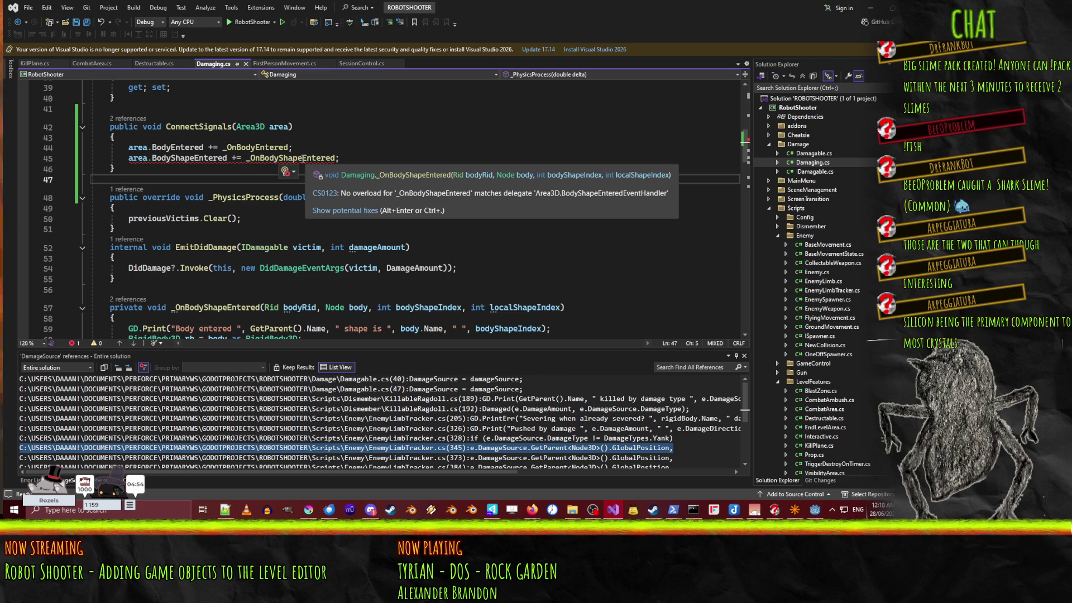
{"action": "double_click", "coordinate": [204, 158]}
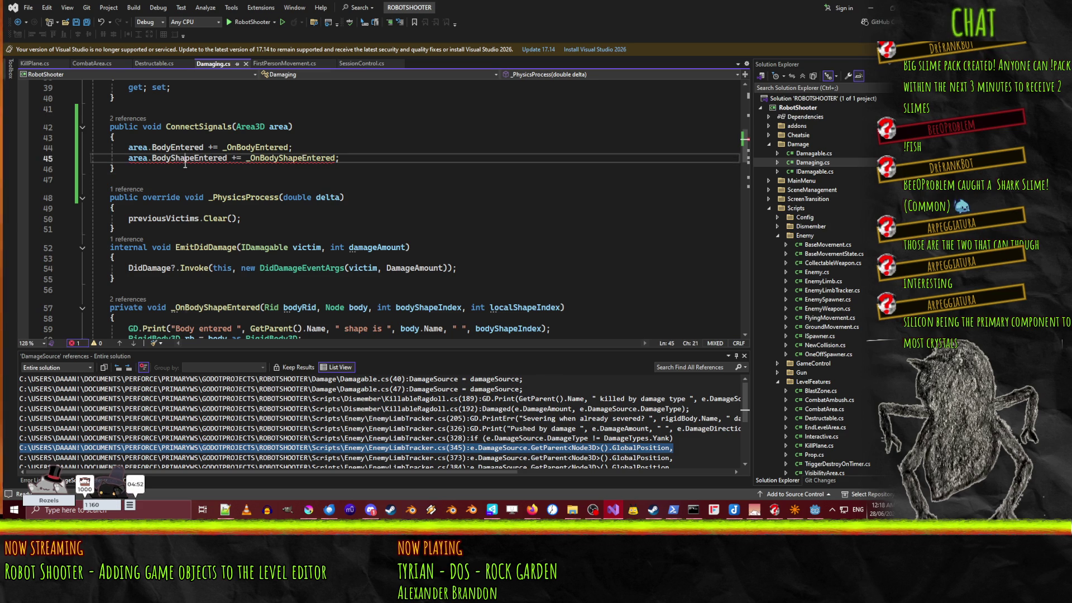
{"action": "scroll", "coordinate": [528, 199], "scroll_direction": "down", "scroll_amount": 4}
{"action": "scroll", "coordinate": [527, 200], "scroll_direction": "up", "scroll_amount": 5}
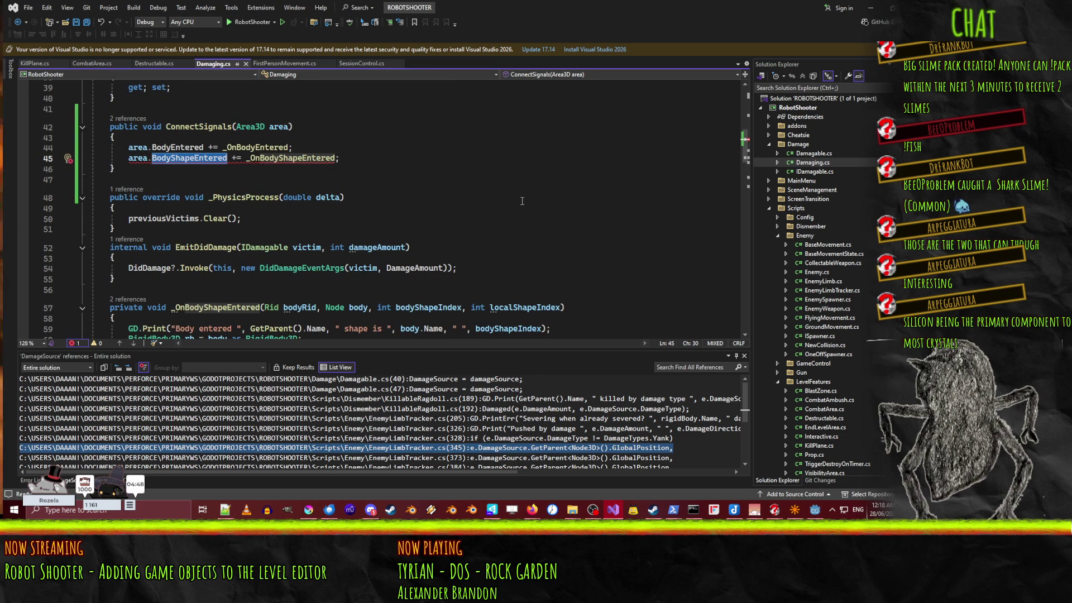
{"action": "key", "text": "BackSpace"}
{"action": "type", "text": "bo"}
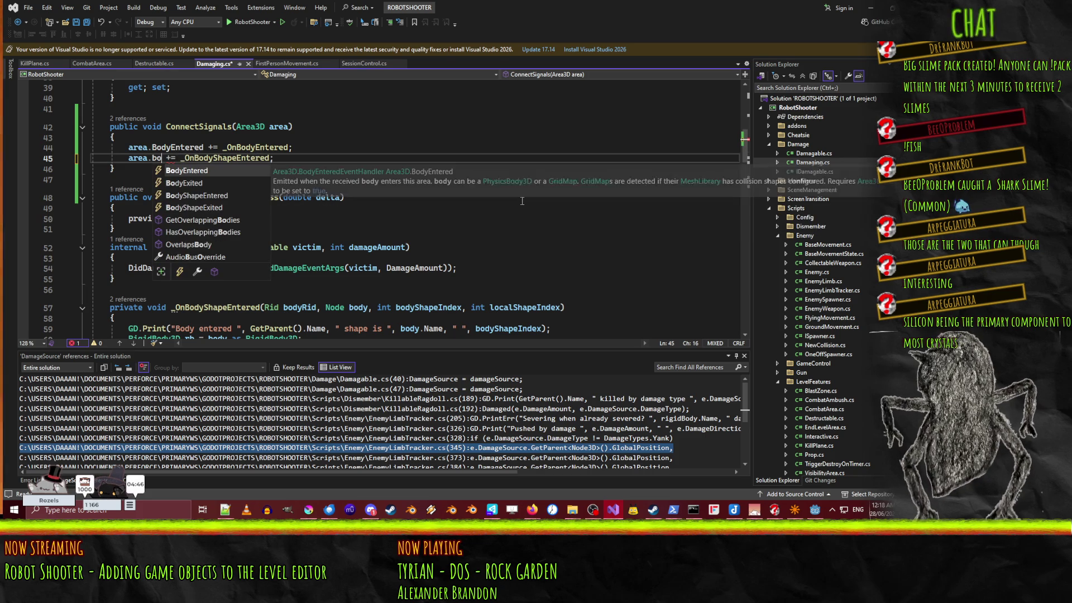
{"action": "key", "text": "Down"}
{"action": "key", "text": "Down"}
{"action": "key", "text": "Tab"}
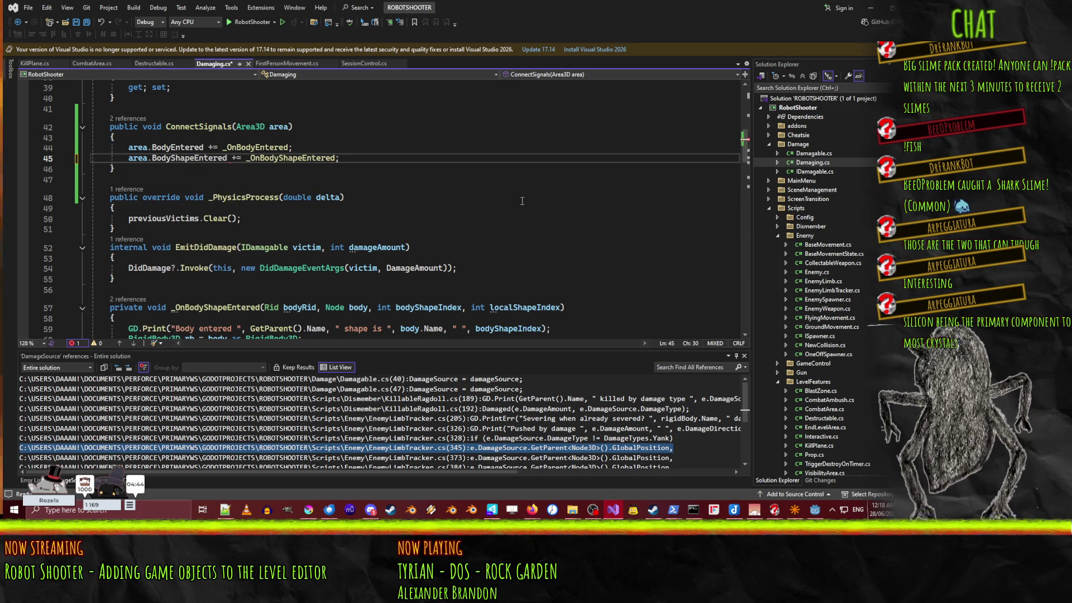
{"action": "key", "text": "Down"}
{"action": "key", "text": "Down"}
{"action": "scroll", "coordinate": [380, 222], "scroll_direction": "down", "scroll_amount": 5}
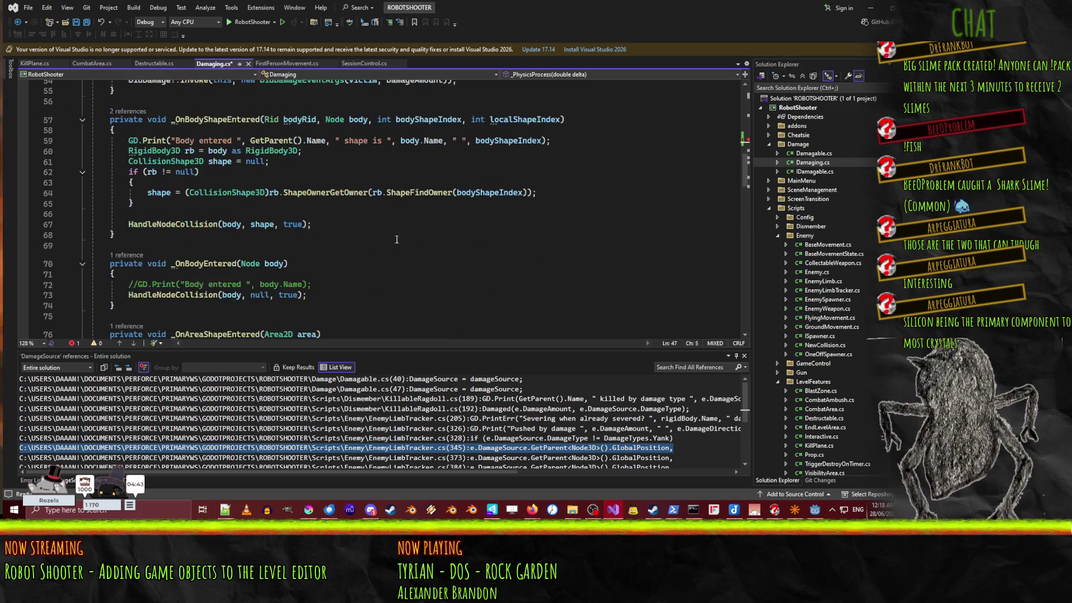
{"action": "double_click", "coordinate": [185, 119]}
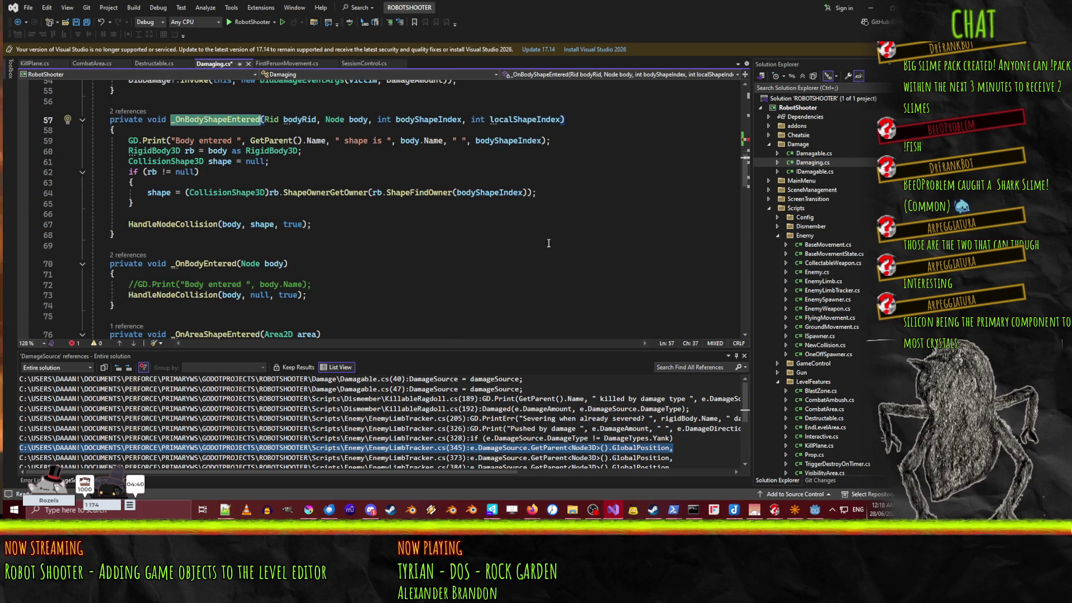
{"action": "scroll", "coordinate": [549, 243], "scroll_direction": "up", "scroll_amount": 6}
{"action": "left_click", "coordinate": [530, 229]}
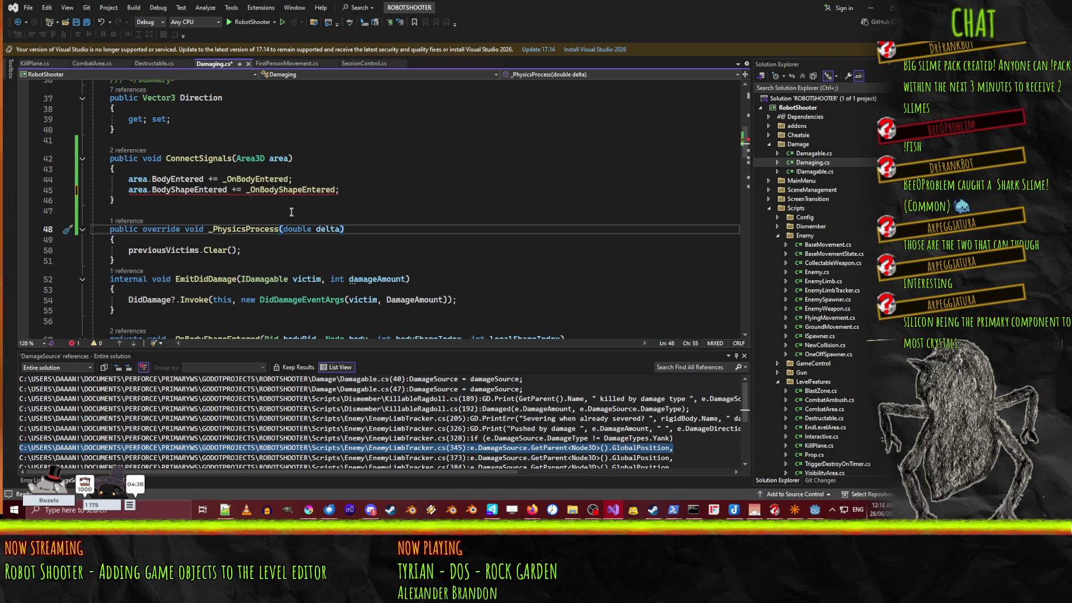
{"action": "left_click", "coordinate": [291, 212]}
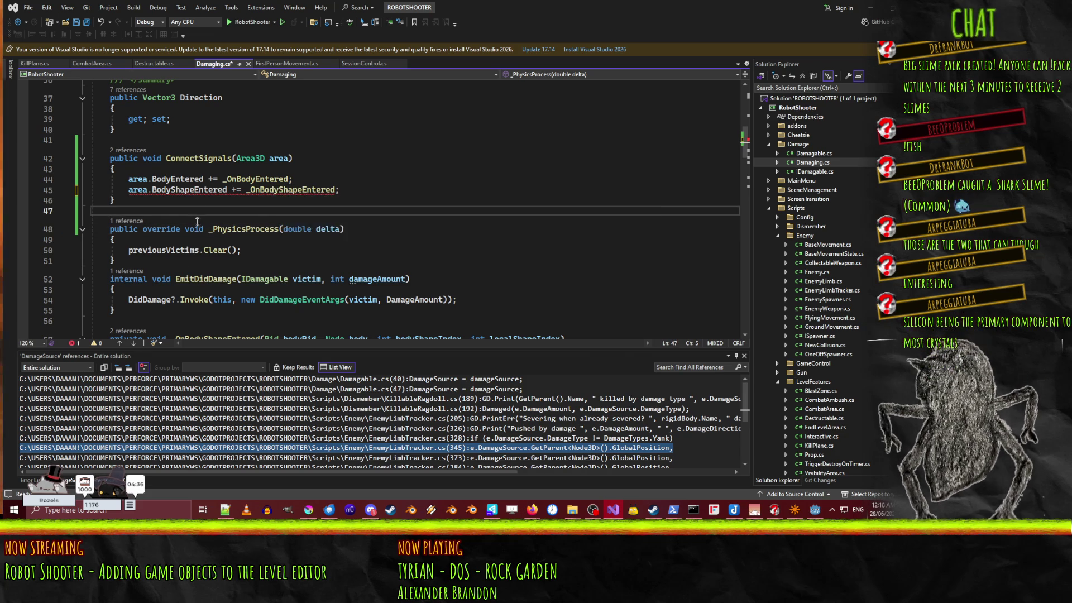
{"action": "mouse_move", "coordinate": [192, 188]}
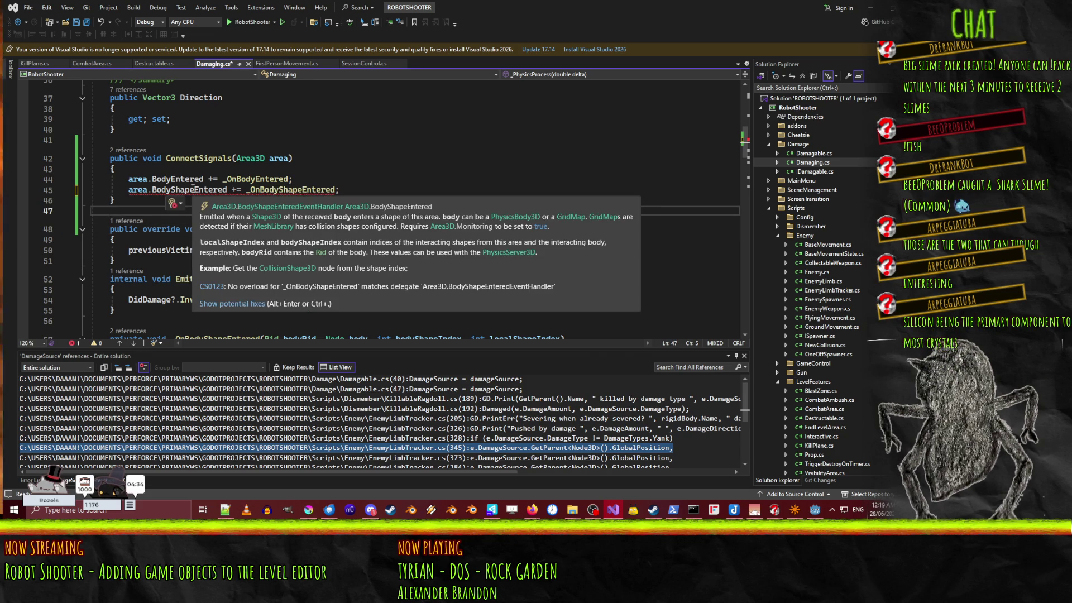
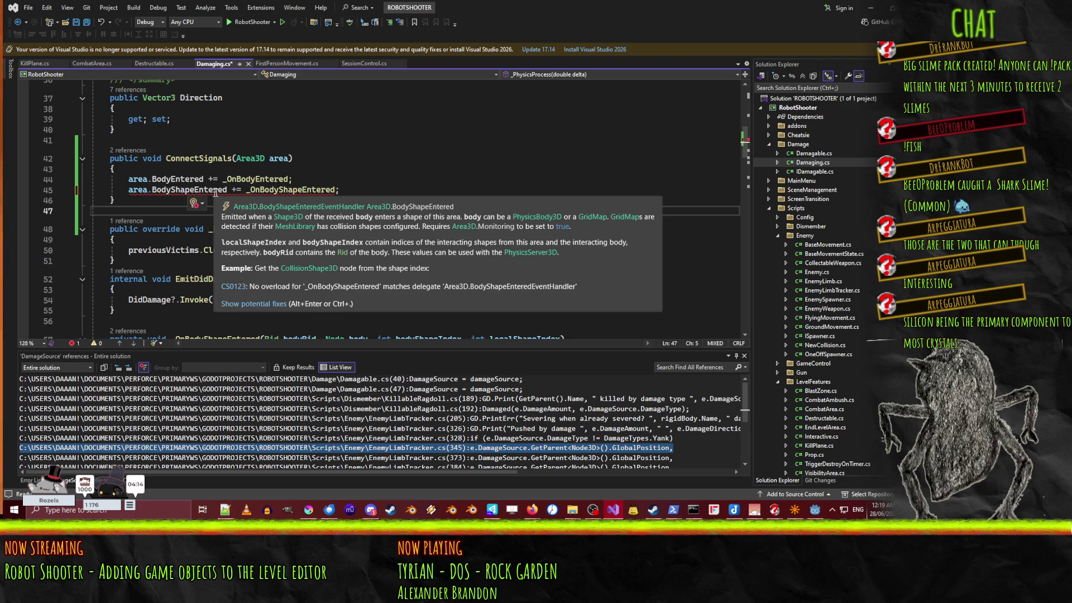
Step: Look up the body and localShapeIndex parameter types in Area3D's shape-entered delegate definition
{"action": "left_click", "coordinate": [311, 207]}
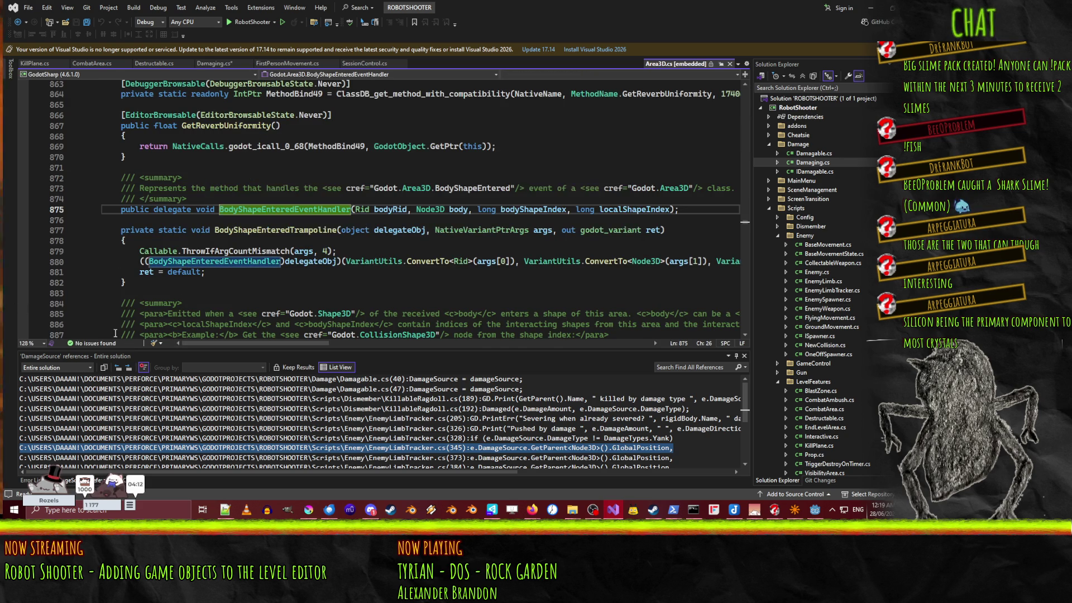
{"action": "left_click", "coordinate": [458, 210]}
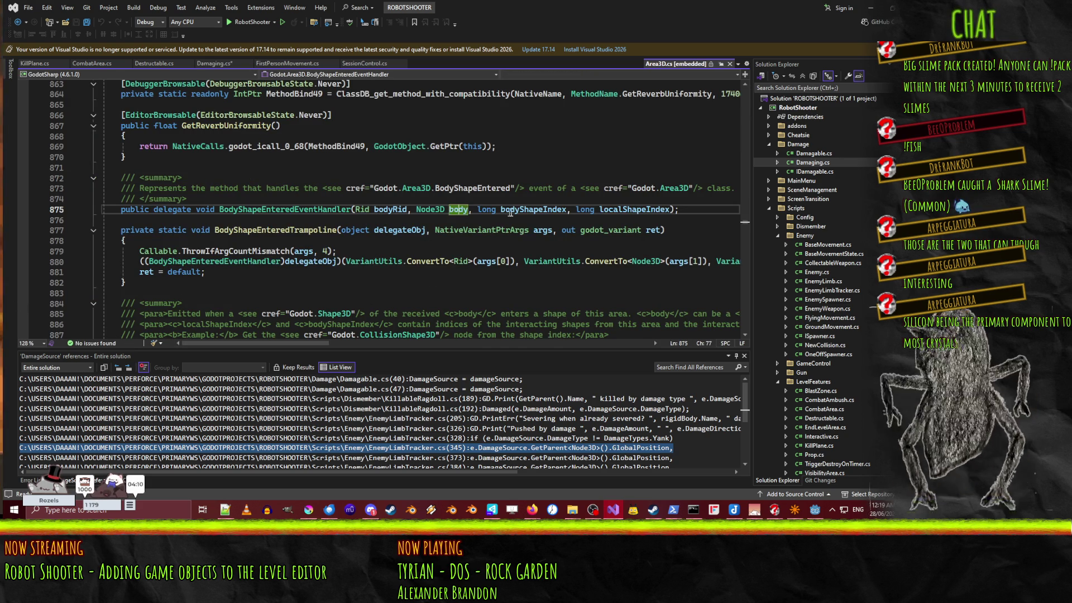
{"action": "left_click", "coordinate": [635, 209]}
{"action": "left_click", "coordinate": [730, 63]}
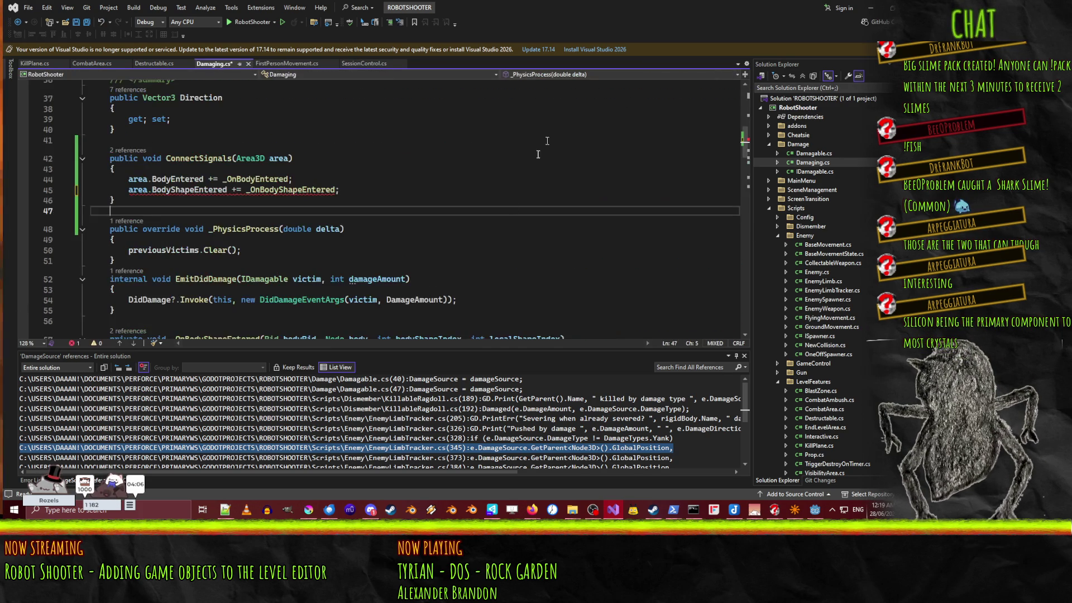
Step: Change bodyShapeIndex and localShapeIndex in _OnBodyShapeEntered from int to long
{"action": "left_click", "coordinate": [270, 183]}
{"action": "scroll", "coordinate": [271, 185], "scroll_direction": "down", "scroll_amount": 4}
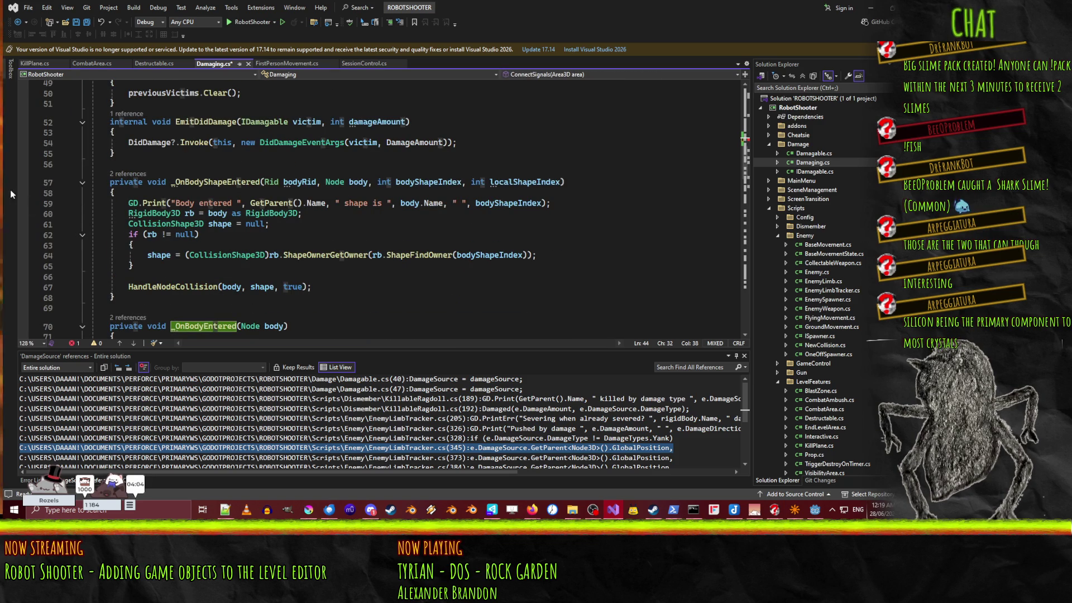
{"action": "double_click", "coordinate": [383, 182]}
{"action": "type", "text": "long"}
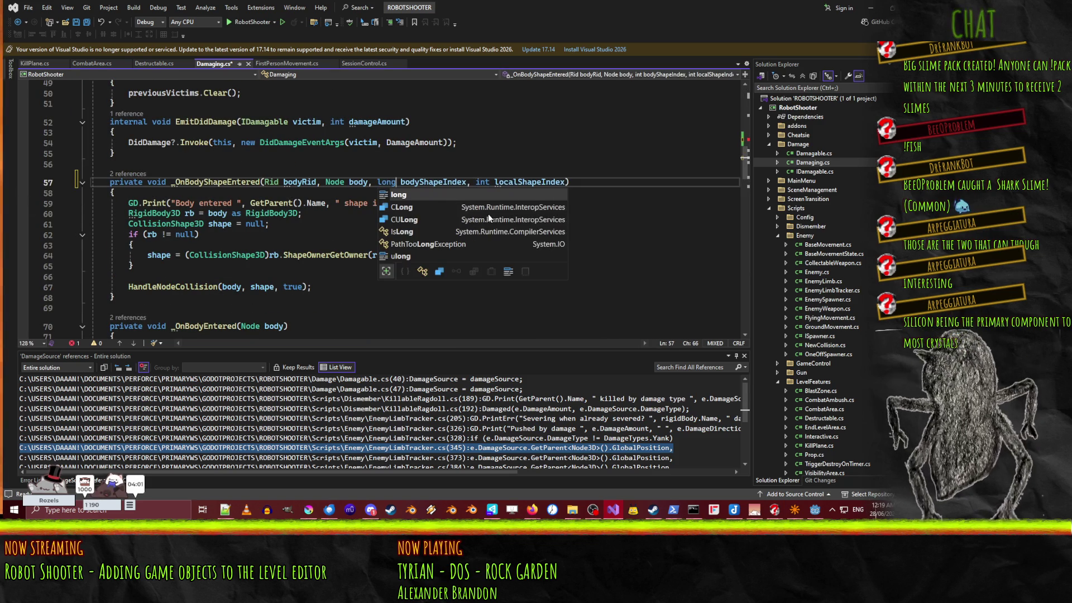
{"action": "key", "text": "Tab"}
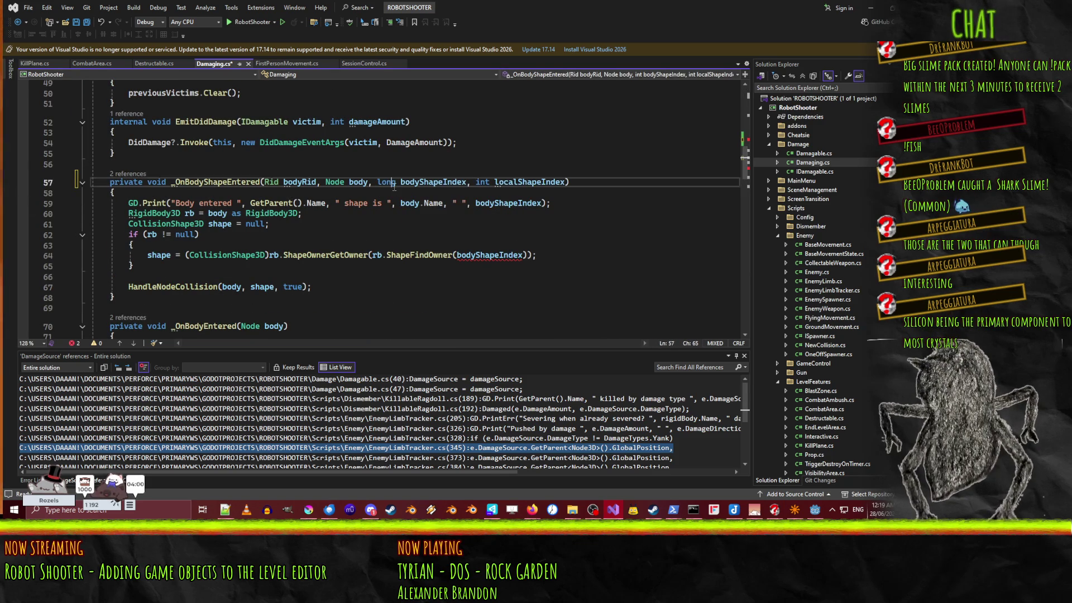
{"action": "double_click", "coordinate": [484, 183]}
{"action": "type", "text": "long"}
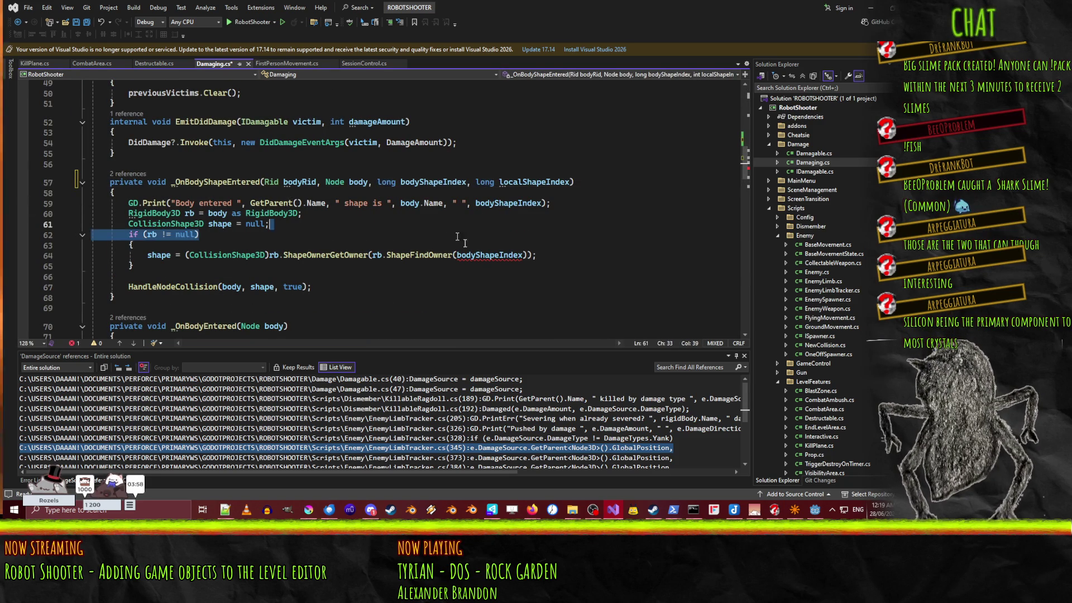
{"action": "key", "text": "Tab"}
Step: Cast bodyShapeIndex to (int) in the ShapeFindOwner call and save Damaging.cs
{"action": "left_click", "coordinate": [341, 270]}
{"action": "mouse_move", "coordinate": [472, 256]}
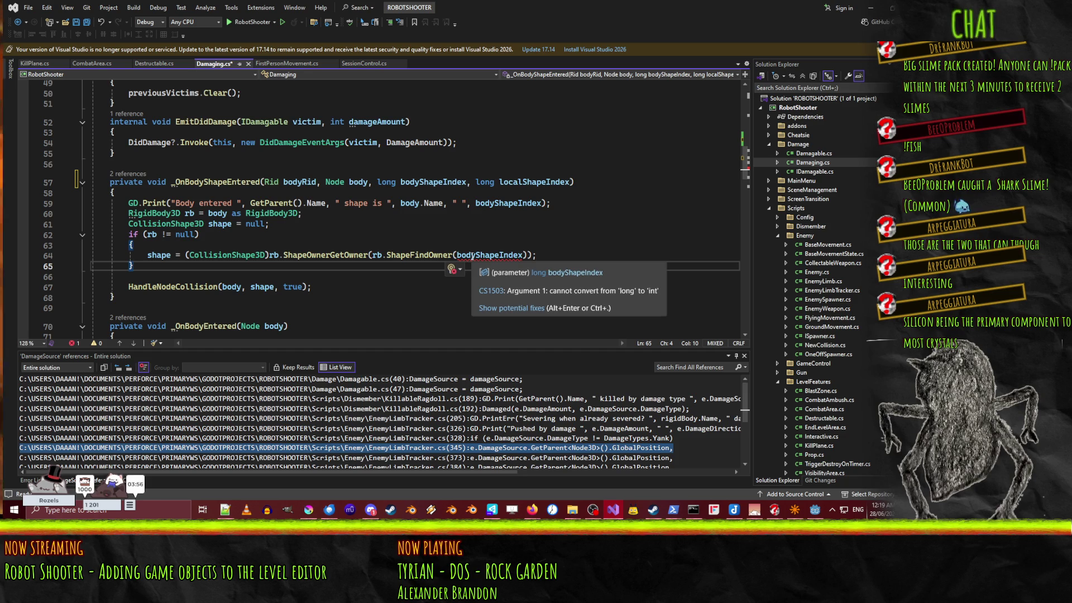
{"action": "key", "text": "Up"}
{"action": "key", "text": "Up"}
{"action": "key", "text": "Up"}
{"action": "key", "text": "End"}
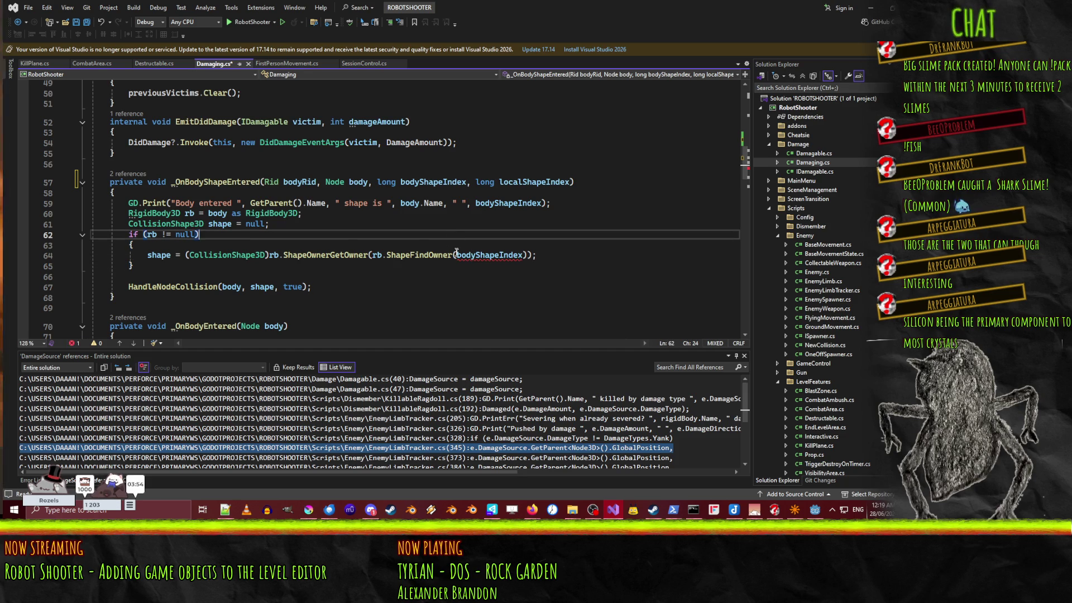
{"action": "left_click", "coordinate": [458, 257]}
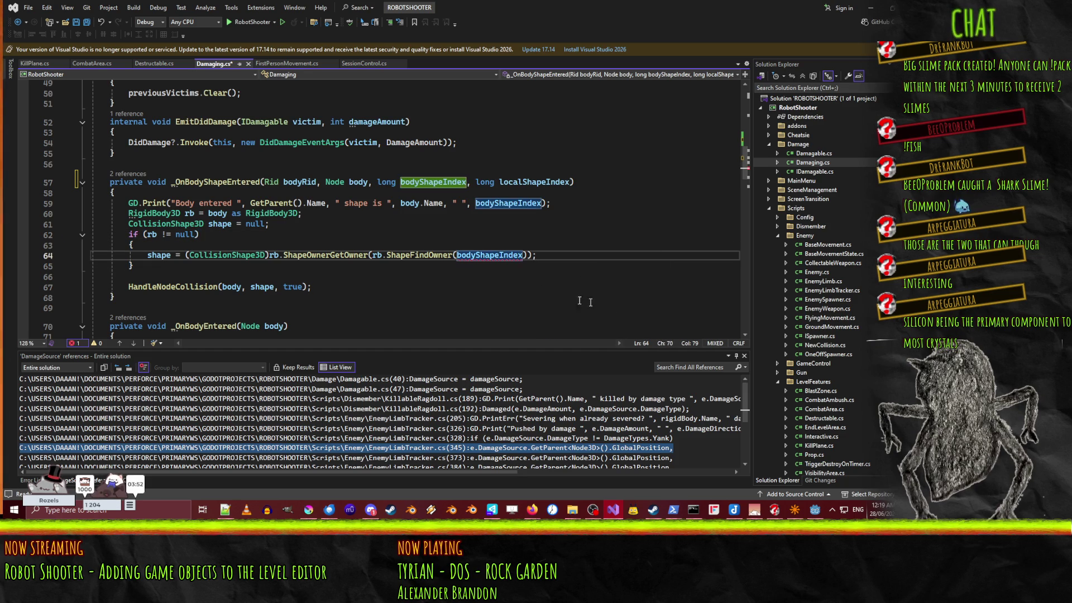
{"action": "type", "text": "(int)"}
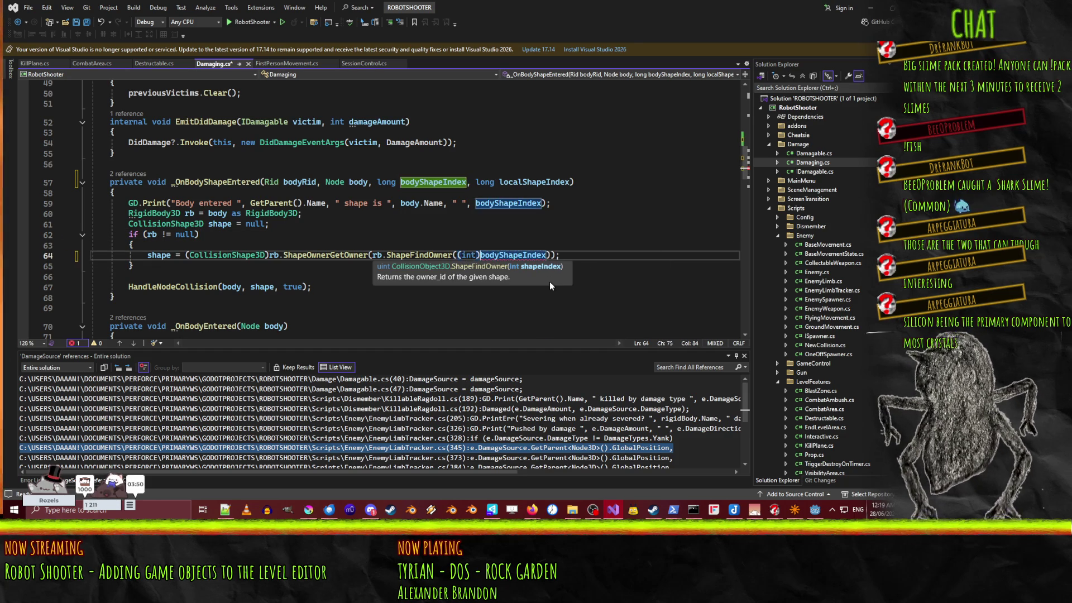
{"action": "key", "text": "Up"}
{"action": "key", "text": "Up"}
{"action": "key", "text": "ctrl+s"}
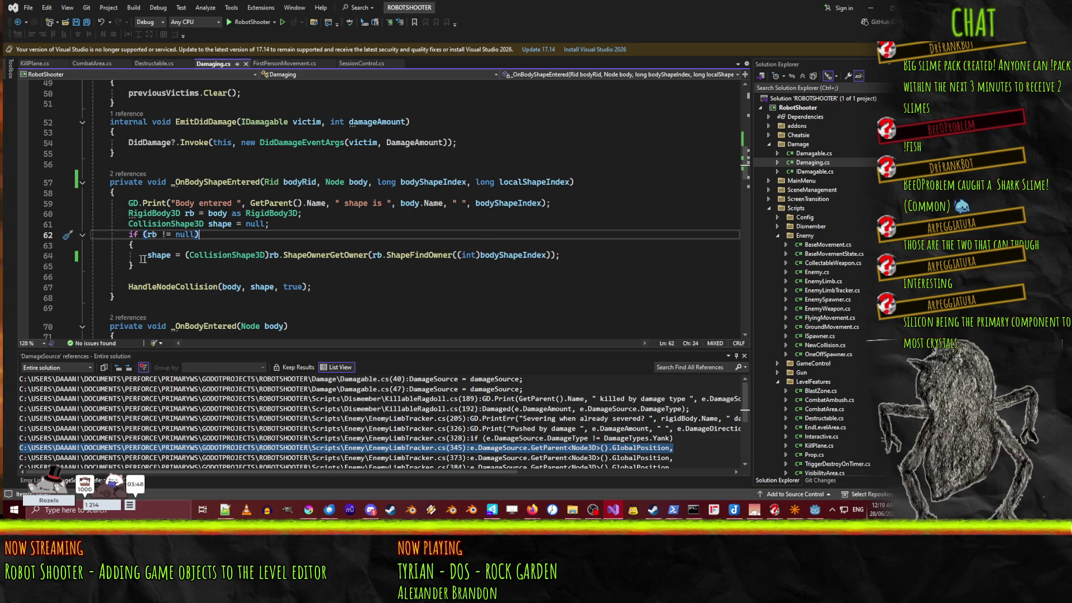
Step: Scroll back up to the ConnectSignals method in Damaging.cs
{"action": "left_click", "coordinate": [506, 185]}
{"action": "left_click", "coordinate": [416, 254]}
{"action": "scroll", "coordinate": [416, 255], "scroll_direction": "up", "scroll_amount": 7}
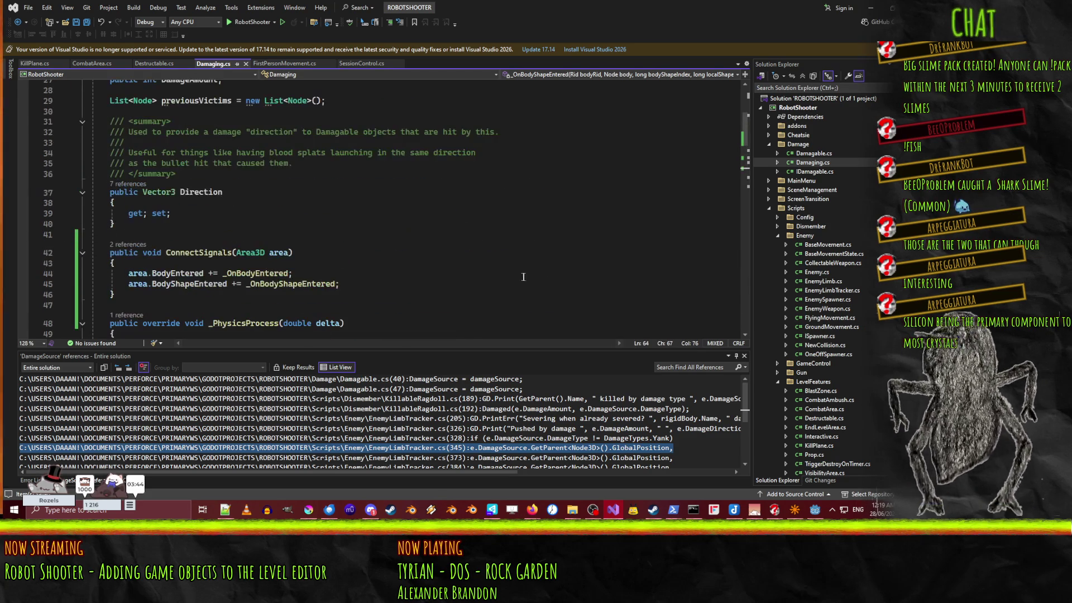
{"action": "left_click", "coordinate": [416, 254]}
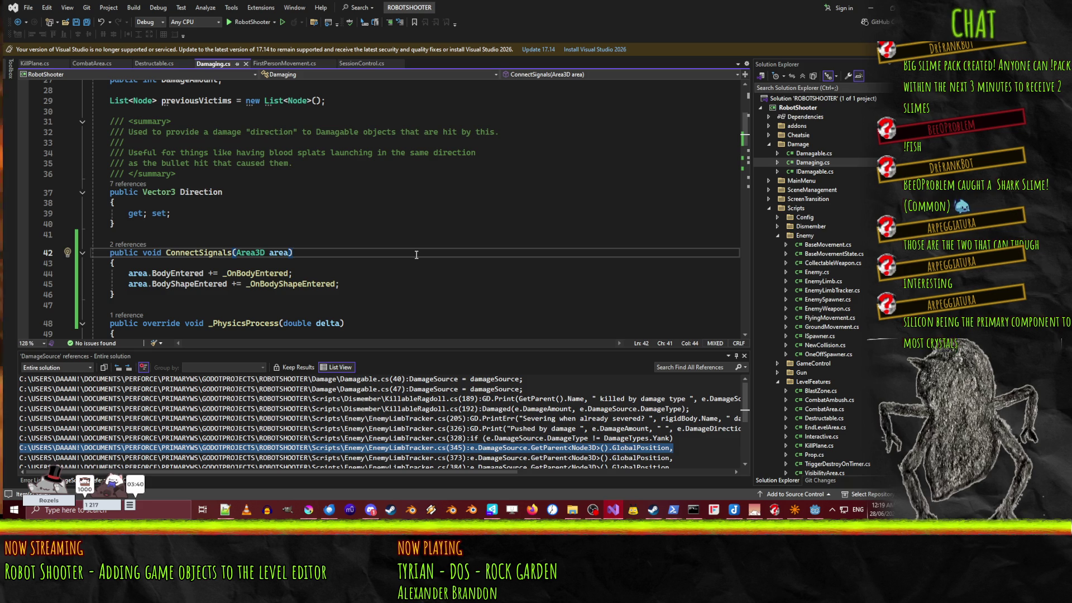
Step: Back in Godot, open RobotShooterFgd.tres and expand the killplane entity definition, entry 2
{"action": "left_click", "coordinate": [874, 7]}
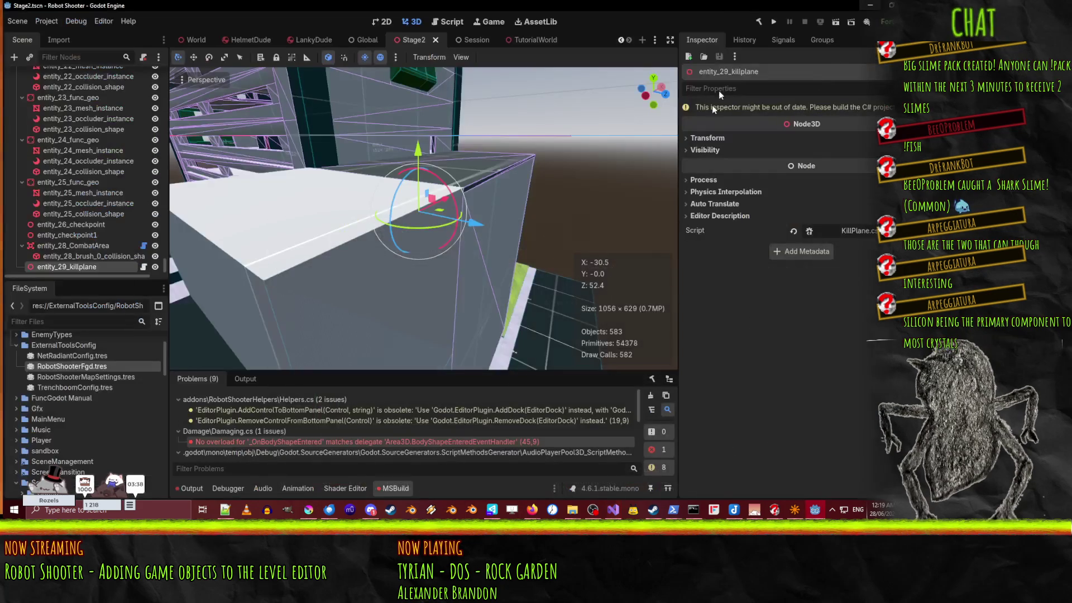
{"action": "left_click", "coordinate": [758, 22]}
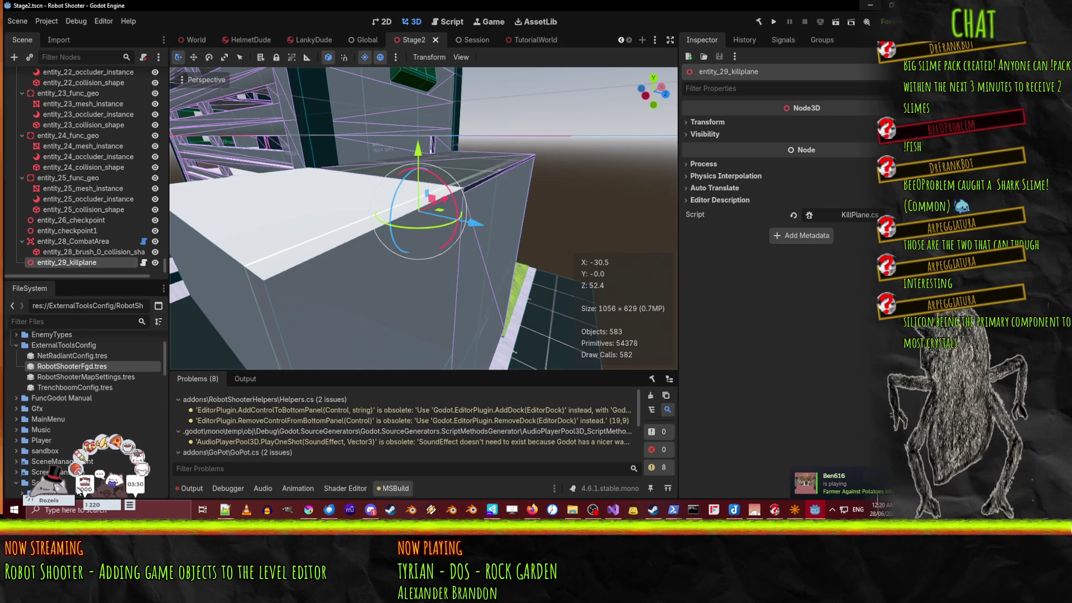
{"action": "left_click", "coordinate": [78, 367]}
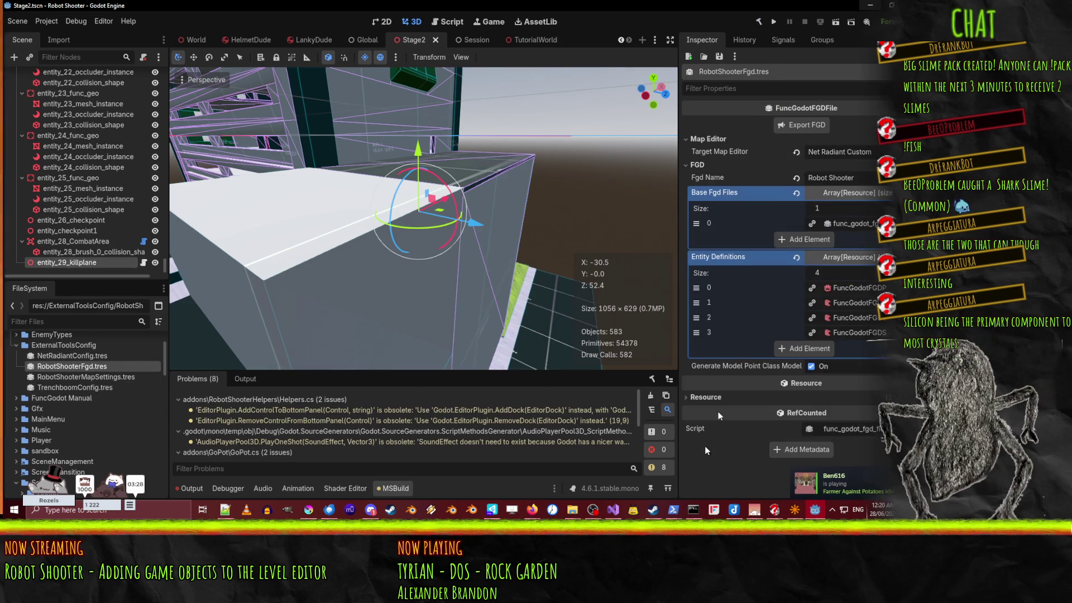
{"action": "left_click", "coordinate": [865, 316]}
{"action": "scroll", "coordinate": [726, 252], "scroll_direction": "down", "scroll_amount": 2}
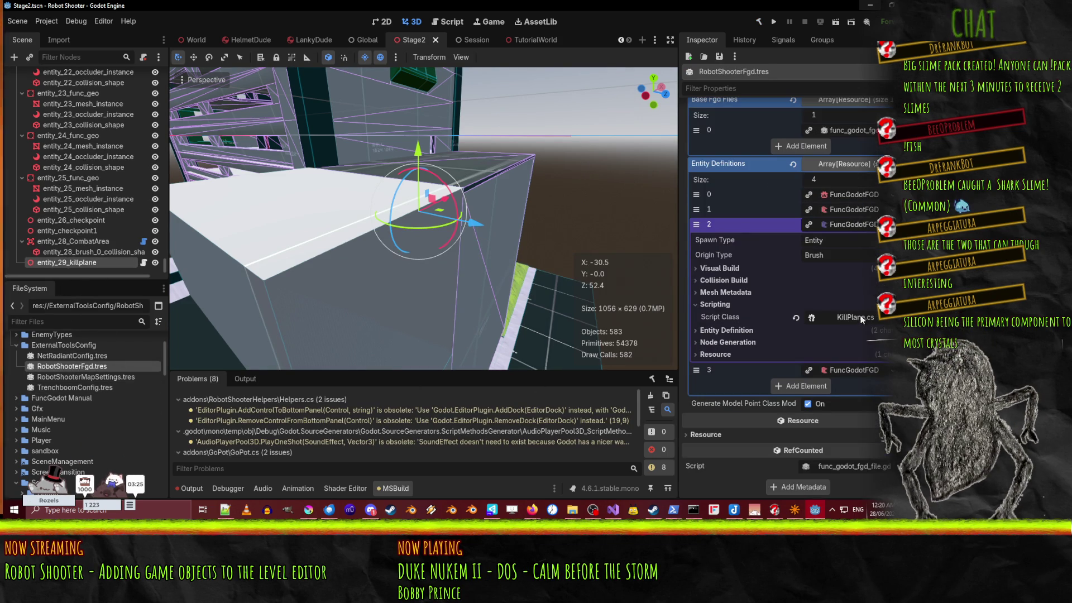
{"action": "left_click", "coordinate": [730, 267]}
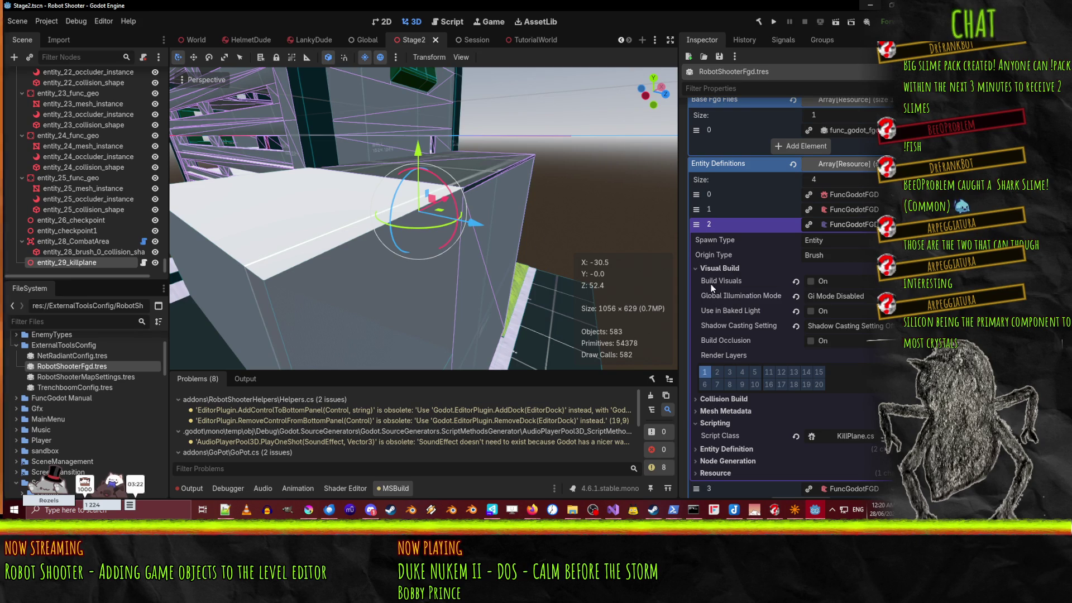
Step: Keep the killplane collision shape Convex and add layers 2 and 3 to its collision mask
{"action": "scroll", "coordinate": [712, 284], "scroll_direction": "down", "scroll_amount": 2}
{"action": "left_click", "coordinate": [724, 300]}
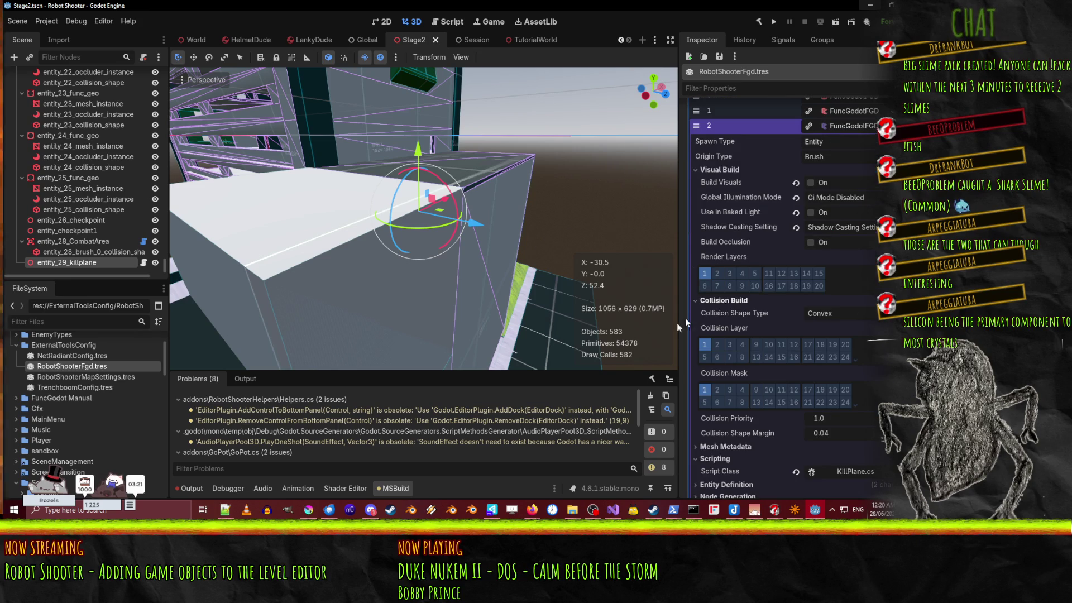
{"action": "left_click", "coordinate": [853, 312]}
{"action": "left_click", "coordinate": [853, 312]}
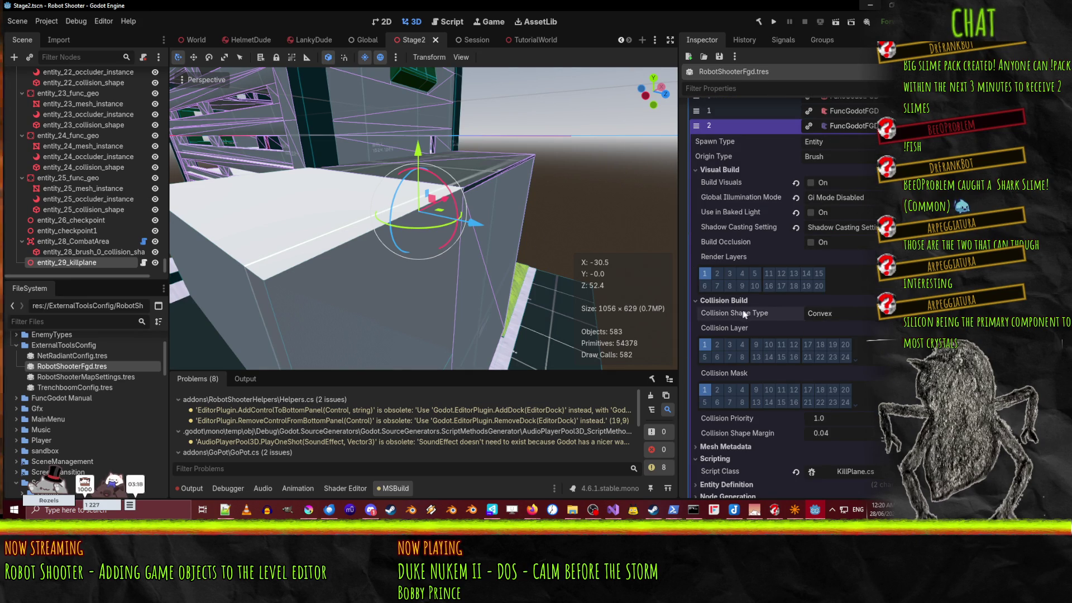
{"action": "scroll", "coordinate": [744, 314], "scroll_direction": "down", "scroll_amount": 3}
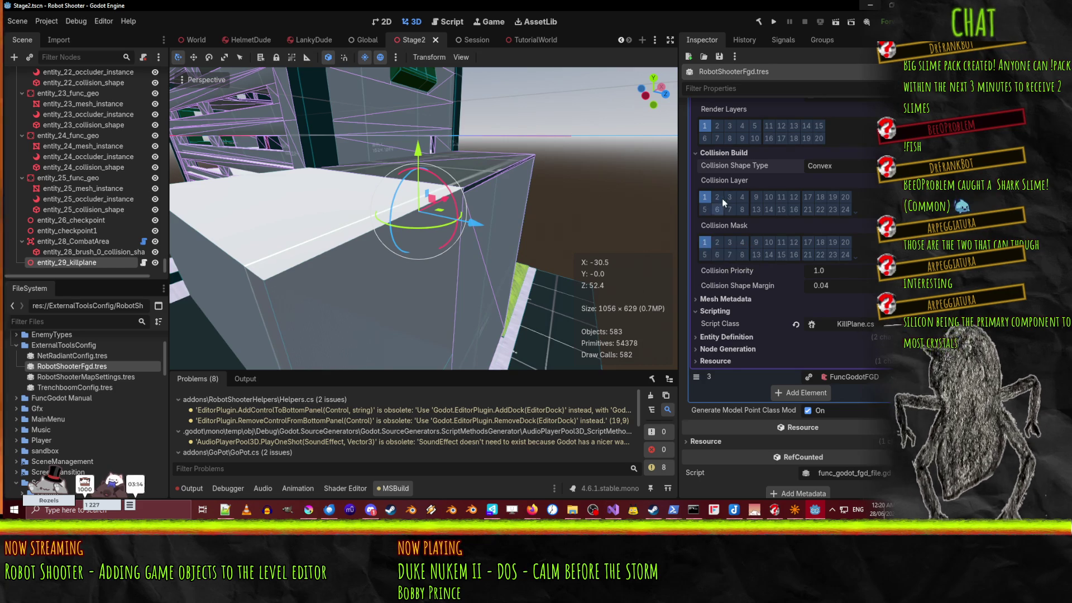
{"action": "left_click", "coordinate": [717, 244]}
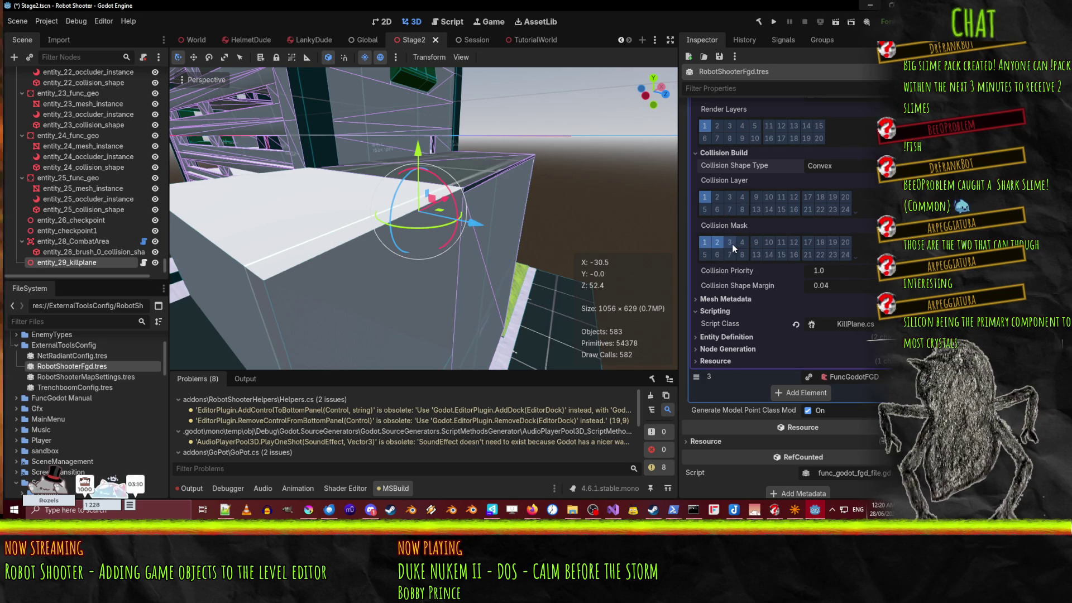
{"action": "left_click", "coordinate": [732, 243]}
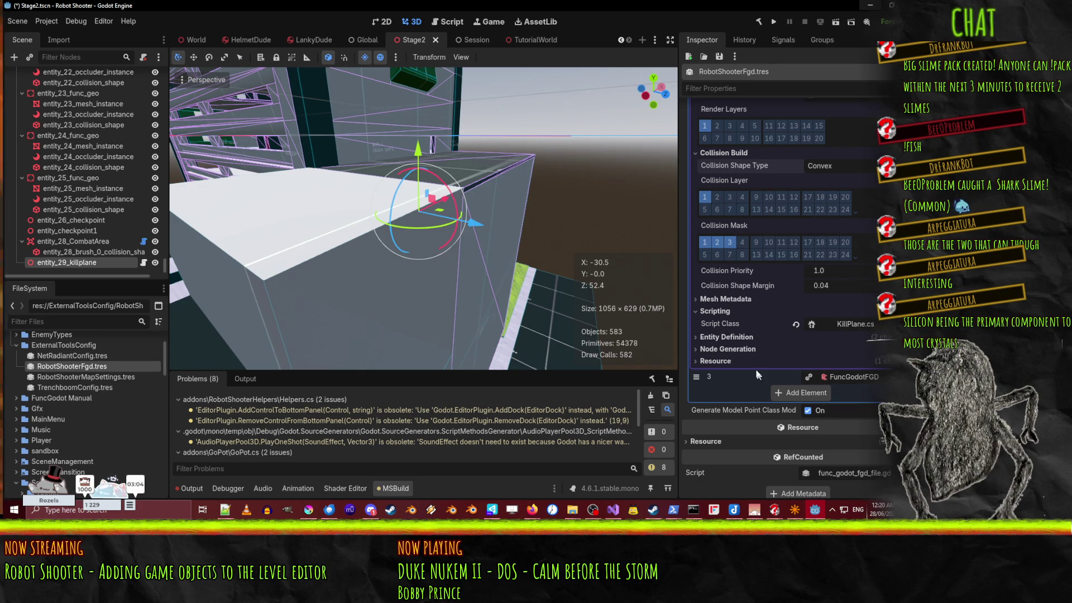
Step: Turn on Auto Apply to Matching Node Props for the killplane definition
{"action": "left_click", "coordinate": [734, 335]}
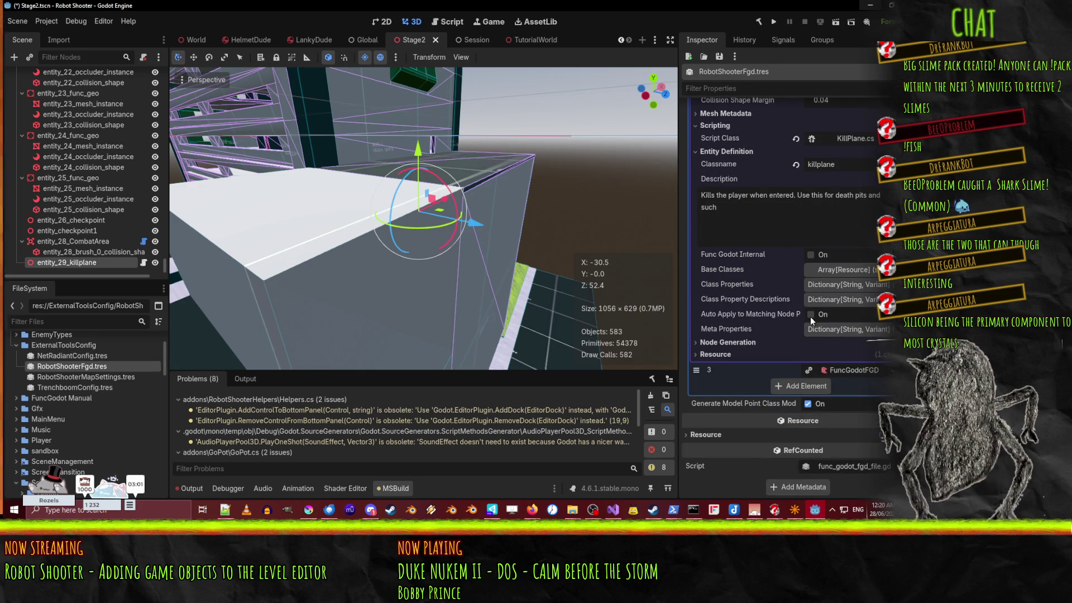
{"action": "left_click", "coordinate": [811, 315]}
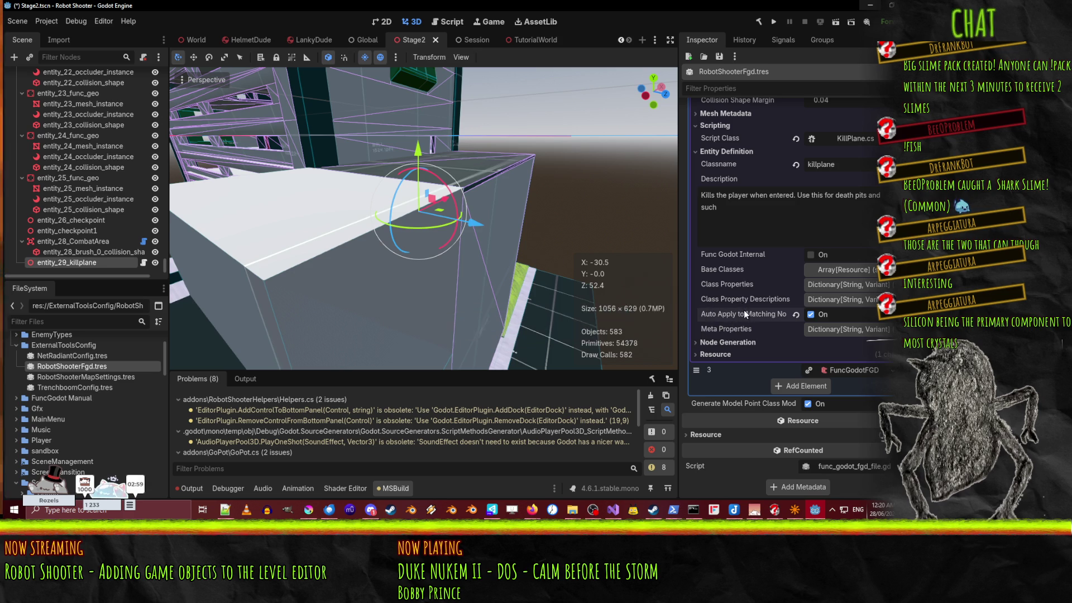
{"action": "scroll", "coordinate": [828, 311], "scroll_direction": "up", "scroll_amount": 5}
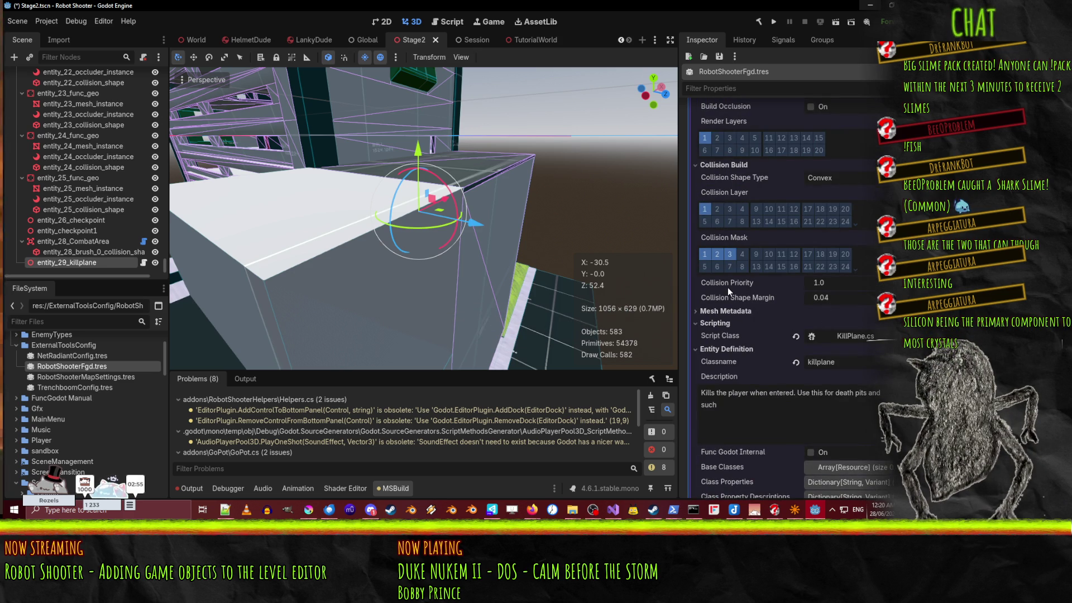
{"action": "scroll", "coordinate": [784, 301], "scroll_direction": "up", "scroll_amount": 4}
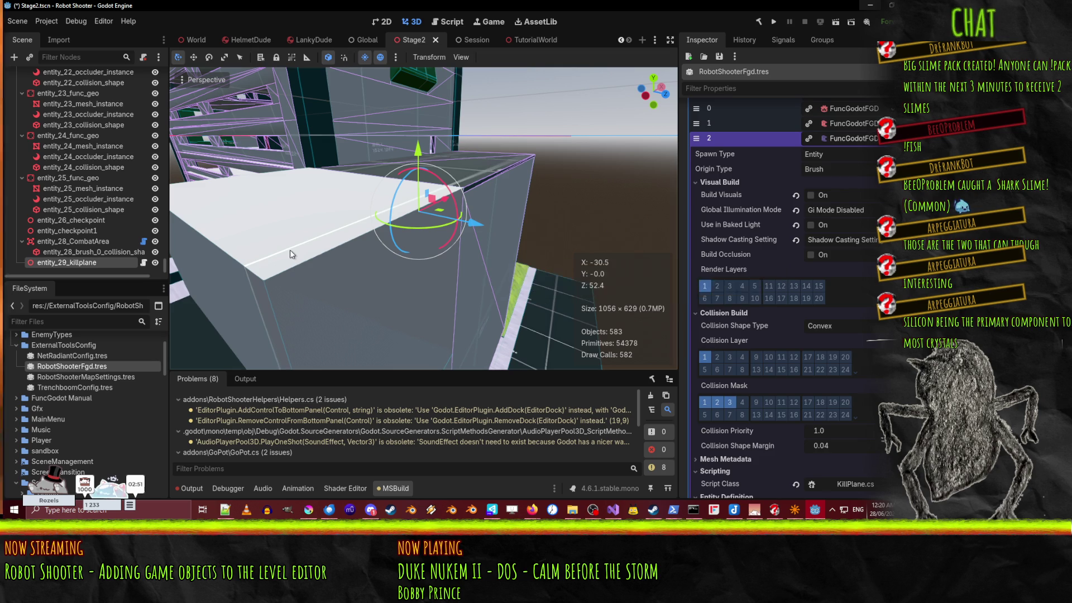
{"action": "scroll", "coordinate": [844, 304], "scroll_direction": "up", "scroll_amount": 4}
{"action": "left_click", "coordinate": [853, 272]}
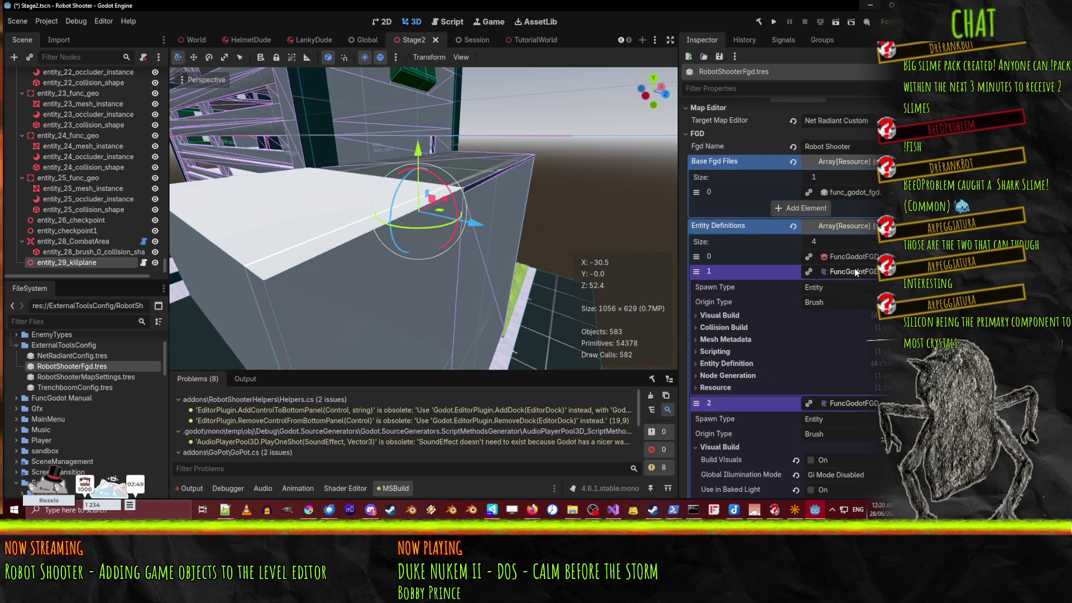
{"action": "scroll", "coordinate": [722, 338], "scroll_direction": "down", "scroll_amount": 3}
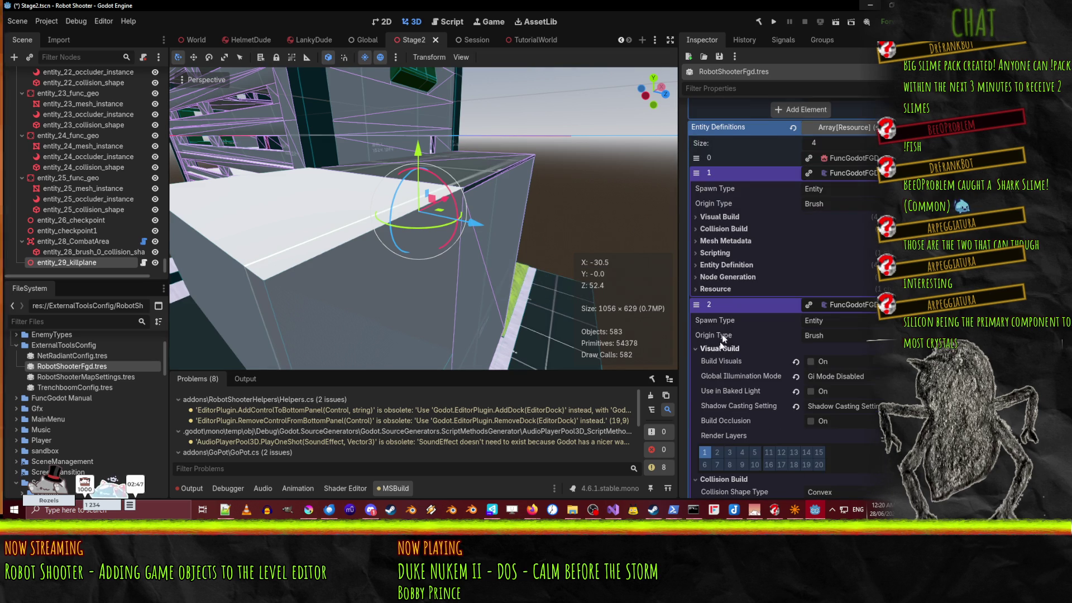
{"action": "left_click", "coordinate": [718, 217]}
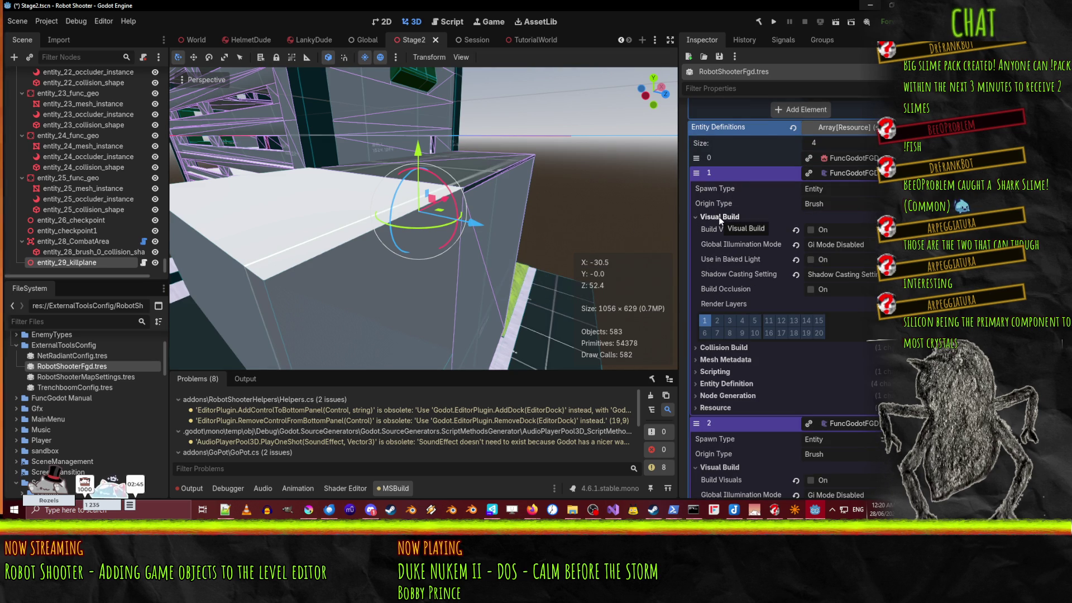
{"action": "left_click", "coordinate": [720, 218]}
{"action": "left_click", "coordinate": [717, 229]}
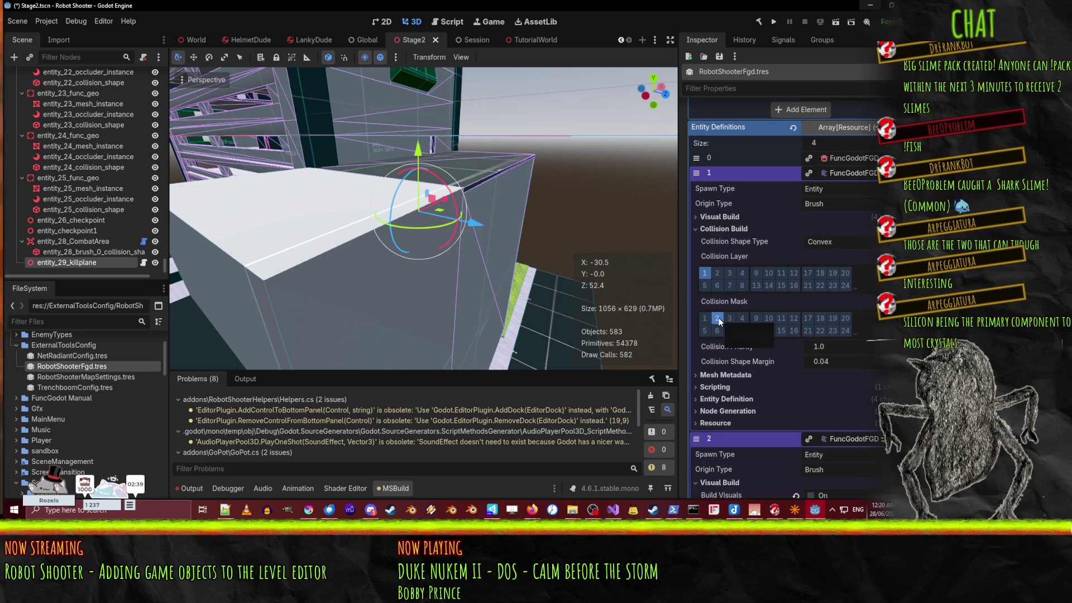
{"action": "left_click", "coordinate": [741, 230]}
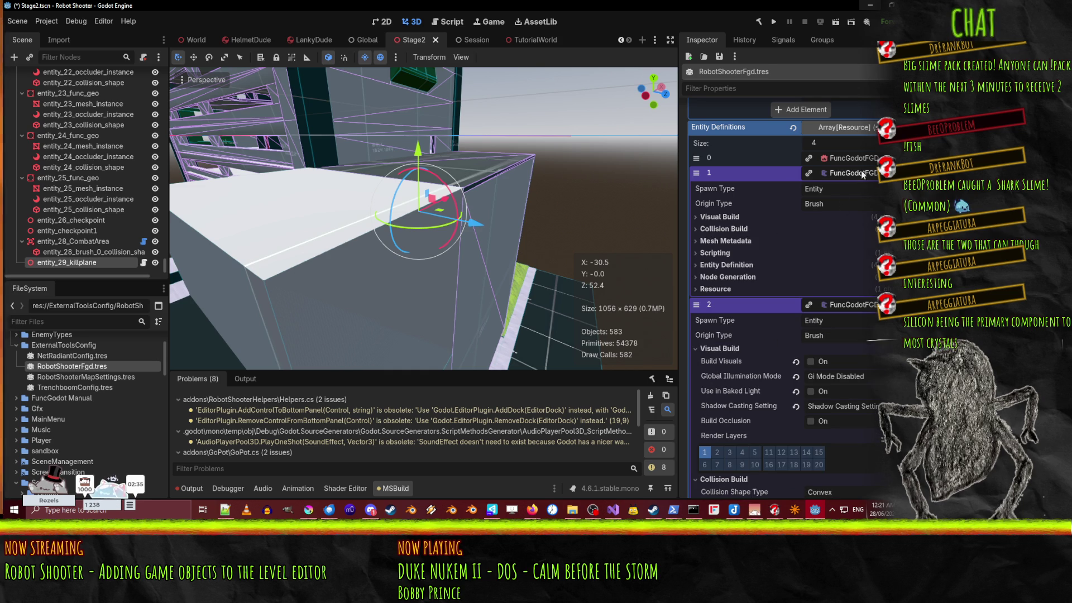
{"action": "scroll", "coordinate": [794, 226], "scroll_direction": "down", "scroll_amount": 5}
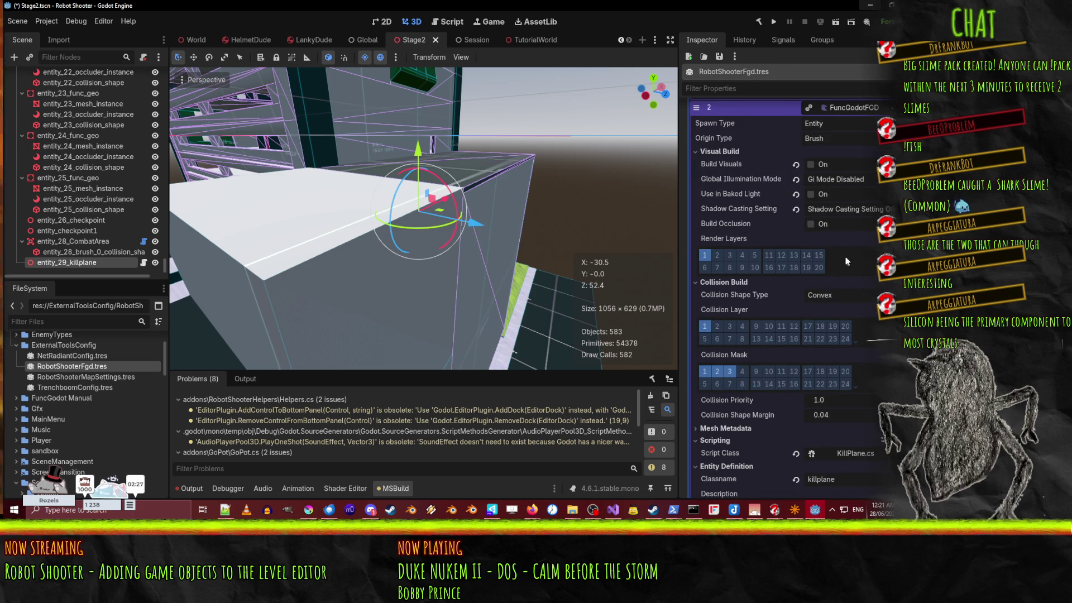
{"action": "scroll", "coordinate": [858, 259], "scroll_direction": "up", "scroll_amount": 5}
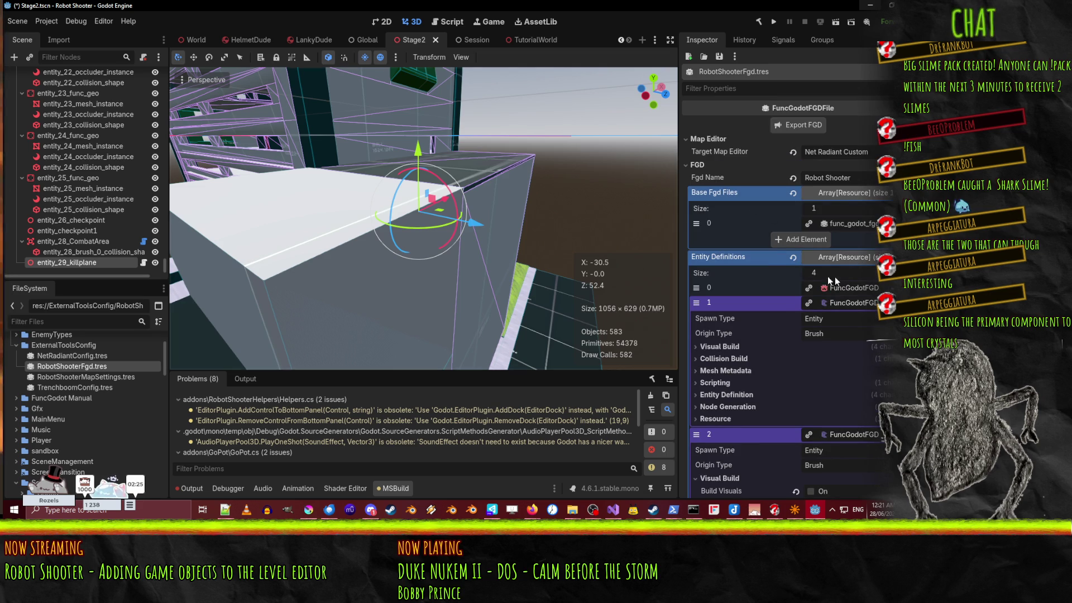
Step: Save the Stage2 scene, select Stage2Map, and show the Output log
{"action": "key", "text": "ctrl+s"}
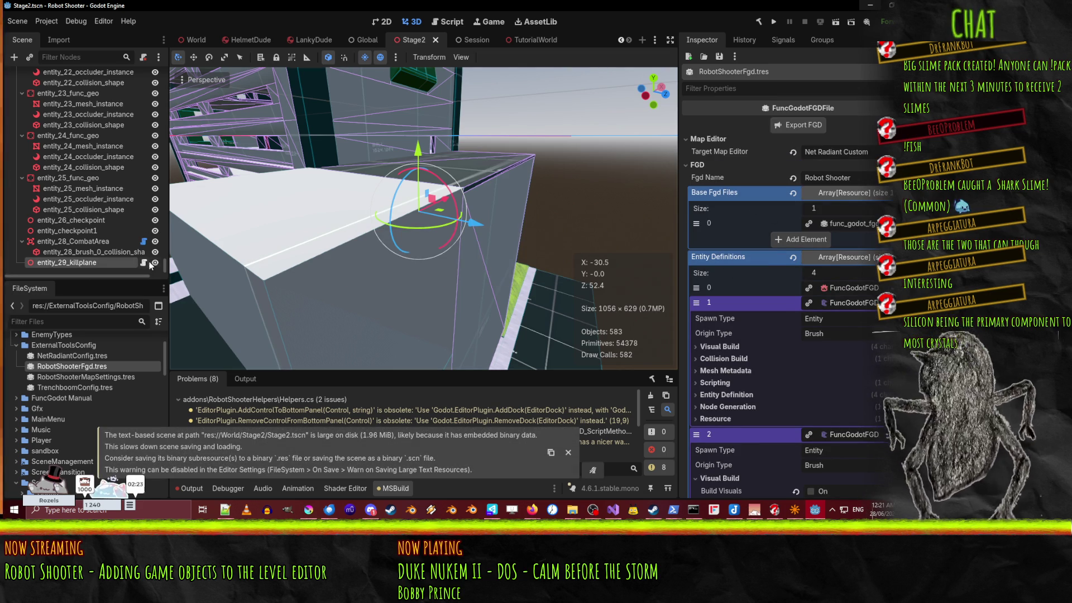
{"action": "left_click_drag", "start_coordinate": [165, 265], "coordinate": [163, 58]}
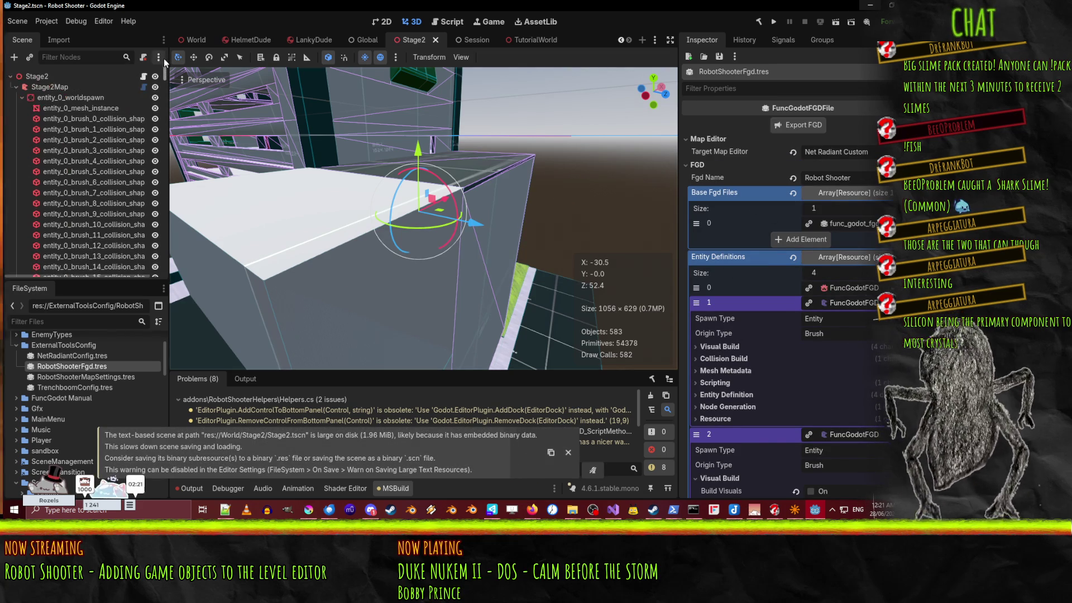
{"action": "left_click", "coordinate": [44, 88]}
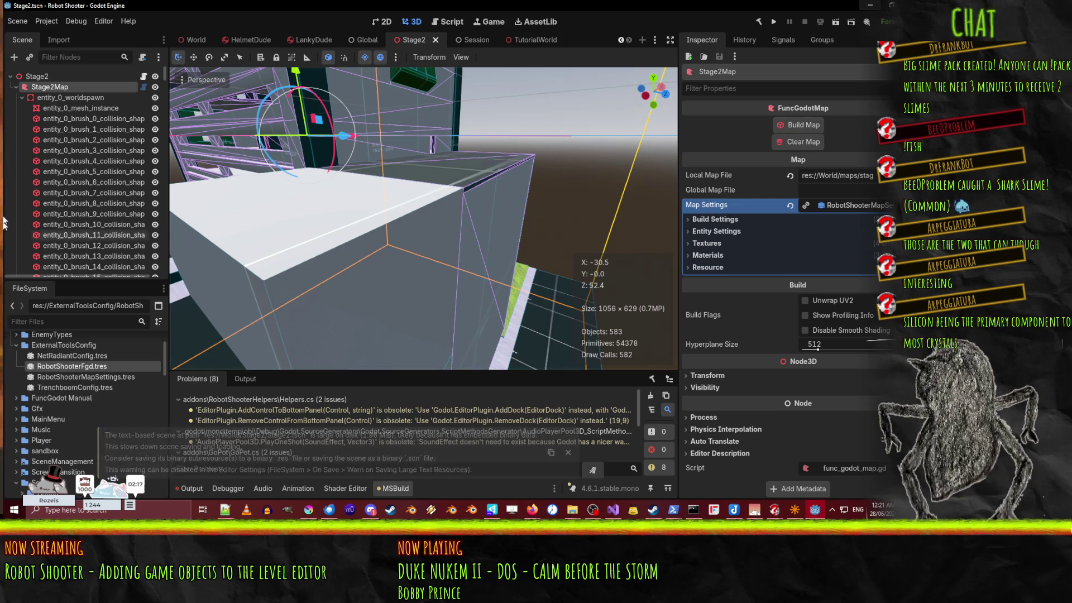
{"action": "scroll", "coordinate": [85, 190], "scroll_direction": "down", "scroll_amount": 10}
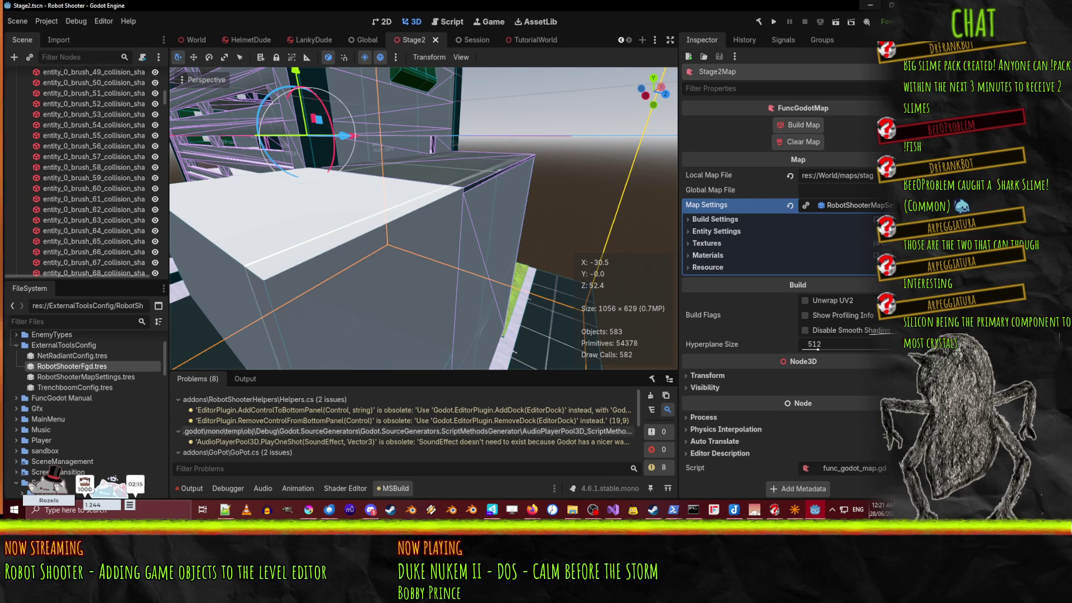
{"action": "left_click", "coordinate": [190, 488]}
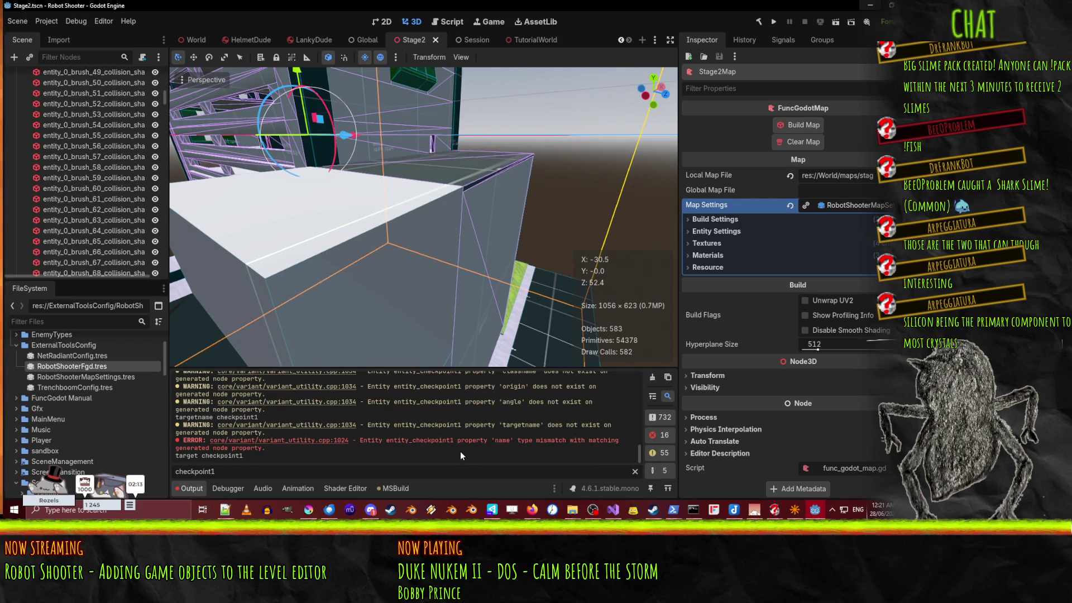
Step: Inspect entity_29_killplane, then reselect Stage2Map and expand and collapse its Entity Settings
{"action": "scroll", "coordinate": [161, 134], "scroll_direction": "down", "scroll_amount": 13}
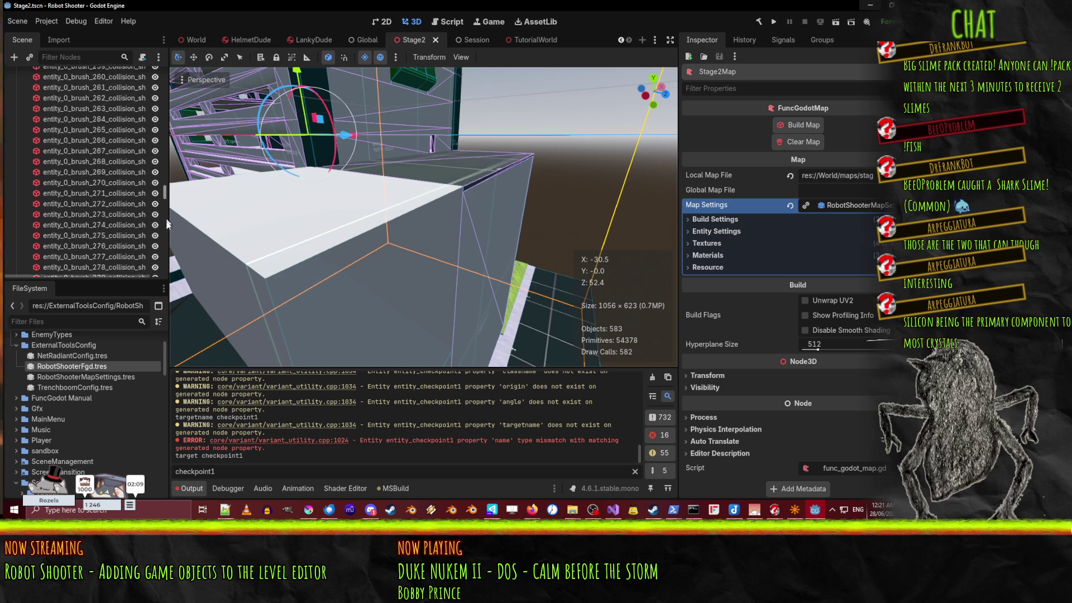
{"action": "scroll", "coordinate": [101, 235], "scroll_direction": "down", "scroll_amount": 15}
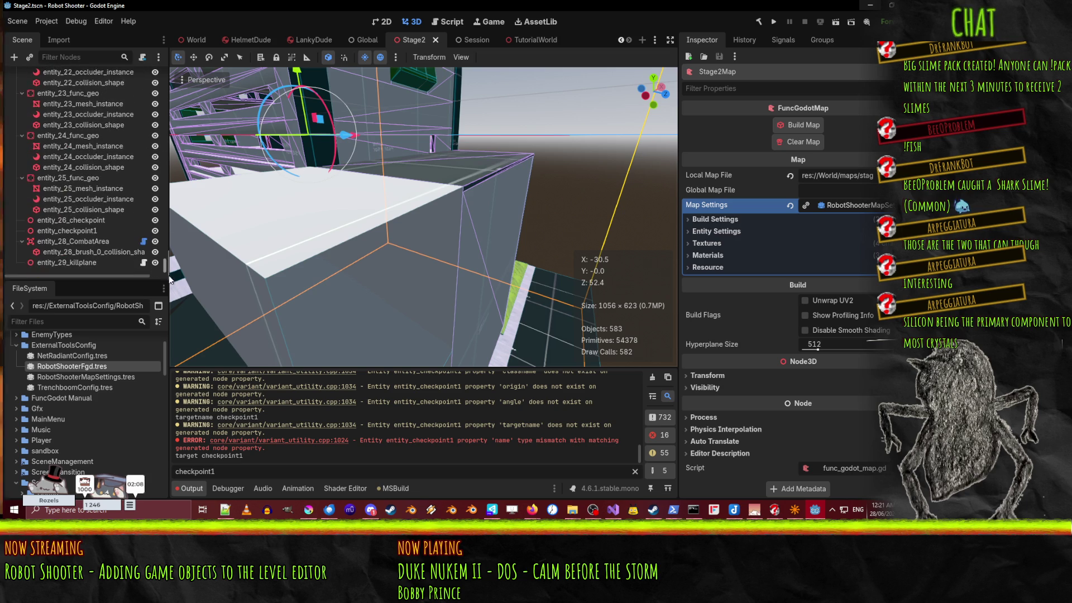
{"action": "left_click", "coordinate": [84, 265]}
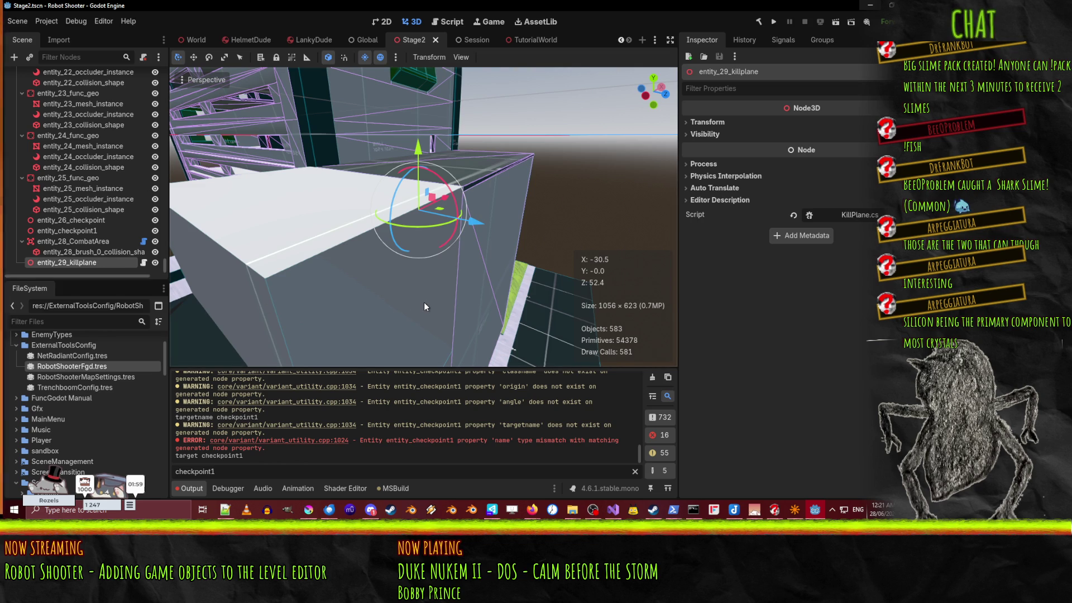
{"action": "left_click_drag", "start_coordinate": [162, 260], "coordinate": [162, 75]}
{"action": "left_click", "coordinate": [51, 87]}
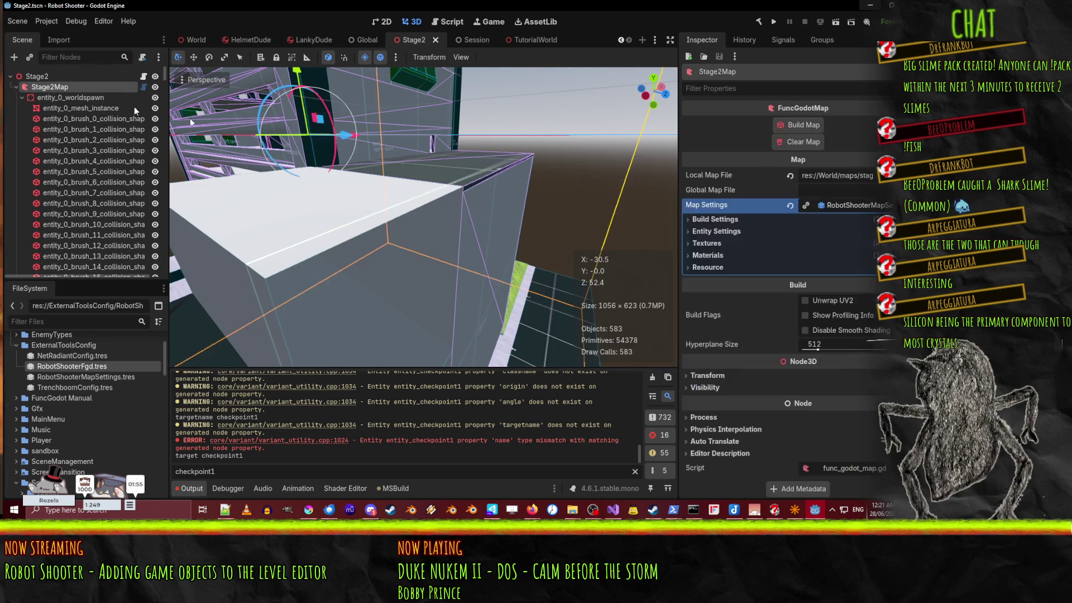
{"action": "left_click", "coordinate": [737, 232]}
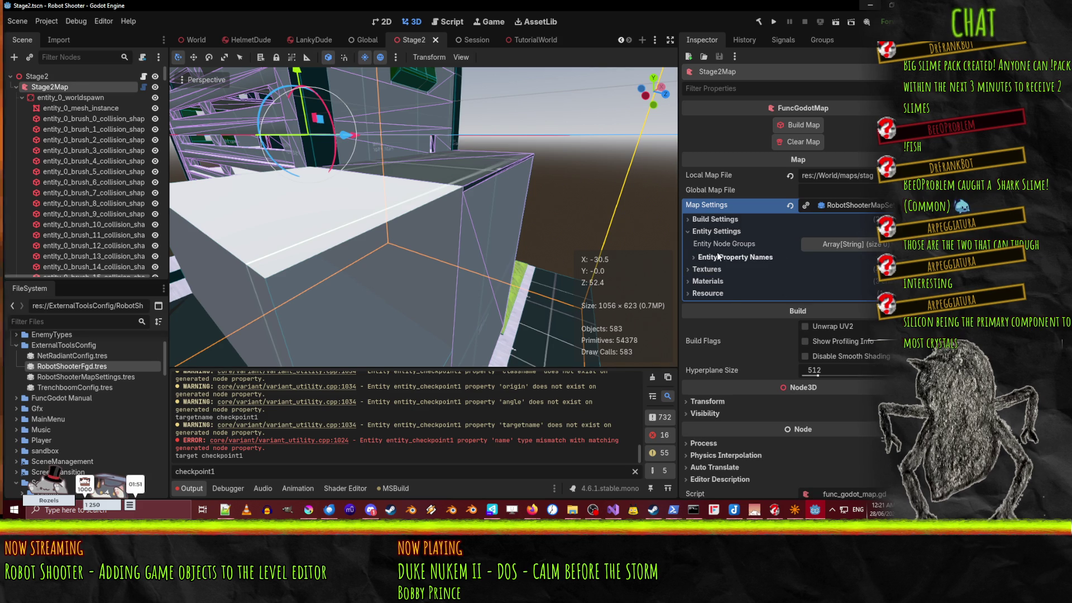
{"action": "left_click", "coordinate": [719, 233]}
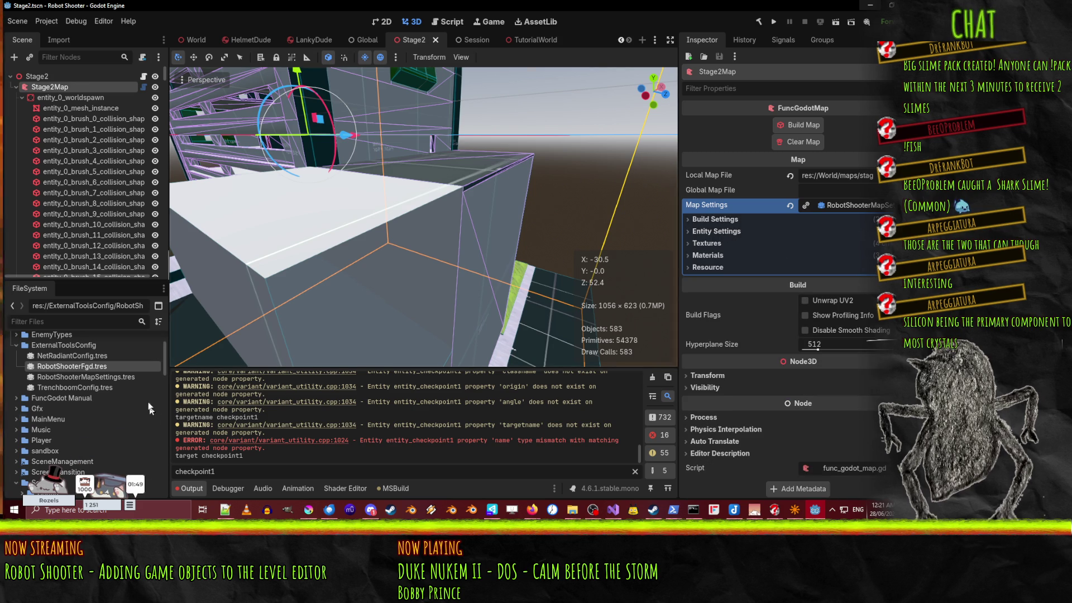
Step: In entity definition 3, set Node Class to Area3D and Name Property to name, saving each
{"action": "left_click", "coordinate": [72, 366]}
{"action": "left_click", "coordinate": [829, 333]}
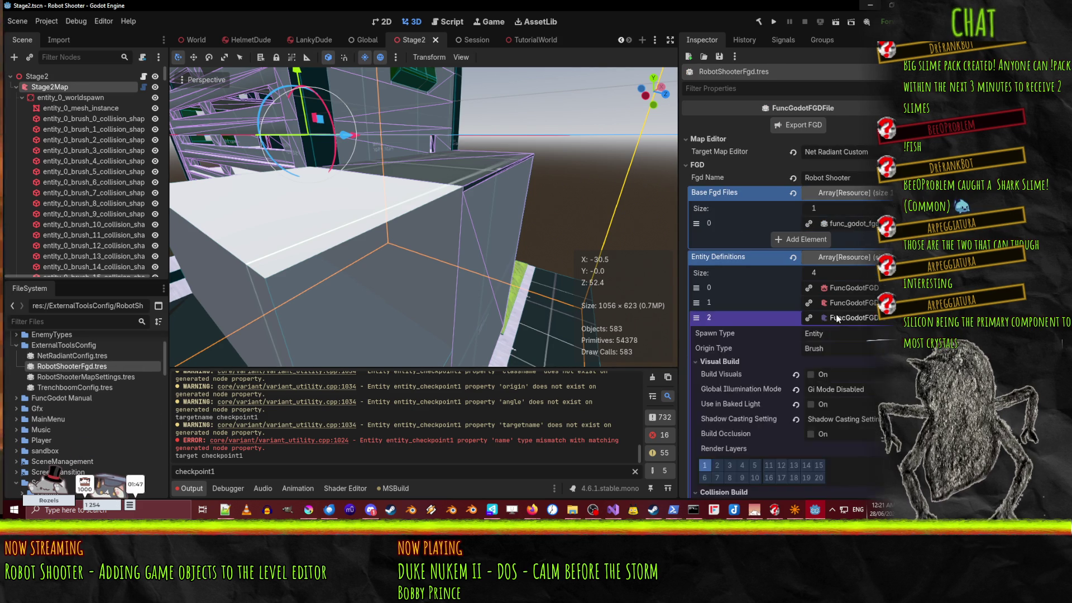
{"action": "scroll", "coordinate": [796, 252], "scroll_direction": "down", "scroll_amount": 10}
{"action": "scroll", "coordinate": [796, 252], "scroll_direction": "down", "scroll_amount": 2}
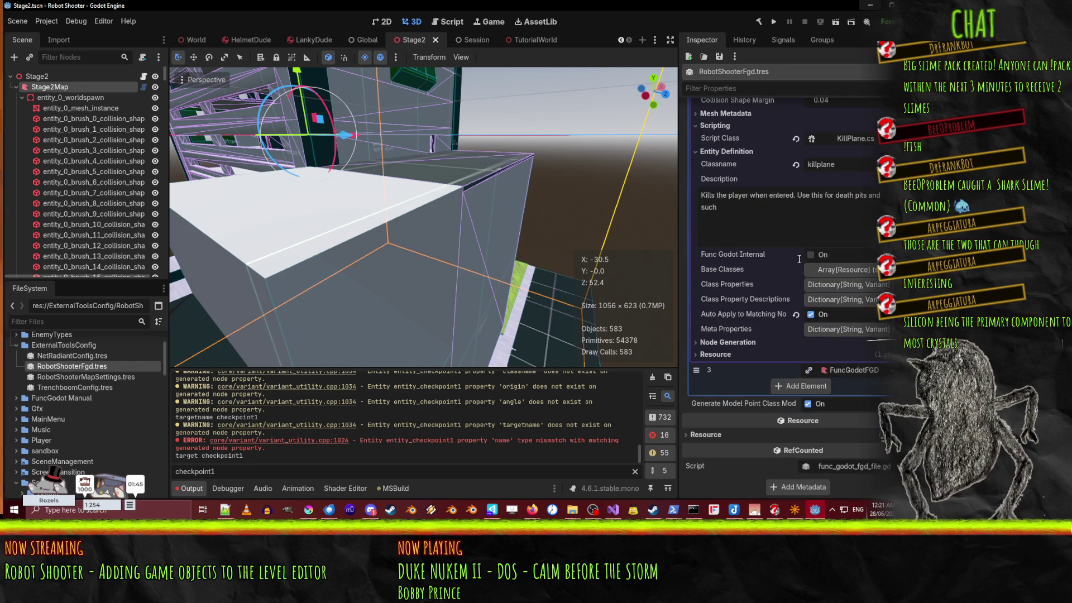
{"action": "left_click", "coordinate": [724, 341]}
{"action": "left_click", "coordinate": [824, 351]}
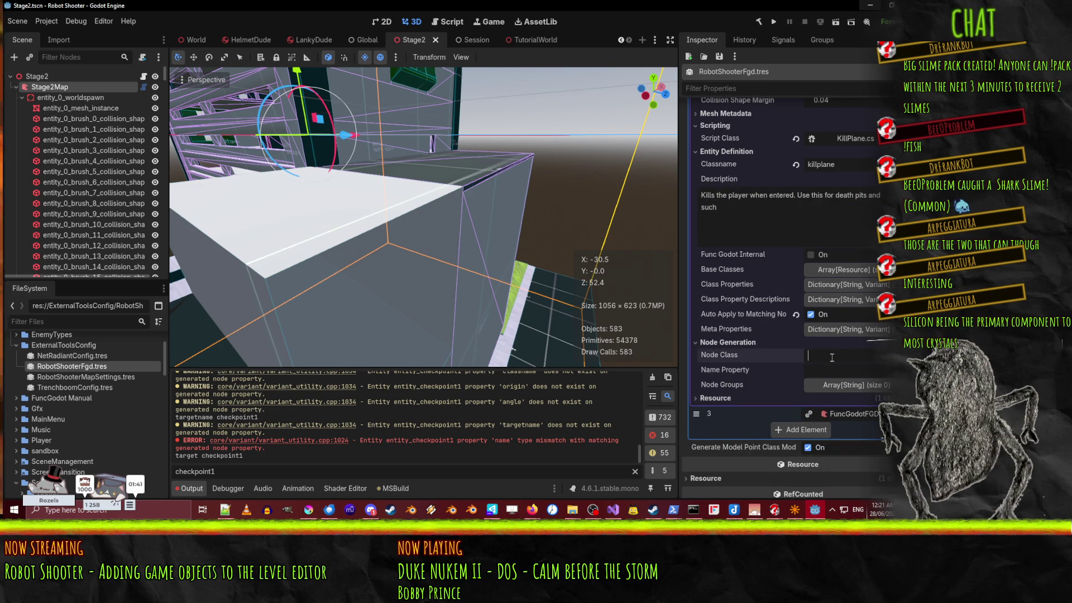
{"action": "type", "text": "Area3D"}
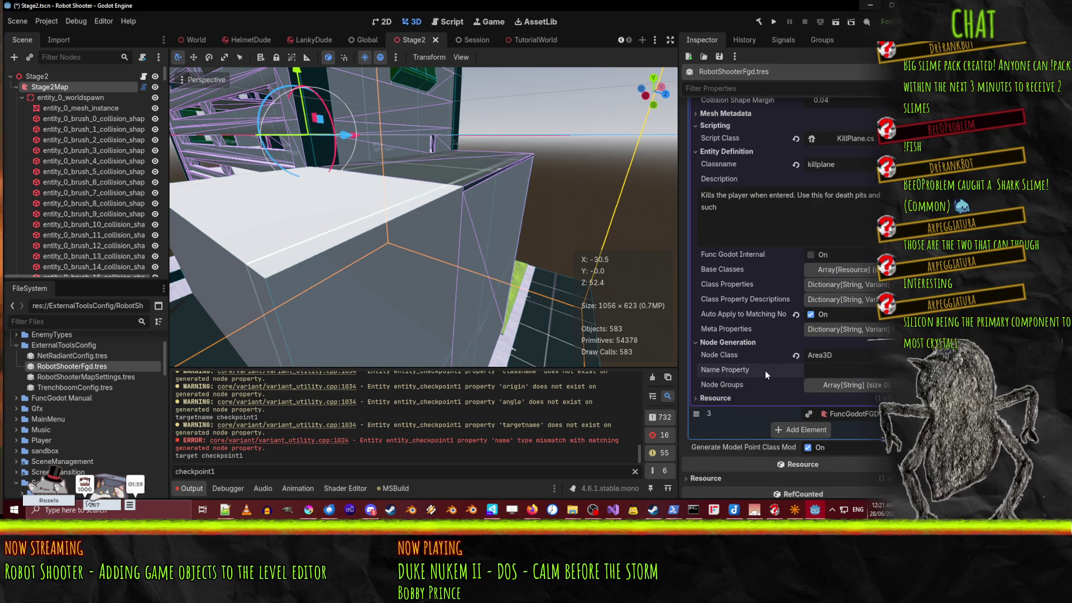
{"action": "key", "text": "ctrl+s"}
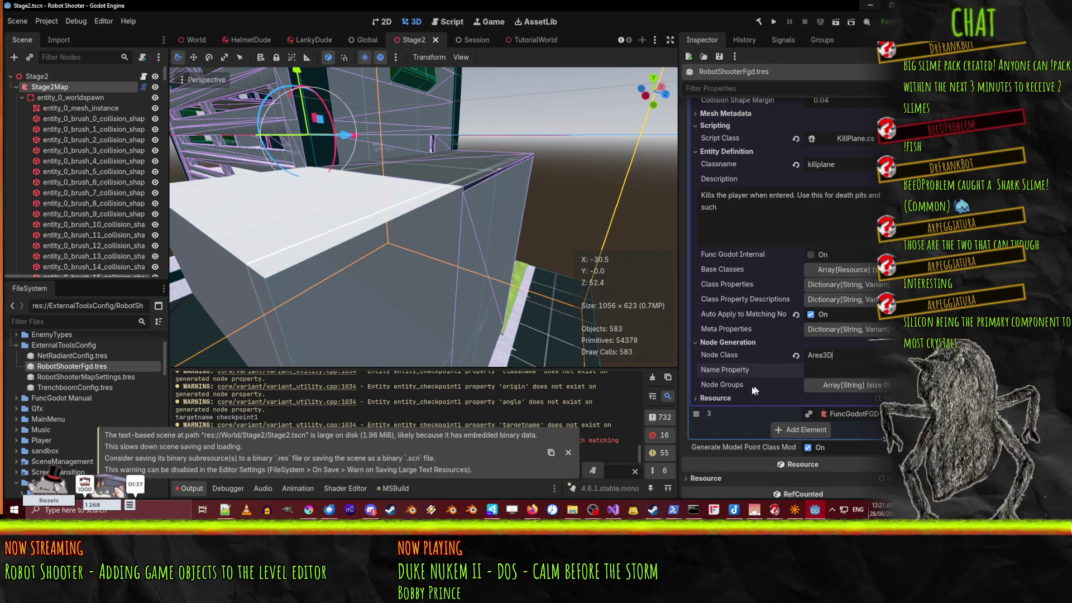
{"action": "left_click", "coordinate": [835, 368]}
{"action": "type", "text": "name"}
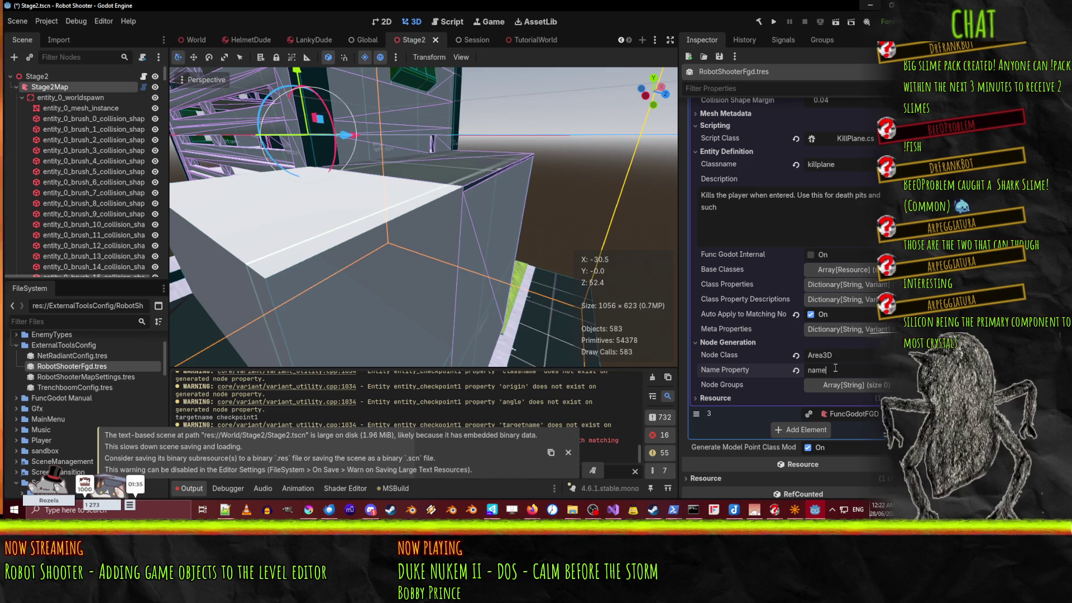
{"action": "key", "text": "ctrl+s"}
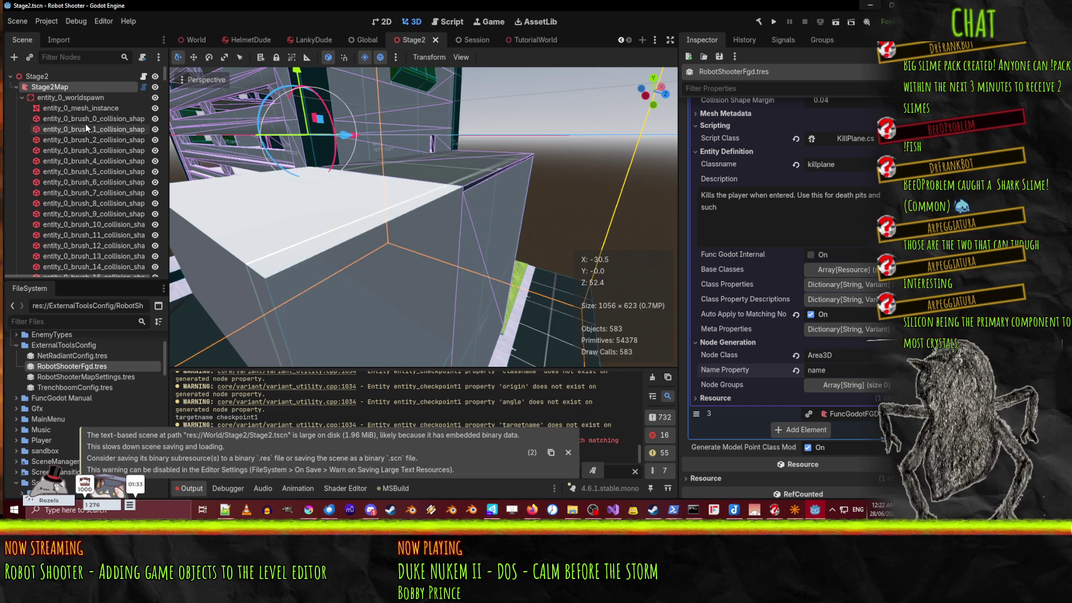
{"action": "left_click", "coordinate": [56, 86]}
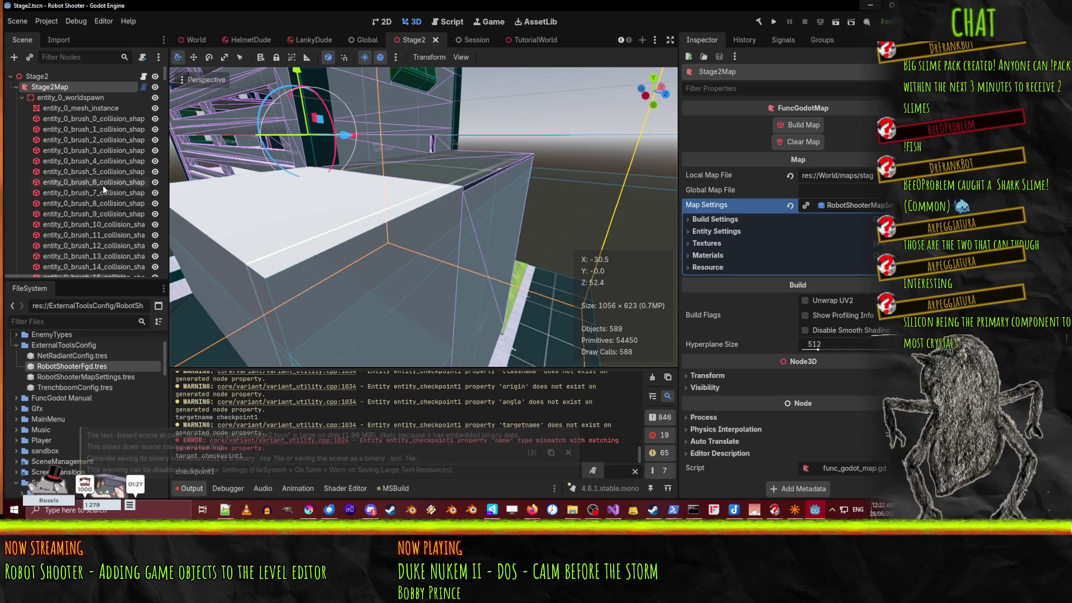
Step: Inspect the rebuilt entity_upper_exterior_killplane node, then run the project and stop it
{"action": "scroll", "coordinate": [103, 186], "scroll_direction": "down", "scroll_amount": 5}
{"action": "left_click_drag", "start_coordinate": [166, 85], "coordinate": [169, 284]}
{"action": "left_click", "coordinate": [69, 233]}
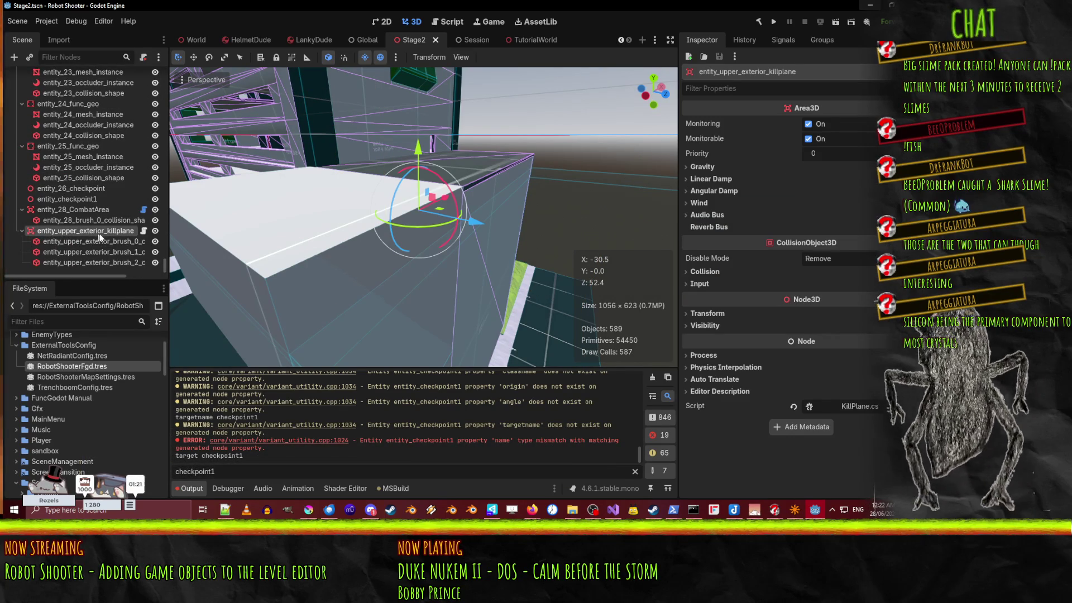
{"action": "left_click", "coordinate": [776, 21]}
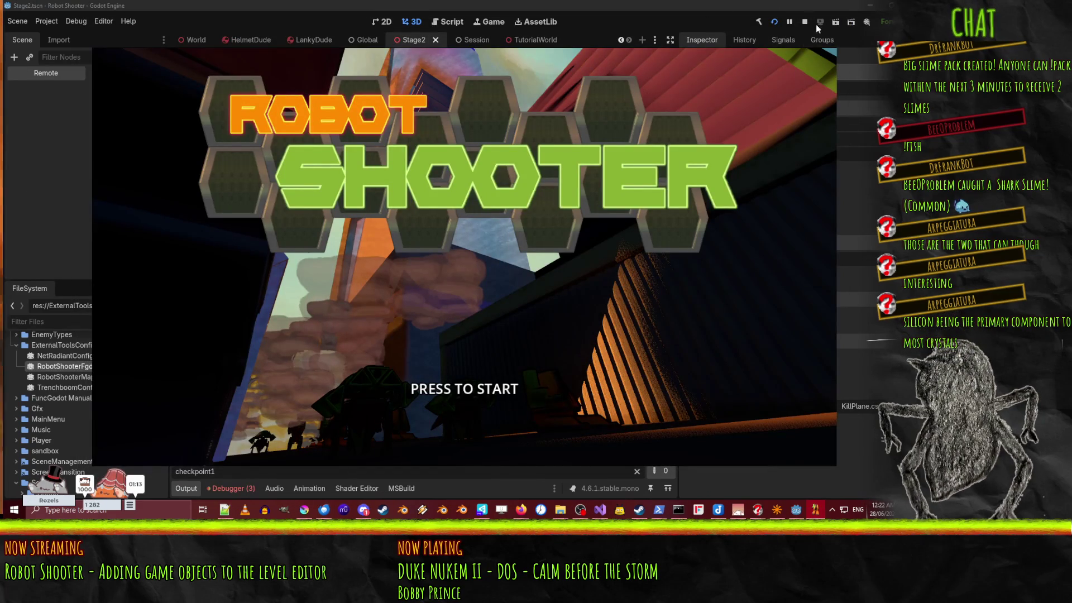
{"action": "left_click", "coordinate": [806, 22]}
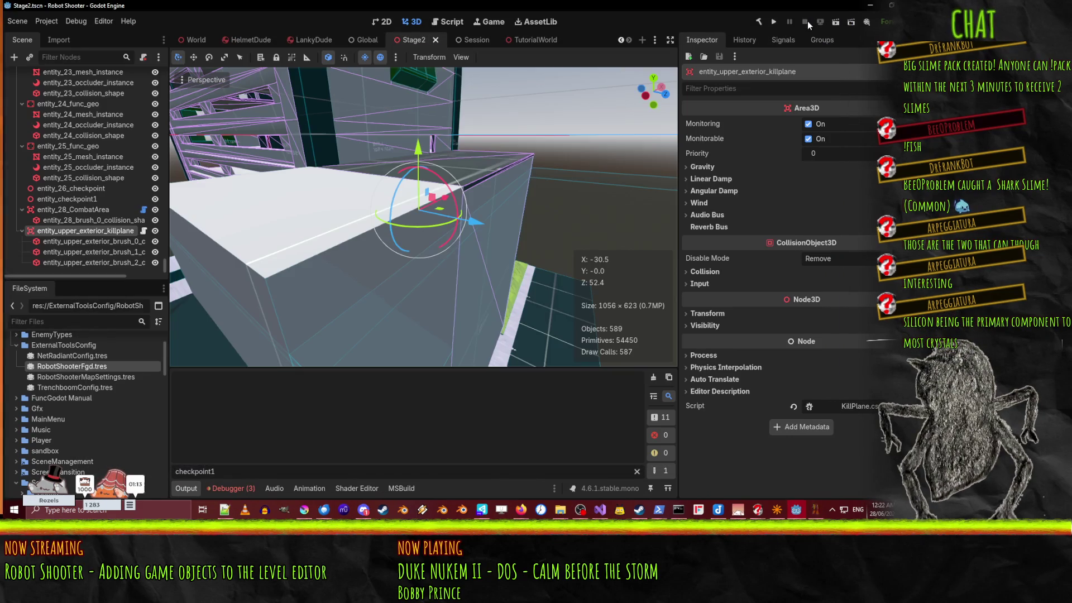
Step: Run the Stage2 scene and compare KillPlane.cs against the Area3D-to-Node3D debugger error
{"action": "left_click", "coordinate": [836, 22]}
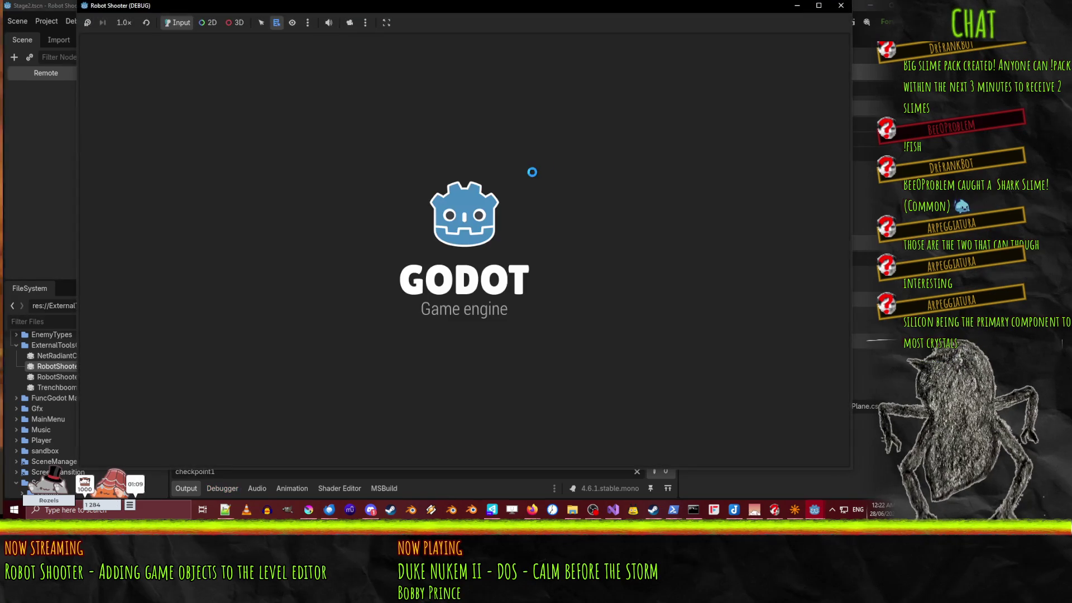
{"action": "key", "text": "alt+Tab"}
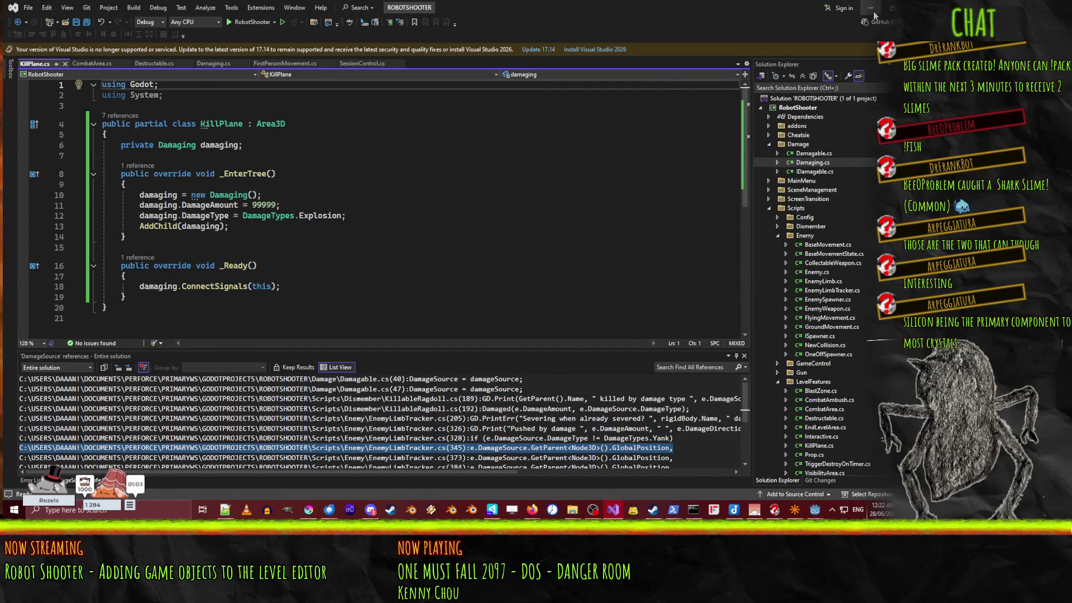
{"action": "key", "text": "alt+Tab"}
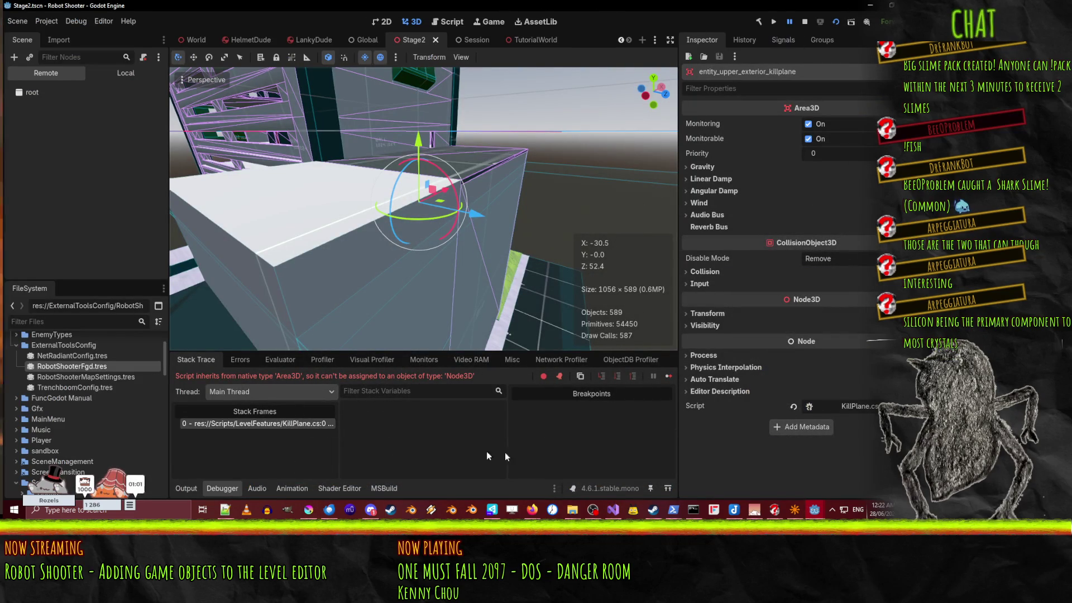
{"action": "mouse_move", "coordinate": [816, 512]}
{"action": "left_click", "coordinate": [859, 471]}
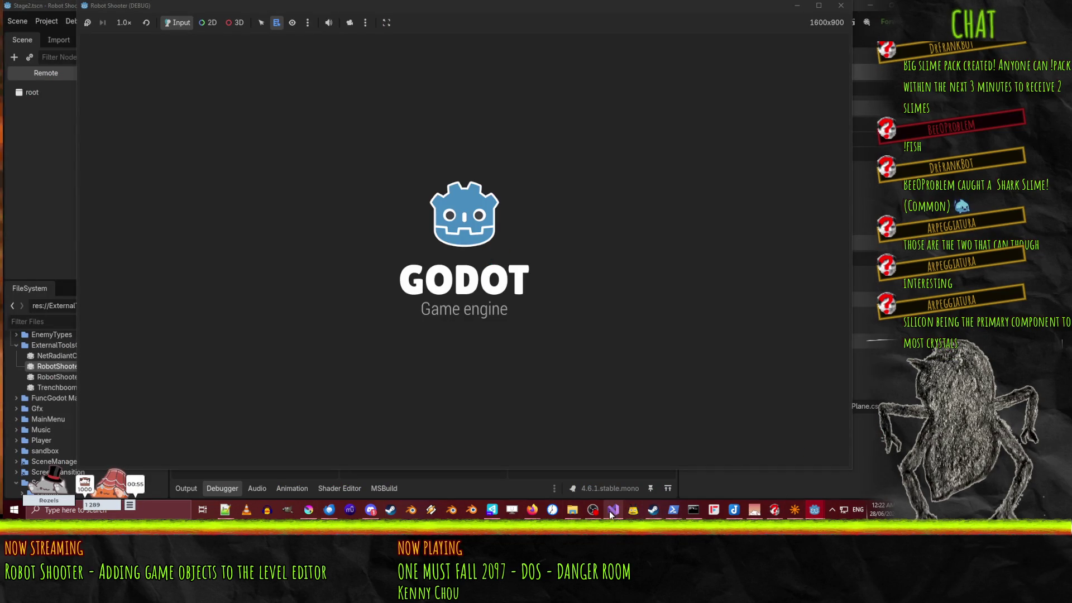
{"action": "mouse_move", "coordinate": [613, 511]}
{"action": "left_click", "coordinate": [616, 474]}
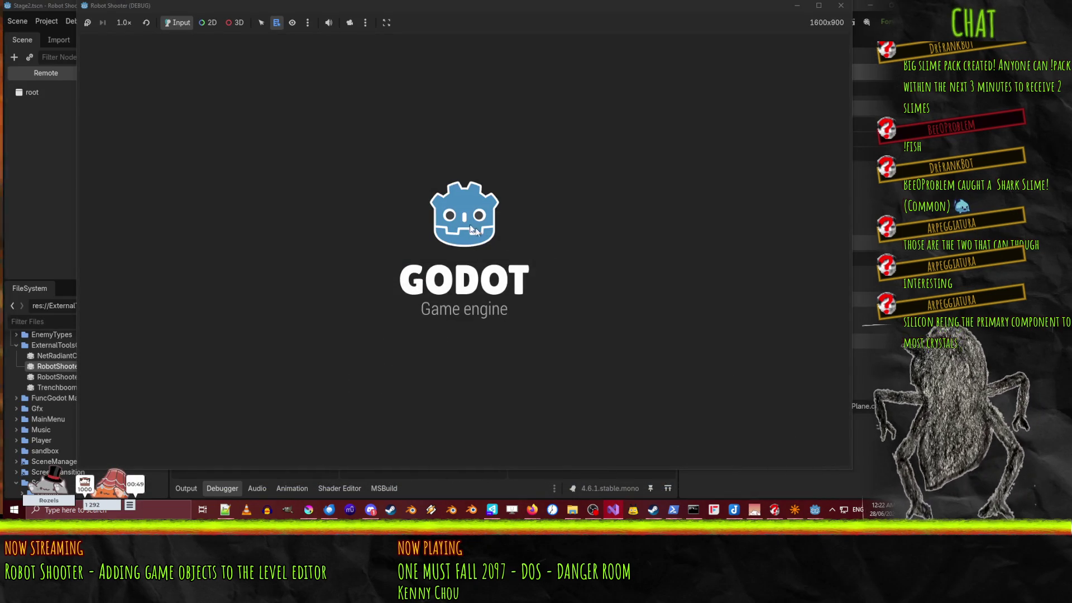
{"action": "left_click", "coordinate": [433, 10]}
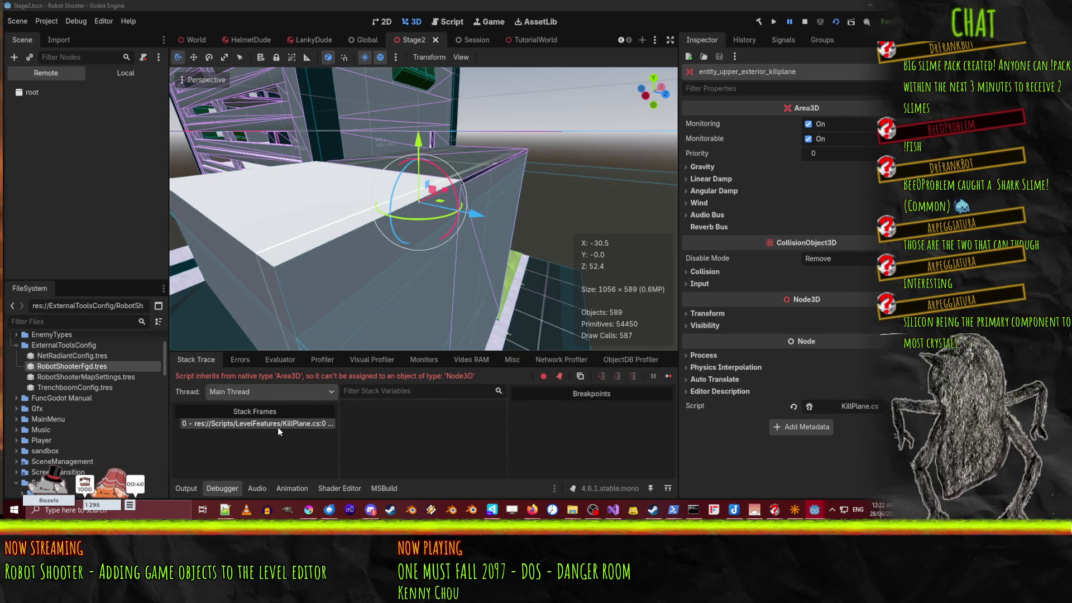
Step: Stop the game, select entity_upper_exterior_killplane, and relaunch the game twice to retest
{"action": "left_click", "coordinate": [805, 21]}
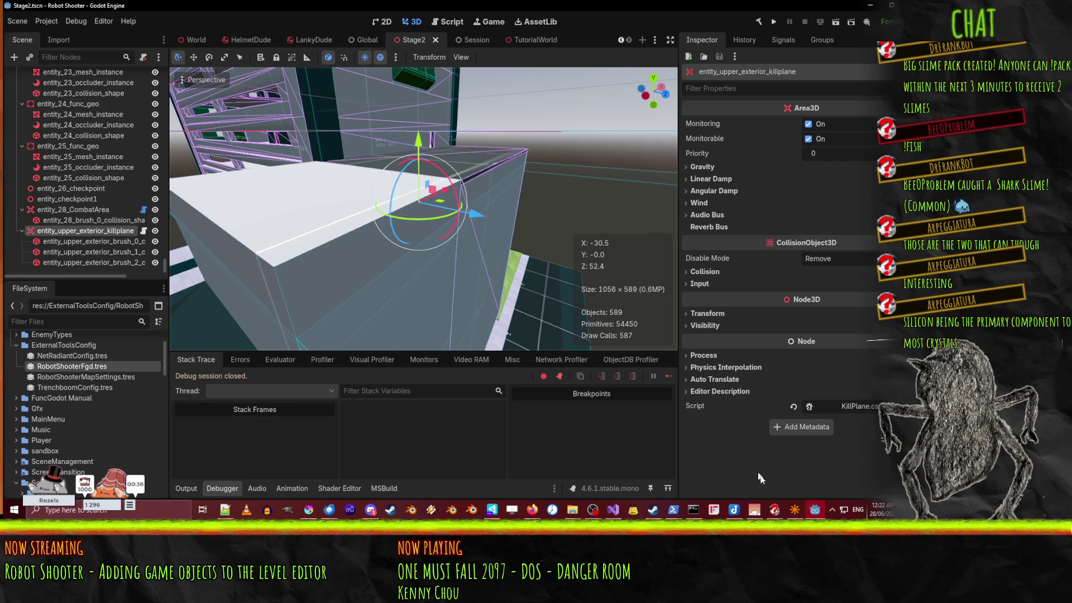
{"action": "left_click", "coordinate": [618, 512]}
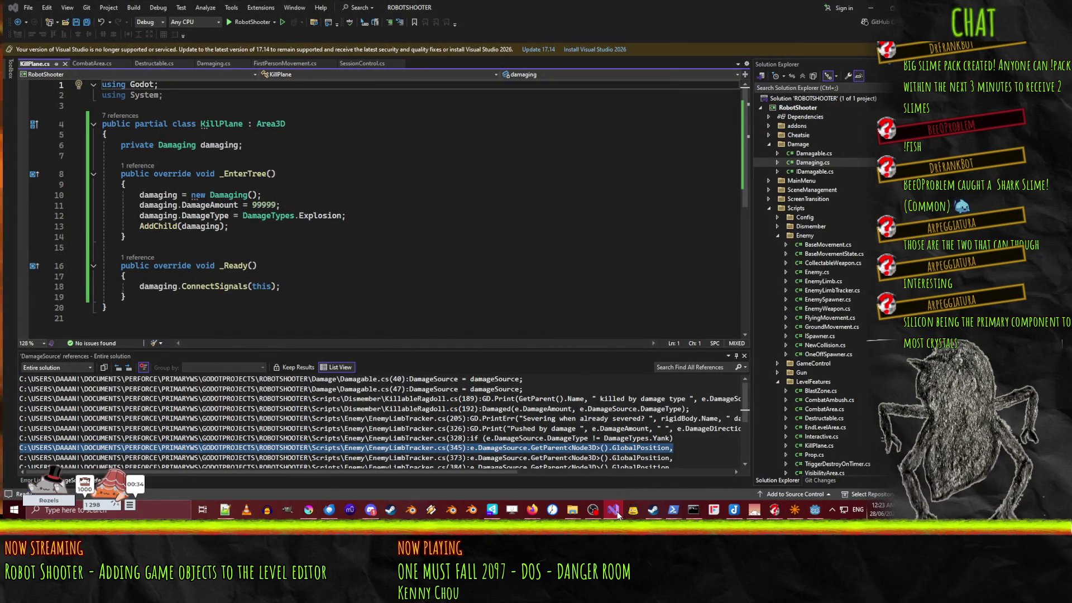
{"action": "left_click", "coordinate": [617, 511]}
{"action": "left_click", "coordinate": [54, 221]}
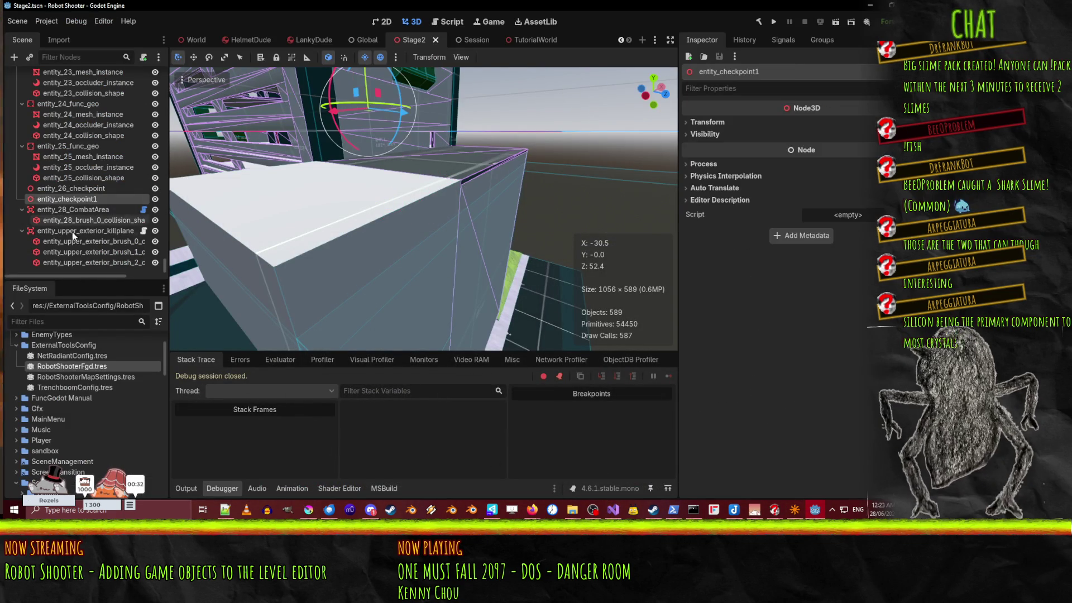
{"action": "left_click", "coordinate": [71, 231]}
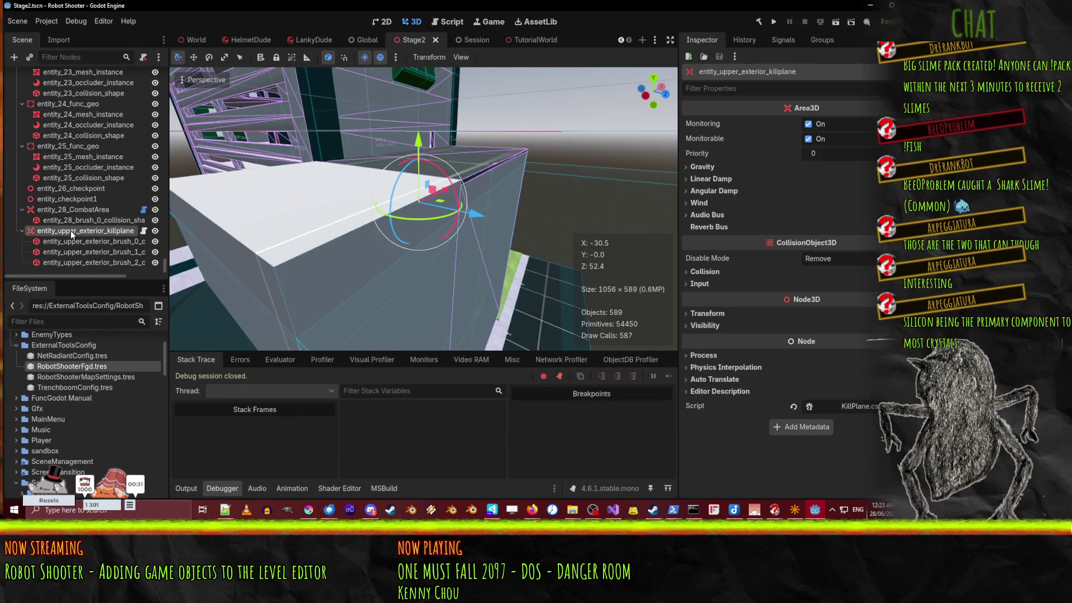
{"action": "left_click", "coordinate": [774, 21]}
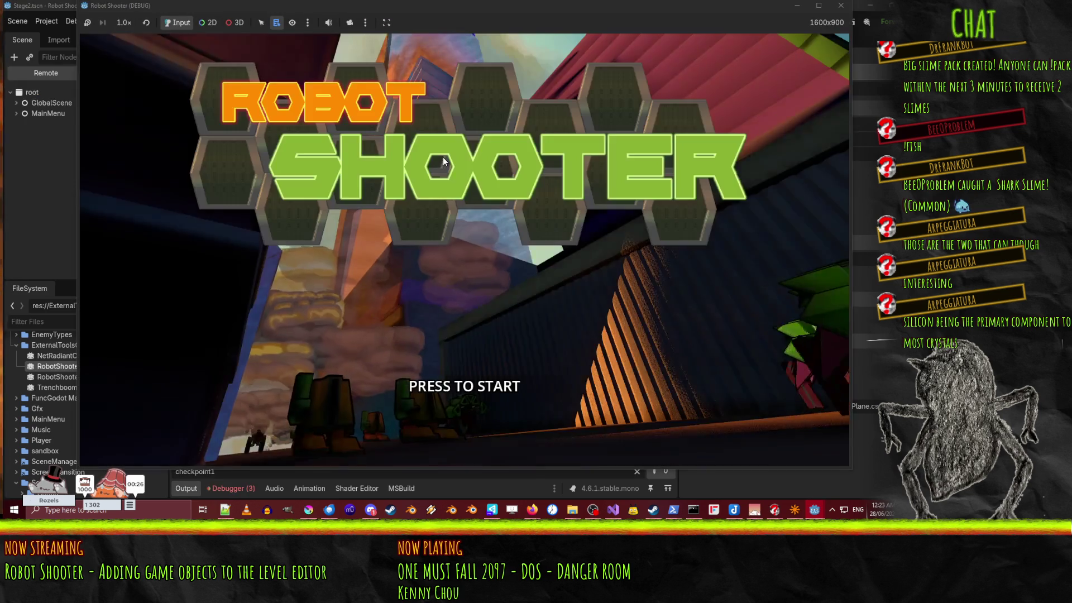
{"action": "left_click", "coordinate": [841, 5]}
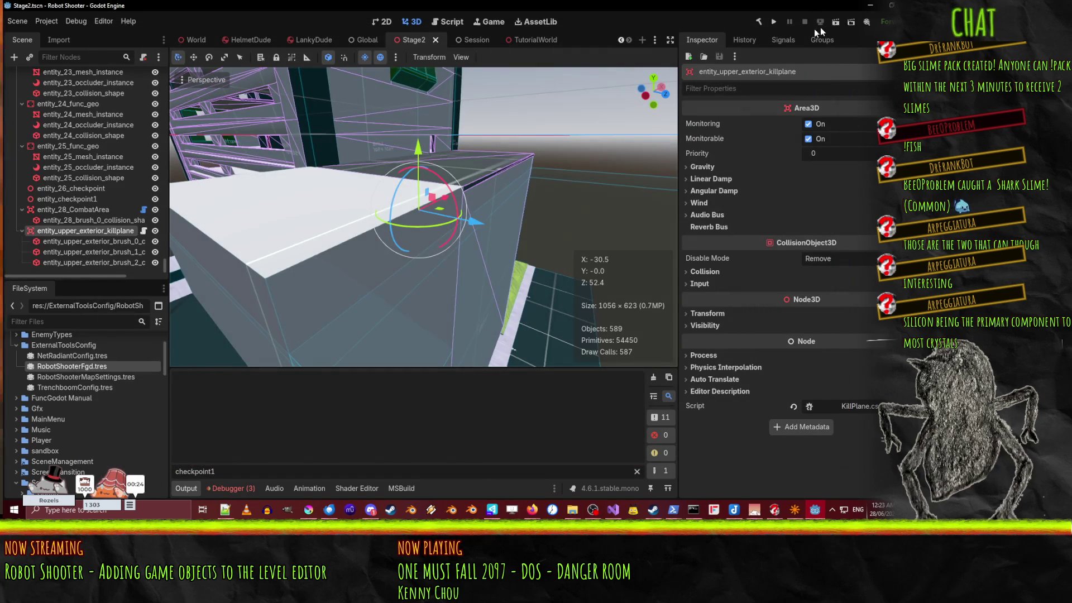
{"action": "left_click", "coordinate": [836, 22]}
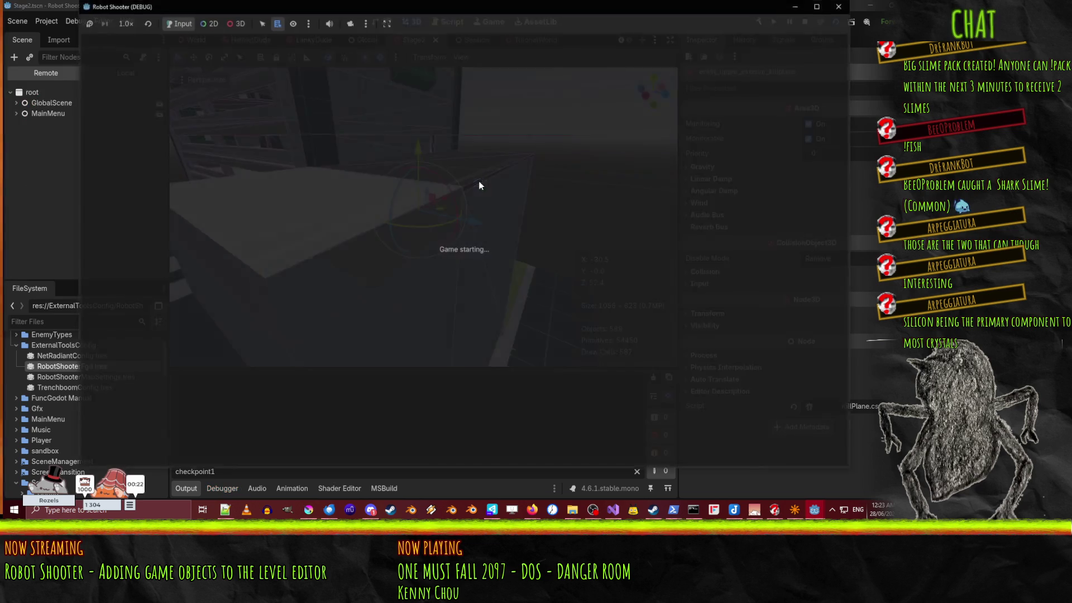
Step: Switch to KillPlane.cs while the debug run halts with the Area3D-to-Node3D error
{"action": "key", "text": "alt+Tab"}
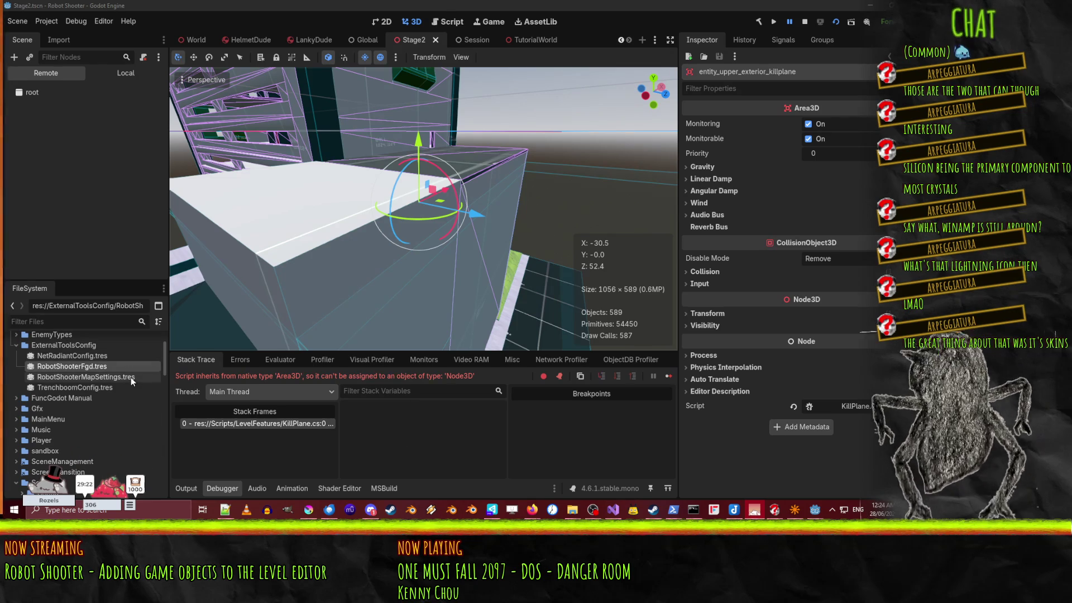
{"action": "scroll", "coordinate": [130, 385], "scroll_direction": "down", "scroll_amount": 2}
{"action": "scroll", "coordinate": [128, 385], "scroll_direction": "down", "scroll_amount": 5}
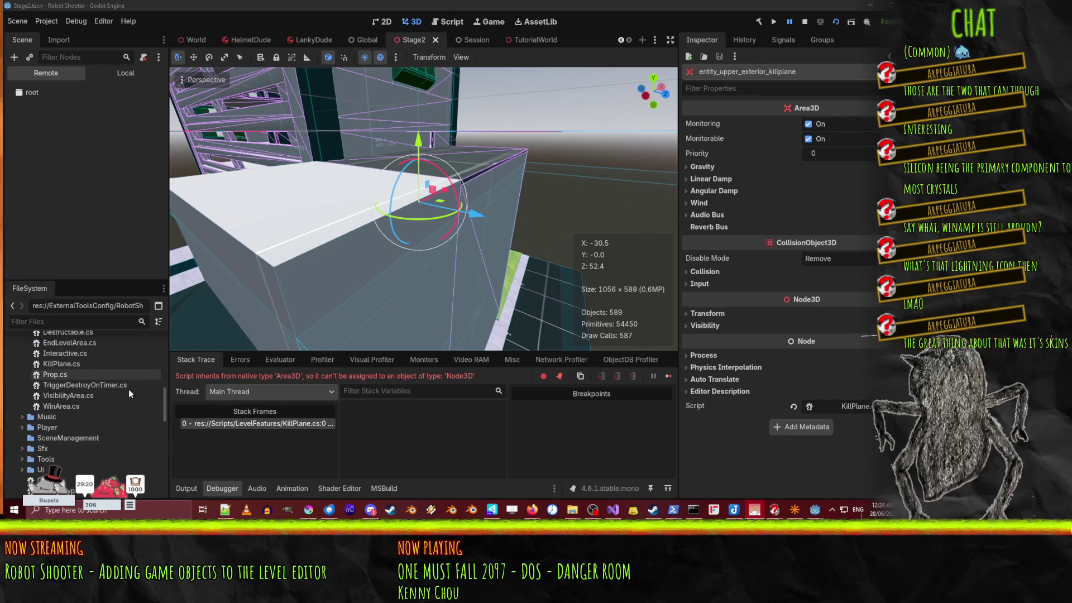
{"action": "scroll", "coordinate": [129, 389], "scroll_direction": "up", "scroll_amount": 1}
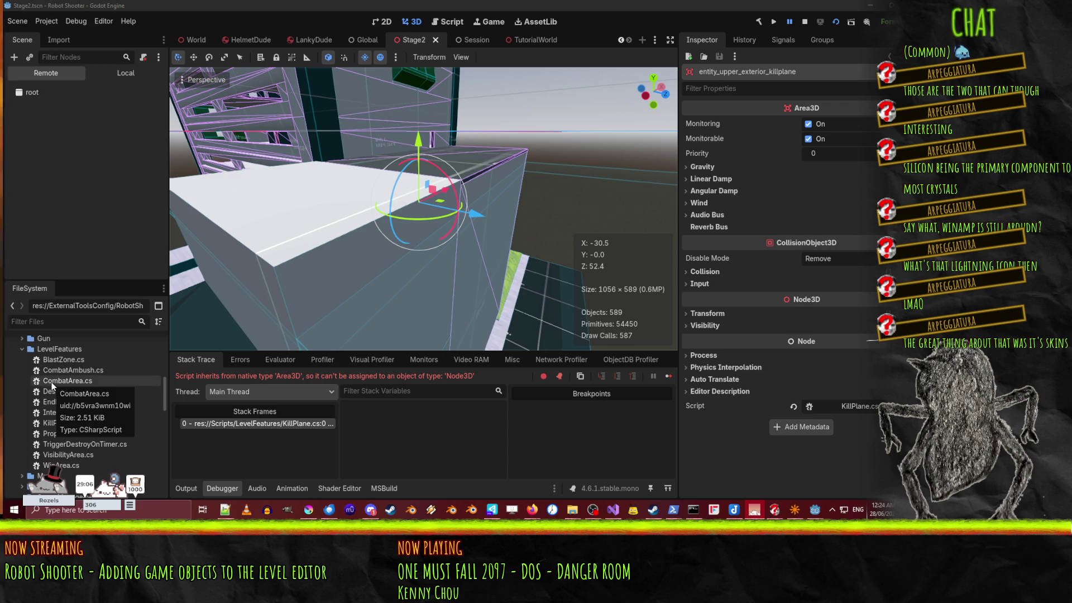
{"action": "scroll", "coordinate": [45, 381], "scroll_direction": "down", "scroll_amount": 10}
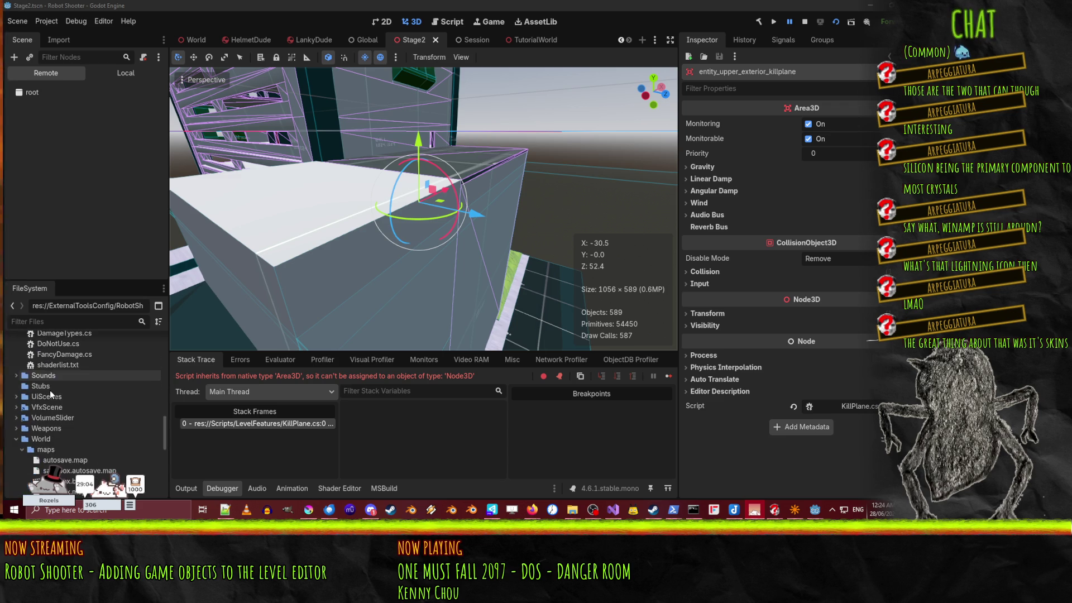
{"action": "scroll", "coordinate": [49, 396], "scroll_direction": "down", "scroll_amount": 5}
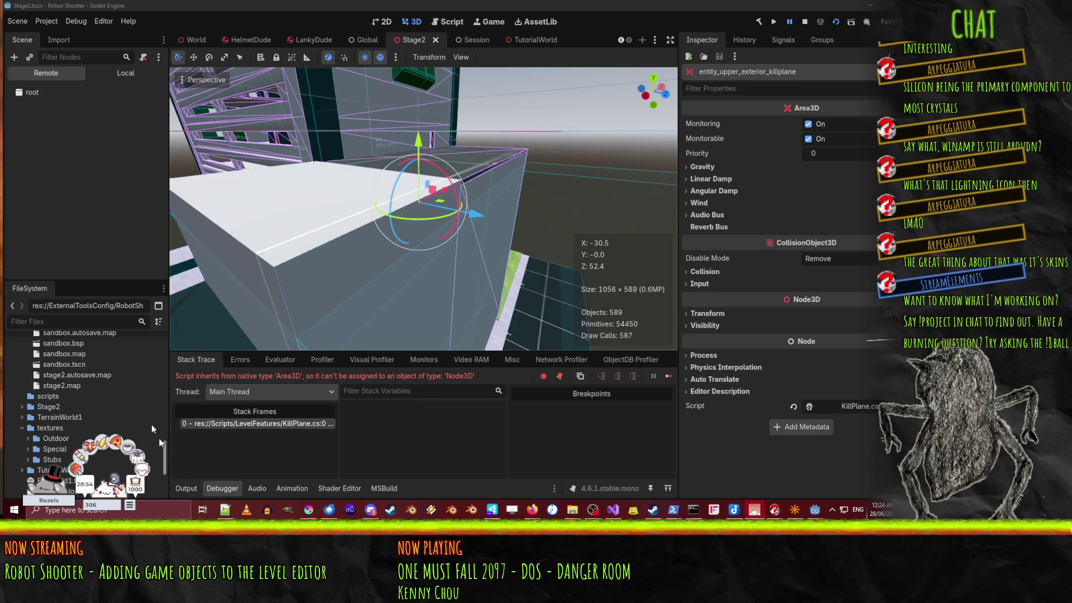
{"action": "scroll", "coordinate": [112, 394], "scroll_direction": "up", "scroll_amount": 2}
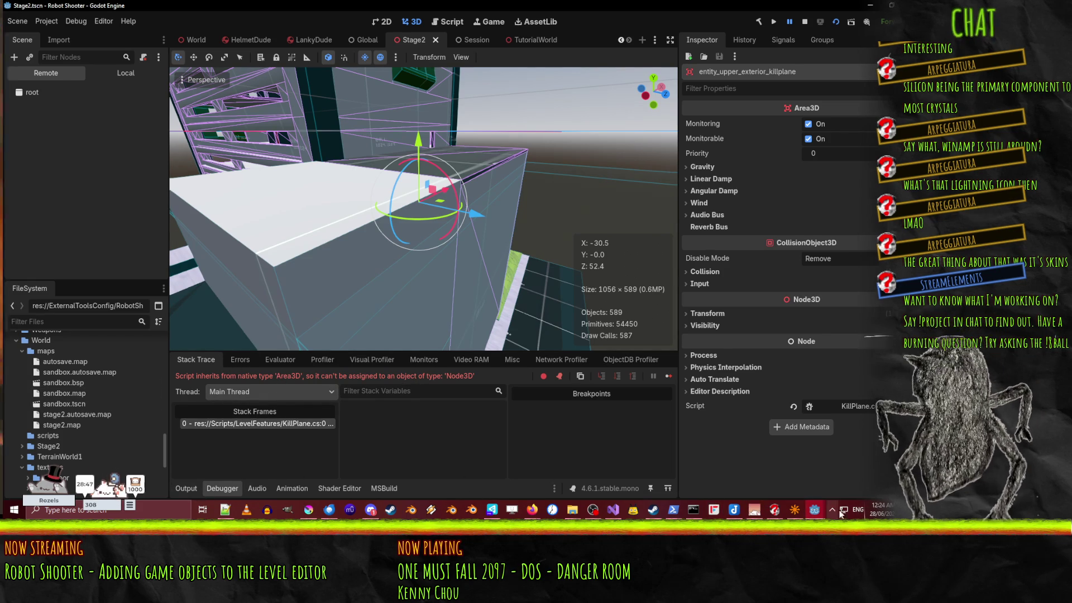
{"action": "left_click", "coordinate": [795, 510]}
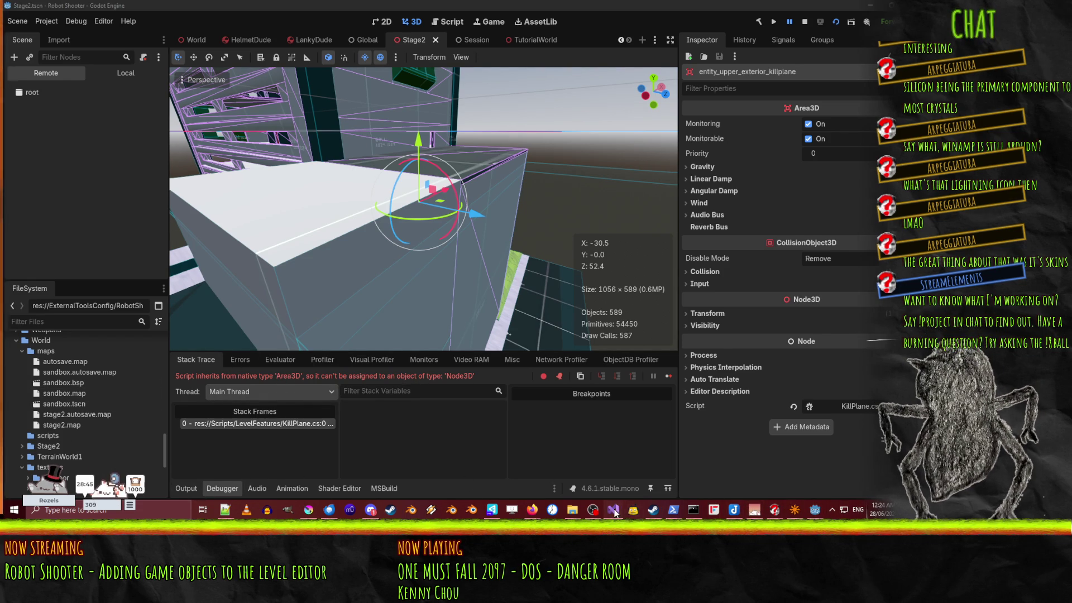
{"action": "left_click", "coordinate": [613, 510]}
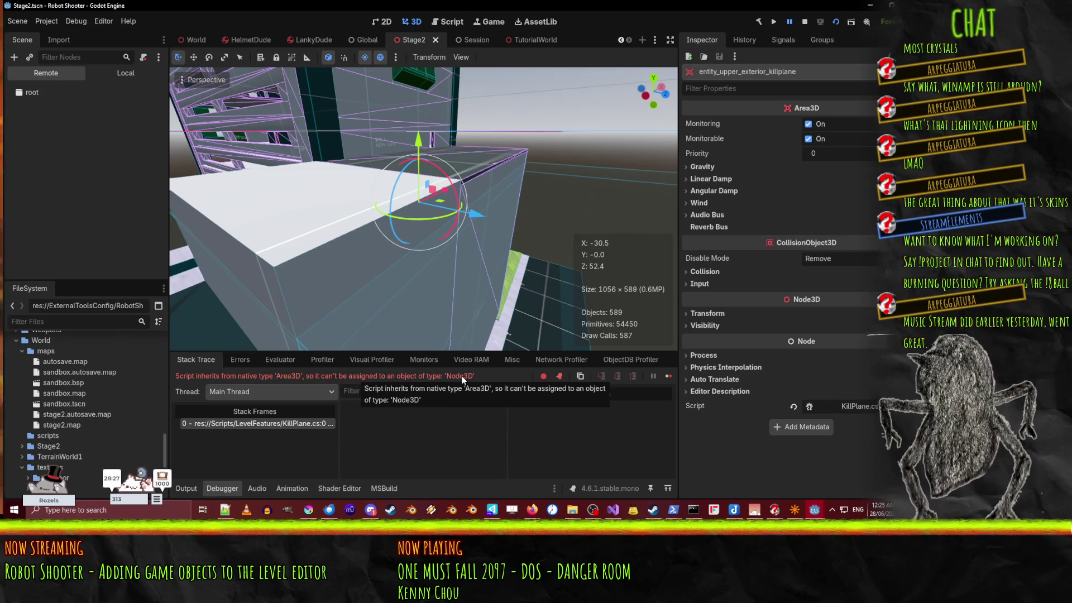
{"action": "left_click", "coordinate": [247, 425]}
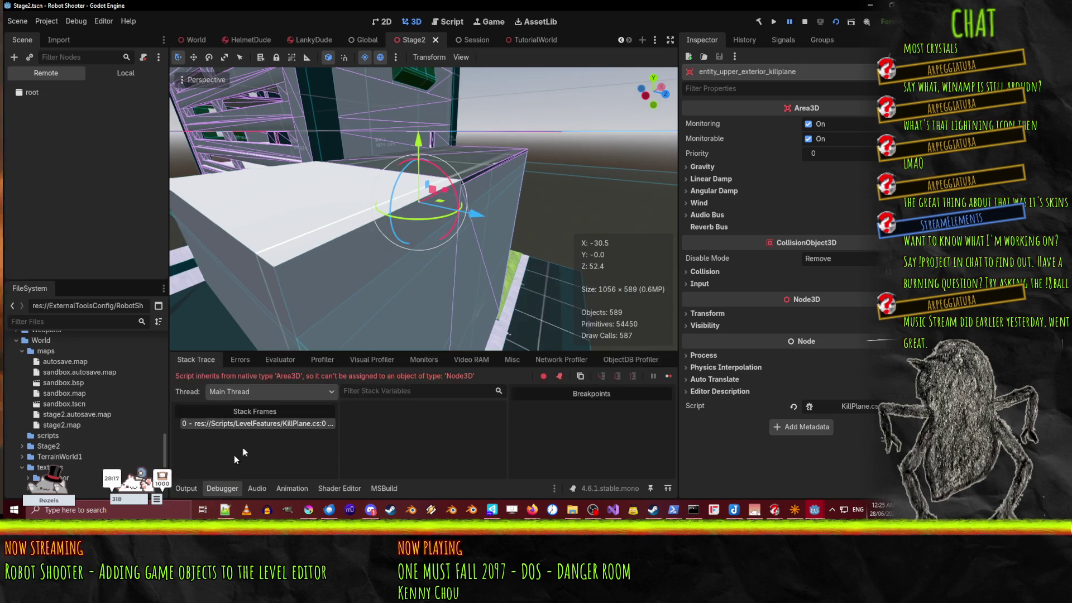
{"action": "left_click_drag", "start_coordinate": [396, 376], "coordinate": [481, 377]}
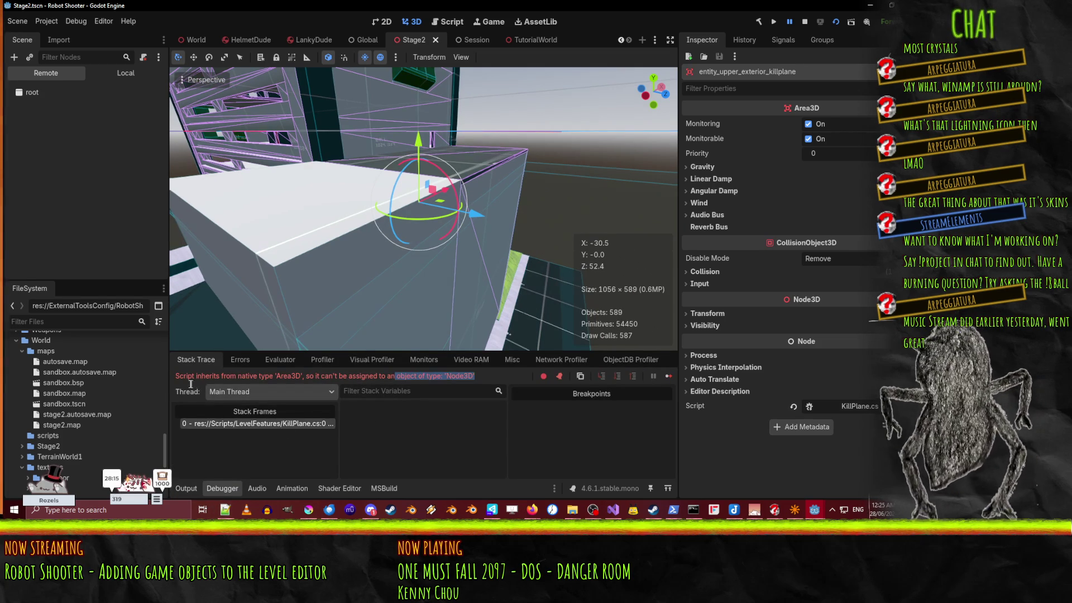
Step: Inspect the remote root, stop the crashed run, and select entity_upper_exterior_killplane
{"action": "left_click", "coordinate": [29, 92]}
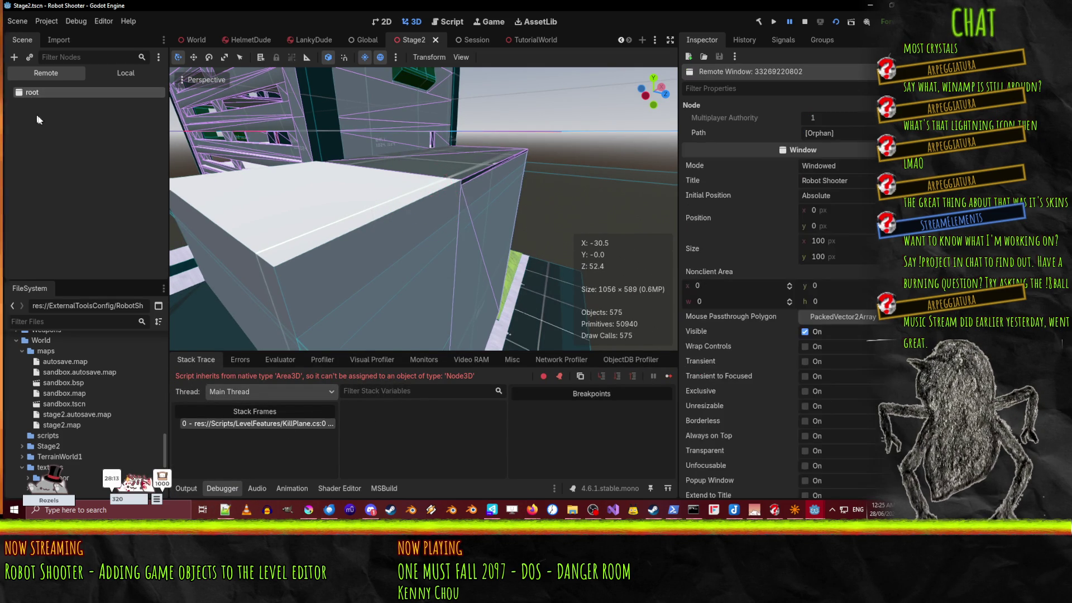
{"action": "scroll", "coordinate": [432, 177], "scroll_direction": "down", "scroll_amount": 5}
{"action": "scroll", "coordinate": [432, 177], "scroll_direction": "up", "scroll_amount": 4}
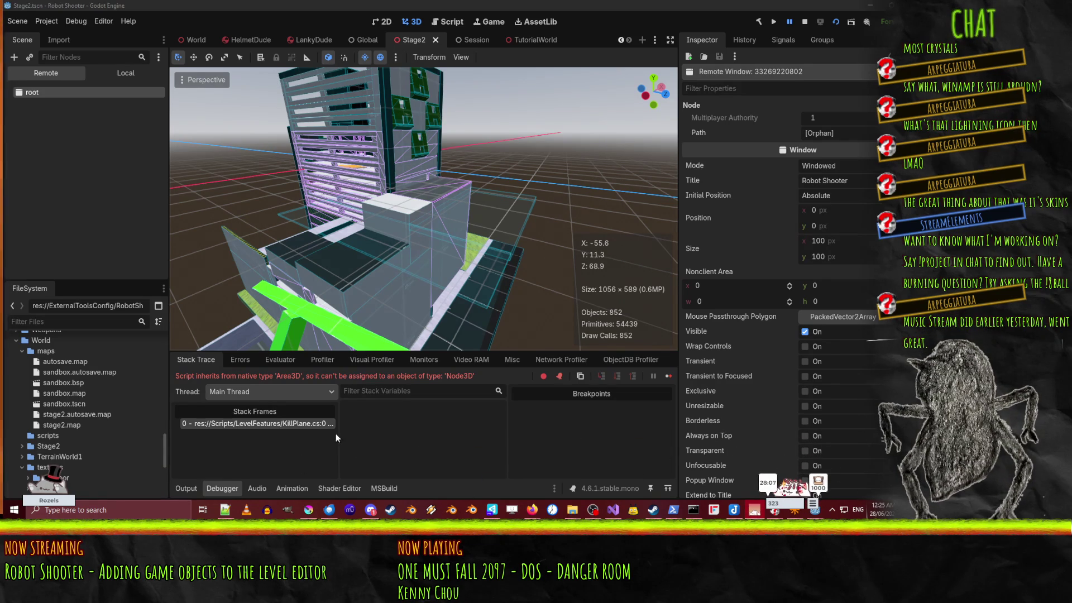
{"action": "left_click", "coordinate": [805, 23]}
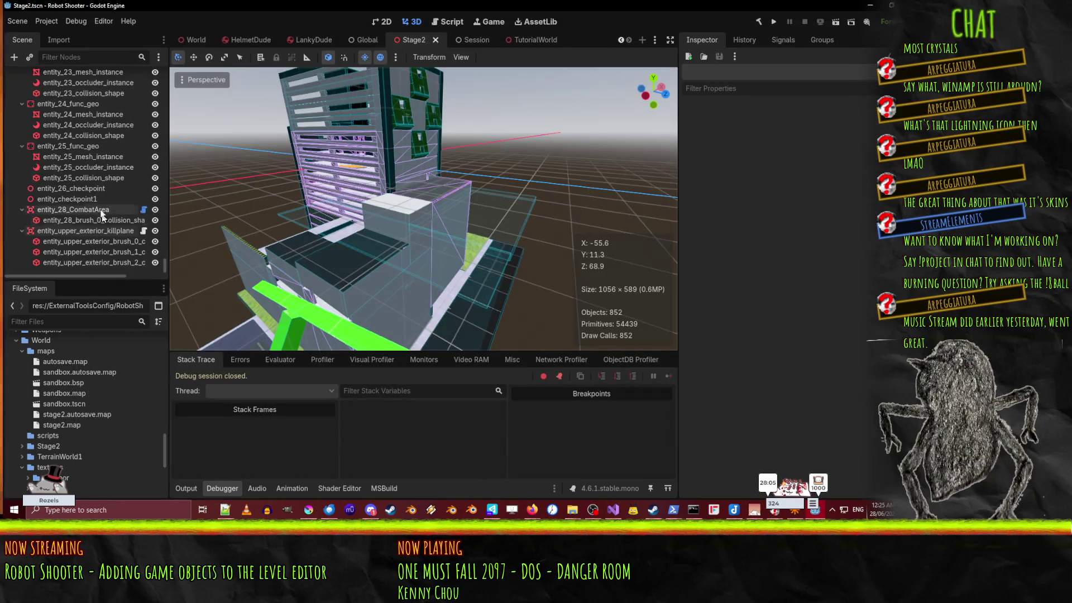
{"action": "left_click", "coordinate": [84, 231]}
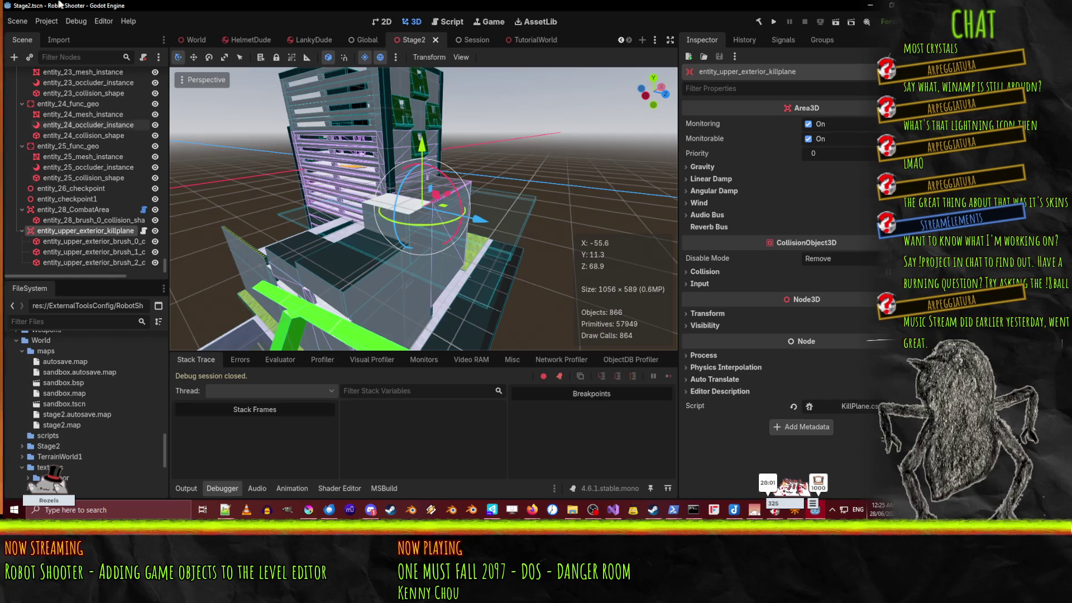
{"action": "type", "text": "kill"}
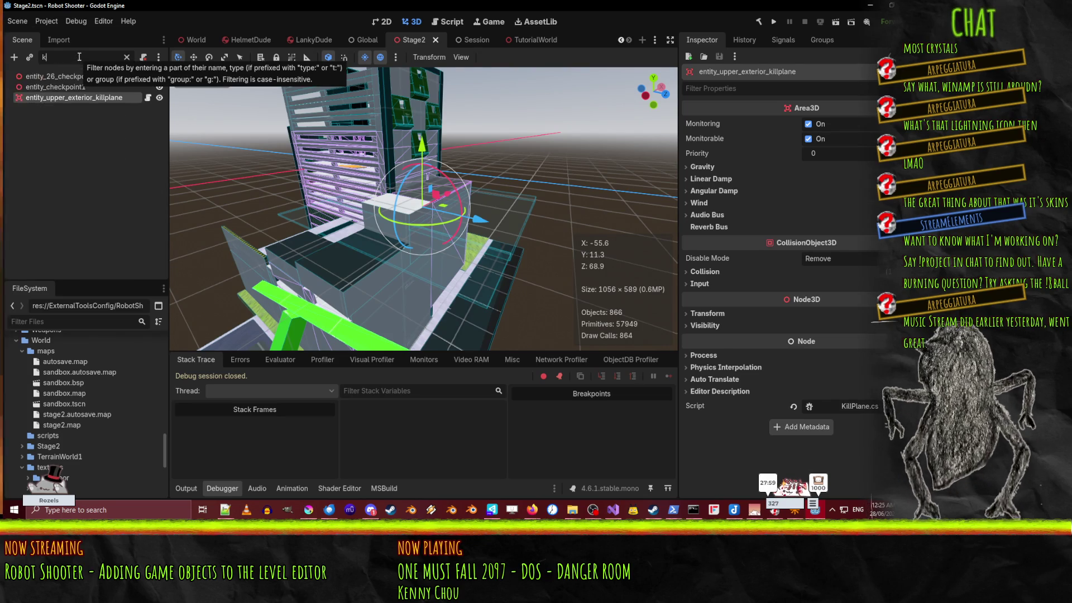
{"action": "key", "text": "BackSpace"}
{"action": "key", "text": "BackSpace"}
{"action": "key", "text": "BackSpace"}
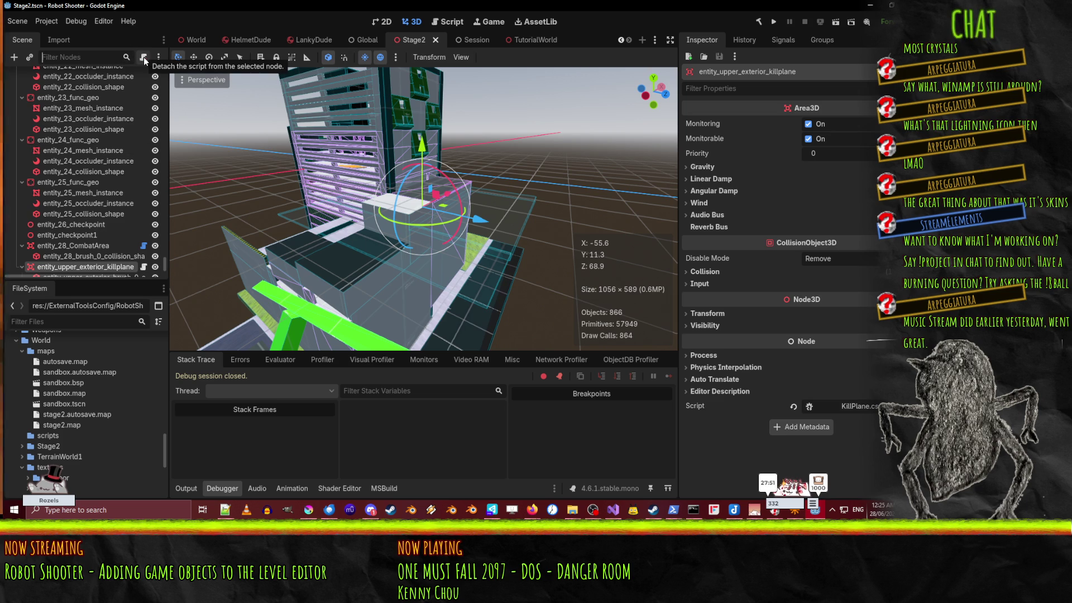
{"action": "left_click", "coordinate": [158, 58]}
{"action": "left_click", "coordinate": [68, 217]}
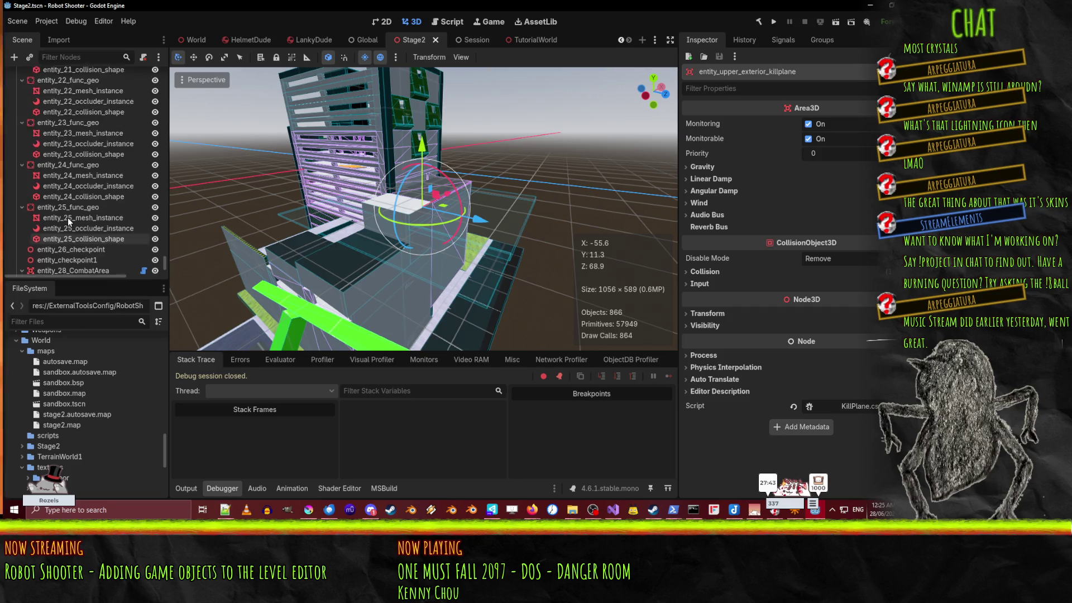
{"action": "scroll", "coordinate": [71, 223], "scroll_direction": "down", "scroll_amount": 2}
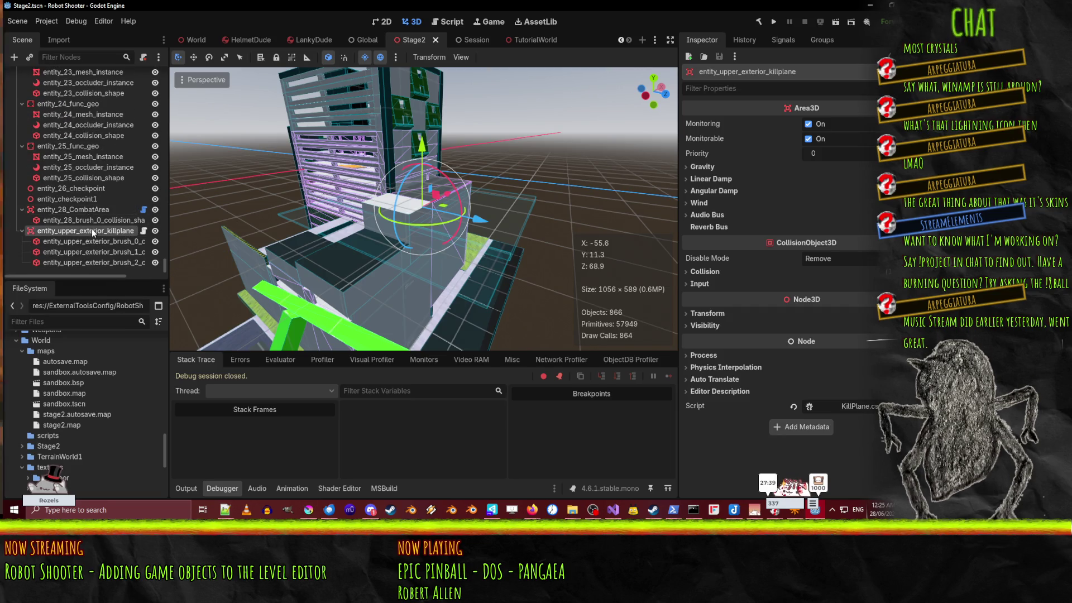
{"action": "left_click", "coordinate": [89, 210]}
Step: Delete the entity_upper_exterior_killplane node and its children from Stage2
{"action": "left_click", "coordinate": [89, 230]}
{"action": "key", "text": "Delete"}
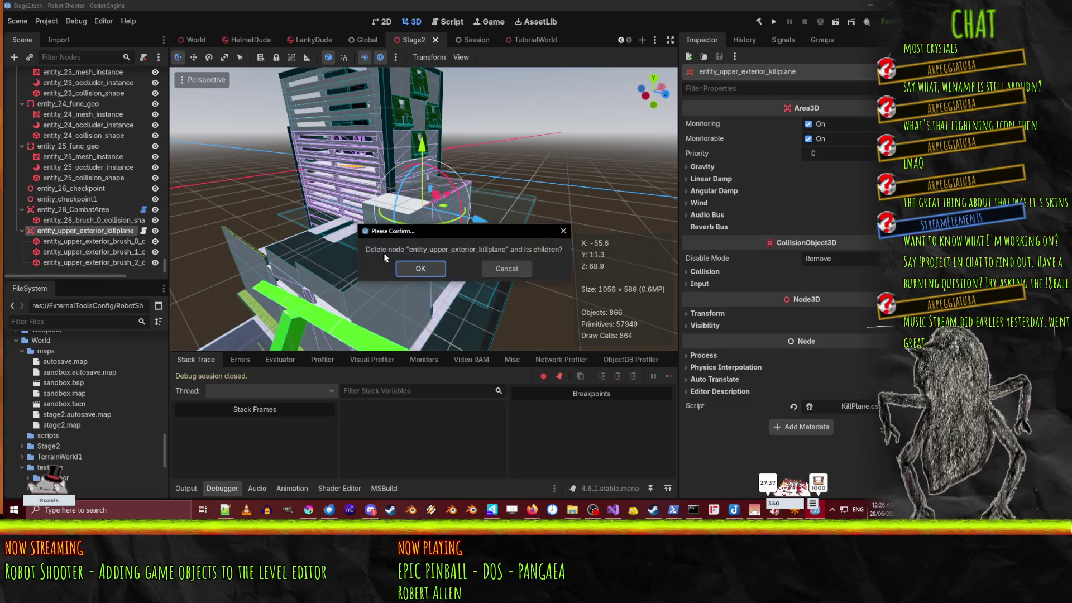
{"action": "left_click", "coordinate": [421, 267]}
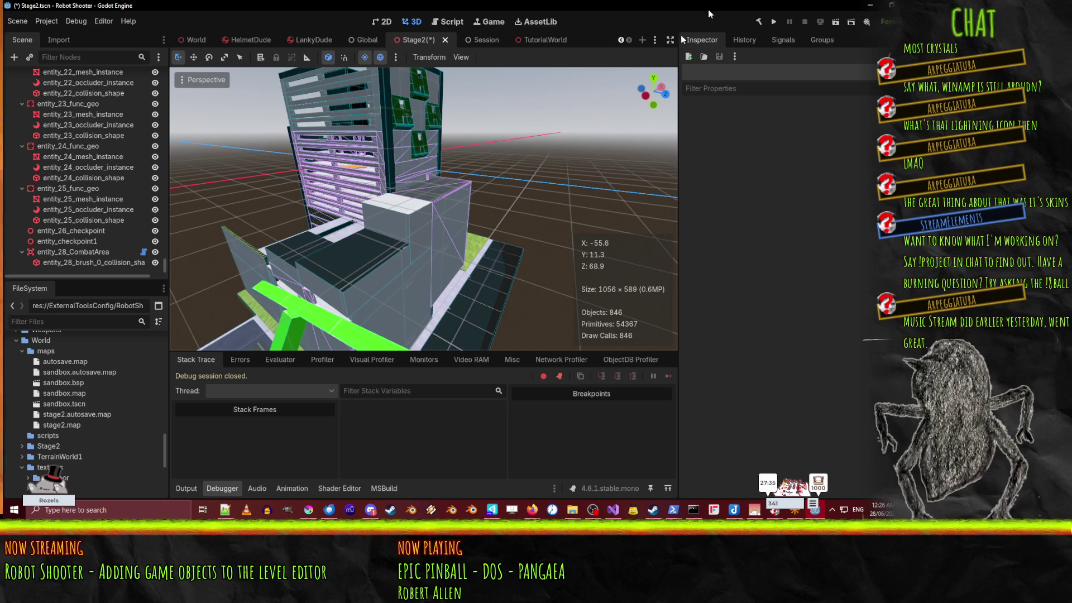
Step: Save and test-run the game, then run Stage2 directly and close the game window
{"action": "left_click", "coordinate": [773, 22]}
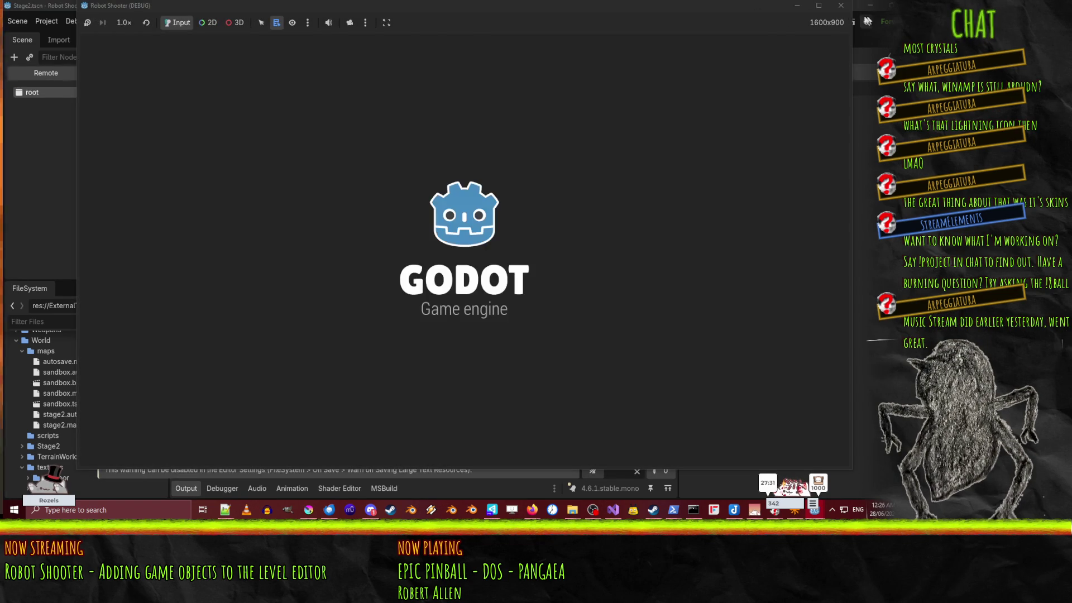
{"action": "left_click", "coordinate": [839, 9]}
{"action": "left_click", "coordinate": [836, 22]}
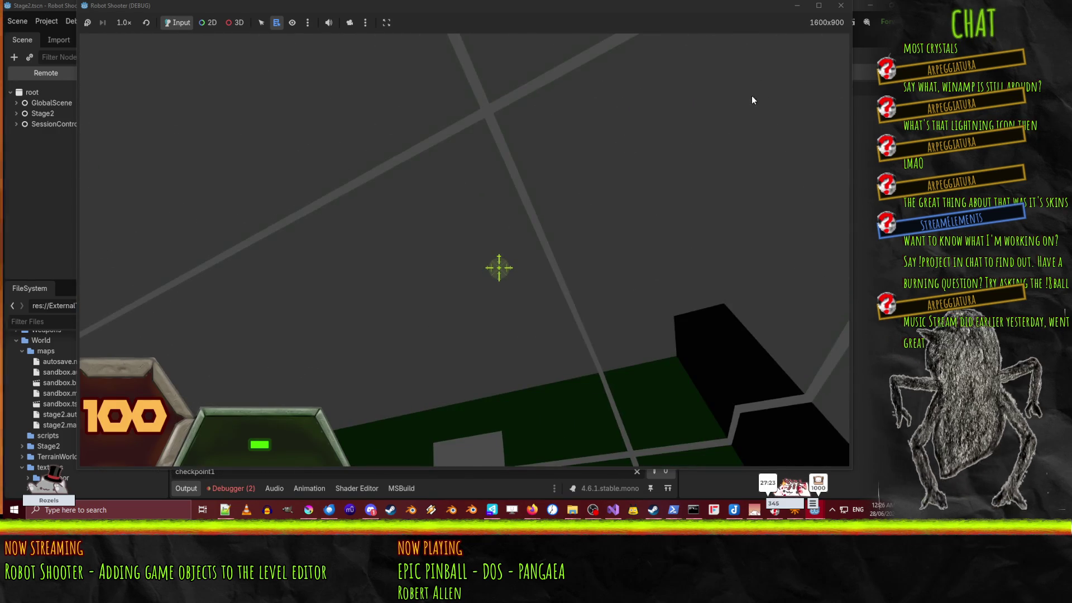
{"action": "left_click", "coordinate": [846, 6]}
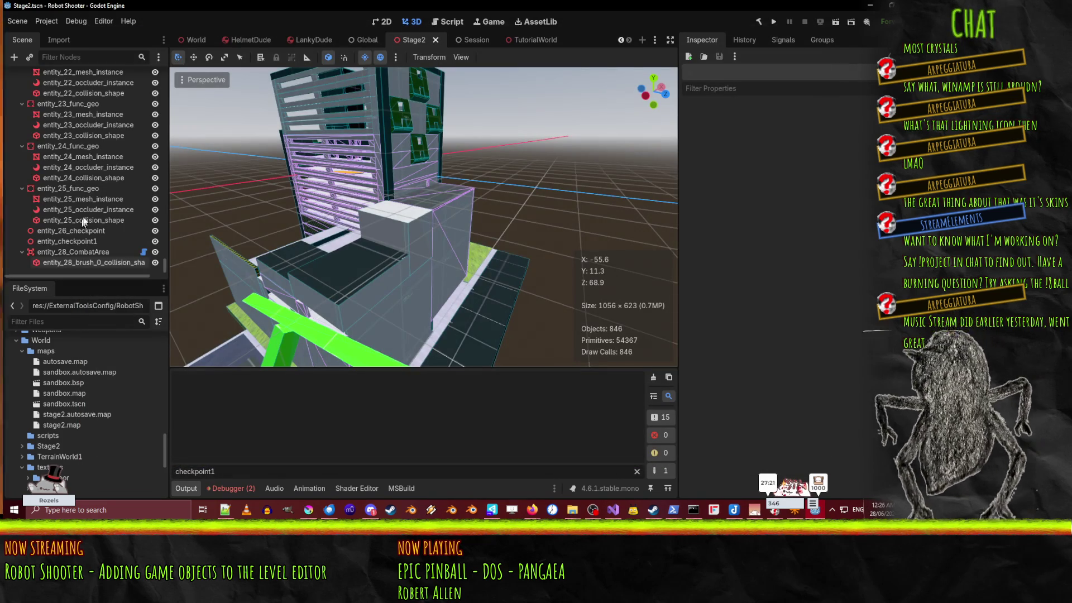
Step: Open KillPlane.cs from the killplane's Script field and select its Area3D base class in Visual Studio
{"action": "scroll", "coordinate": [87, 225], "scroll_direction": "down", "scroll_amount": 2}
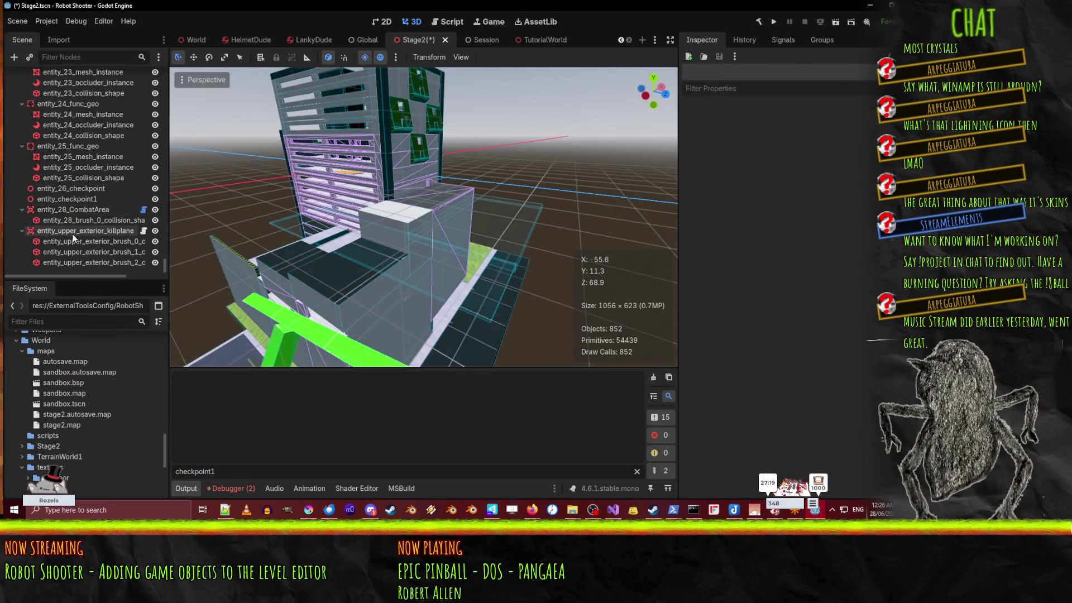
{"action": "left_click", "coordinate": [73, 234]}
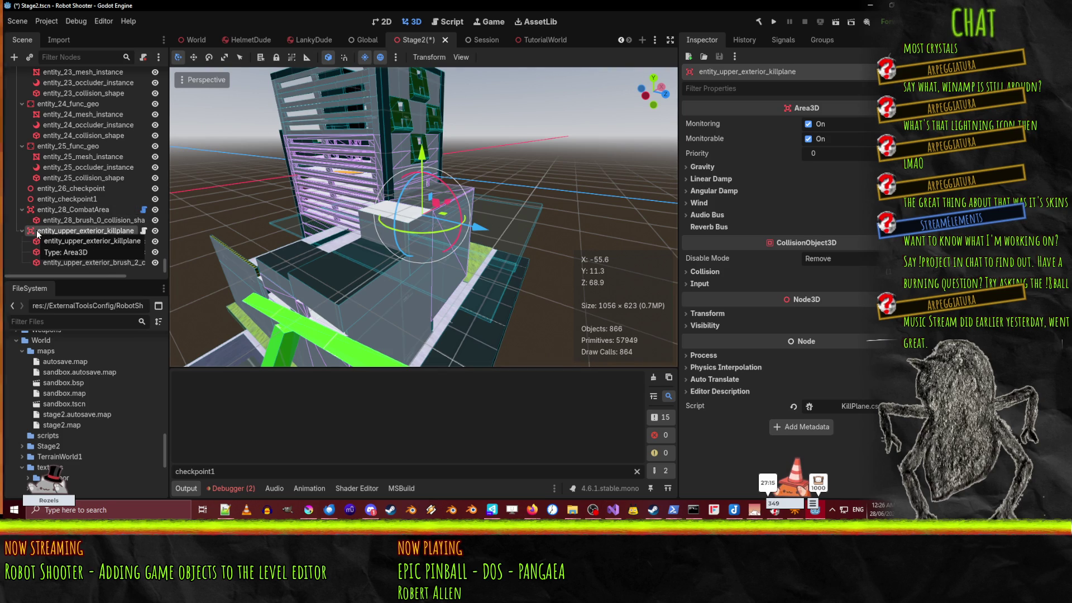
{"action": "left_click", "coordinate": [863, 408]}
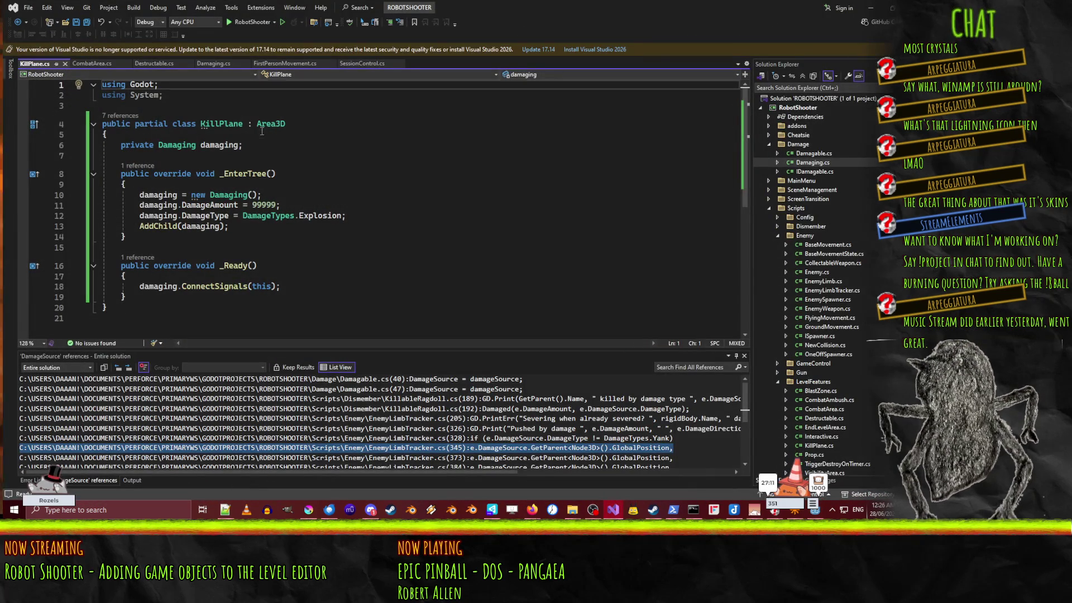
{"action": "double_click", "coordinate": [271, 124]}
Step: Back in Godot, check entity_upper_exterior_killplane and a brush collision shape, then save Stage2 and run
{"action": "key", "text": "alt+Tab"}
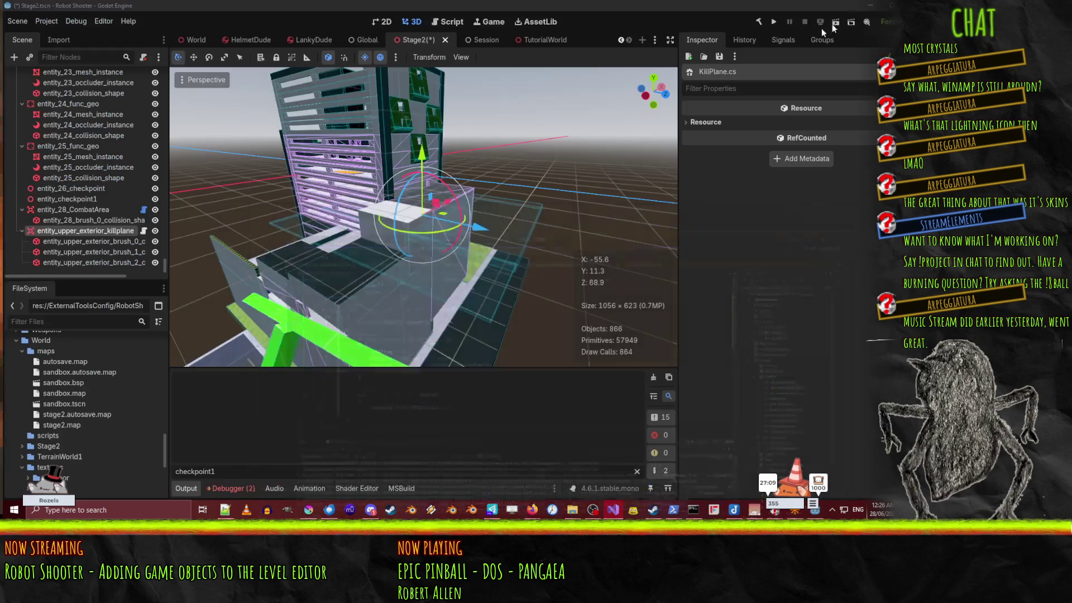
{"action": "left_click", "coordinate": [83, 233]}
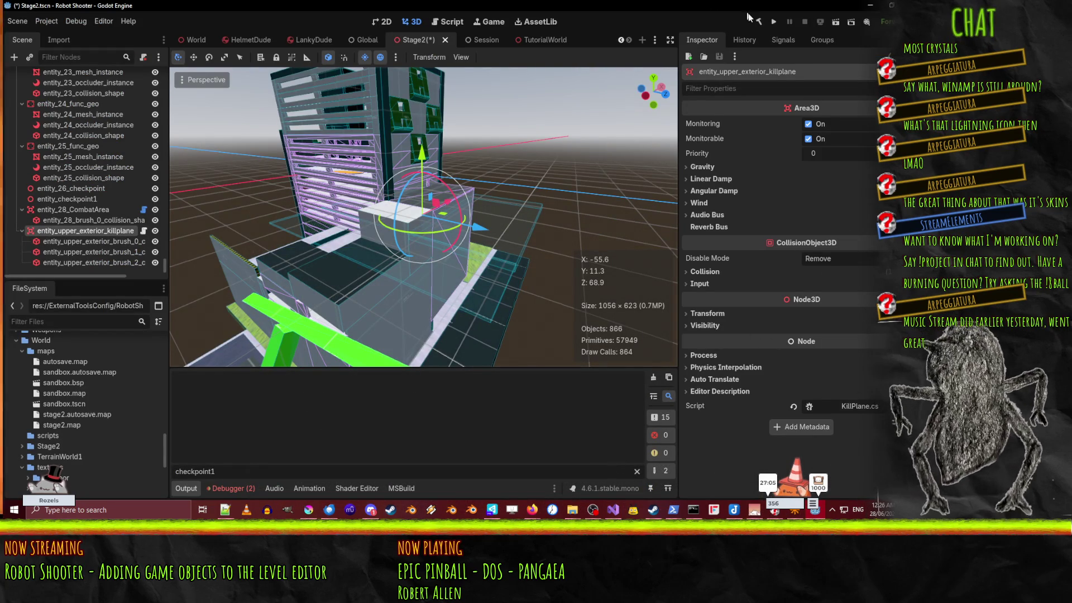
{"action": "left_click", "coordinate": [33, 249]}
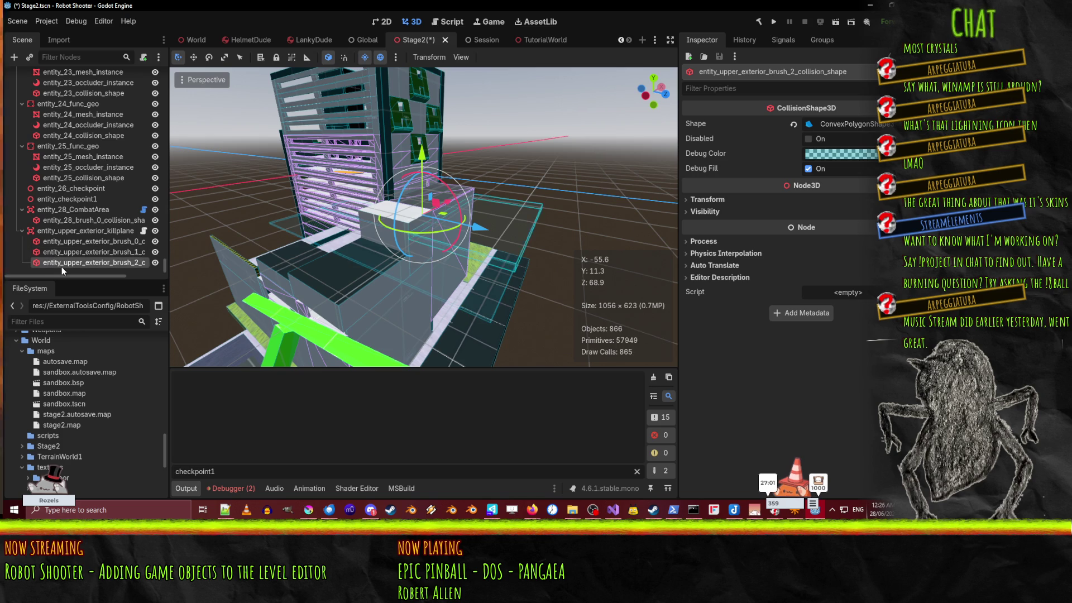
{"action": "left_click", "coordinate": [426, 231]}
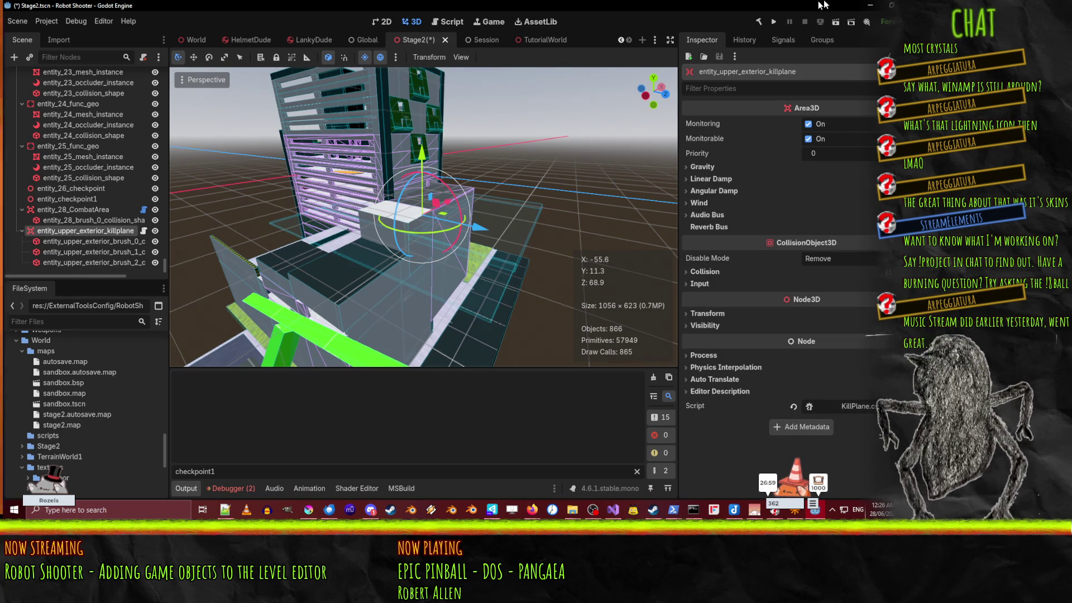
{"action": "left_click", "coordinate": [773, 22]}
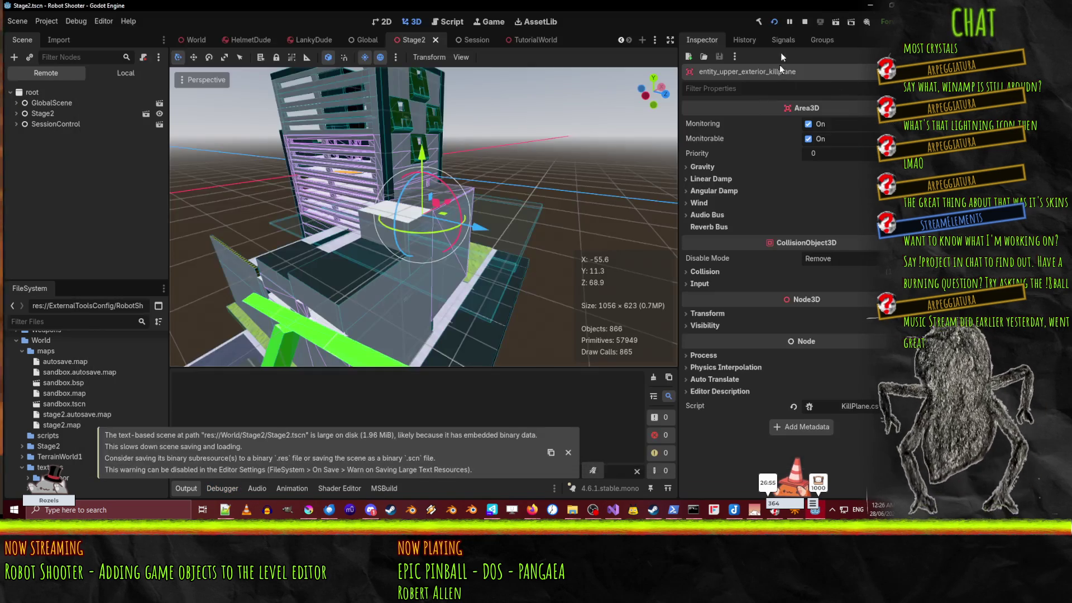
{"action": "left_click", "coordinate": [838, 21]}
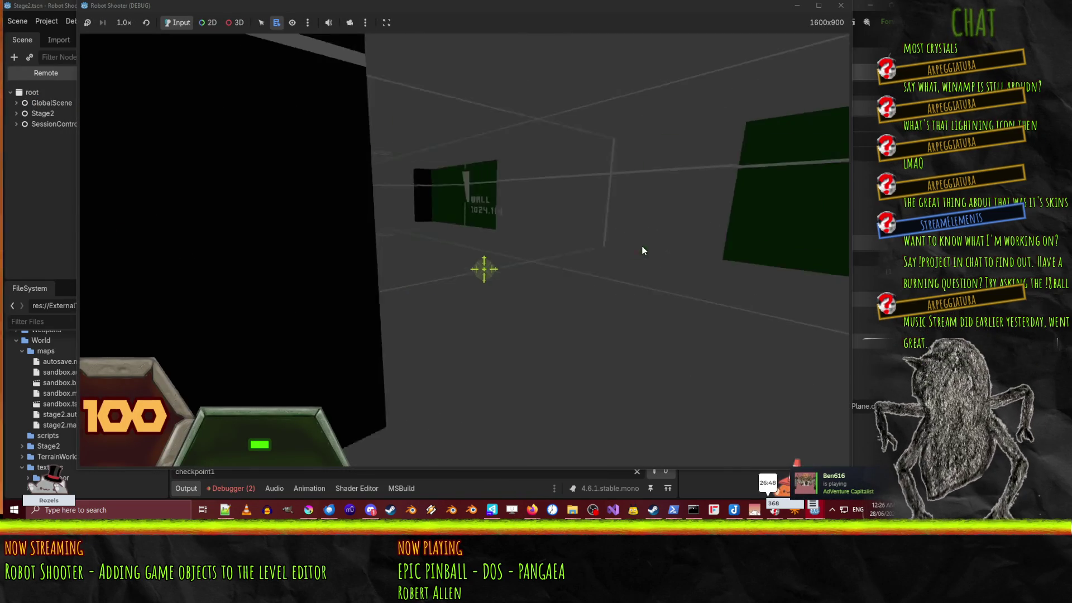
{"action": "mouse_move", "coordinate": [509, 254]}
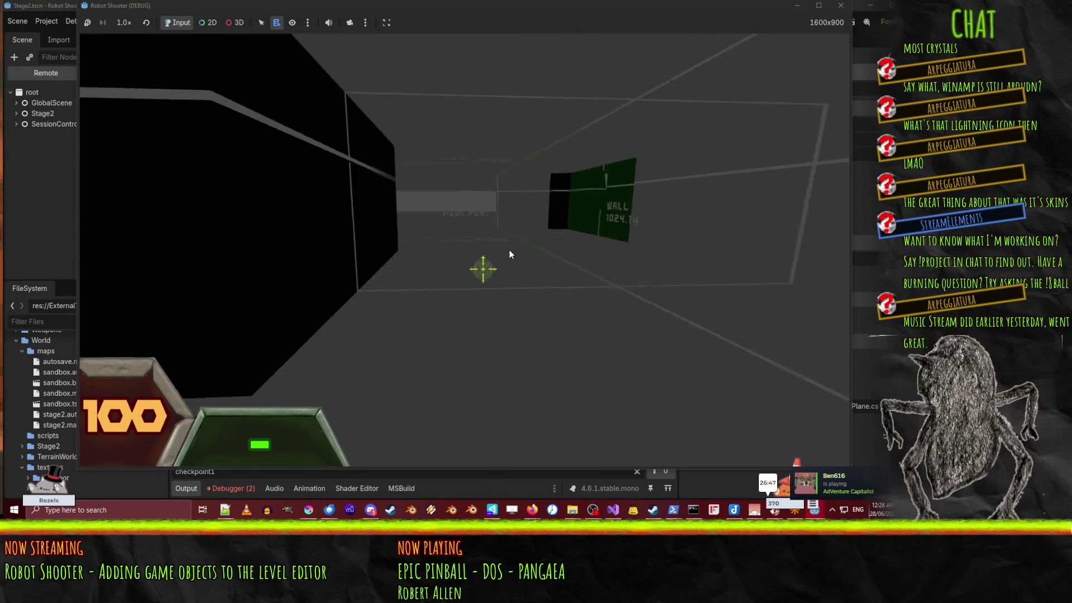
{"action": "key", "text": "w"}
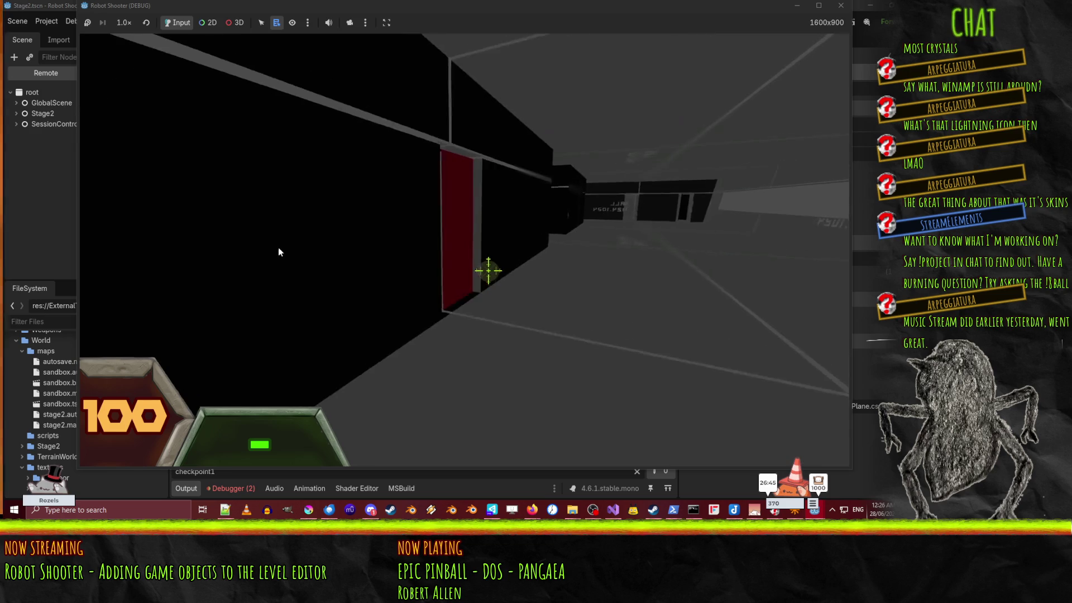
{"action": "key", "text": "w"}
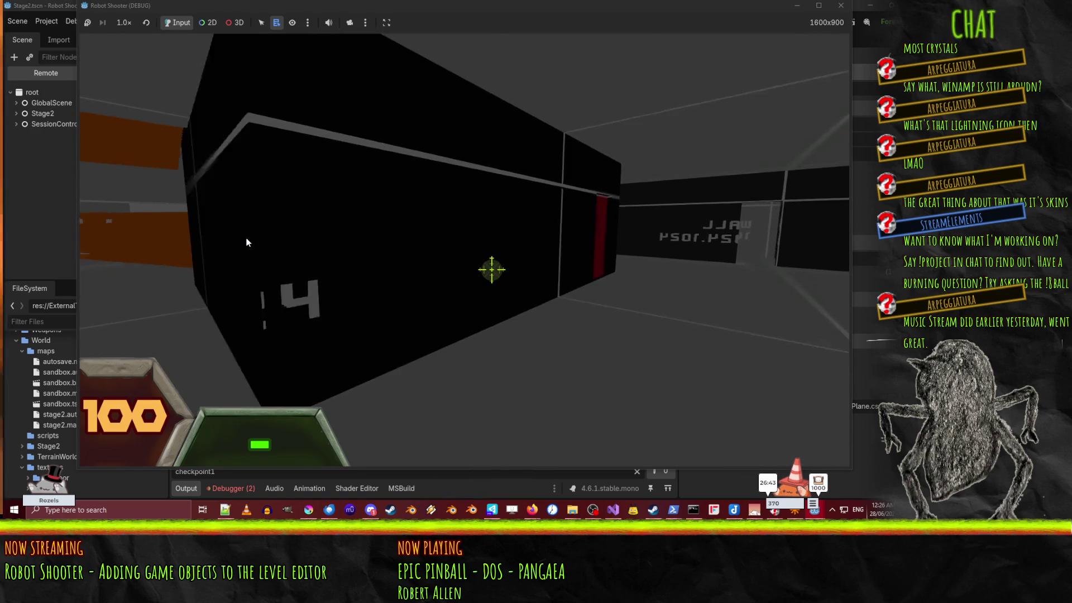
{"action": "key", "text": "w"}
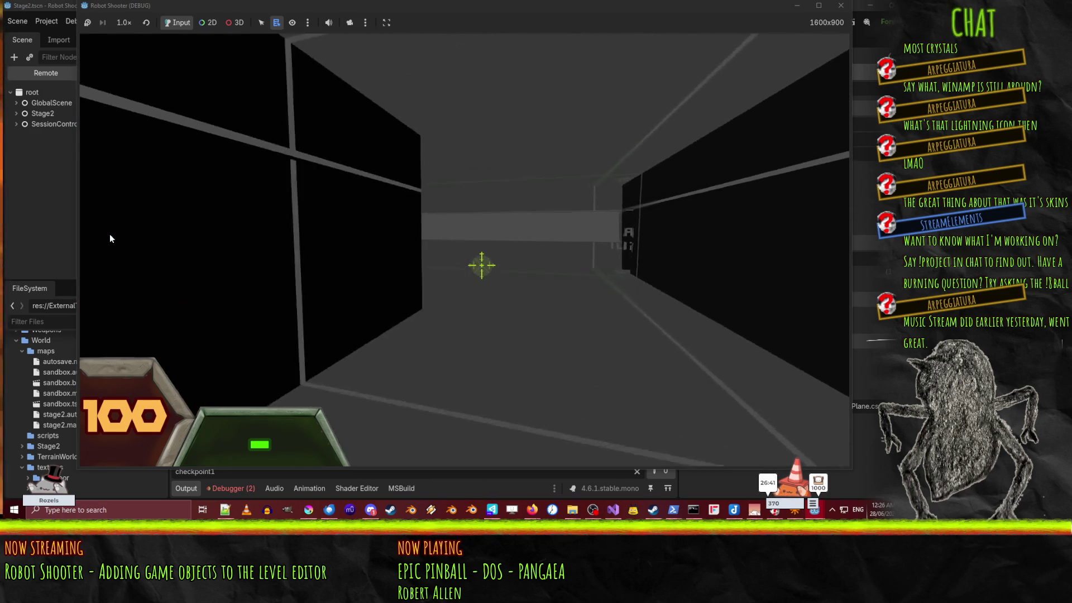
{"action": "key", "text": "w"}
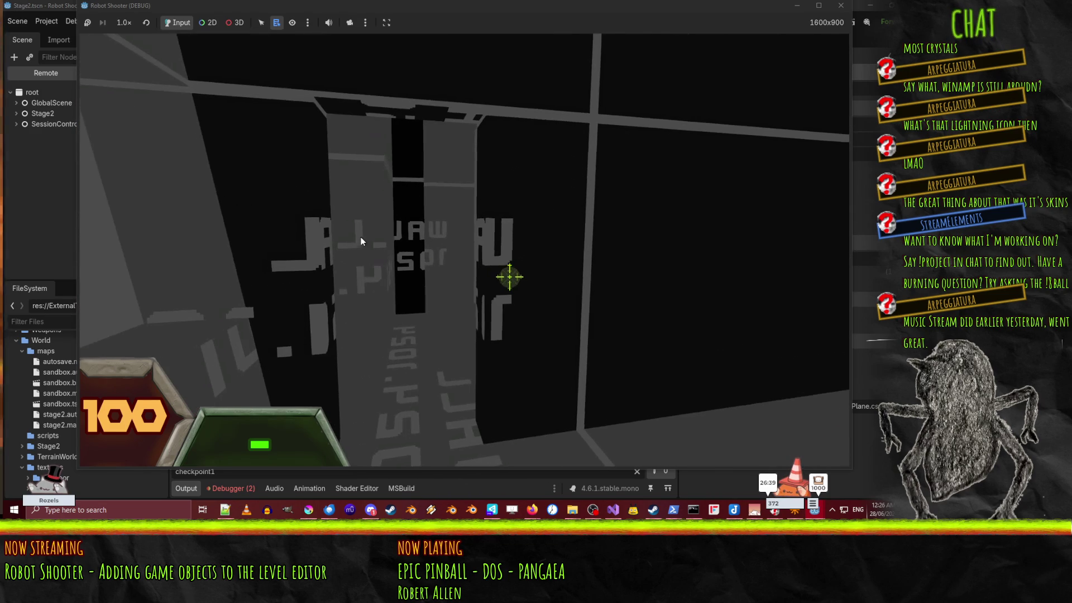
{"action": "key", "text": "w"}
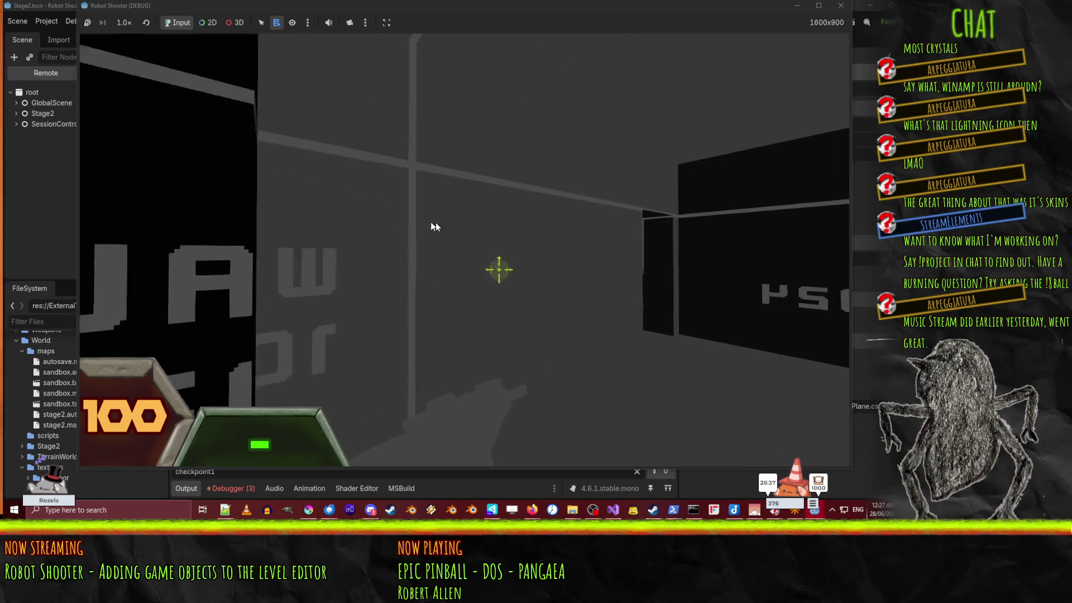
{"action": "key", "text": "w"}
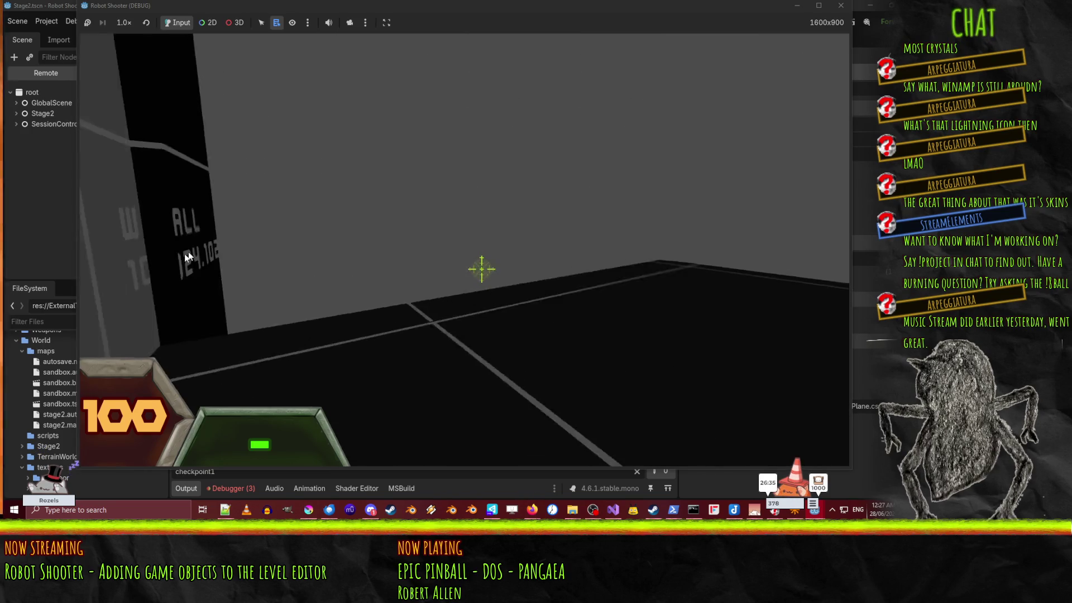
{"action": "key", "text": "w"}
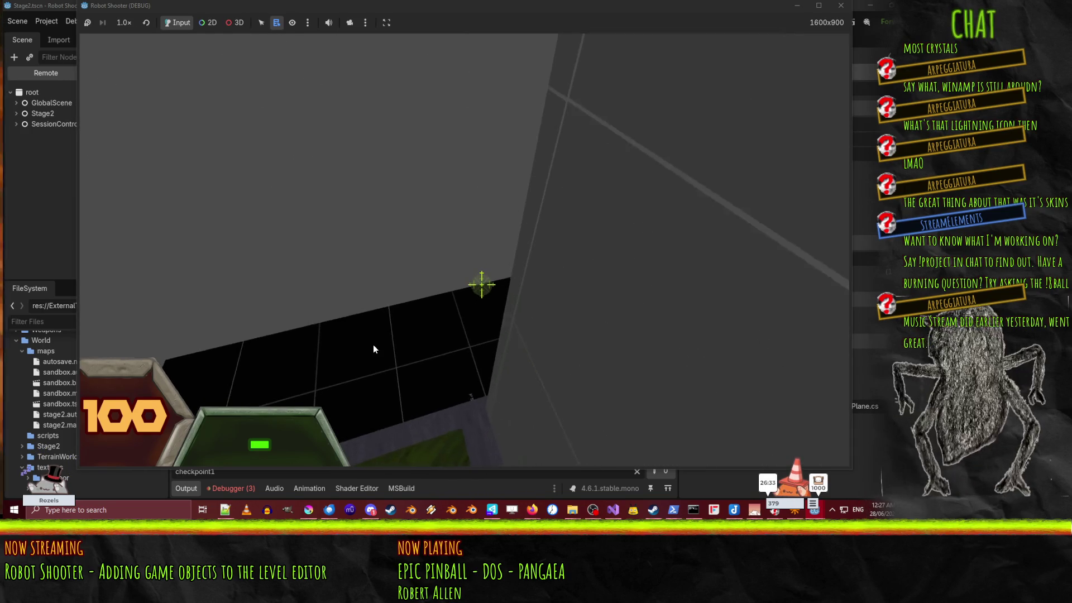
{"action": "key", "text": "w"}
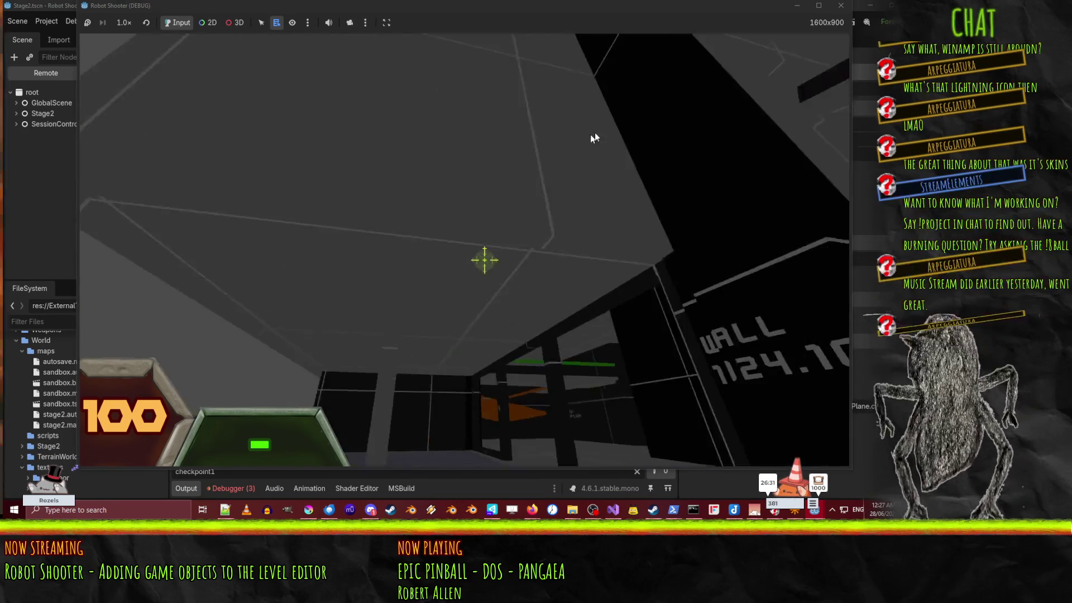
{"action": "key", "text": "w"}
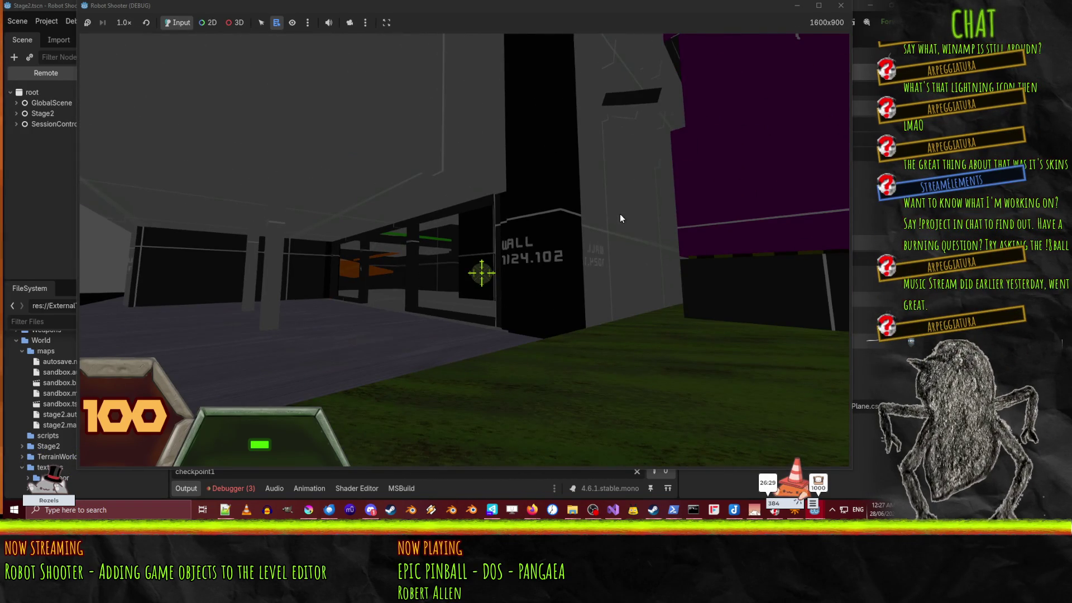
{"action": "key", "text": "F8"}
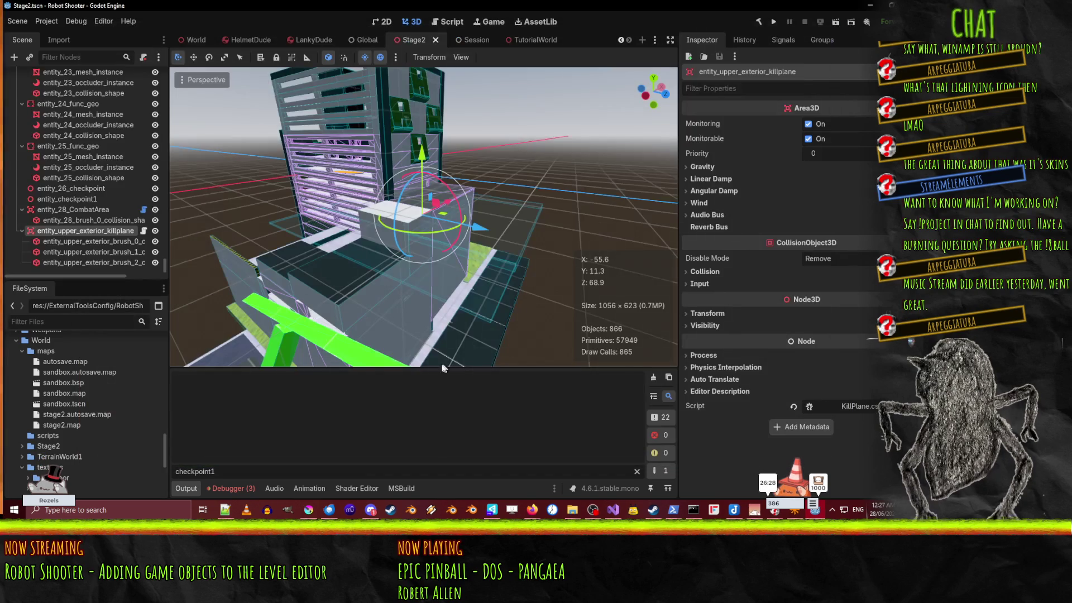
Step: Show the Debugger's three errors, then compare entity_28_CombatArea with the upper exterior killplane
{"action": "left_click", "coordinate": [233, 490]}
{"action": "left_click", "coordinate": [249, 361]}
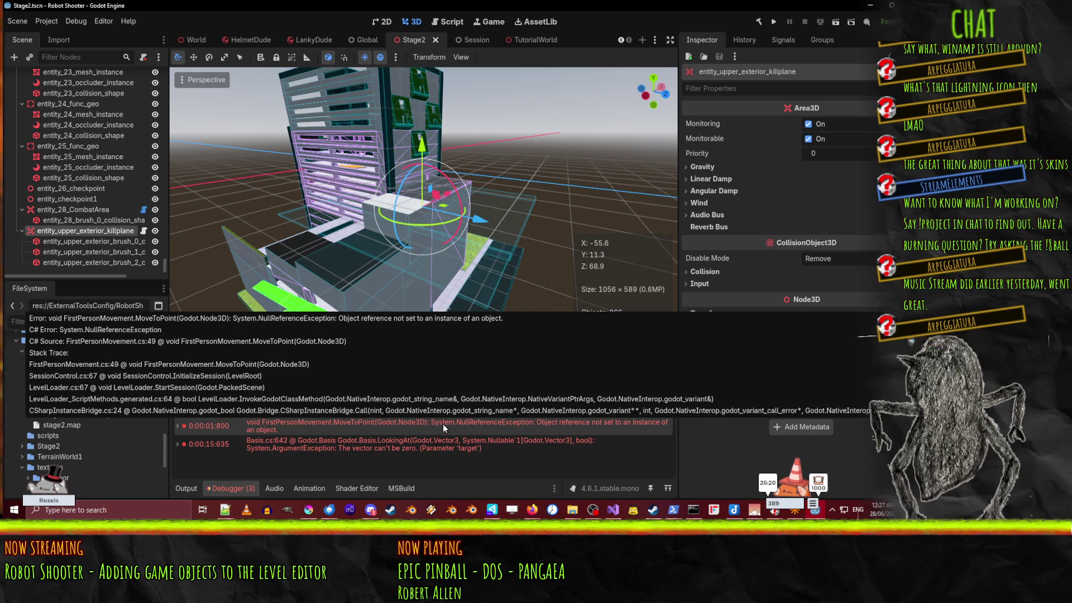
{"action": "left_click_drag", "start_coordinate": [486, 208], "coordinate": [316, 270]}
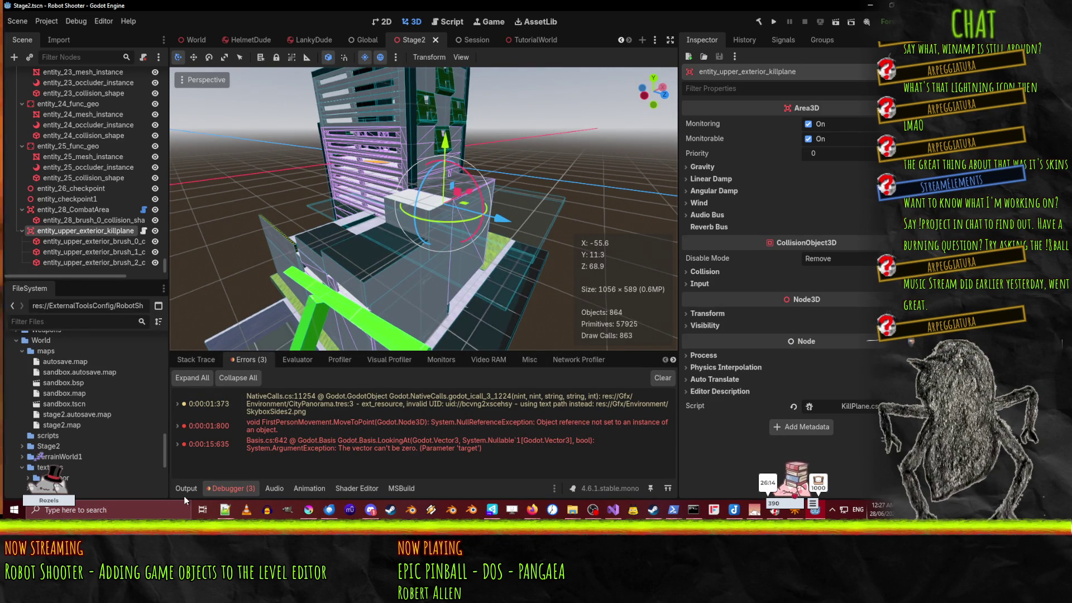
{"action": "left_click", "coordinate": [75, 211]}
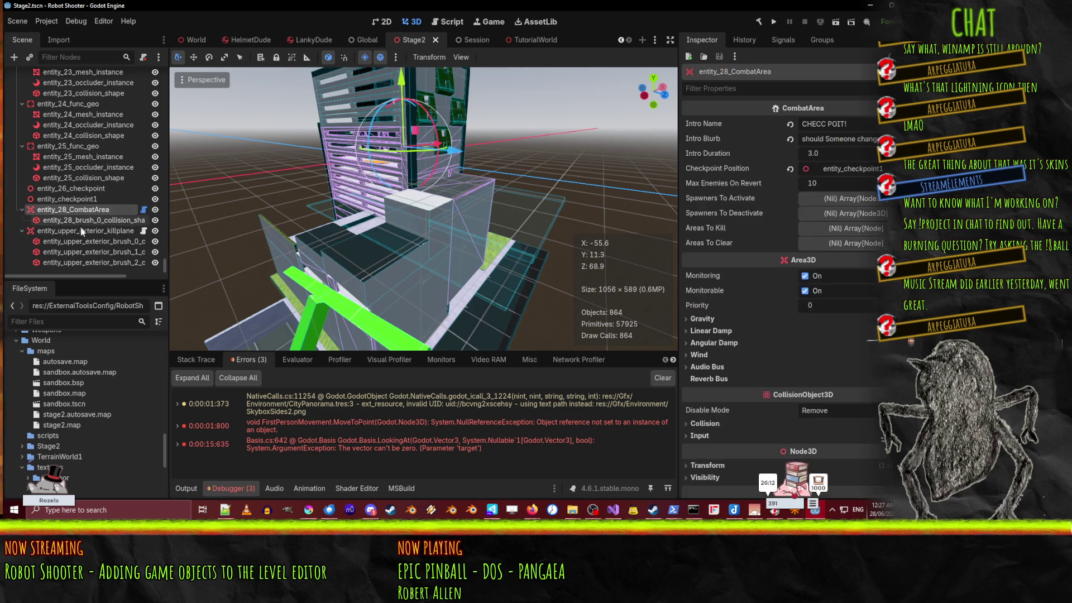
{"action": "left_click", "coordinate": [106, 231]}
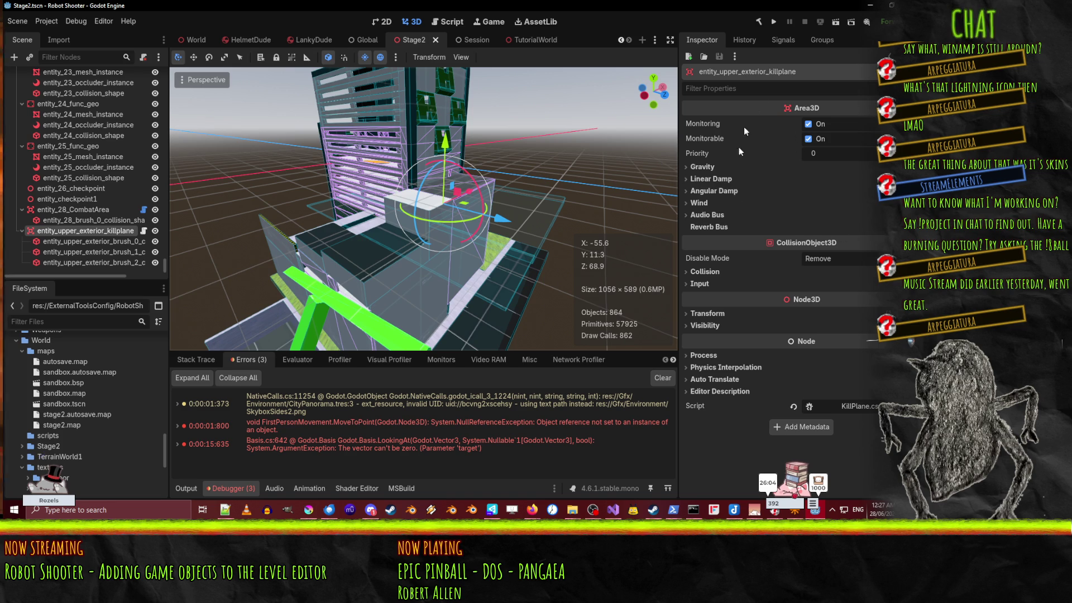
Step: Expand the killplane's Collision section to show layer 1 (World) and mask layers 1–3
{"action": "left_click", "coordinate": [713, 271]}
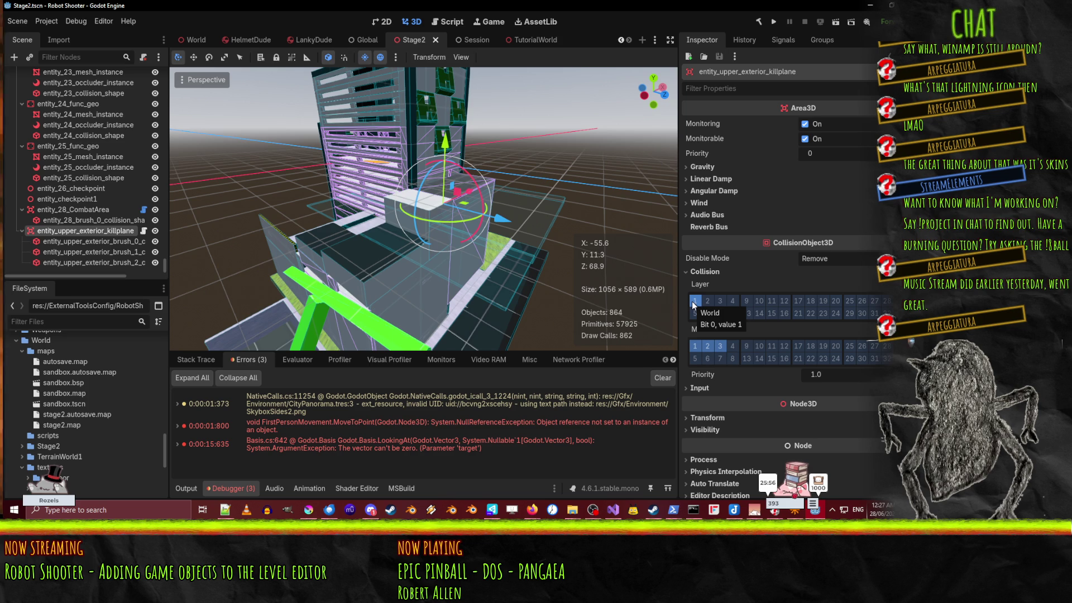
Step: Run the game, close it, run it again, then stop it with F8
{"action": "left_click", "coordinate": [775, 21]}
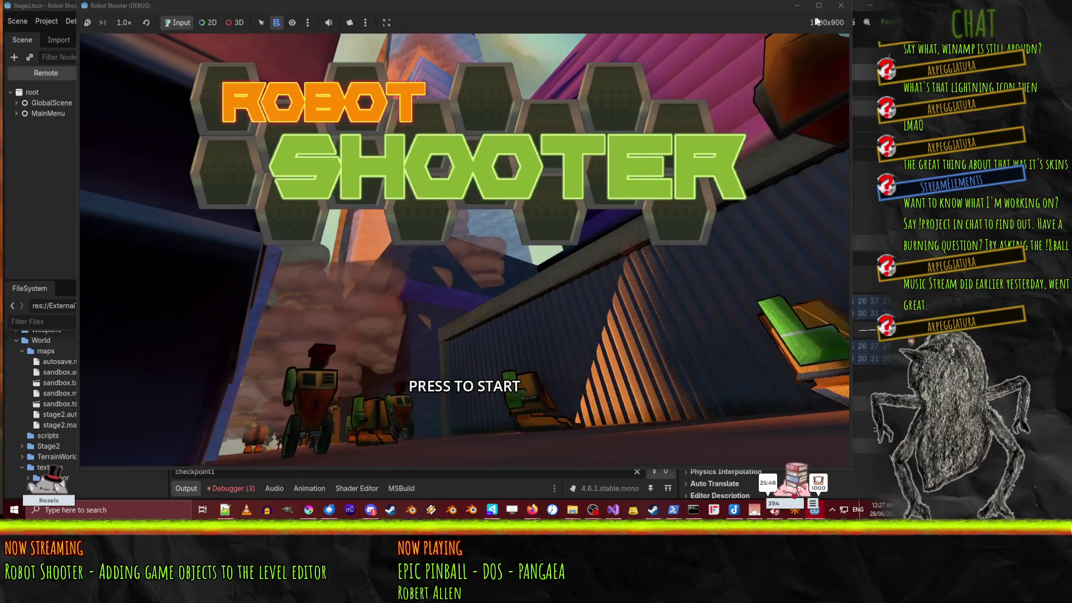
{"action": "left_click", "coordinate": [840, 5]}
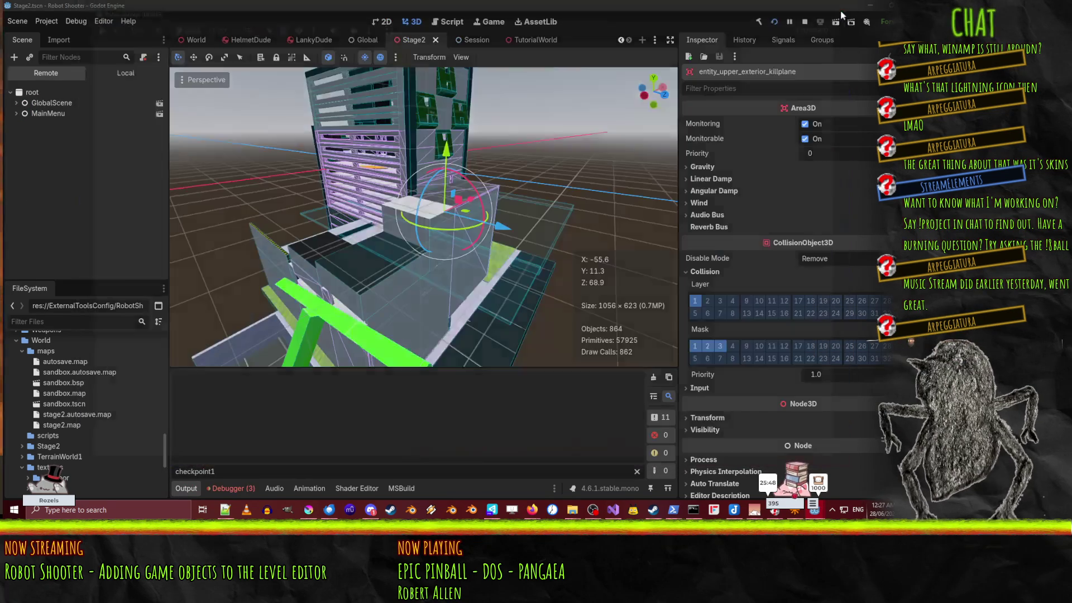
{"action": "left_click", "coordinate": [836, 22]}
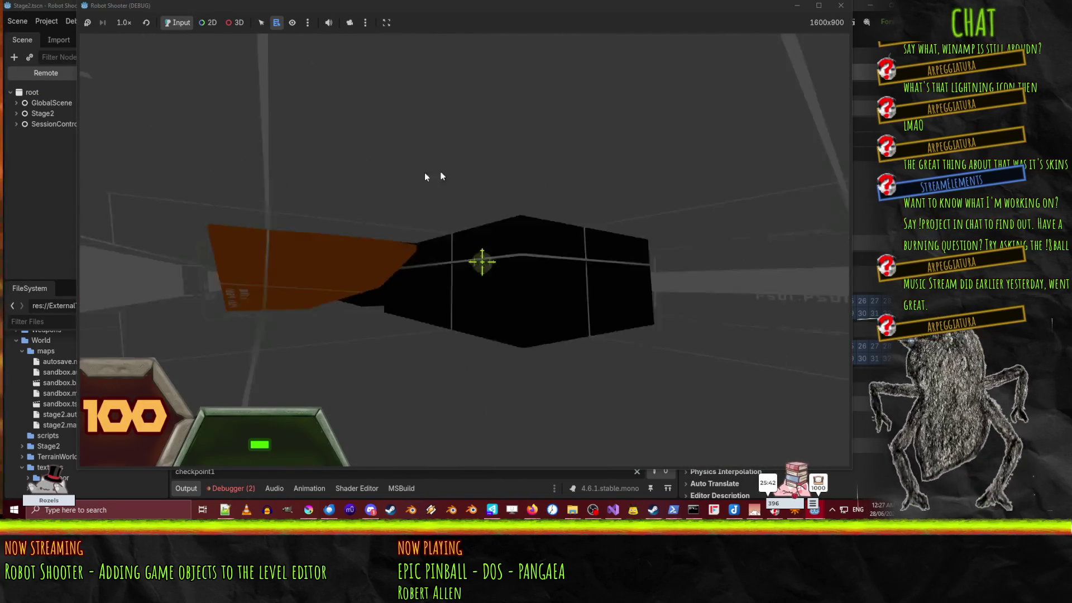
{"action": "key", "text": "F8"}
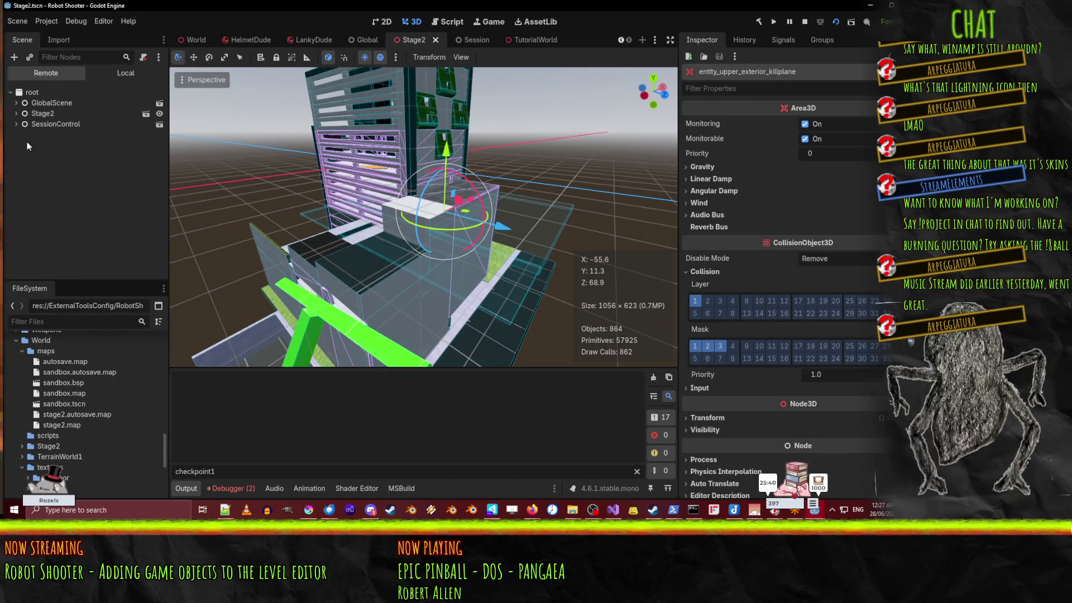
Step: Inspect the killplane and its Damaging child node in the live Stage2 scene tree
{"action": "left_click", "coordinate": [17, 114]}
{"action": "left_click", "coordinate": [19, 121]}
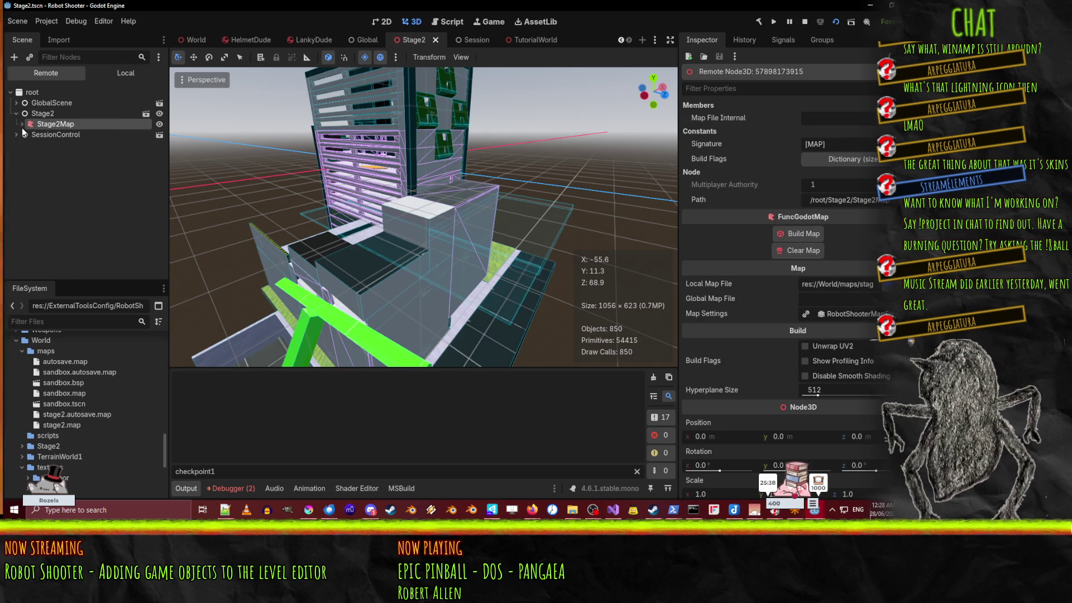
{"action": "scroll", "coordinate": [122, 184], "scroll_direction": "down", "scroll_amount": 5}
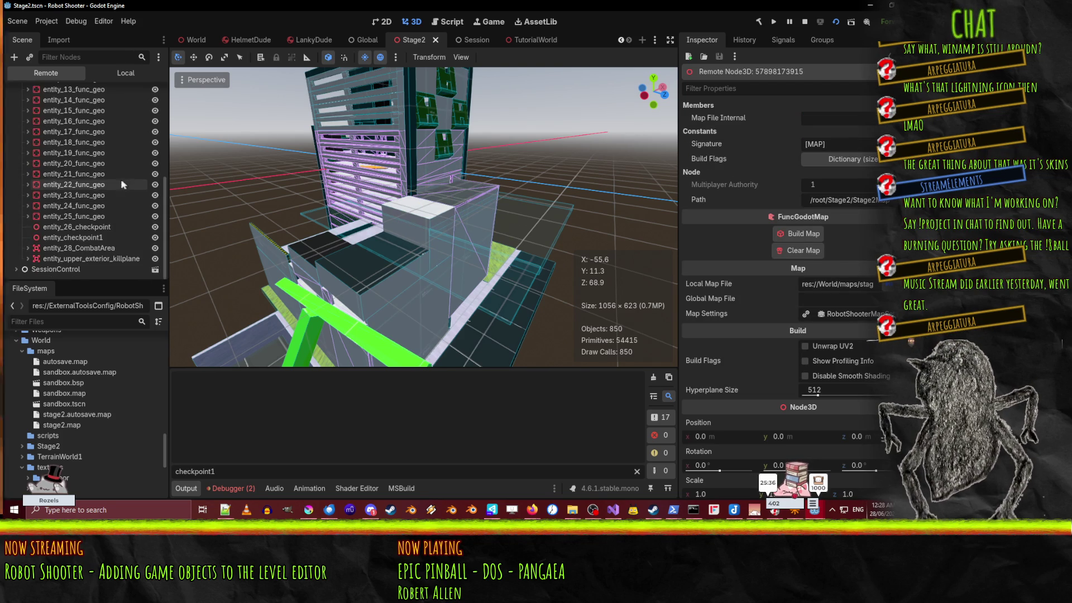
{"action": "left_click", "coordinate": [77, 259]}
{"action": "left_click", "coordinate": [27, 258]}
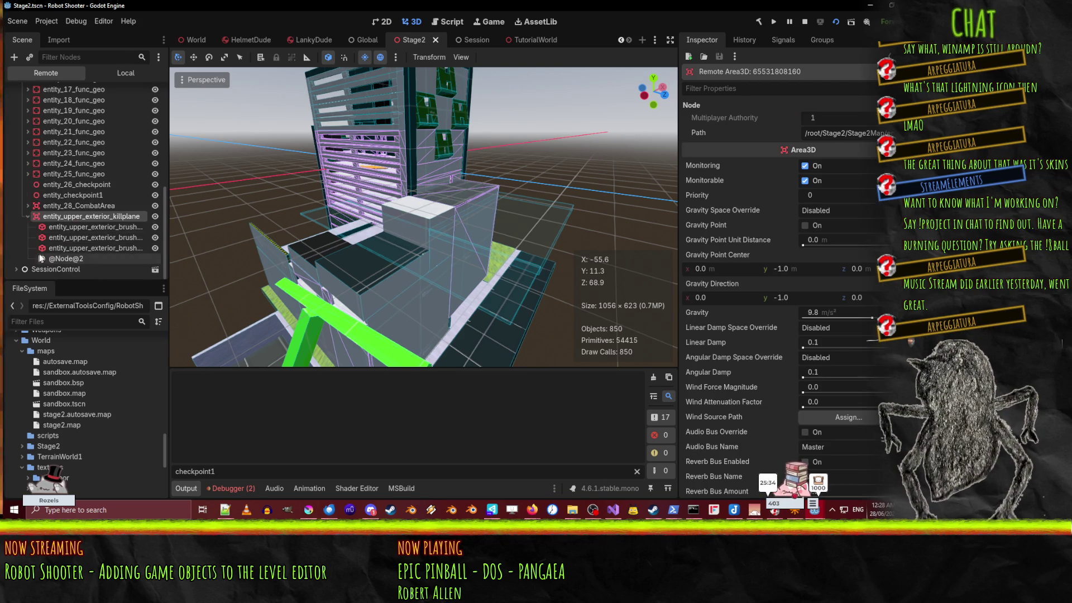
{"action": "left_click", "coordinate": [75, 258]}
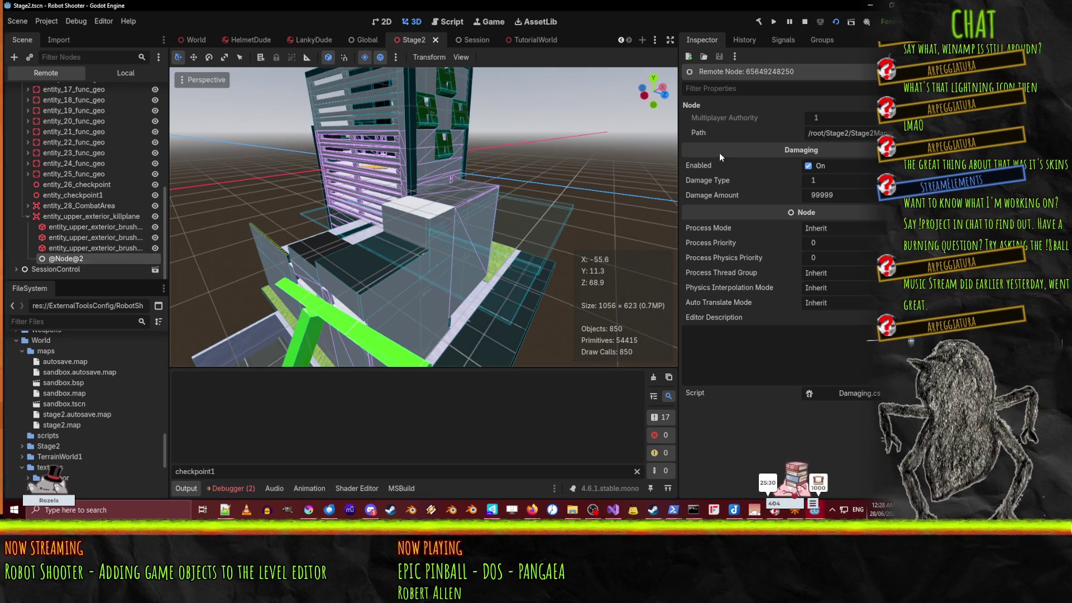
Step: Check the killplane's signal connections and Area3D properties, then bring the Godot editor back
{"action": "left_click", "coordinate": [70, 218]}
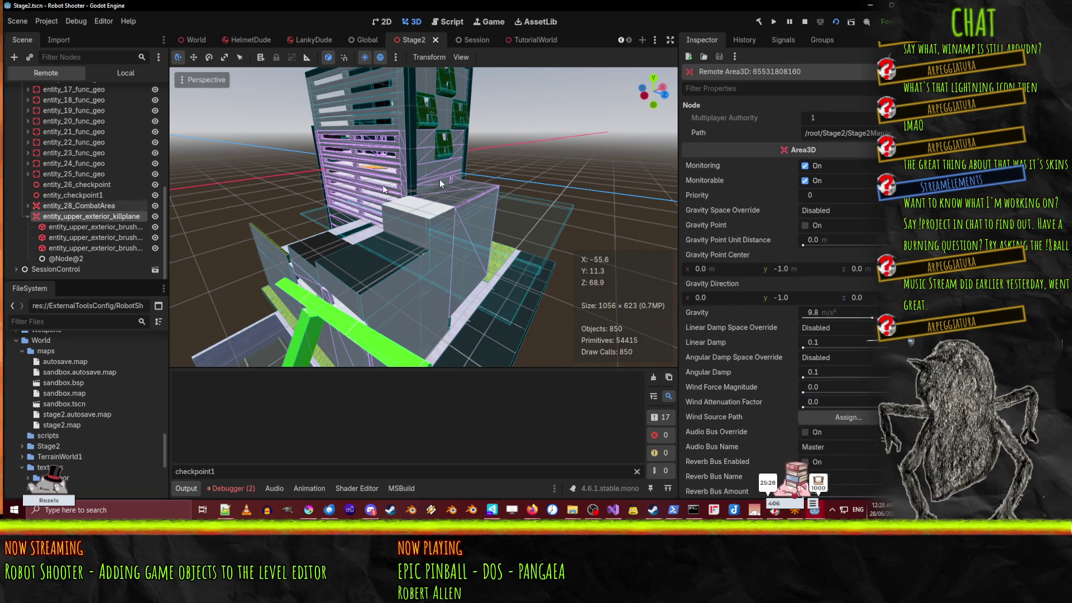
{"action": "left_click", "coordinate": [783, 39]}
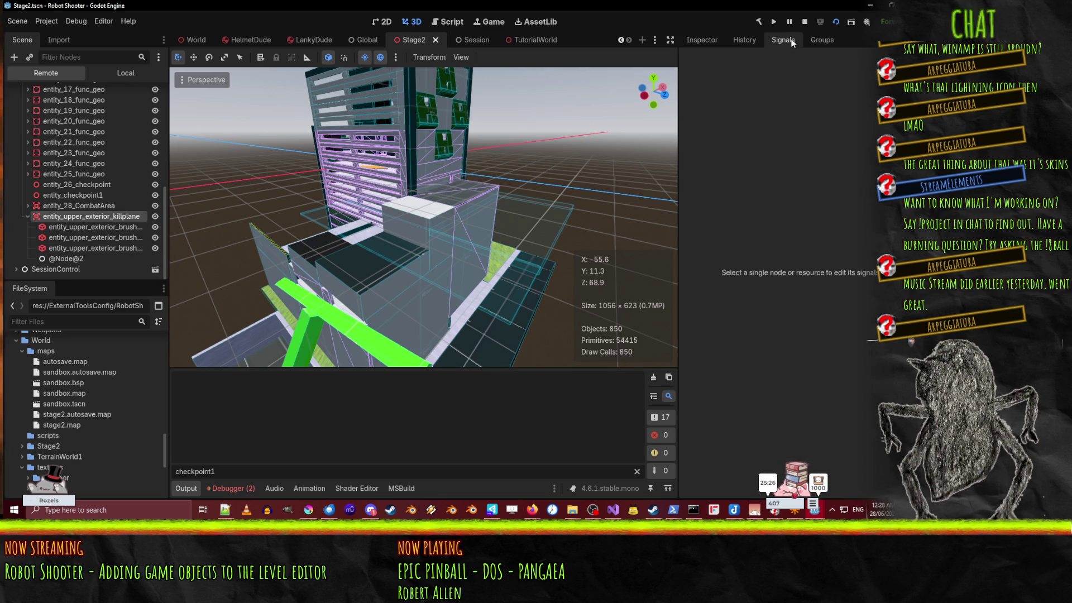
{"action": "left_click", "coordinate": [702, 42]}
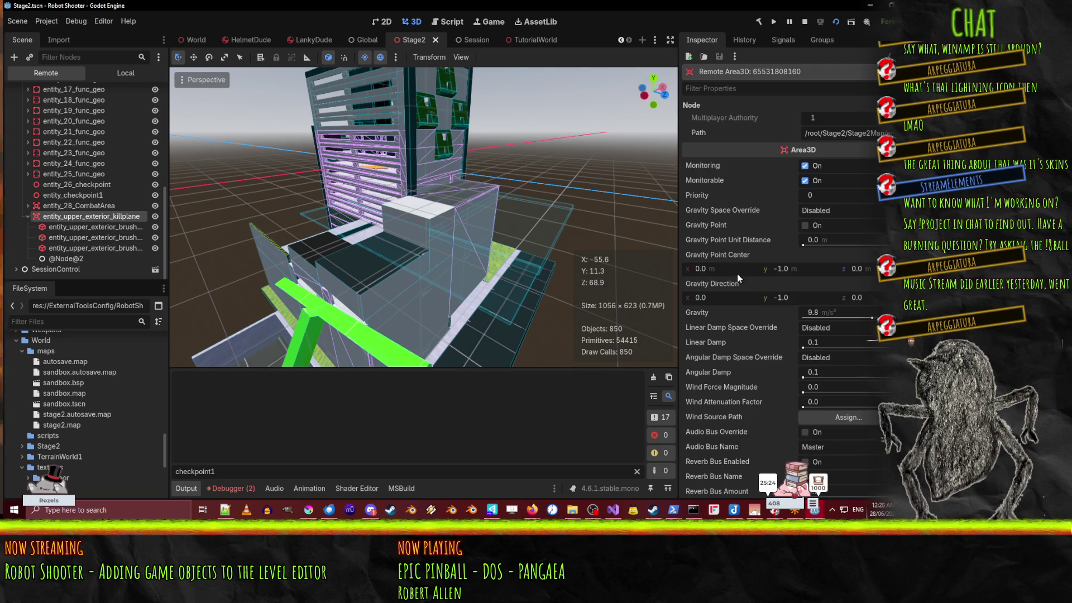
{"action": "mouse_move", "coordinate": [744, 241]}
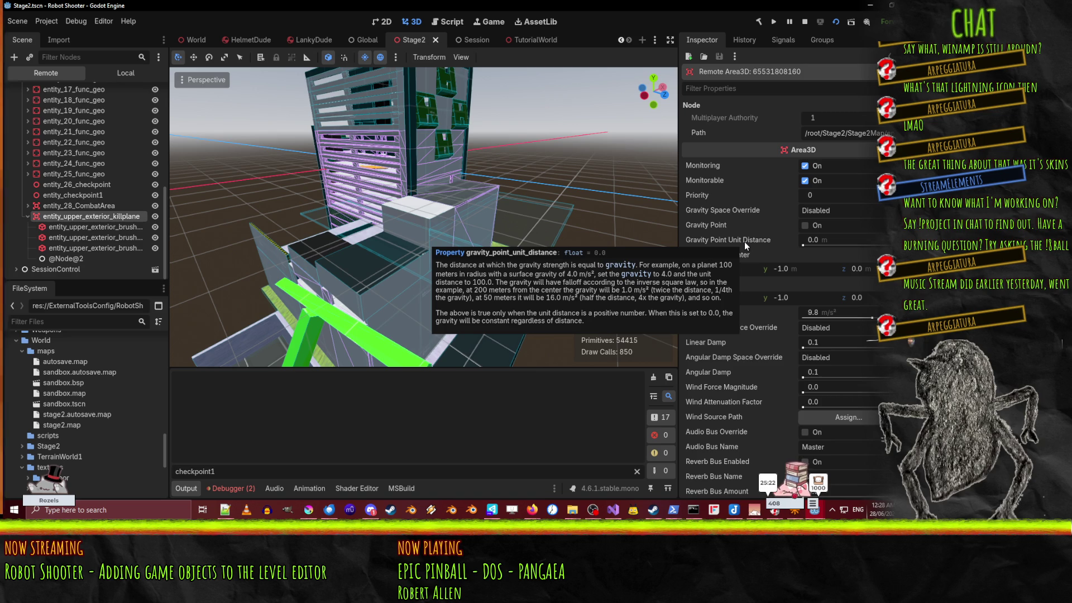
{"action": "left_click", "coordinate": [819, 19]}
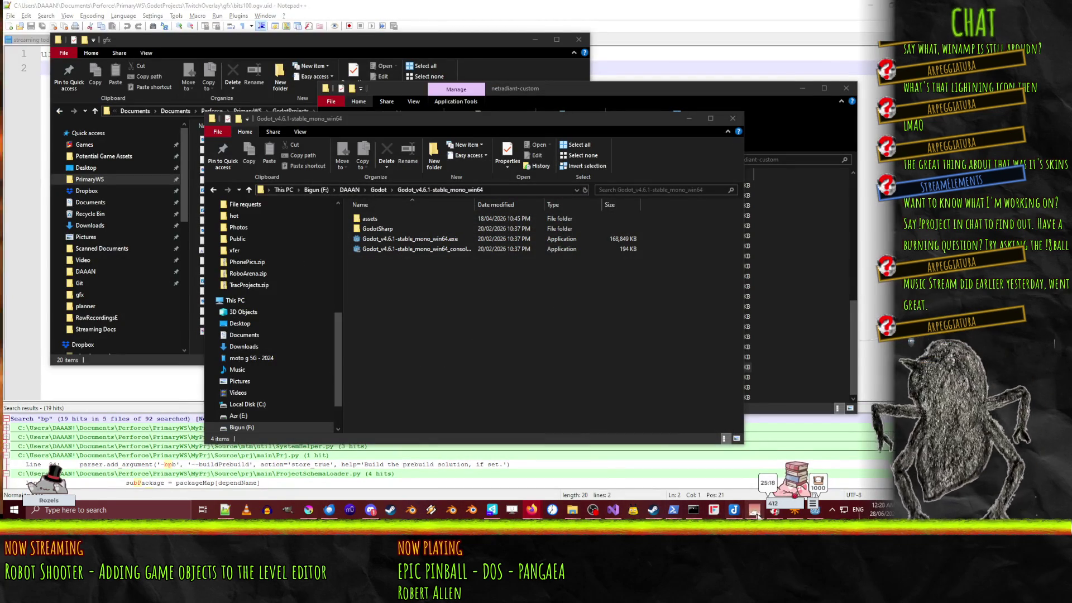
{"action": "left_click", "coordinate": [816, 516]}
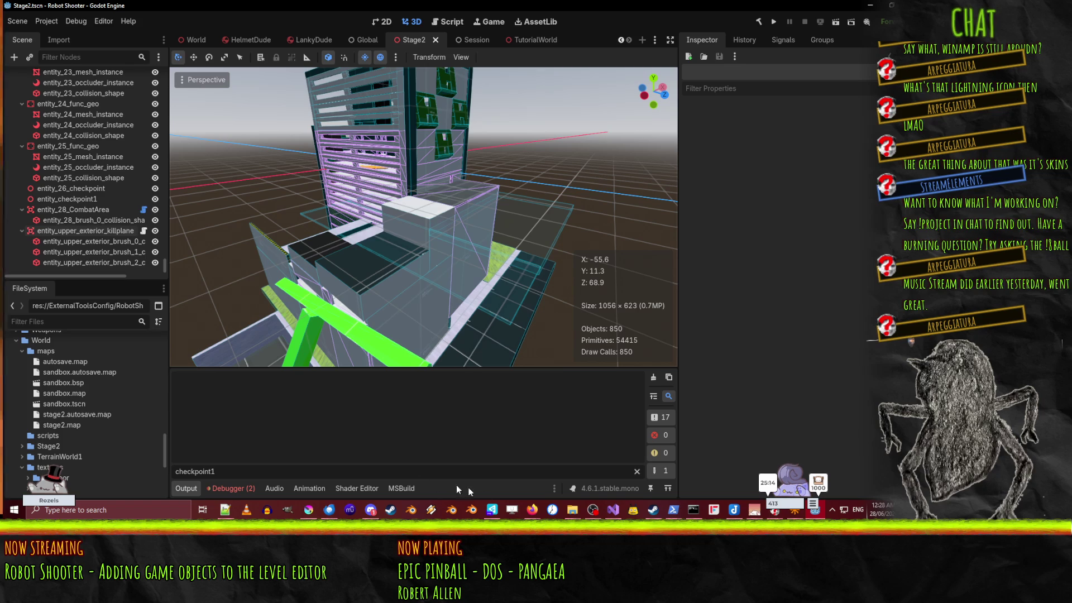
Step: Open Damaging.cs in Visual Studio after glancing at CombatArea.cs and KillPlane.cs
{"action": "left_click", "coordinate": [611, 511]}
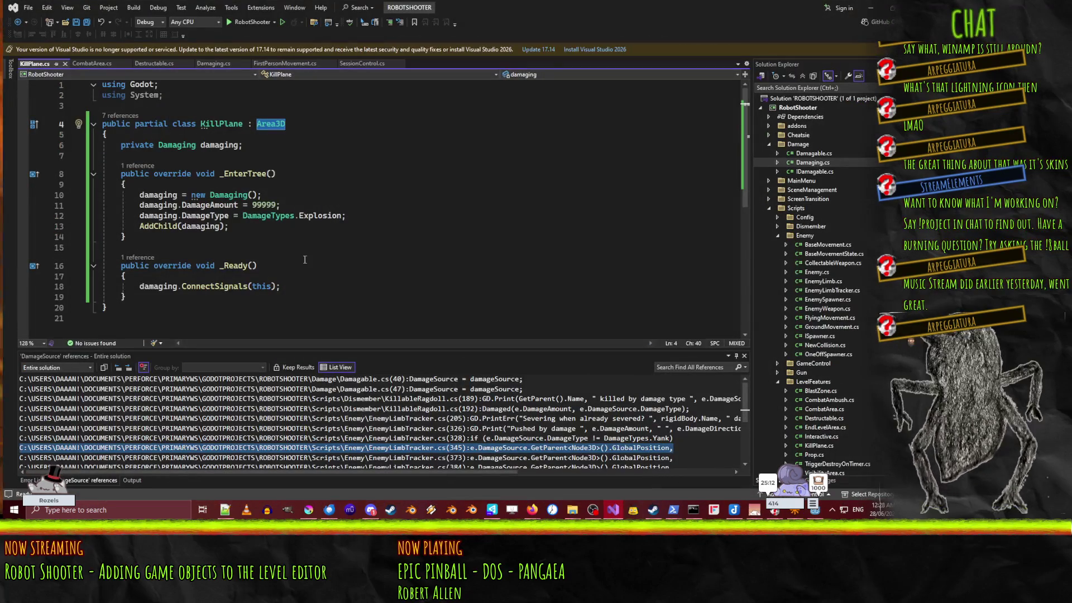
{"action": "left_click", "coordinate": [94, 63]}
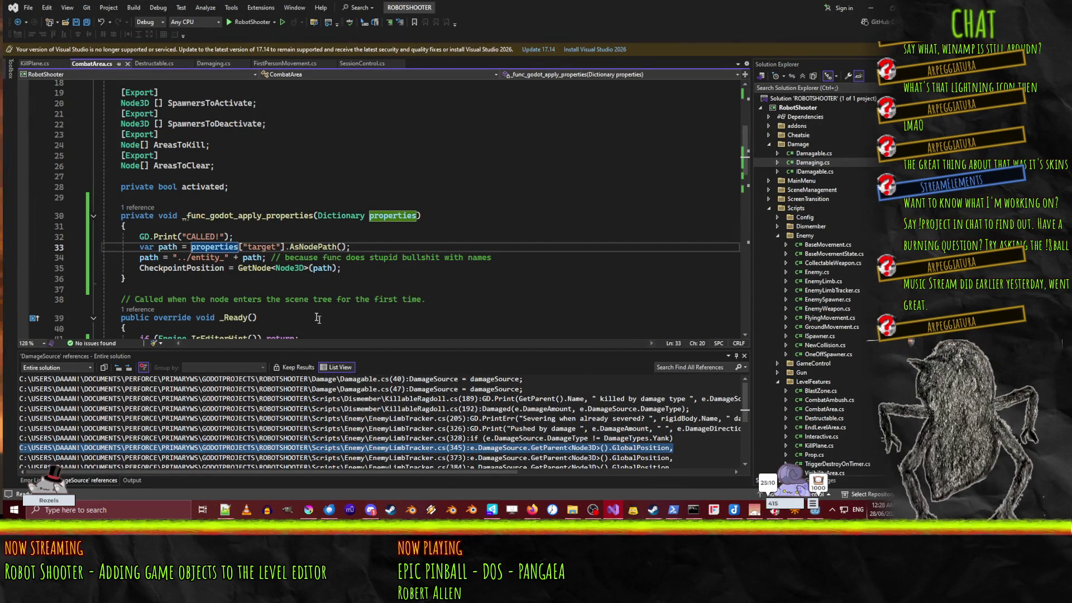
{"action": "left_click", "coordinate": [35, 63]}
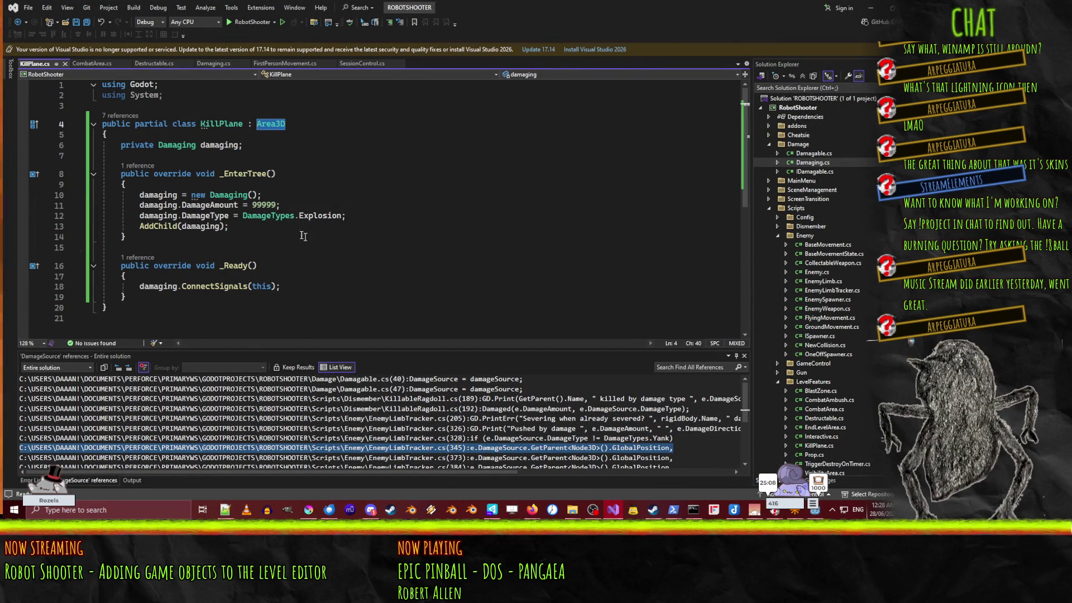
{"action": "left_click", "coordinate": [213, 64]}
{"action": "scroll", "coordinate": [281, 235], "scroll_direction": "up", "scroll_amount": 9}
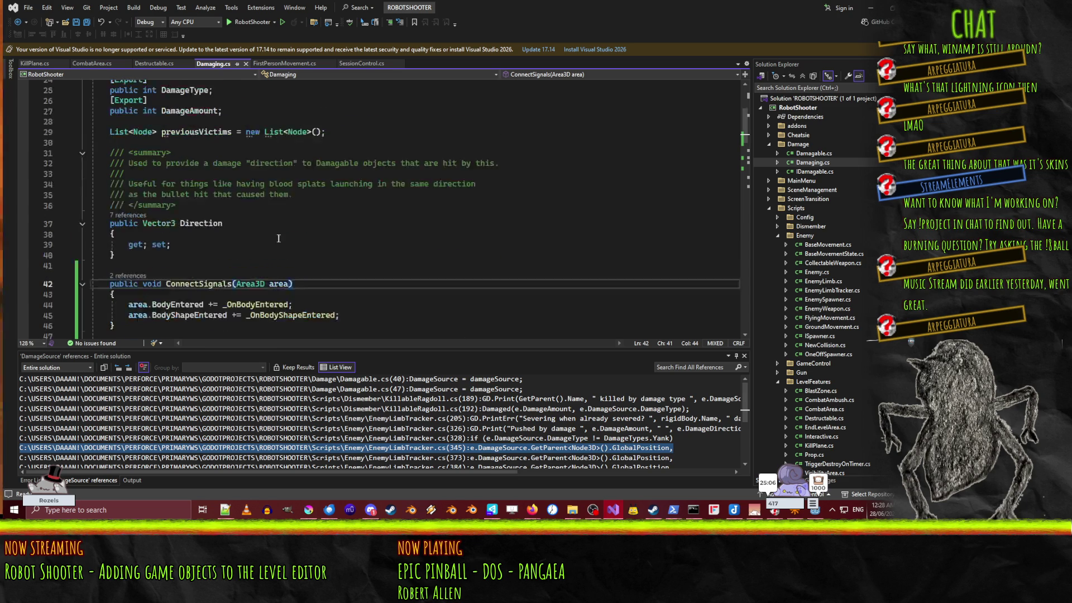
{"action": "scroll", "coordinate": [281, 239], "scroll_direction": "down", "scroll_amount": 9}
Step: Add an area.Connect line in ConnectSignals linking body_entered to _OnBodyEntered
{"action": "left_click", "coordinate": [181, 266]}
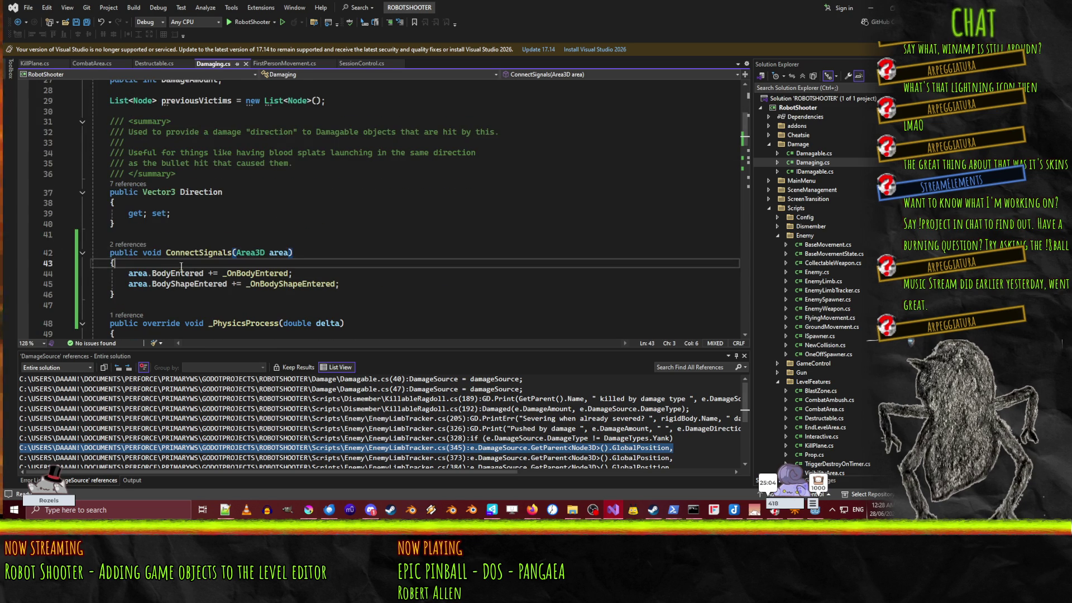
{"action": "key", "text": "Return"}
{"action": "type", "text": "a"}
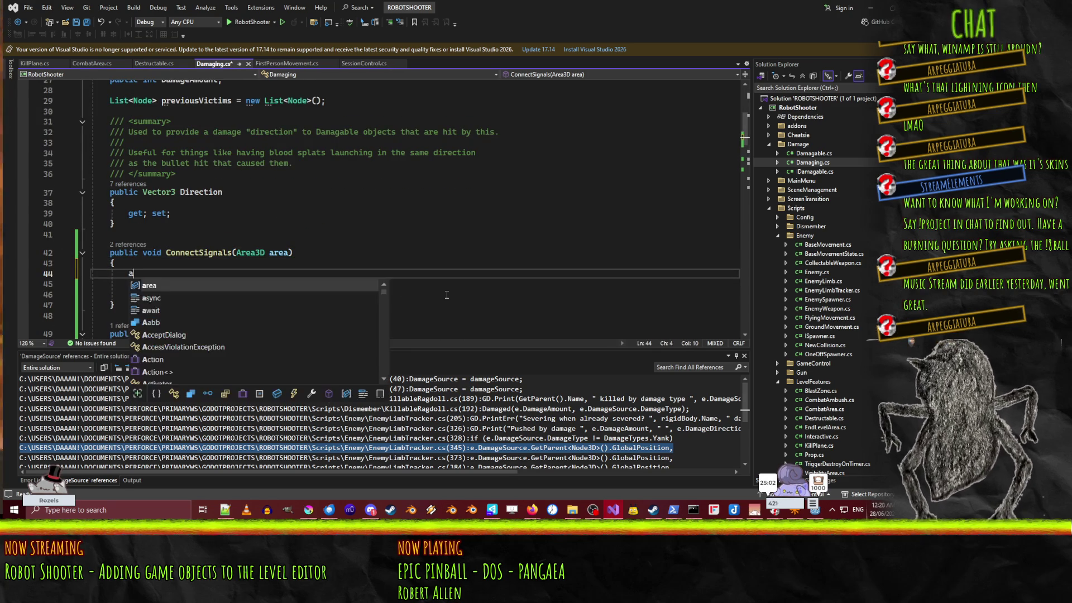
{"action": "type", "text": "rea.Connect(\"body_en"}
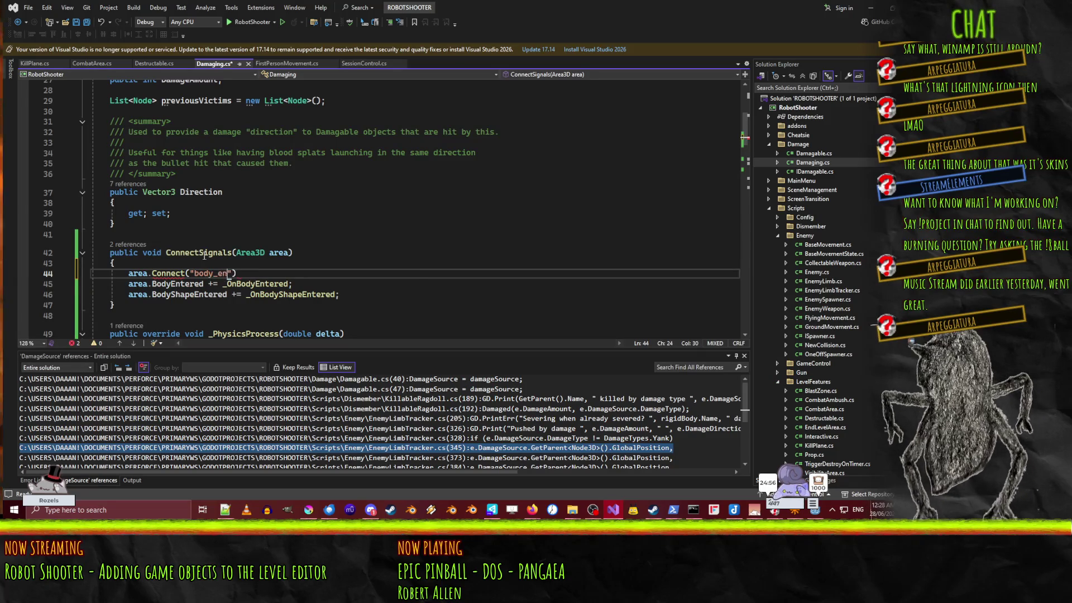
{"action": "type", "text": ", _o"}
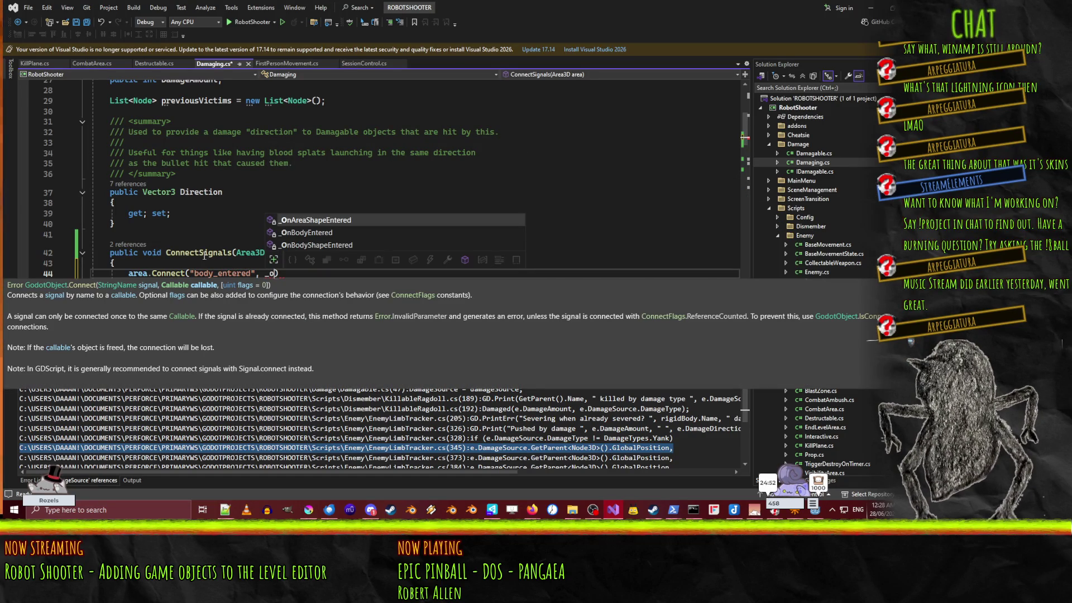
{"action": "key", "text": "Down"}
{"action": "key", "text": "Tab"}
{"action": "type", "text": ")"}
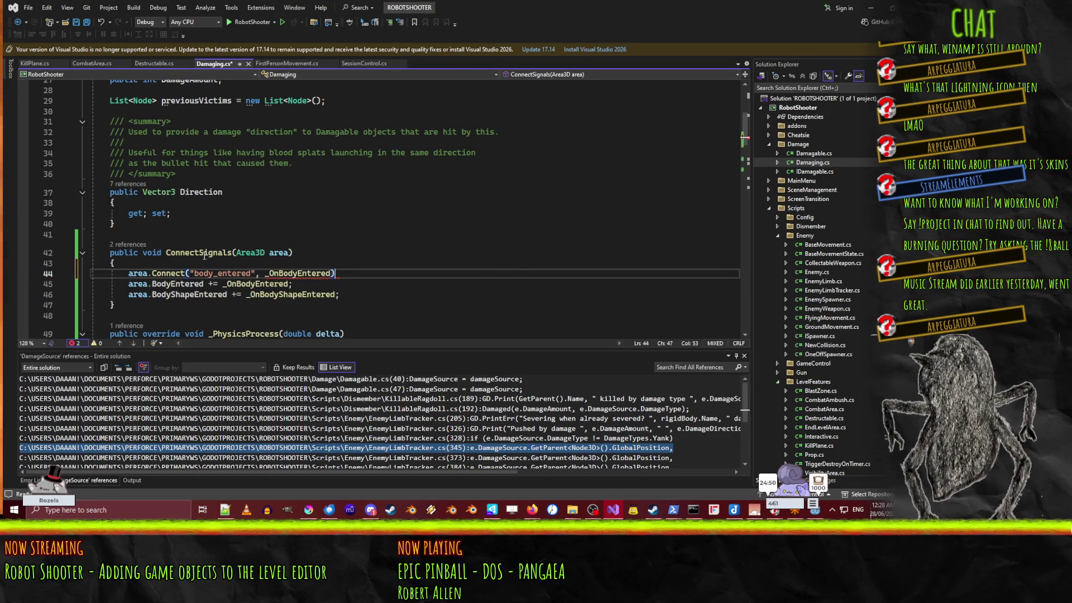
Step: Duplicate the Connect line and point the copy at body_shape_entered with _OnBodyShapeEntered
{"action": "key", "text": "ctrl+d"}
{"action": "key", "text": "Down"}
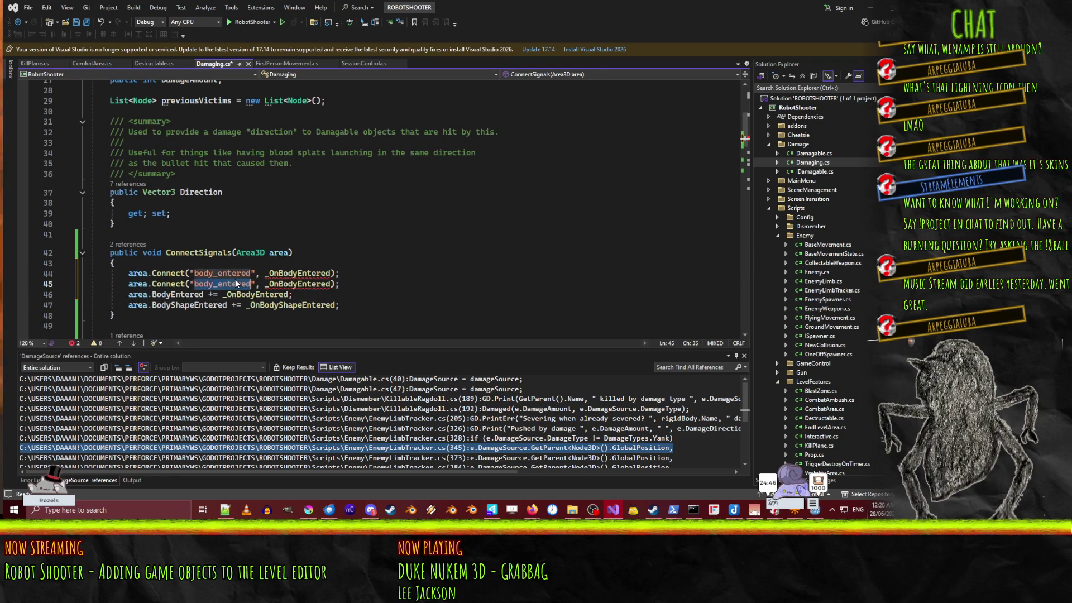
{"action": "key", "text": "Up"}
{"action": "key", "text": "ctrl+Right"}
{"action": "key", "text": "ctrl+Right"}
{"action": "key", "text": "ctrl+Right"}
{"action": "key", "text": "Right"}
{"action": "key", "text": "Right"}
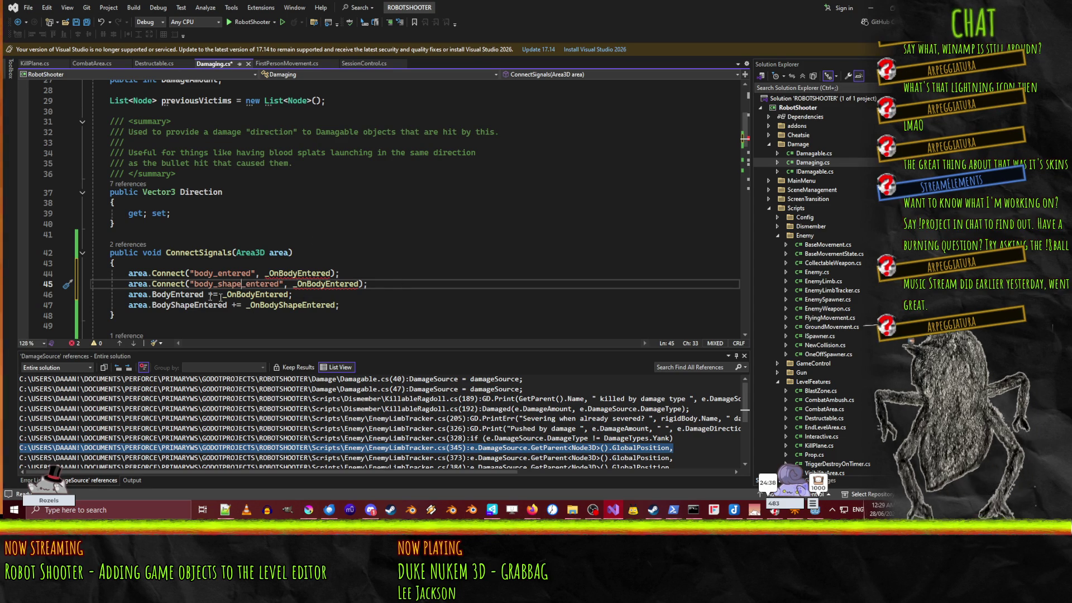
{"action": "double_click", "coordinate": [301, 305]}
{"action": "key", "text": "ctrl+c"}
{"action": "double_click", "coordinate": [327, 283]}
{"action": "key", "text": "ctrl+v"}
Step: Wrap the _OnBodyEntered argument on line 44 in a new Callable(...) call
{"action": "left_click", "coordinate": [341, 295]}
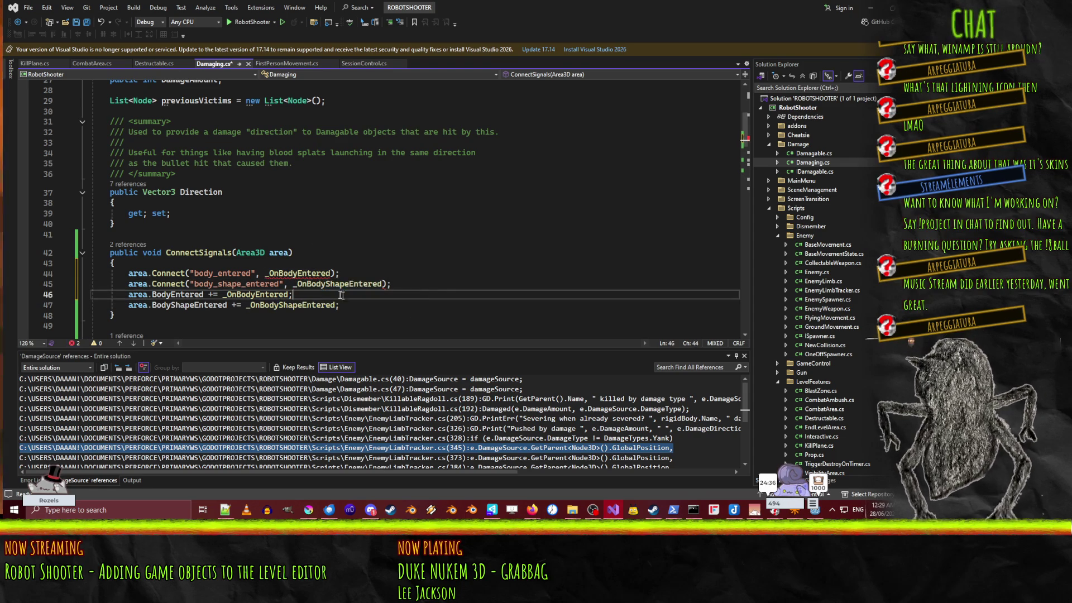
{"action": "mouse_move", "coordinate": [330, 286]}
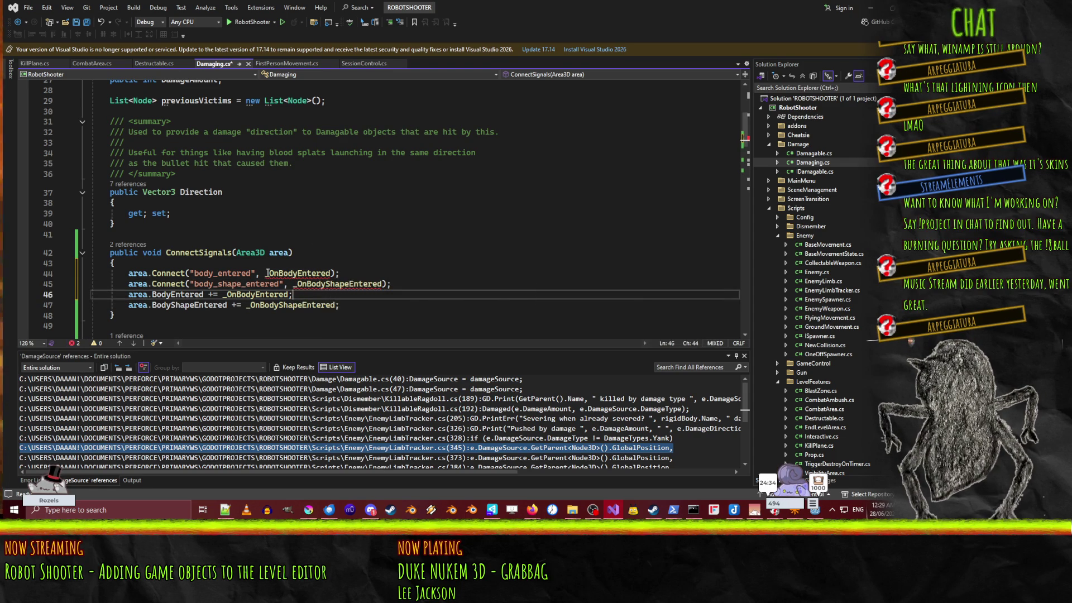
{"action": "left_click", "coordinate": [260, 273]}
{"action": "type", "text": "Godoc"}
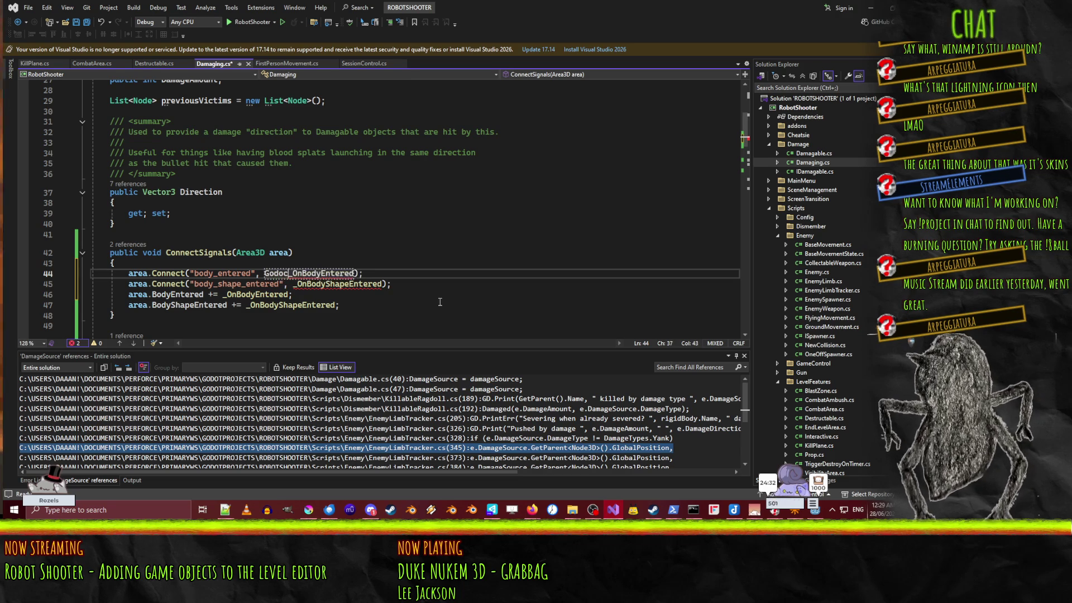
{"action": "type", "text": ".C"}
{"action": "type", "text": ".Callable("}
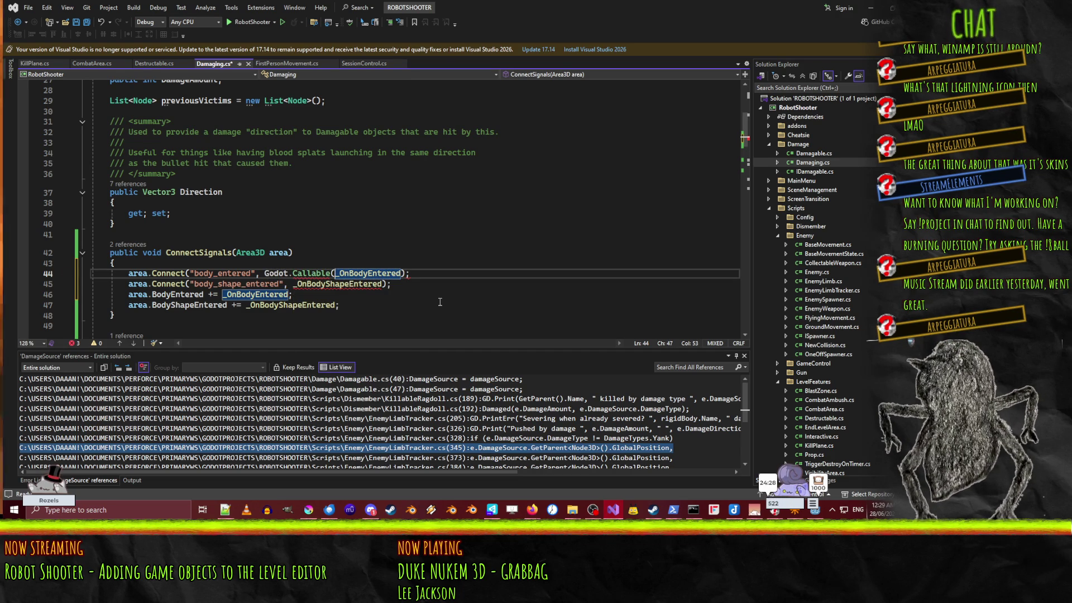
{"action": "key", "text": "BackSpace"}
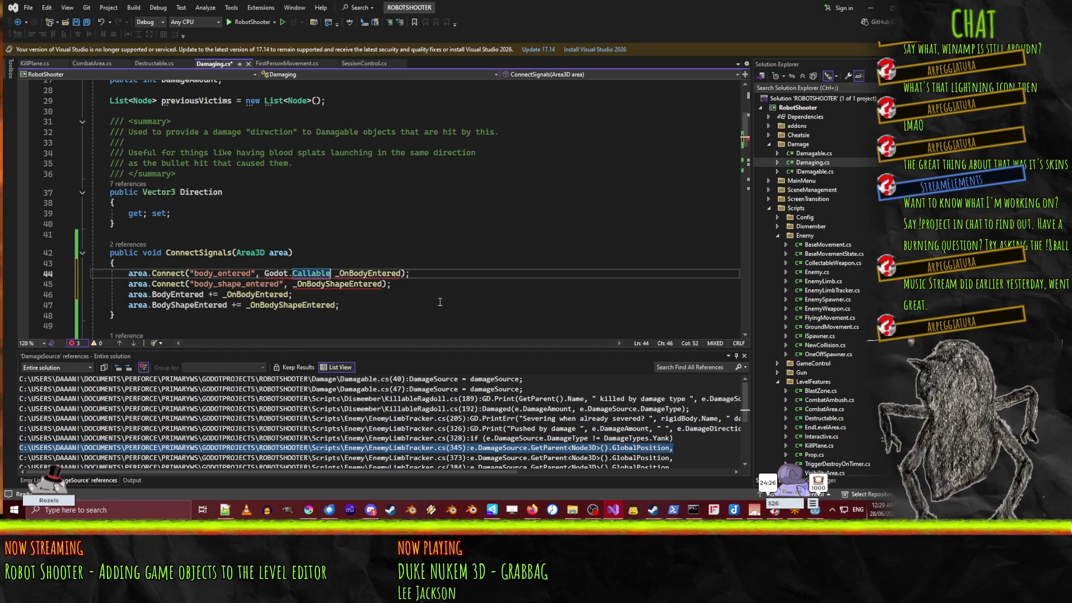
{"action": "mouse_move", "coordinate": [314, 271]}
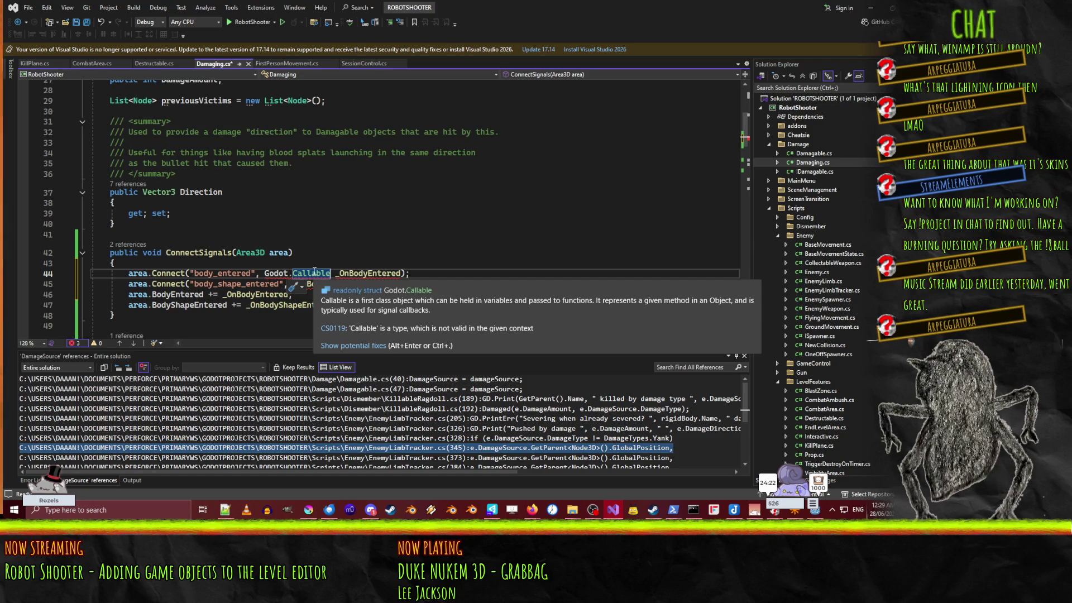
{"action": "left_click", "coordinate": [261, 274]}
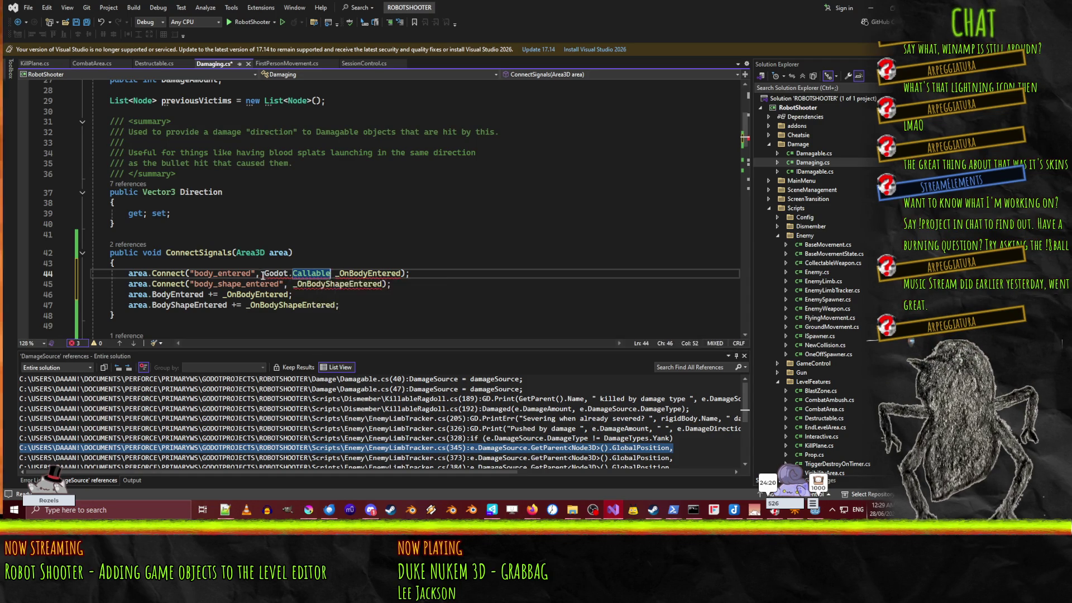
{"action": "key", "text": "Right"}
{"action": "key", "text": "Delete"}
{"action": "key", "text": "Delete"}
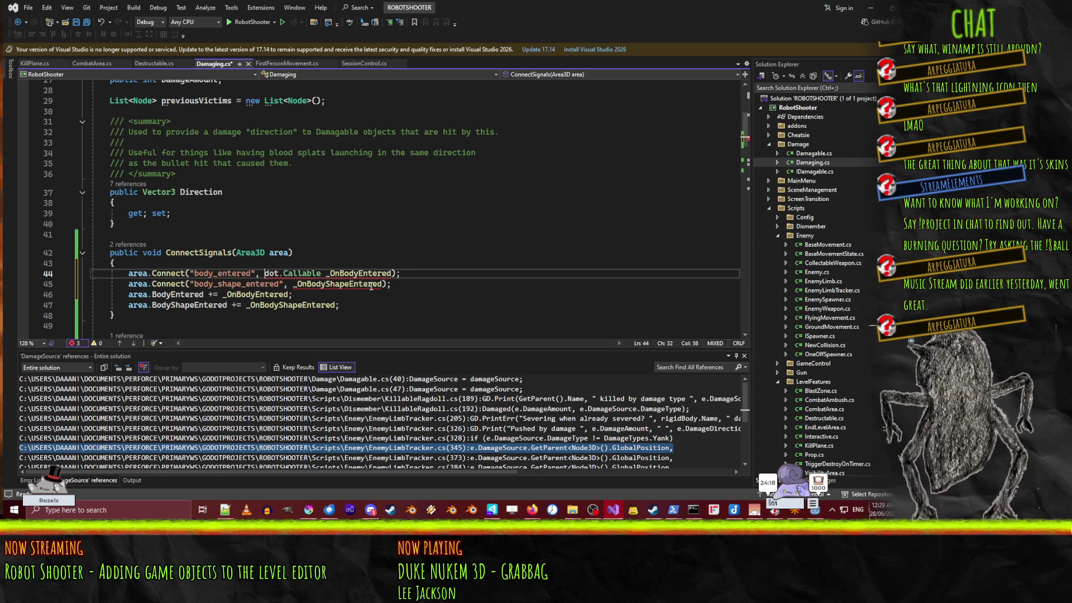
{"action": "type", "text": "new "}
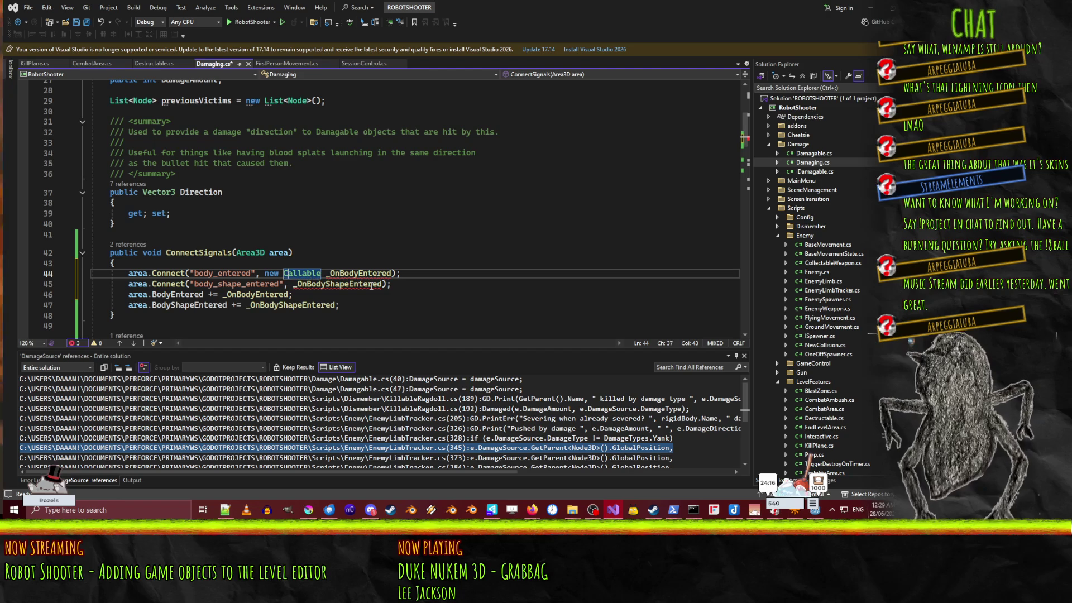
{"action": "type", "text": "("}
{"action": "key", "text": "ctrl+Right"}
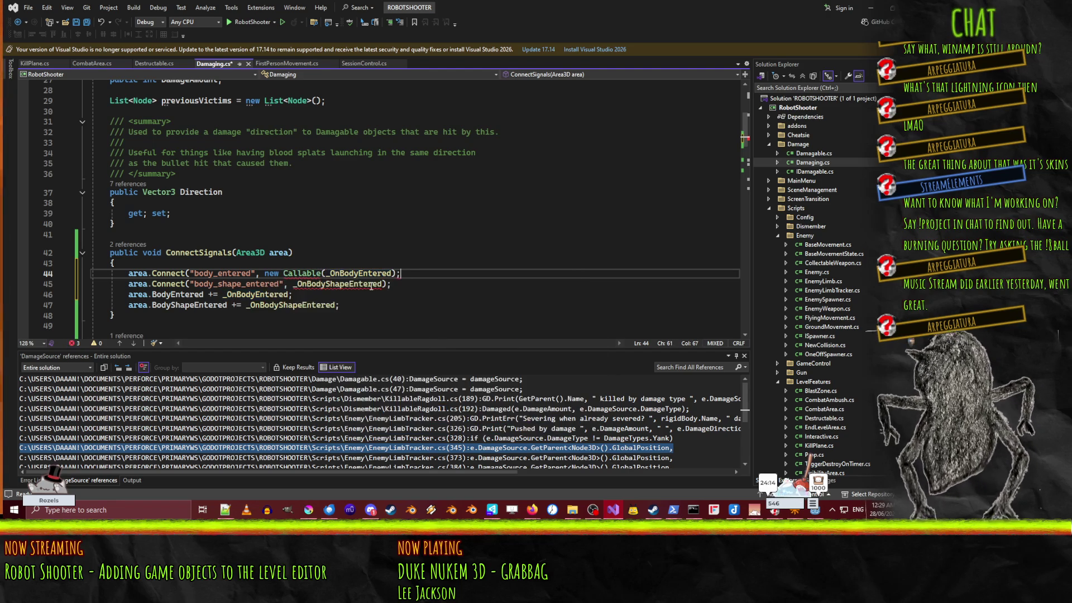
{"action": "type", "text": ")"}
{"action": "key", "text": "Down"}
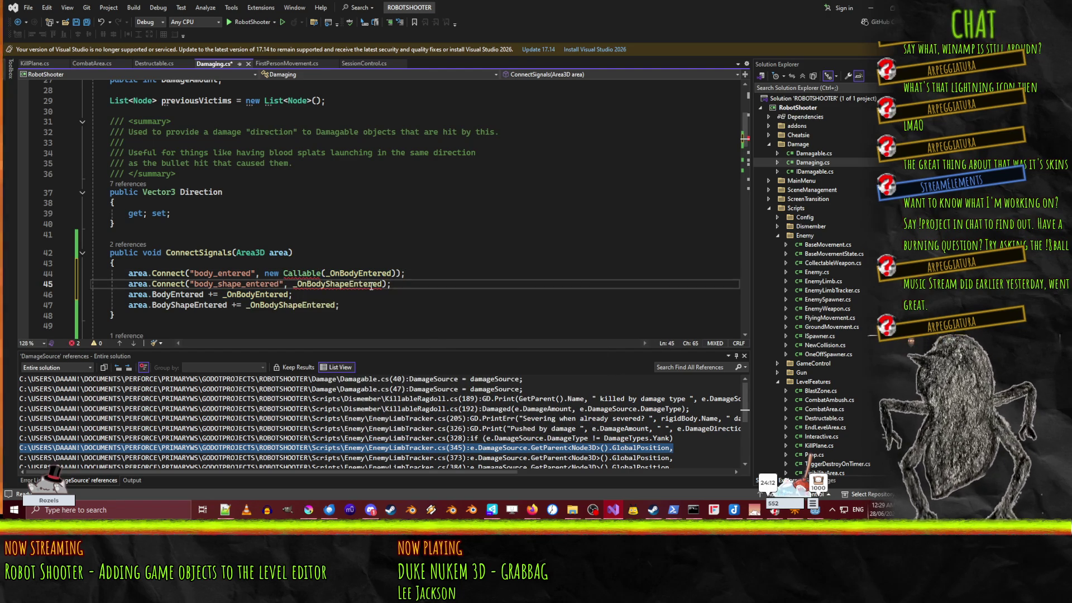
Step: Add 'this' as the Callable target and reuse the same wrapper around _OnBodyShapeEntered on line 45
{"action": "mouse_move", "coordinate": [302, 274]}
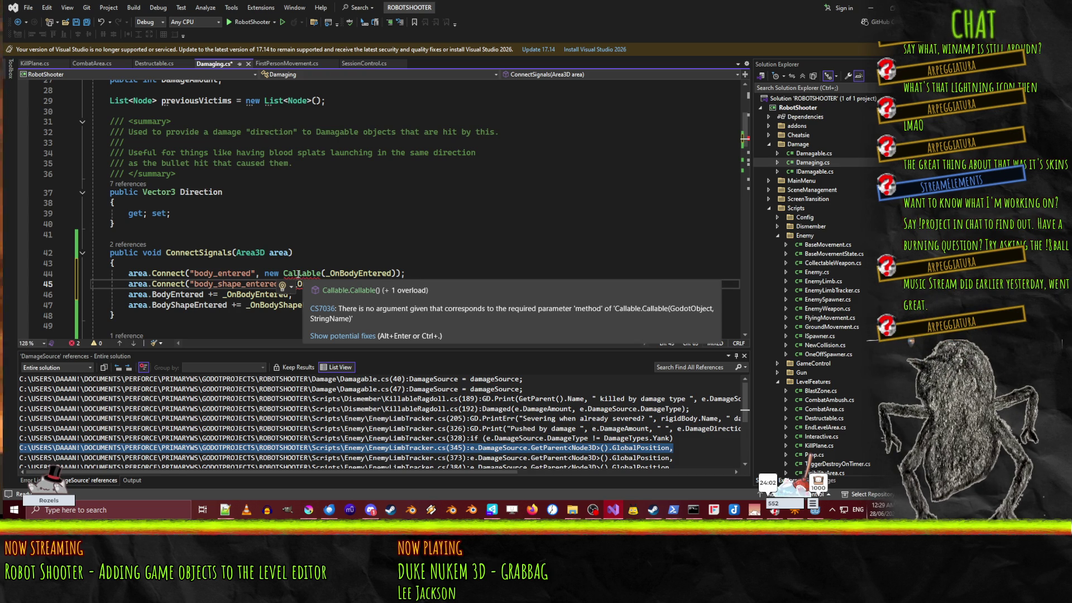
{"action": "left_click", "coordinate": [324, 273]}
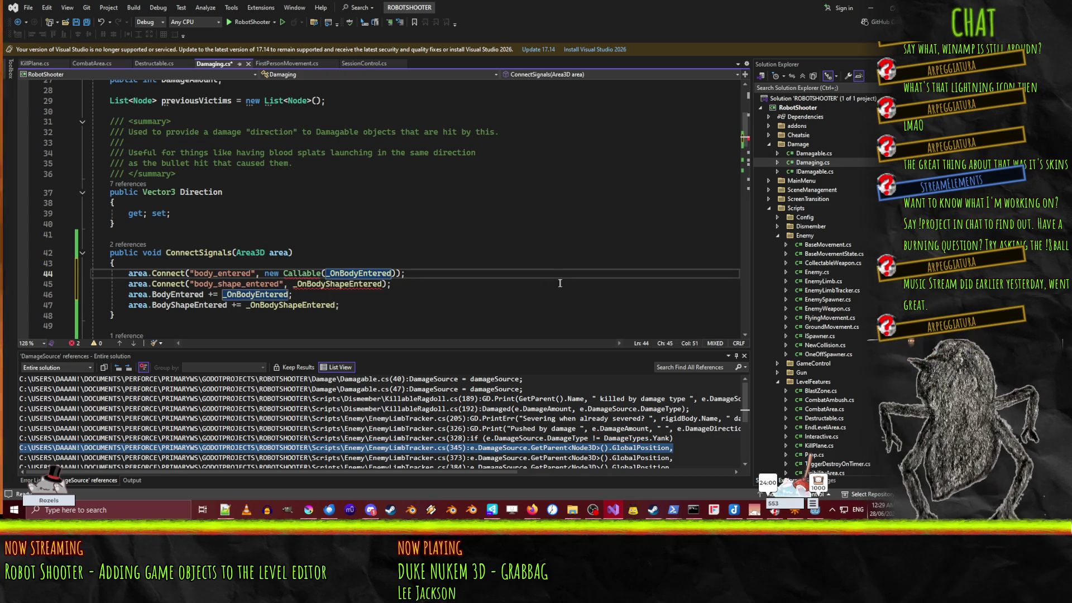
{"action": "type", "text": "this,"}
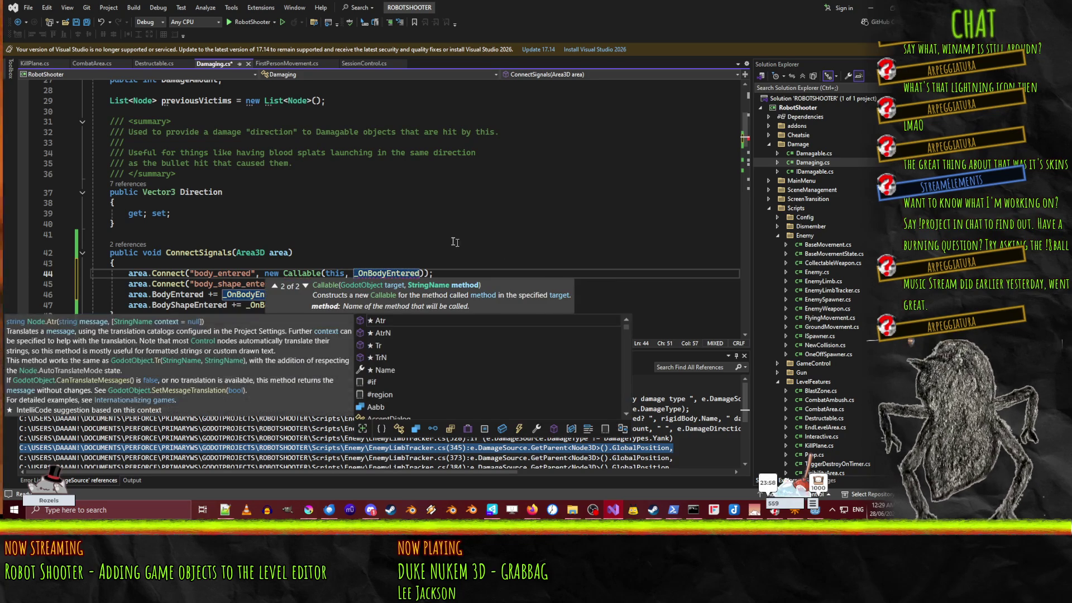
{"action": "left_click", "coordinate": [455, 237]}
{"action": "double_click", "coordinate": [280, 273]}
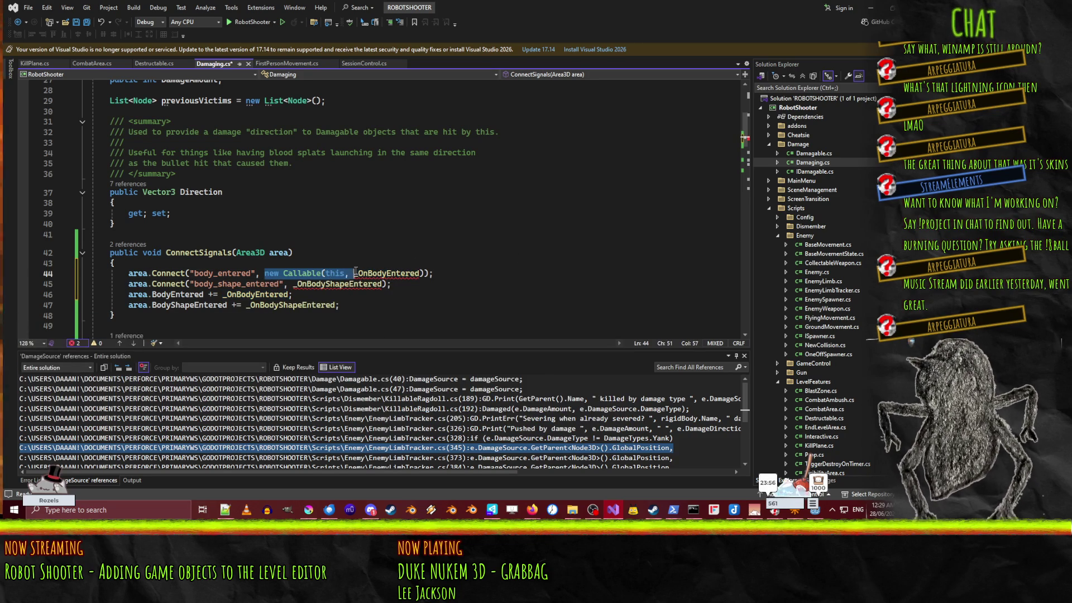
{"action": "key", "text": "ctrl+c"}
{"action": "left_click", "coordinate": [295, 284]}
{"action": "key", "text": "ctrl+v"}
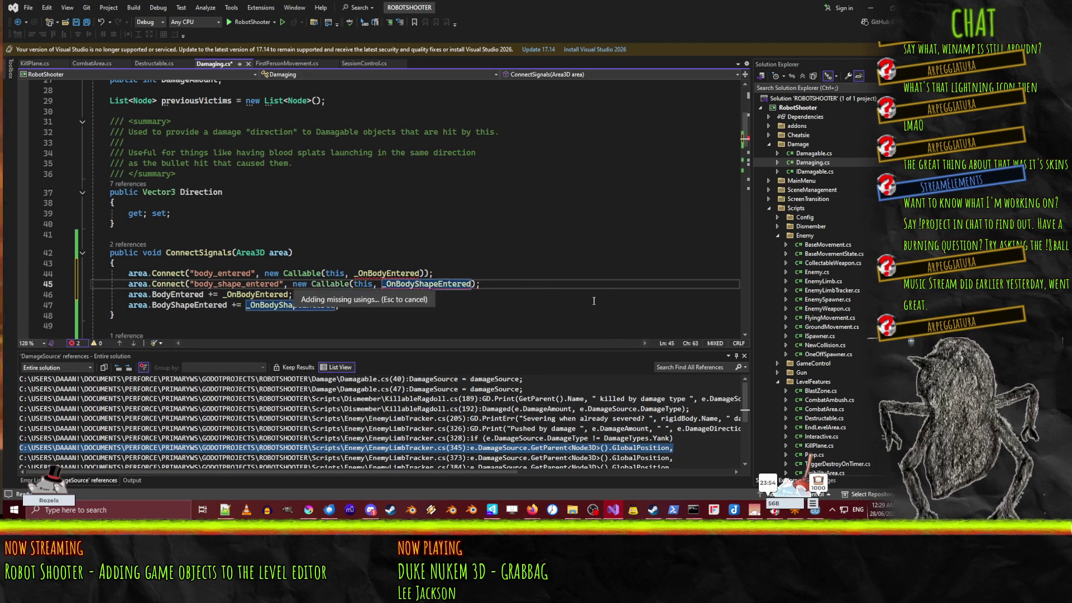
Step: Put quotes around "_OnBodyEntered" and "_OnBodyShapeEntered", removing the doubled quote
{"action": "left_click", "coordinate": [357, 273]}
{"action": "type", "text": "\""}
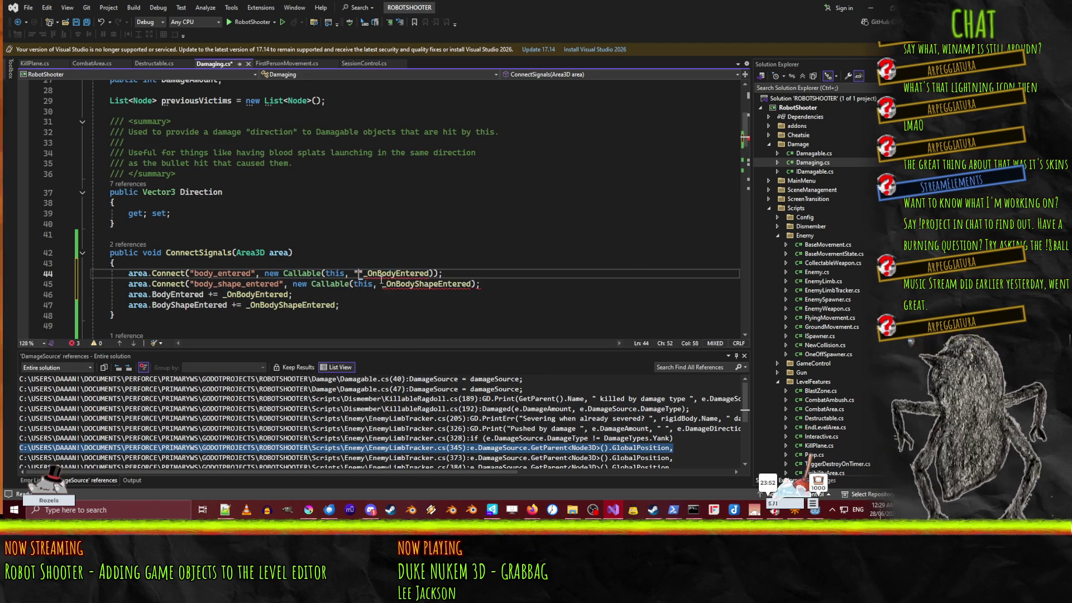
{"action": "key", "text": "ctrl+Left"}
{"action": "key", "text": "BackSpace"}
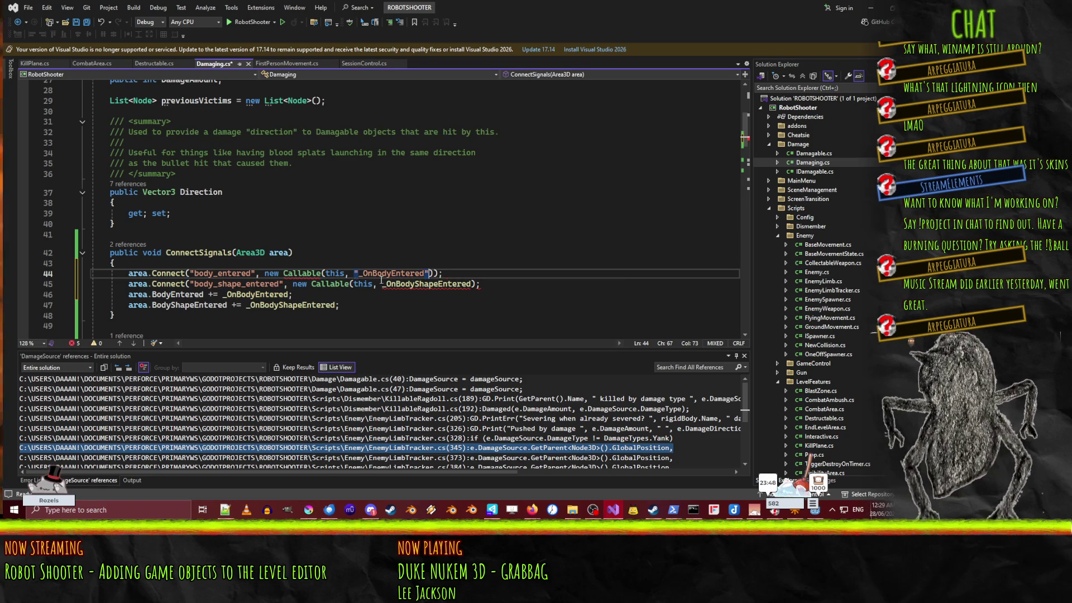
{"action": "double_click", "coordinate": [395, 283]}
{"action": "type", "text": "\""}
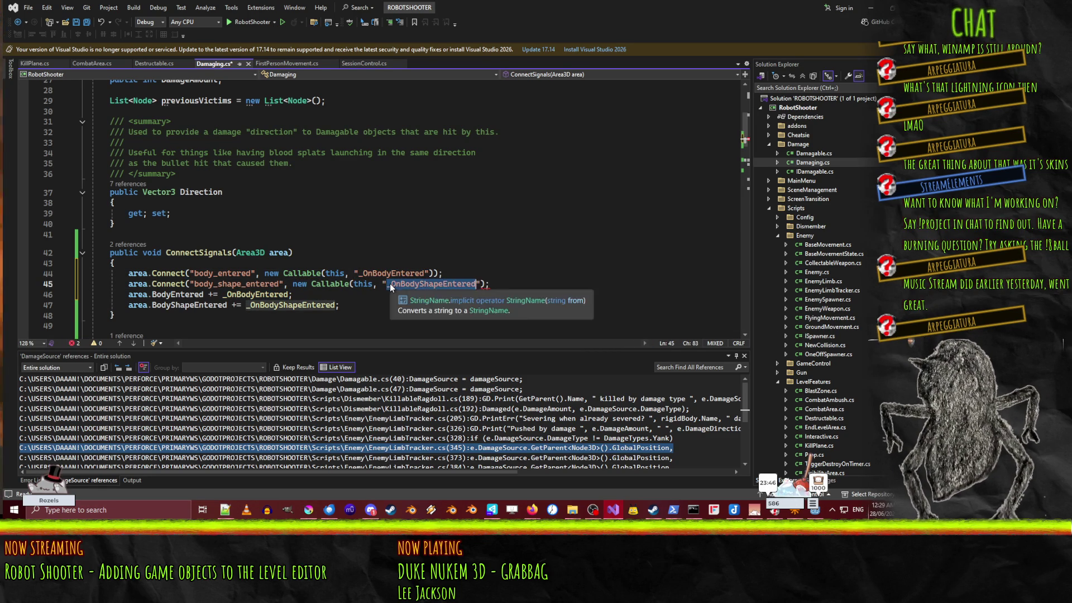
{"action": "left_click", "coordinate": [404, 261]}
{"action": "left_click", "coordinate": [373, 314]}
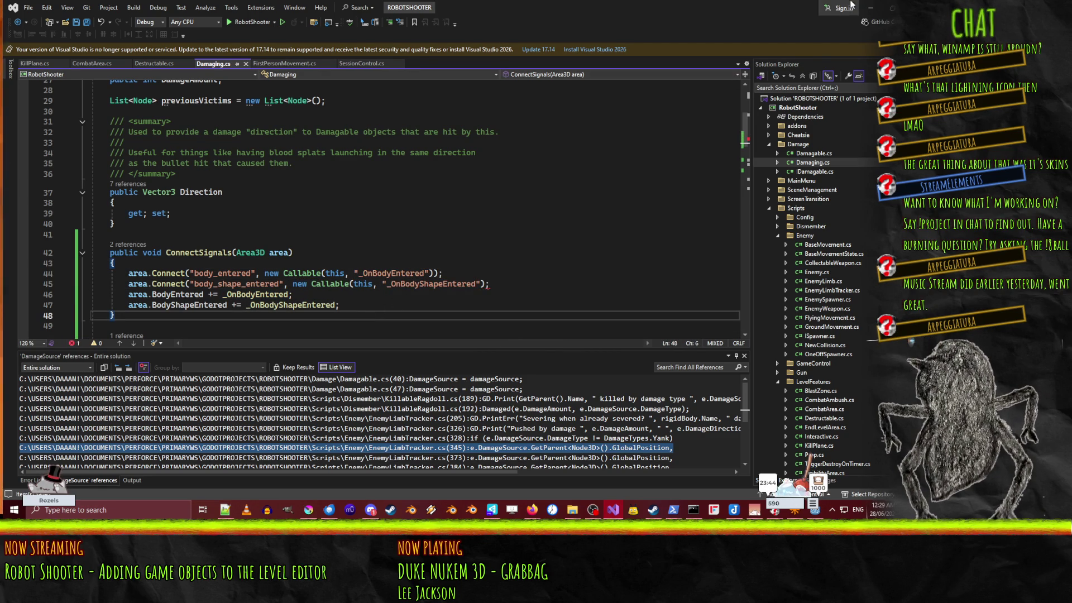
{"action": "left_click", "coordinate": [871, 8]}
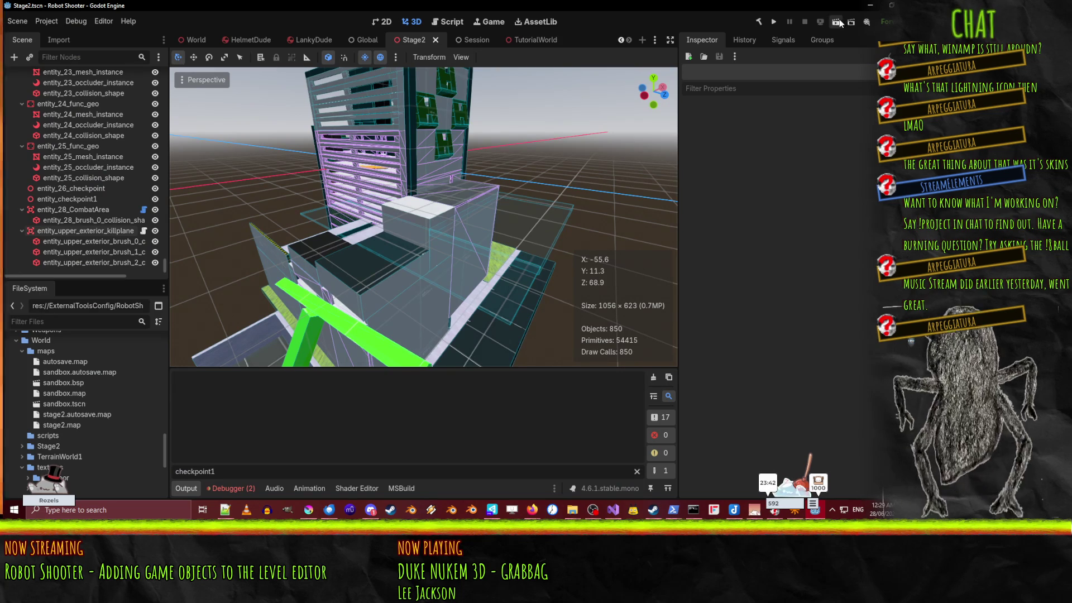
Step: Run the scene, trace the ') expected' build error to Damaging.cs line 45, and add the ')'
{"action": "left_click", "coordinate": [839, 20]}
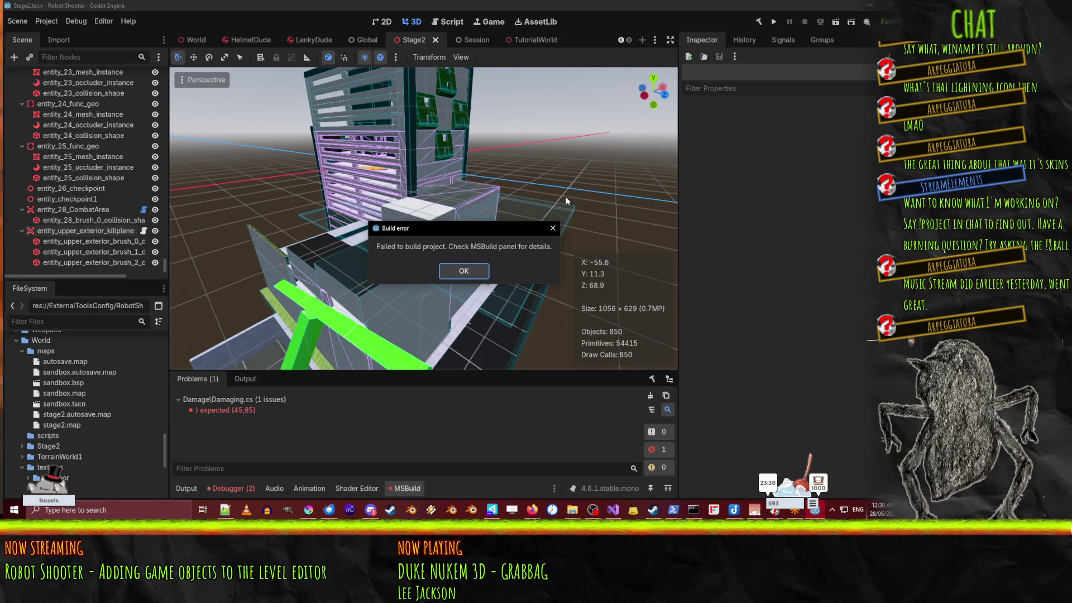
{"action": "left_click", "coordinate": [469, 276]}
{"action": "left_click", "coordinate": [220, 401]}
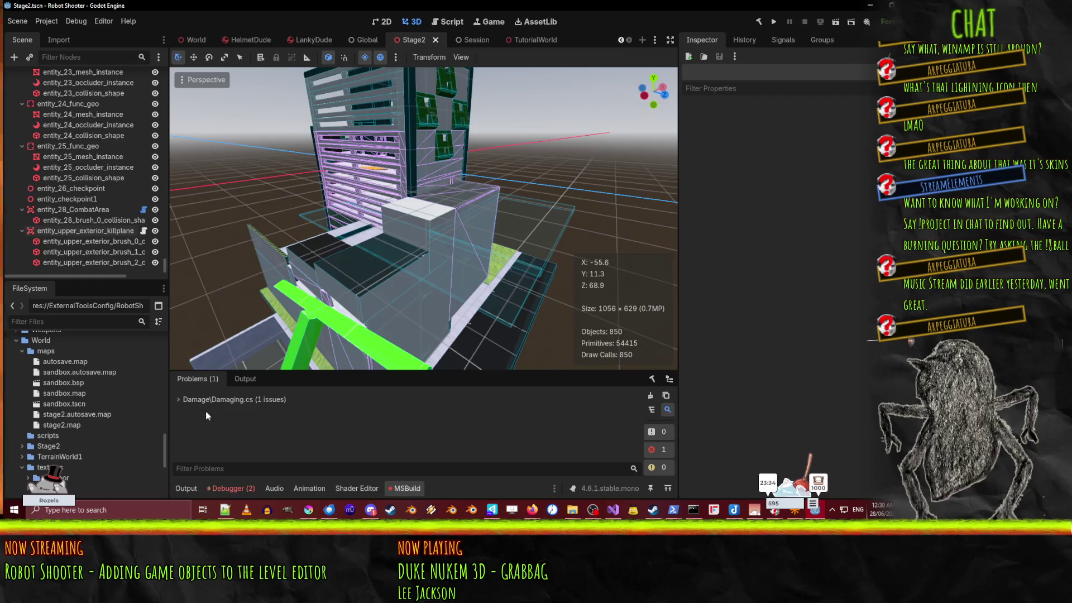
{"action": "left_click", "coordinate": [220, 400]}
{"action": "double_click", "coordinate": [223, 410]}
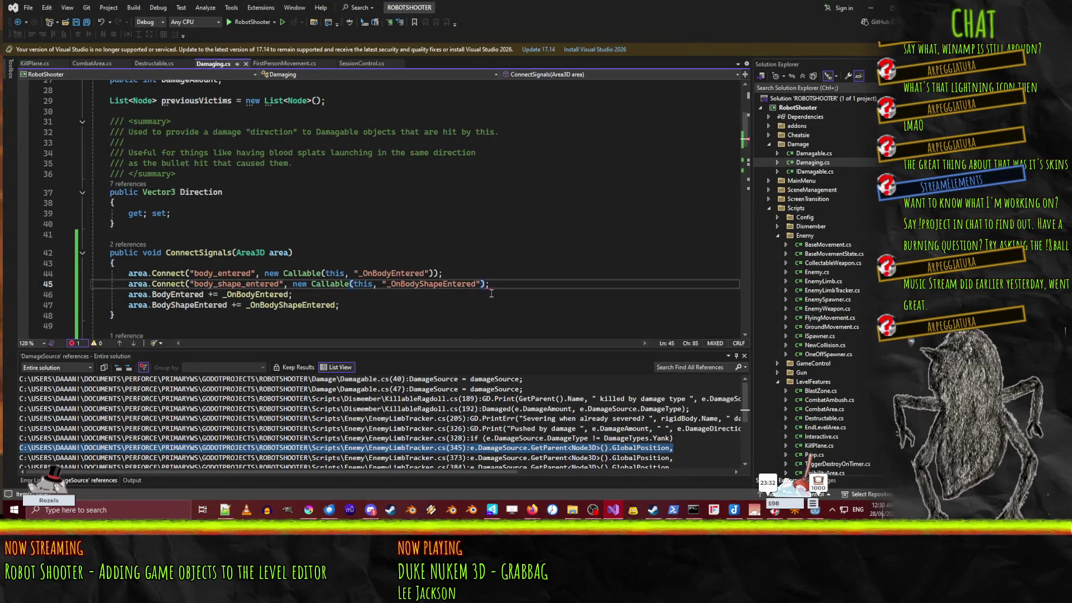
{"action": "type", "text": ")"}
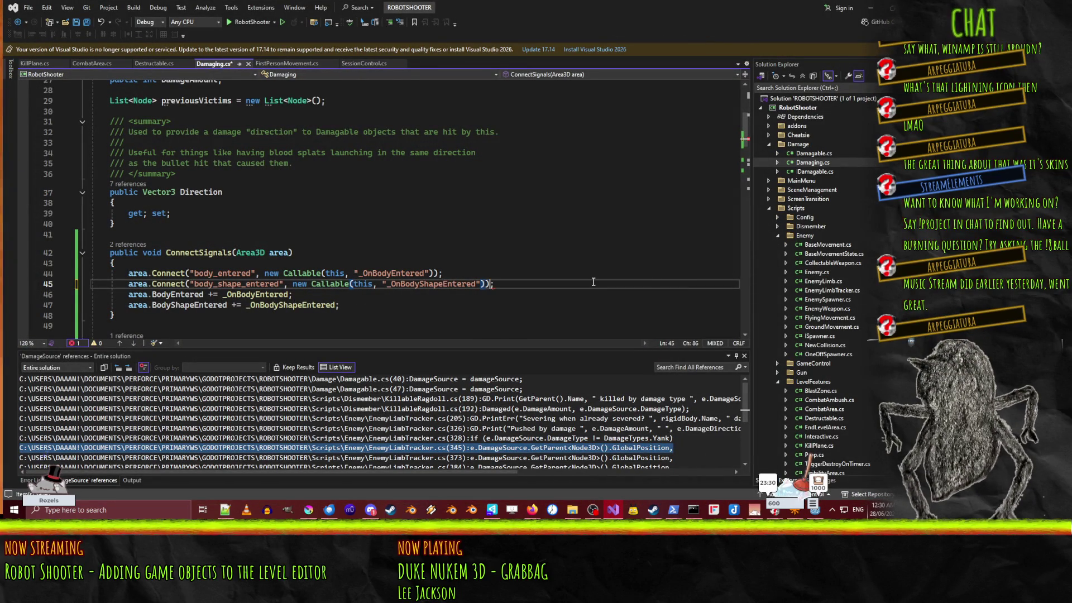
{"action": "left_click", "coordinate": [870, 7]}
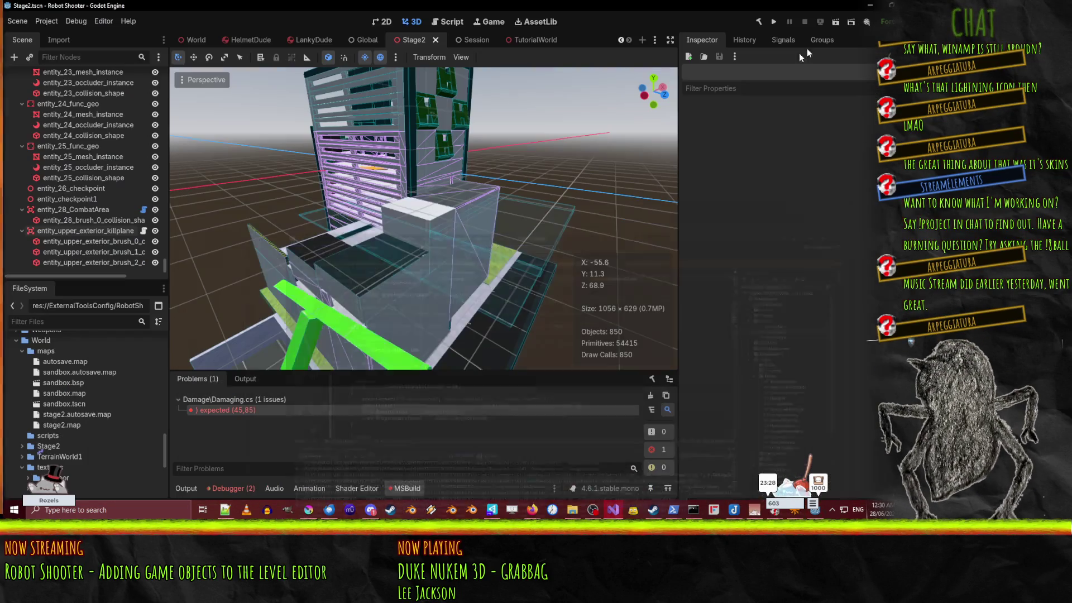
Step: Run Stage2 and walk through the corridor firing until reaching the OVERWHELMED screen
{"action": "left_click", "coordinate": [830, 26]}
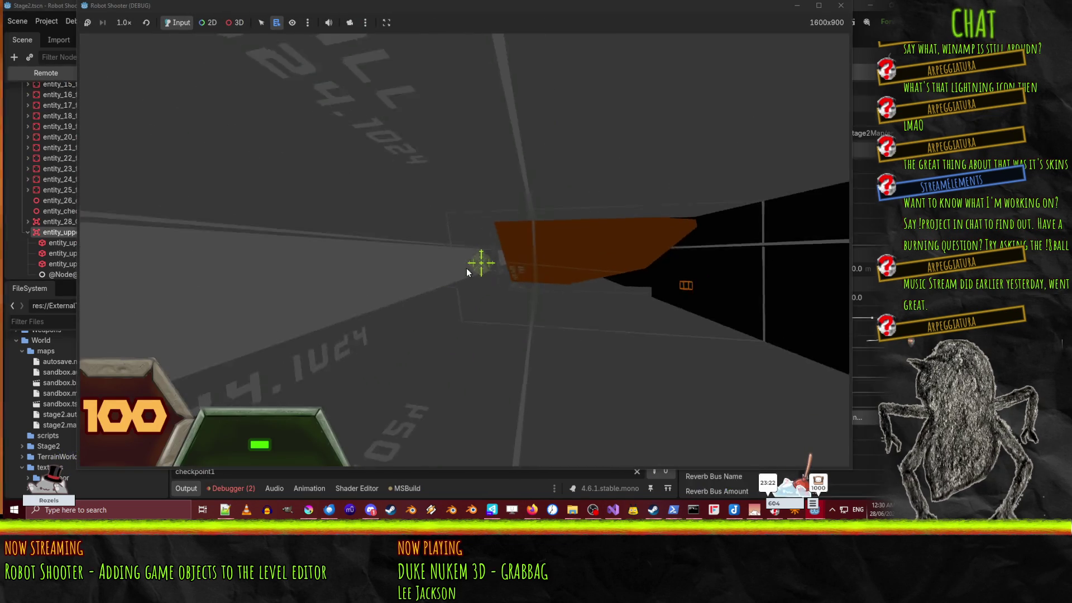
{"action": "key", "text": "w"}
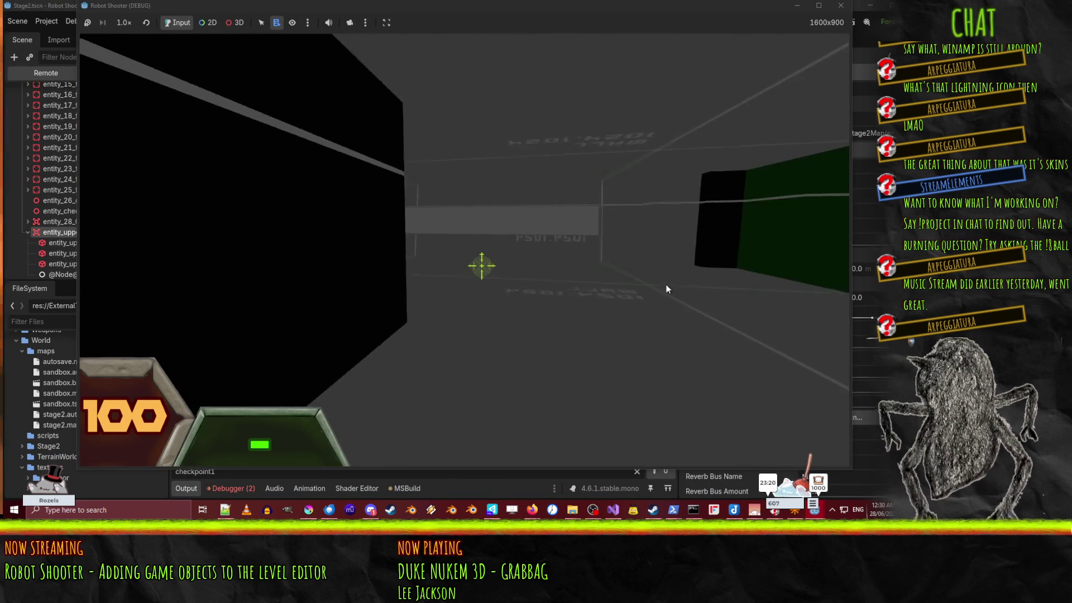
{"action": "key", "text": "w"}
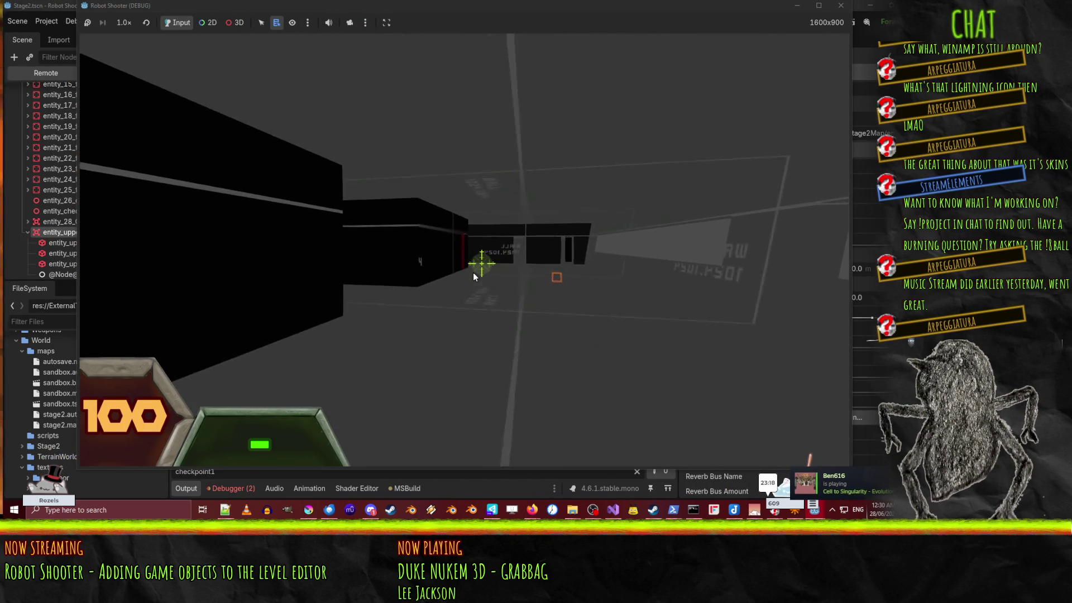
{"action": "left_click", "coordinate": [479, 262]}
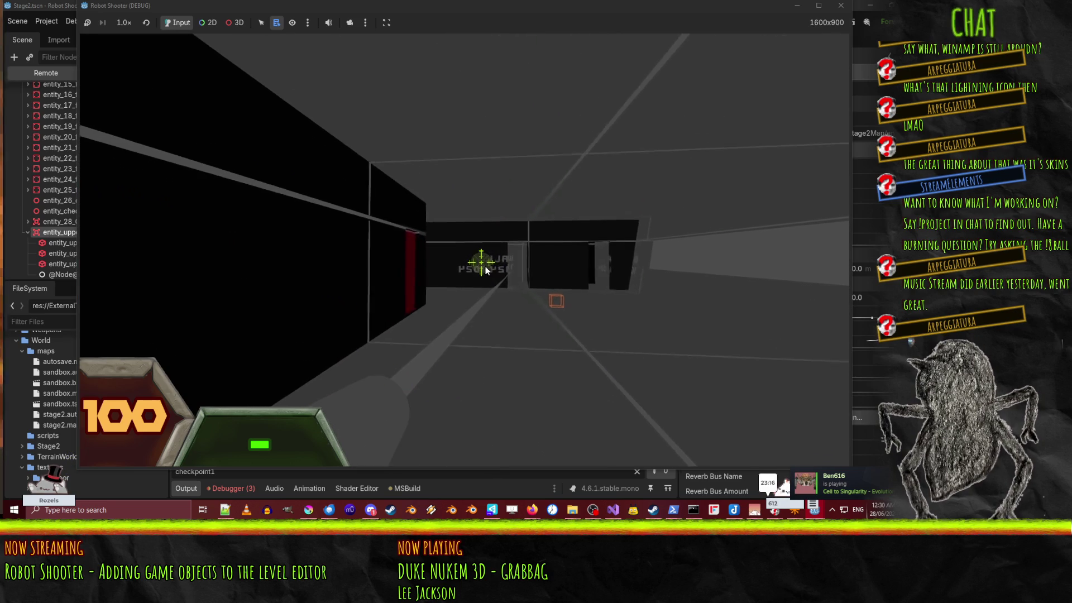
{"action": "key", "text": "w"}
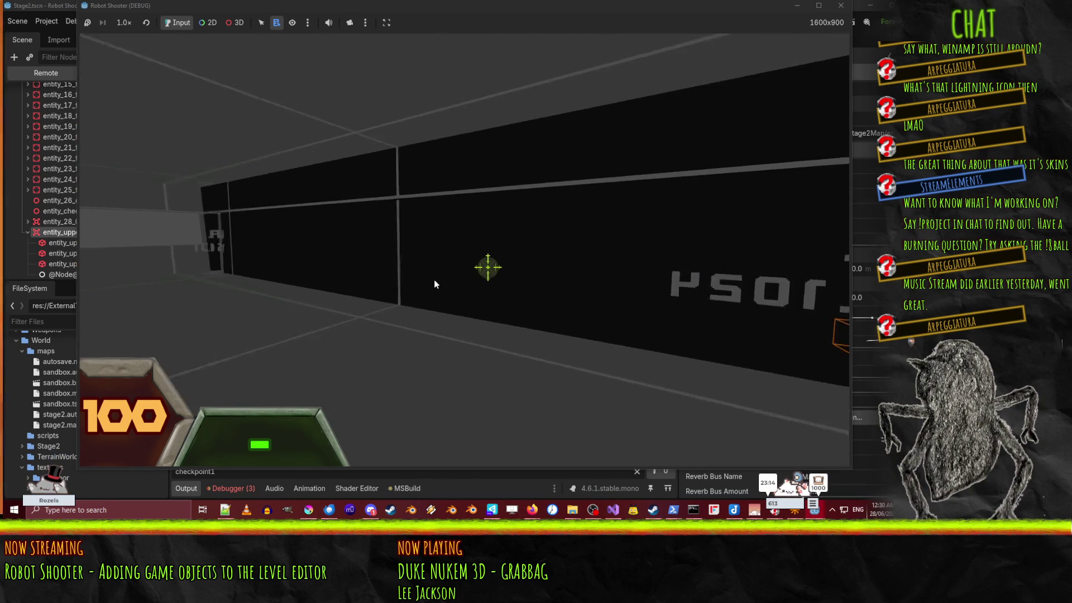
{"action": "key", "text": "s"}
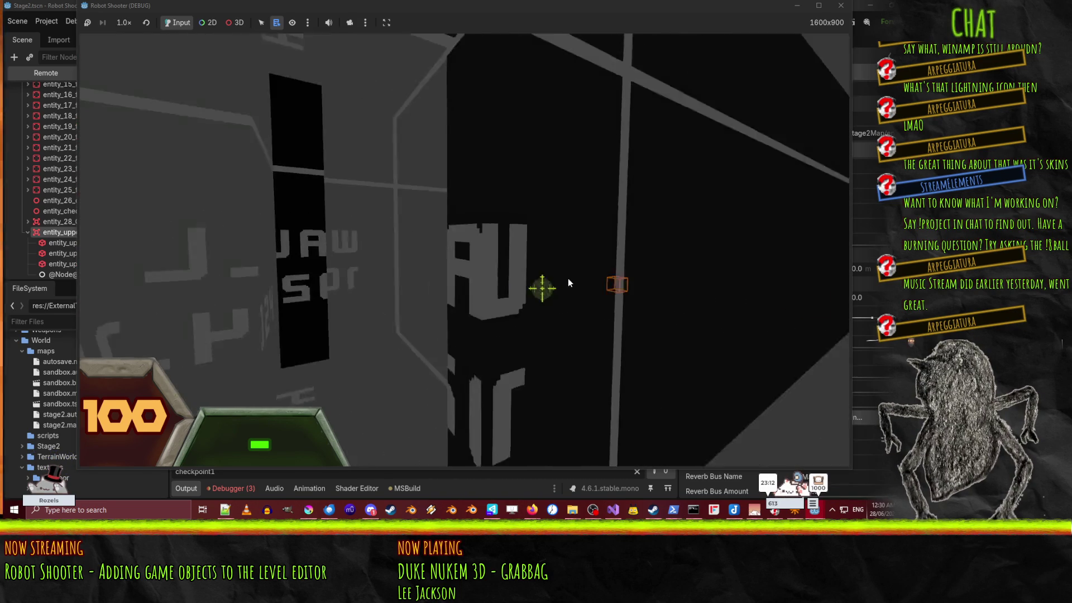
{"action": "key", "text": "w"}
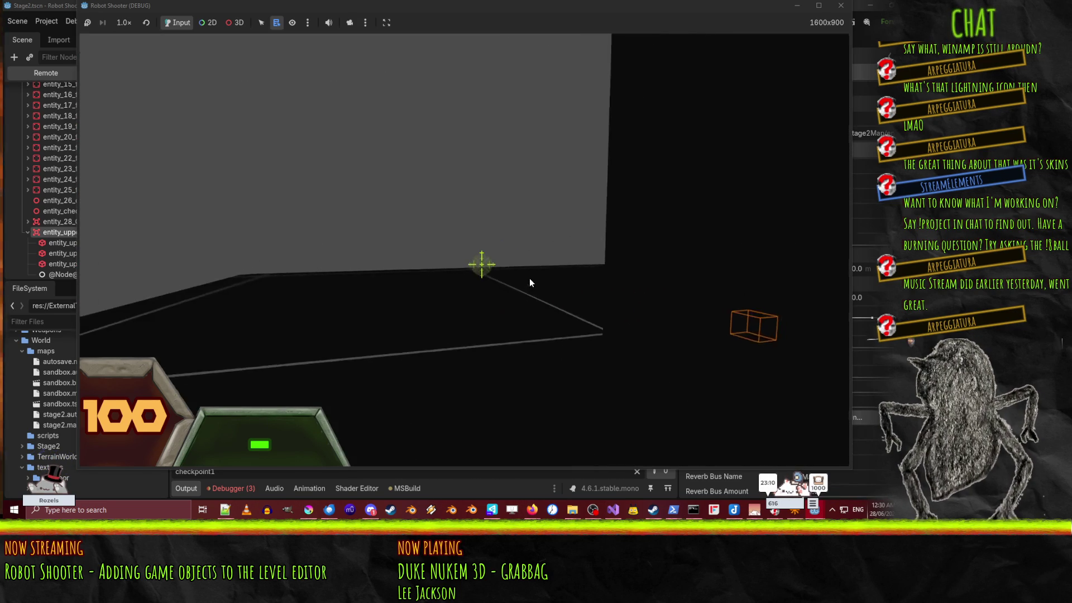
{"action": "key", "text": "w"}
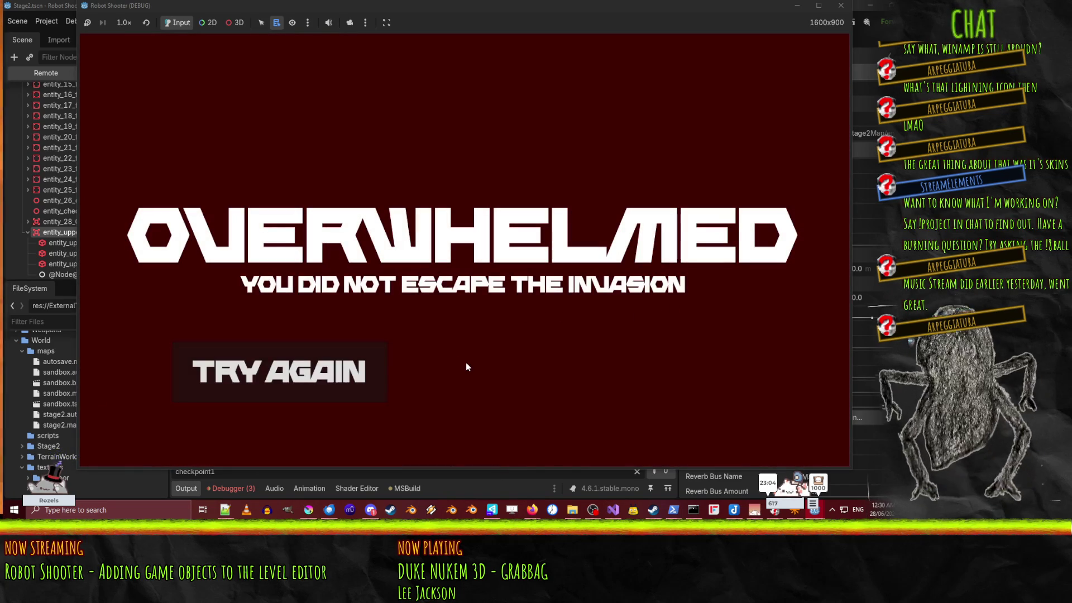
Step: Retry the level, stop the game with F8, and select entity_upper_exterior_brush_2_collision_shape
{"action": "left_click", "coordinate": [351, 374]}
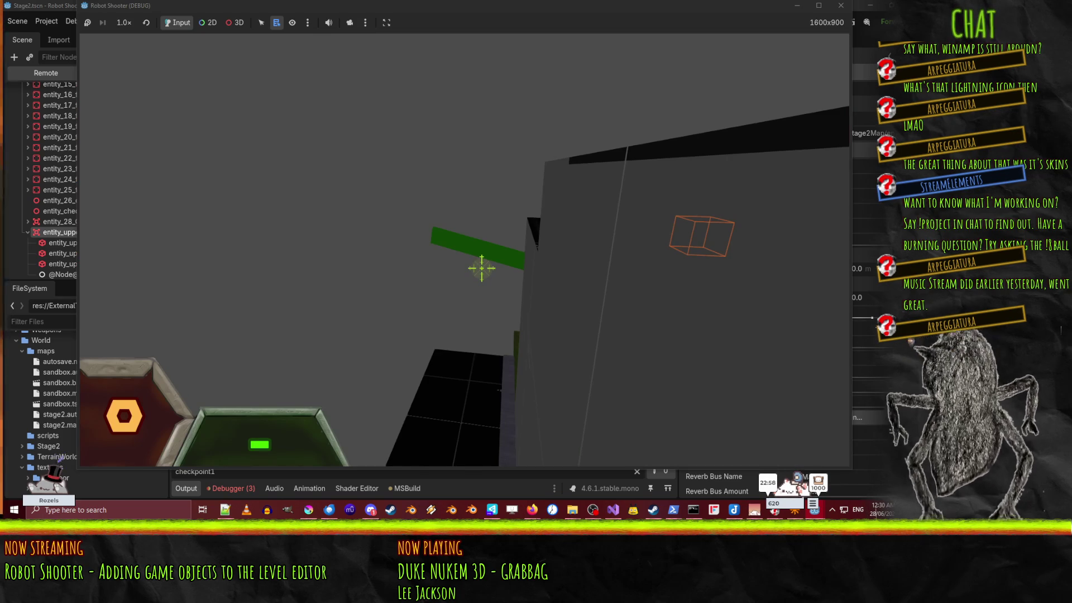
{"action": "key", "text": "F8"}
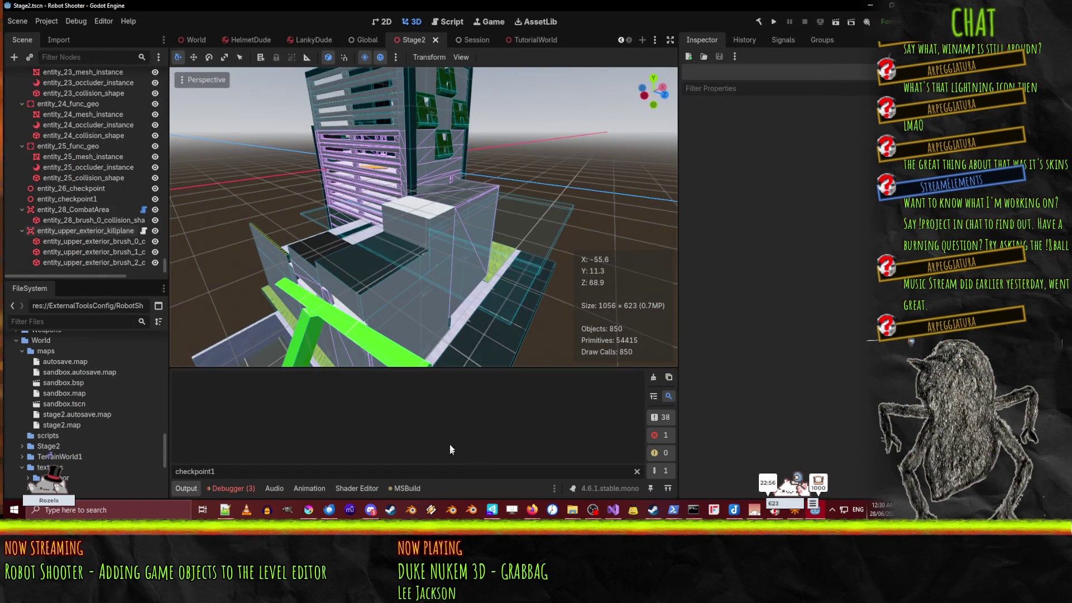
{"action": "left_click", "coordinate": [427, 221]}
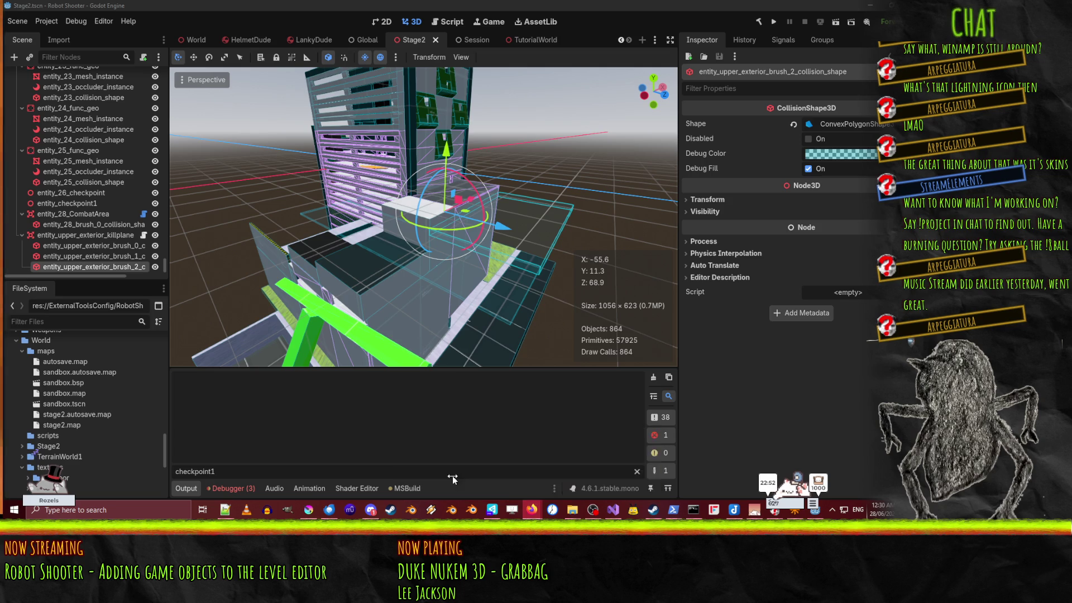
{"action": "key", "text": "alt+Tab"}
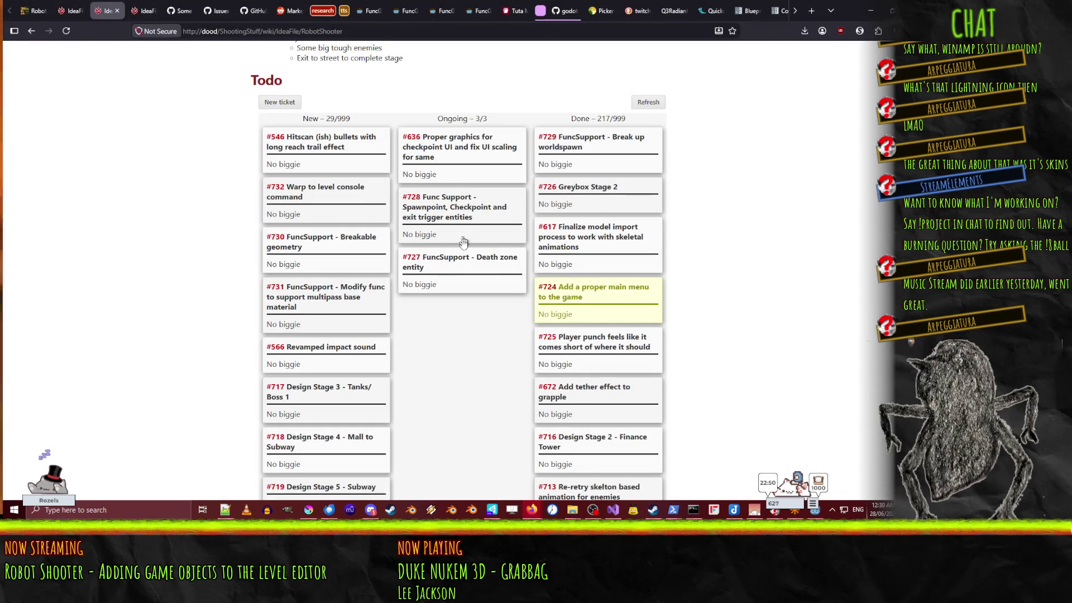
Step: Drag ticket #727 FuncSupport - Death zone entity to the top of the Done column
{"action": "mouse_move", "coordinate": [463, 258]}
{"action": "left_mouse_down"}
{"action": "mouse_move", "coordinate": [608, 213]}
{"action": "mouse_move", "coordinate": [664, 115]}
{"action": "left_mouse_up"}
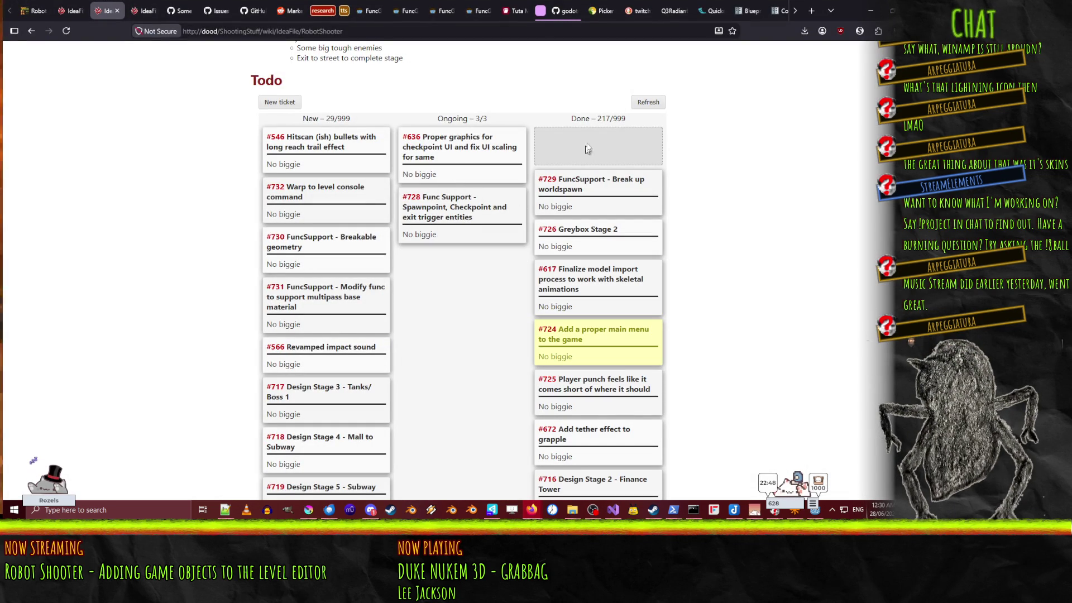
{"action": "left_click_drag", "start_coordinate": [588, 148], "coordinate": [589, 150]}
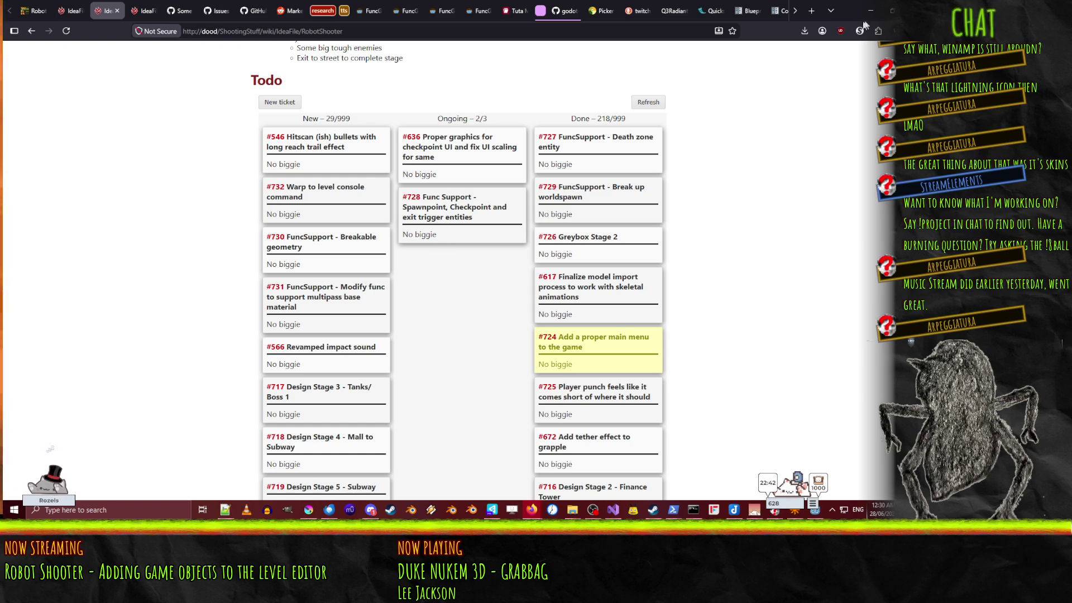
{"action": "key", "text": "alt+Tab"}
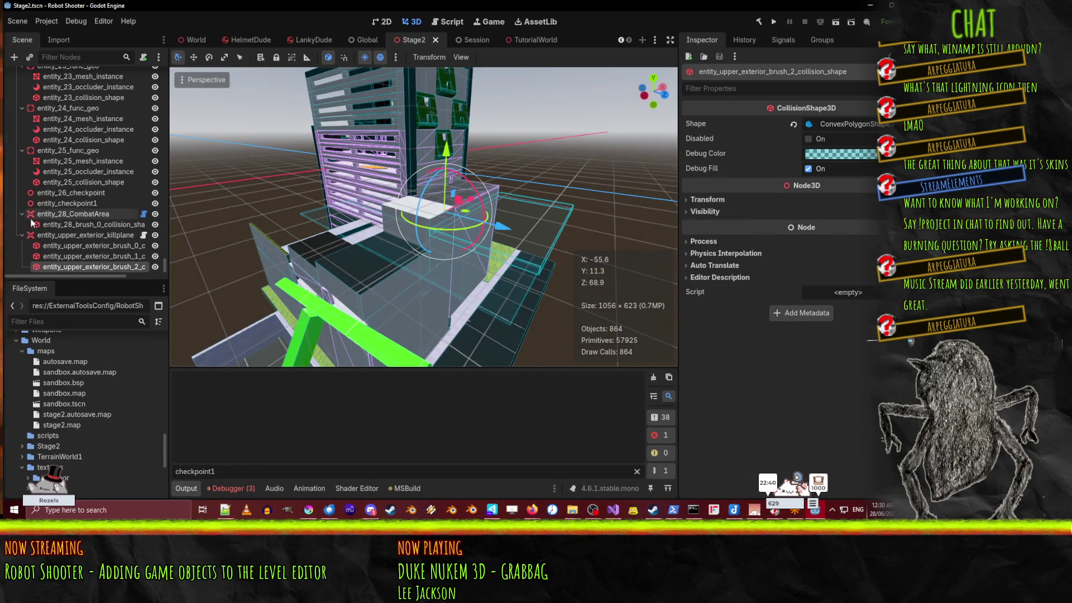
Step: Collapse the worldspawn and func_geo nodes in the scene tree and select the Stage2 root
{"action": "scroll", "coordinate": [39, 209], "scroll_direction": "up", "scroll_amount": 10}
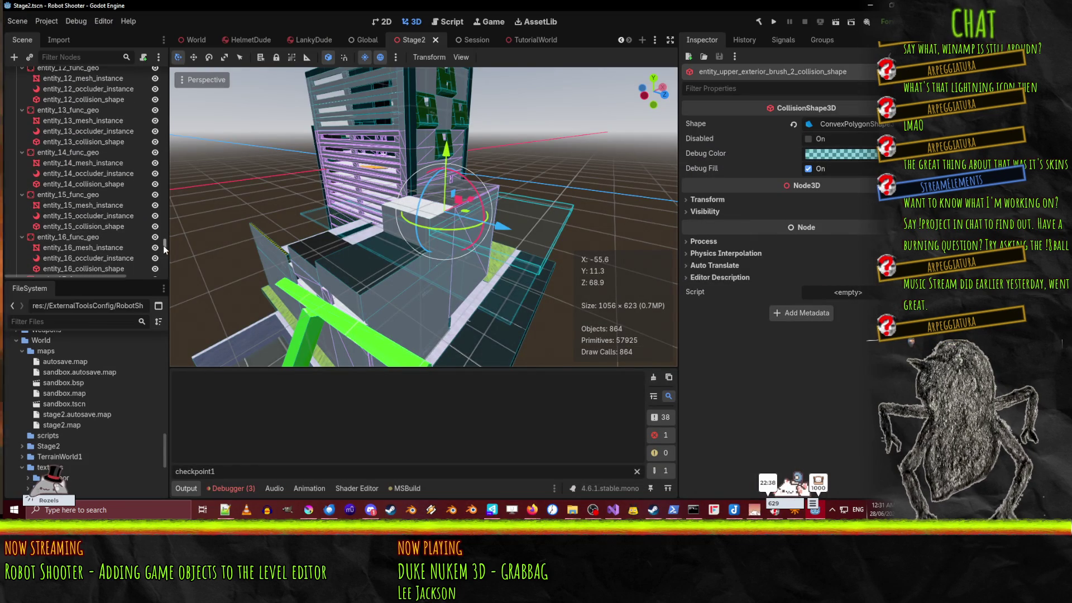
{"action": "left_click_drag", "start_coordinate": [165, 245], "coordinate": [166, 67]}
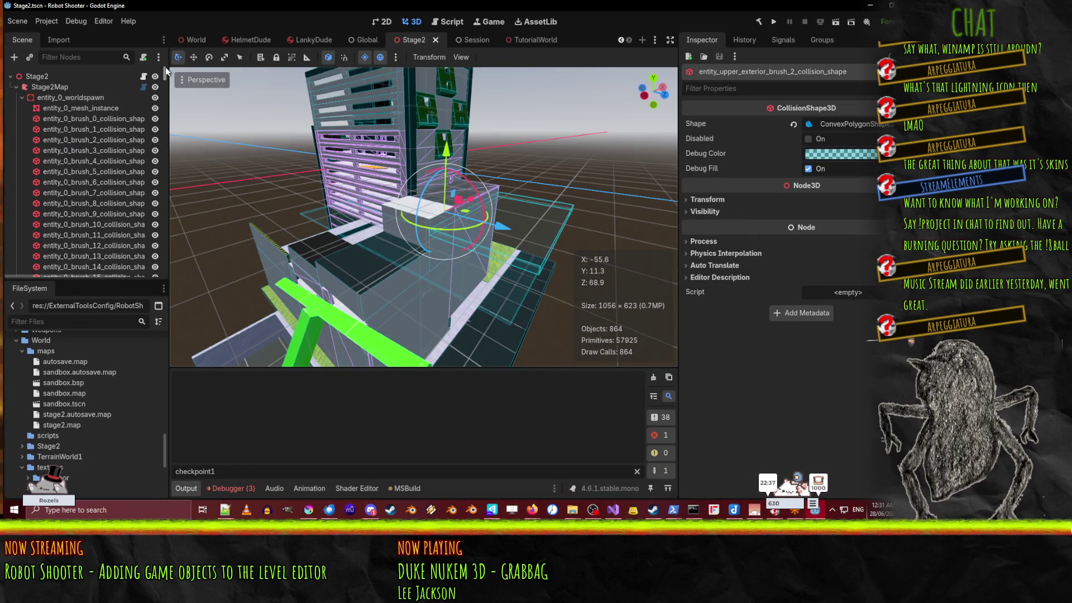
{"action": "left_click", "coordinate": [21, 97]}
{"action": "left_click", "coordinate": [21, 108]}
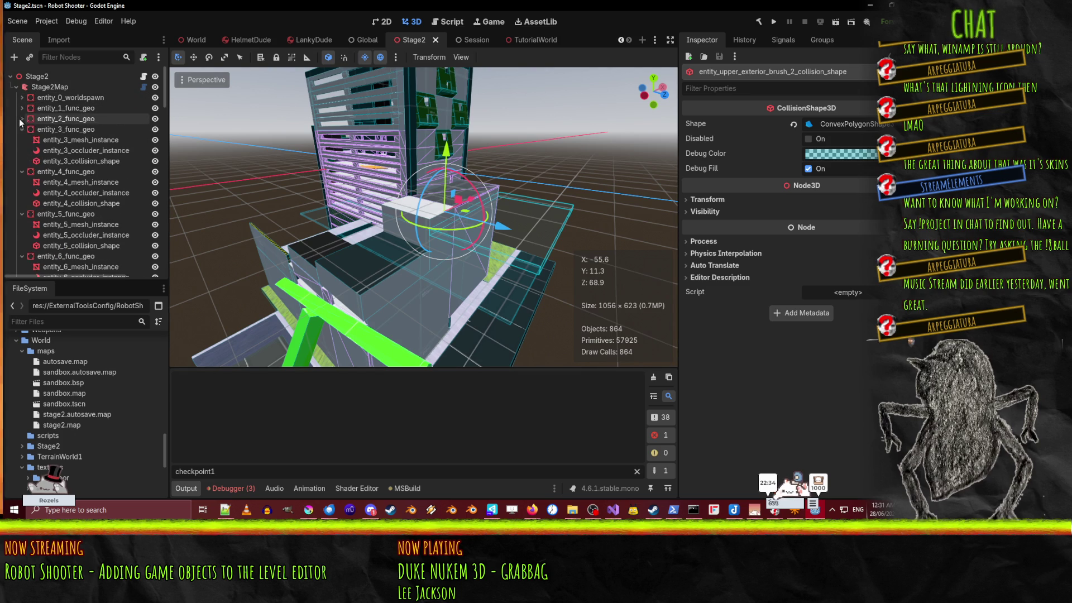
{"action": "left_click", "coordinate": [22, 119]}
{"action": "left_click", "coordinate": [53, 88]}
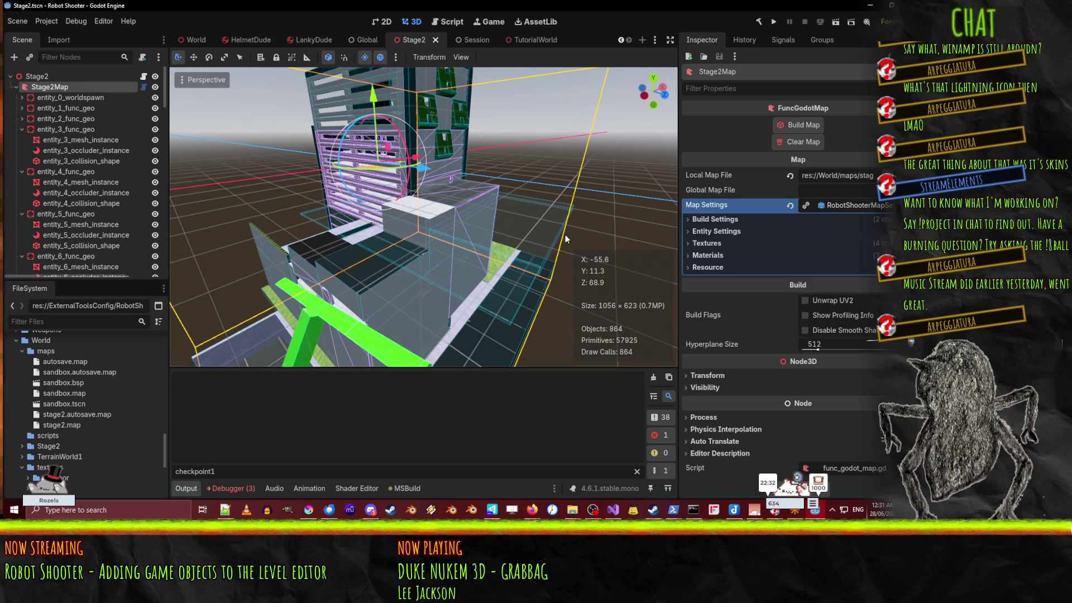
{"action": "left_click", "coordinate": [32, 77]}
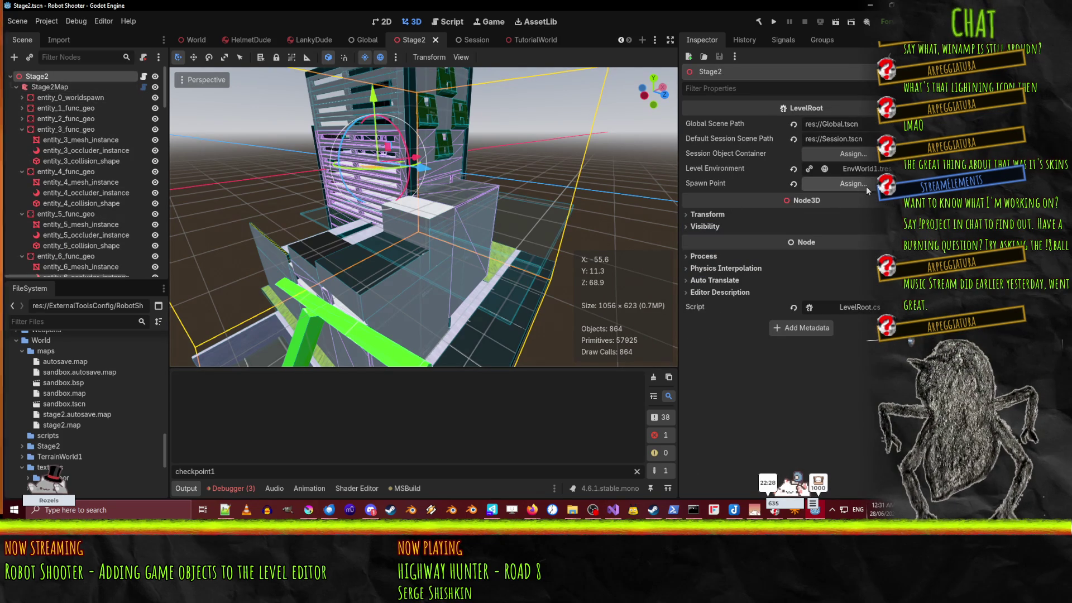
Step: Assign entity_26_checkpoint to Stage2's Spawn Point slot, then save and run with F5
{"action": "scroll", "coordinate": [168, 186], "scroll_direction": "down", "scroll_amount": 6}
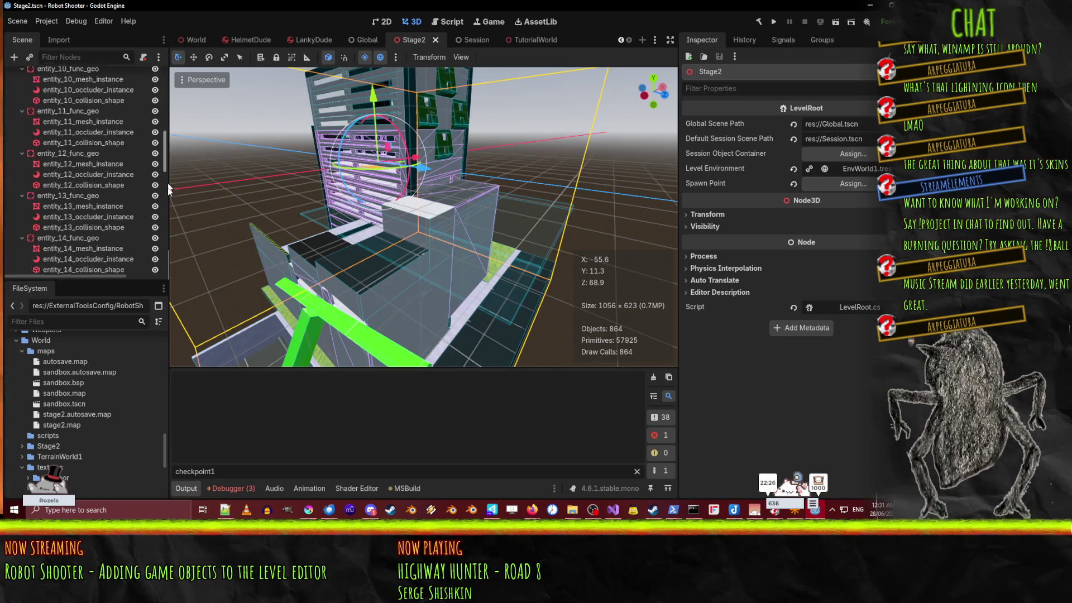
{"action": "scroll", "coordinate": [168, 223], "scroll_direction": "down", "scroll_amount": 8}
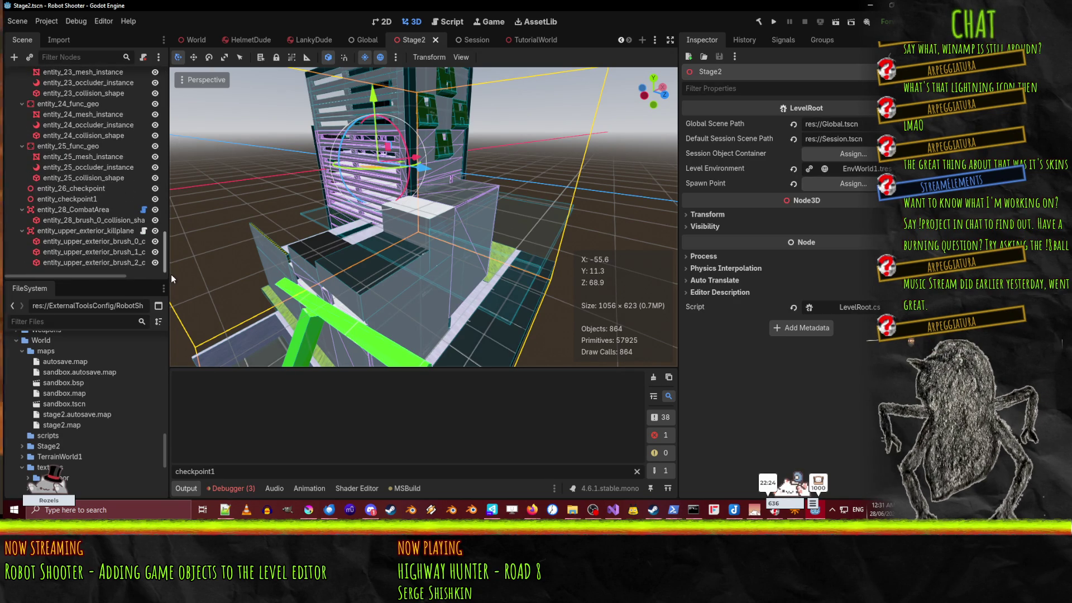
{"action": "left_click", "coordinate": [65, 187]}
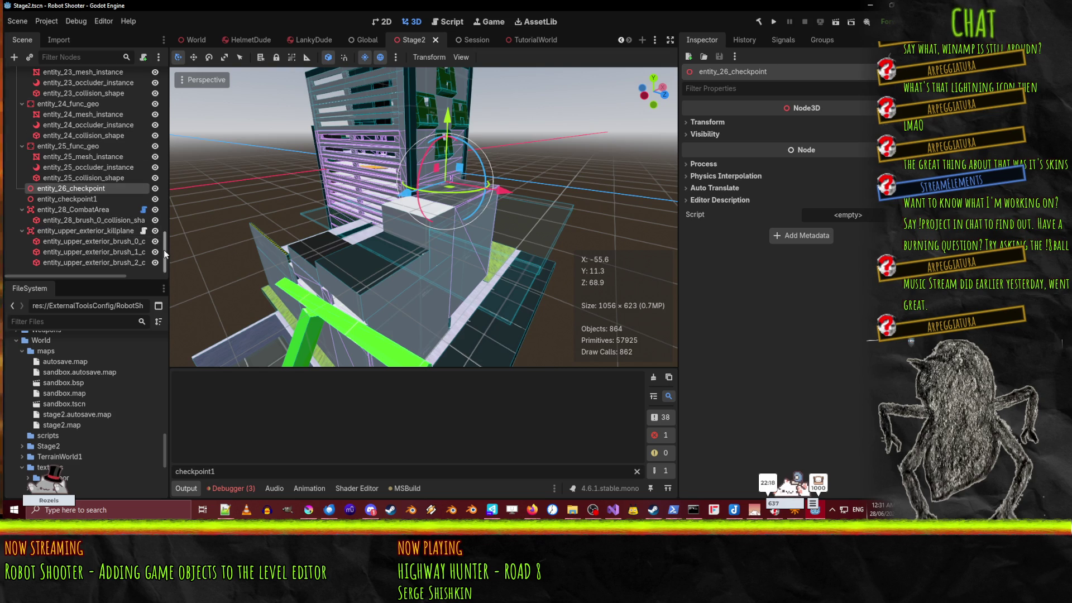
{"action": "mouse_move", "coordinate": [163, 249]}
{"action": "left_mouse_down"}
{"action": "mouse_move", "coordinate": [165, 74]}
{"action": "mouse_move", "coordinate": [172, 286]}
{"action": "left_mouse_up"}
{"action": "left_click", "coordinate": [66, 77]}
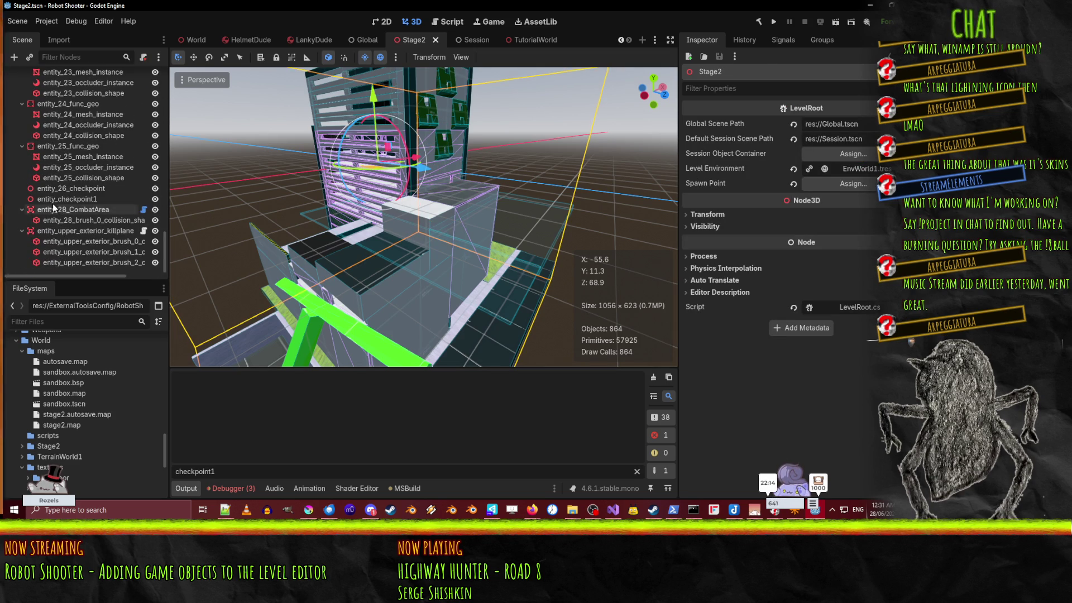
{"action": "left_click_drag", "start_coordinate": [64, 185], "coordinate": [860, 190]}
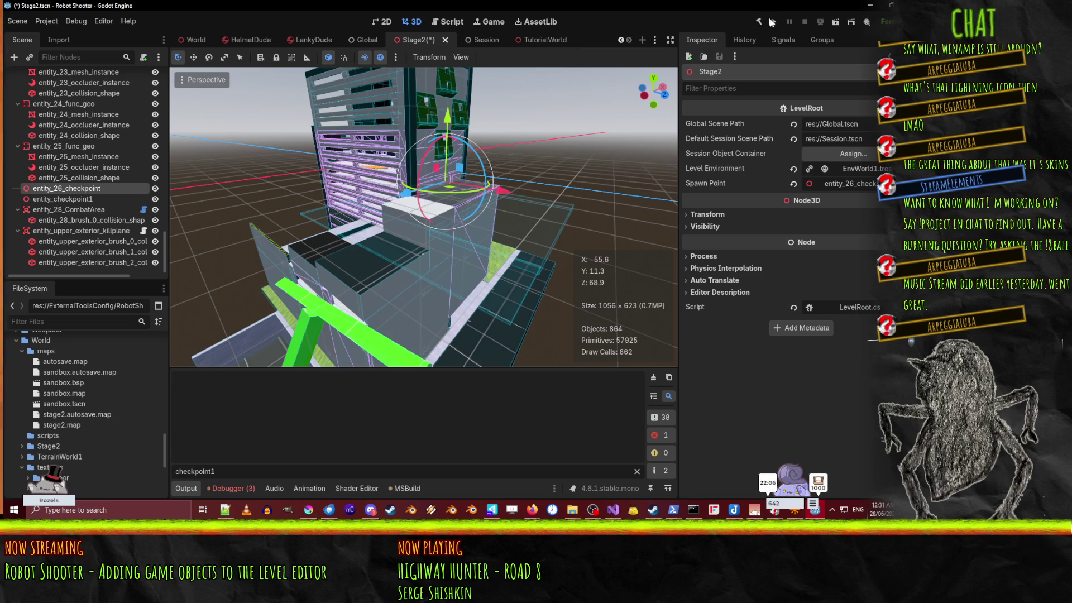
{"action": "key", "text": "F5"}
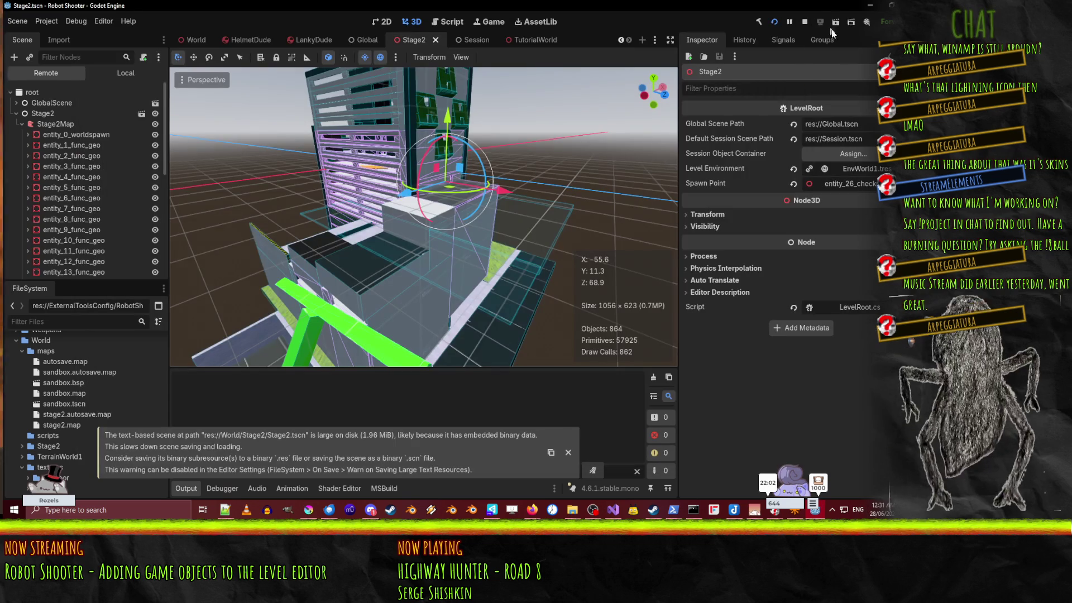
Step: Run the scene and walk from the checkpoint spawn along the grey corridor to the wall
{"action": "left_click", "coordinate": [835, 22]}
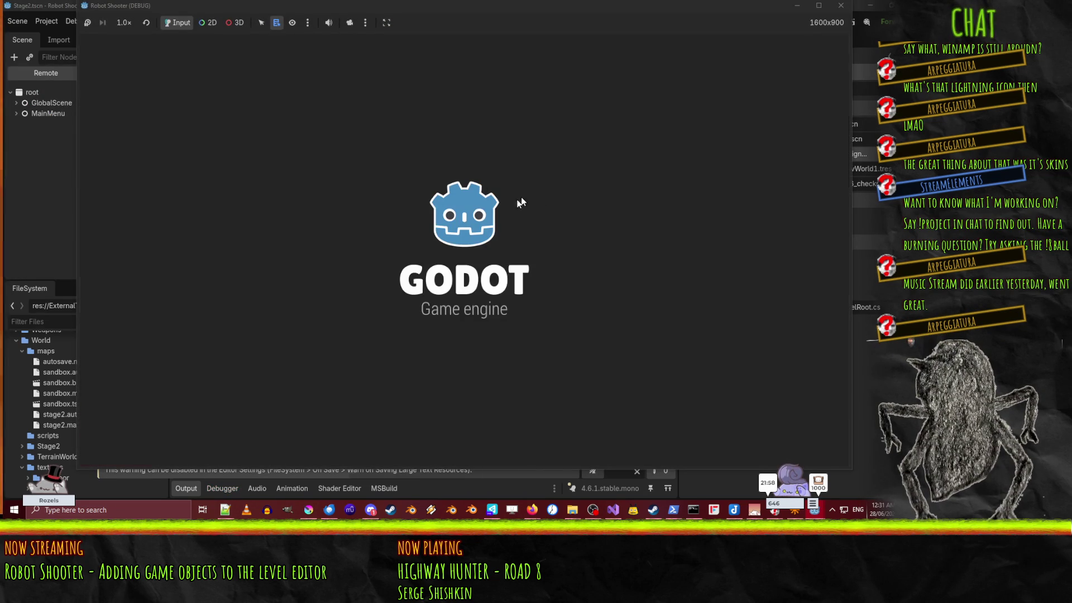
{"action": "key", "text": "w"}
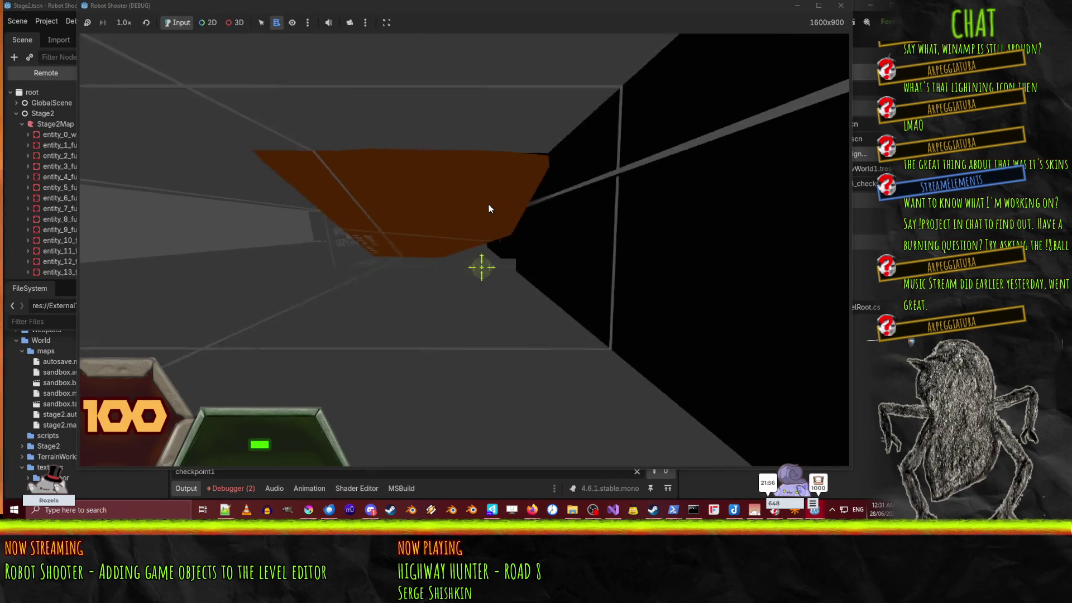
{"action": "key", "text": "w"}
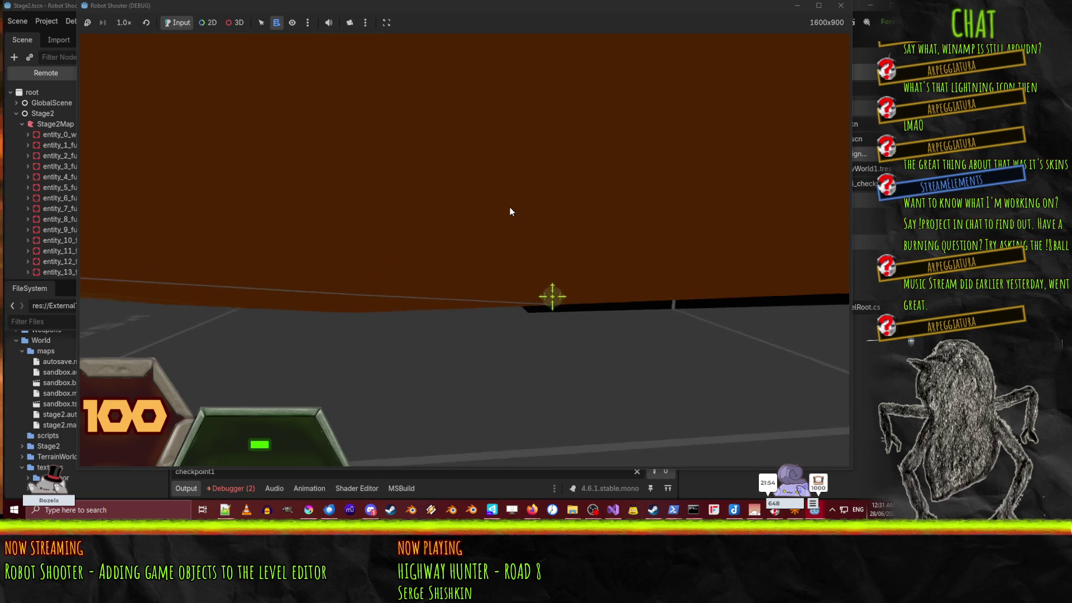
{"action": "key", "text": "w"}
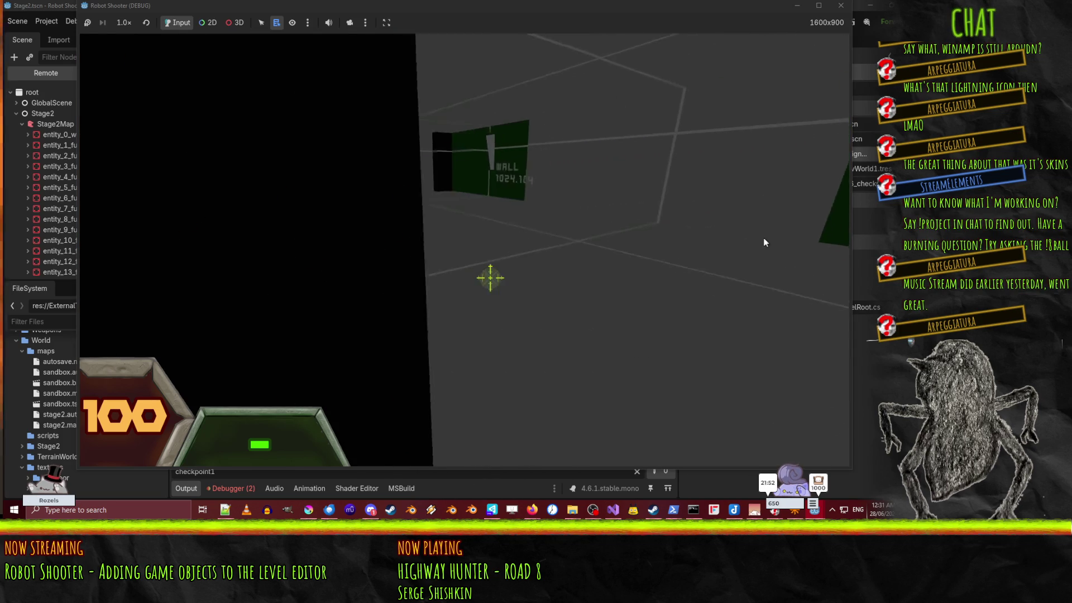
{"action": "key", "text": "w"}
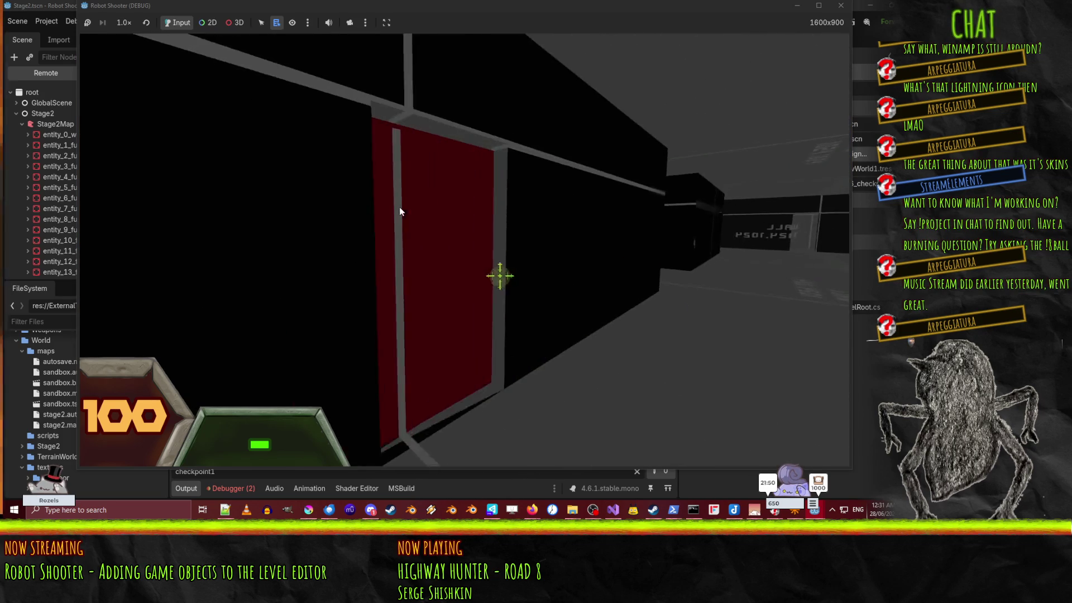
{"action": "key", "text": "w"}
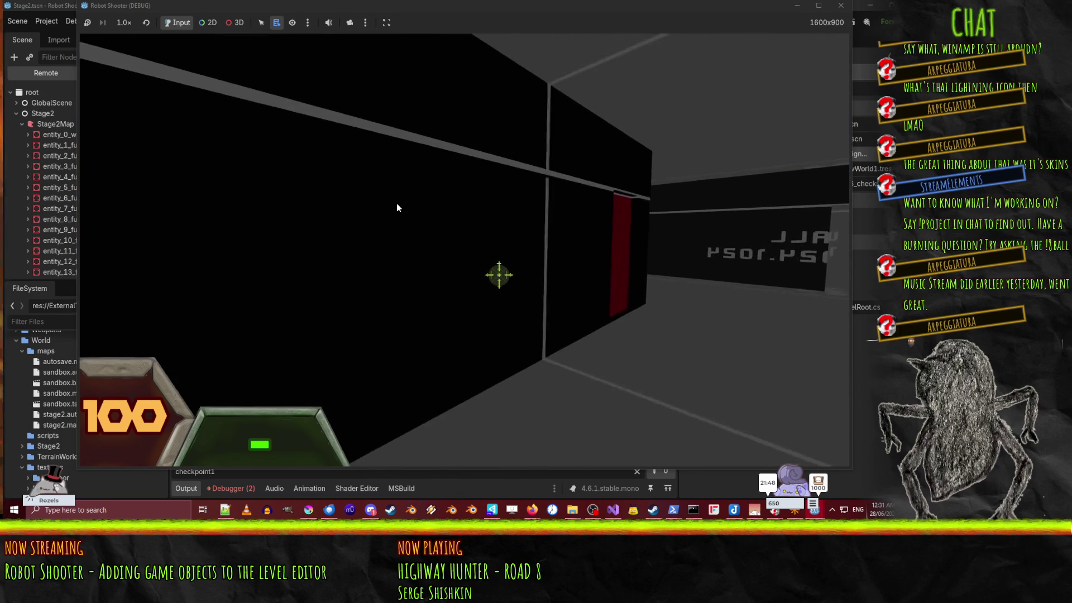
{"action": "key", "text": "w"}
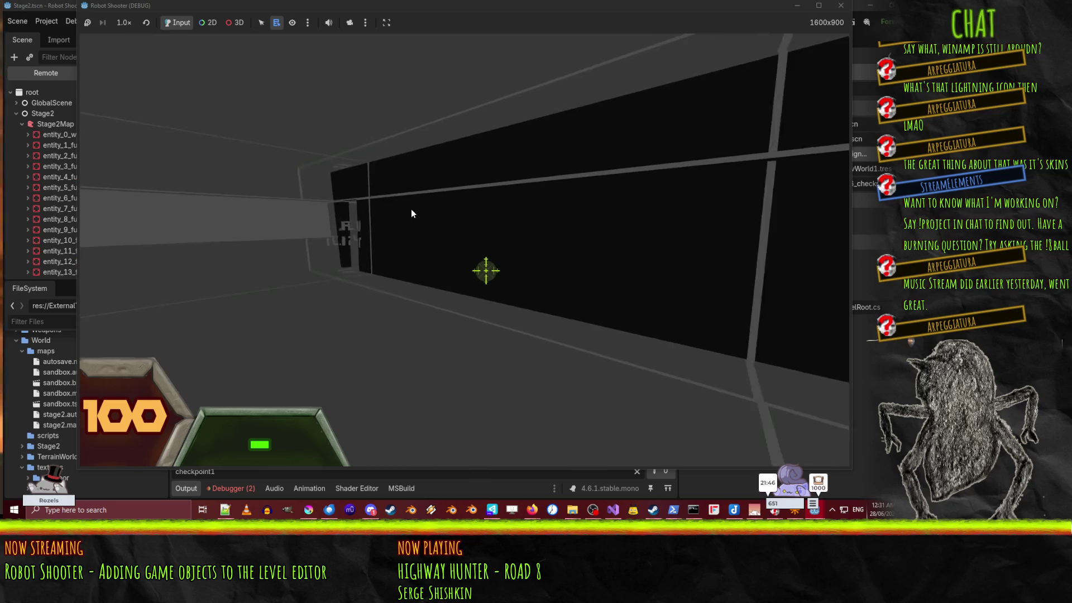
{"action": "key", "text": "w"}
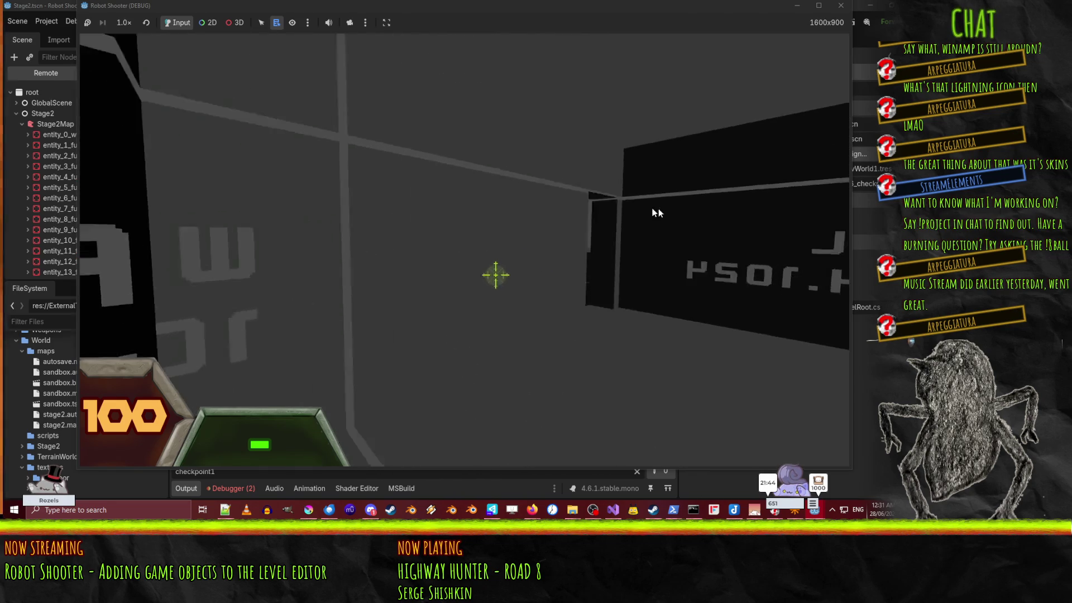
{"action": "key", "text": "w"}
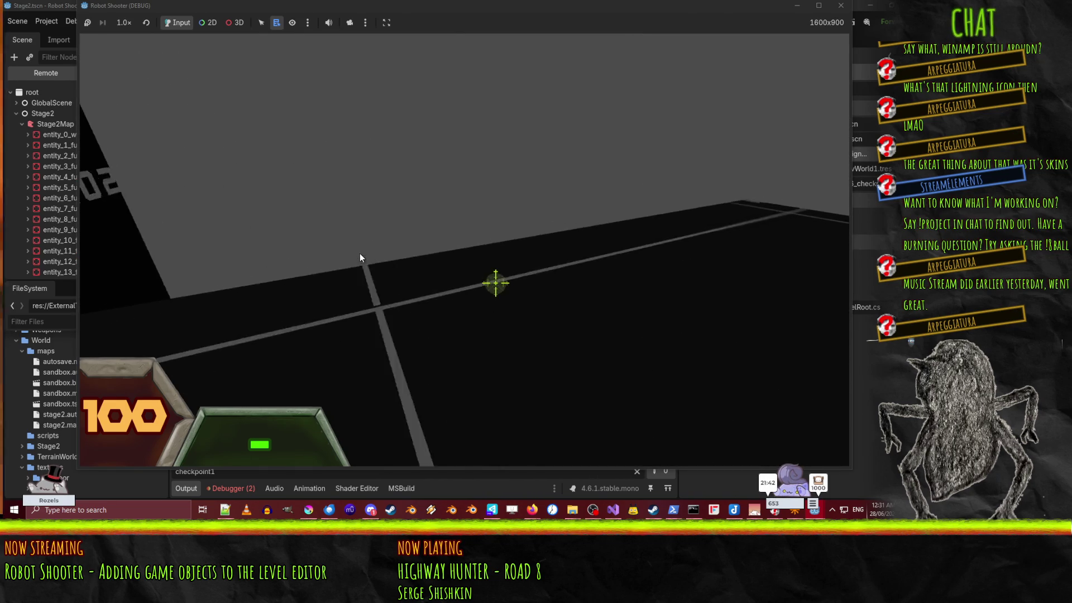
{"action": "key", "text": "w"}
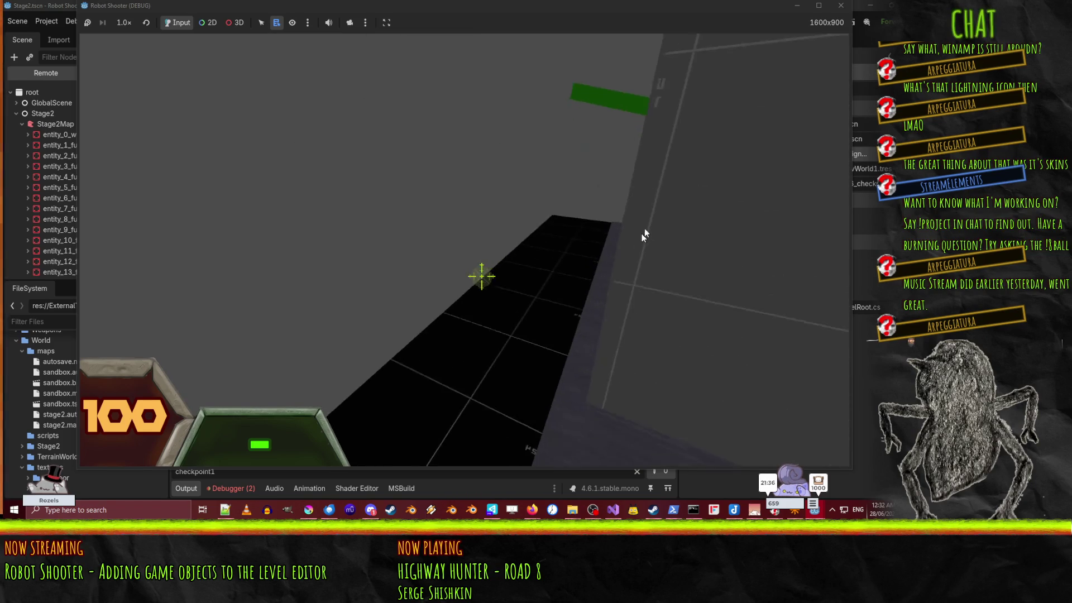
Step: Close the running game and switch over to the stage2.map level editor
{"action": "left_click", "coordinate": [840, 5]}
{"action": "mouse_move", "coordinate": [552, 151]}
{"action": "left_mouse_down"}
{"action": "mouse_move", "coordinate": [540, 256]}
{"action": "mouse_move", "coordinate": [420, 232]}
{"action": "mouse_move", "coordinate": [477, 219]}
{"action": "mouse_move", "coordinate": [477, 242]}
{"action": "left_mouse_up"}
{"action": "scroll", "coordinate": [466, 242], "scroll_direction": "down", "scroll_amount": 5}
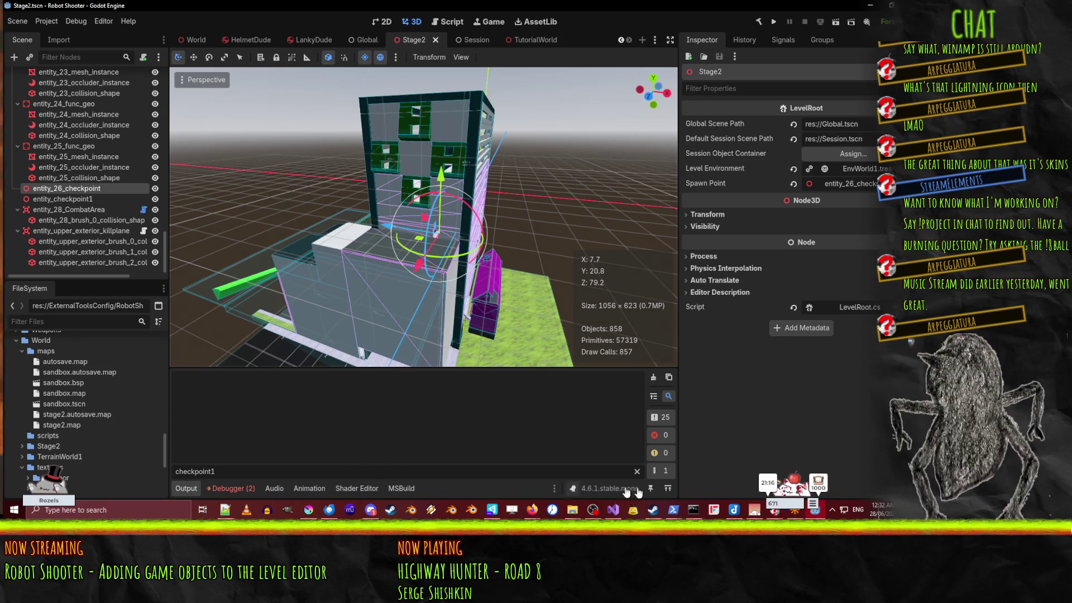
{"action": "left_click", "coordinate": [795, 512]}
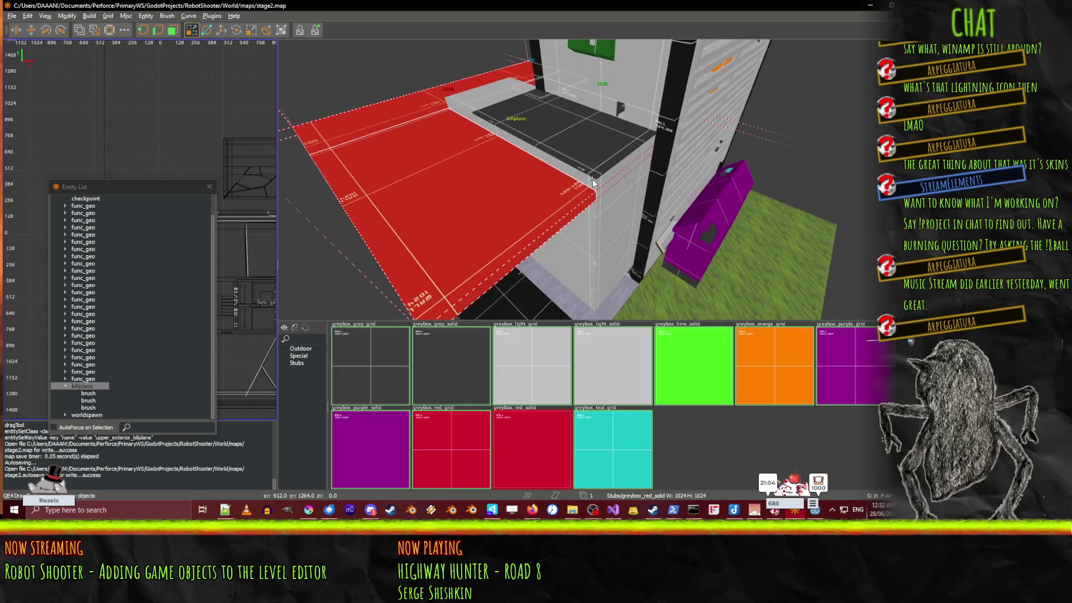
Step: Draw a red brush strip on the floor beside the building and resize it to 128 units
{"action": "right_click", "coordinate": [530, 190]}
{"action": "left_click_drag", "start_coordinate": [522, 257], "coordinate": [743, 179]}
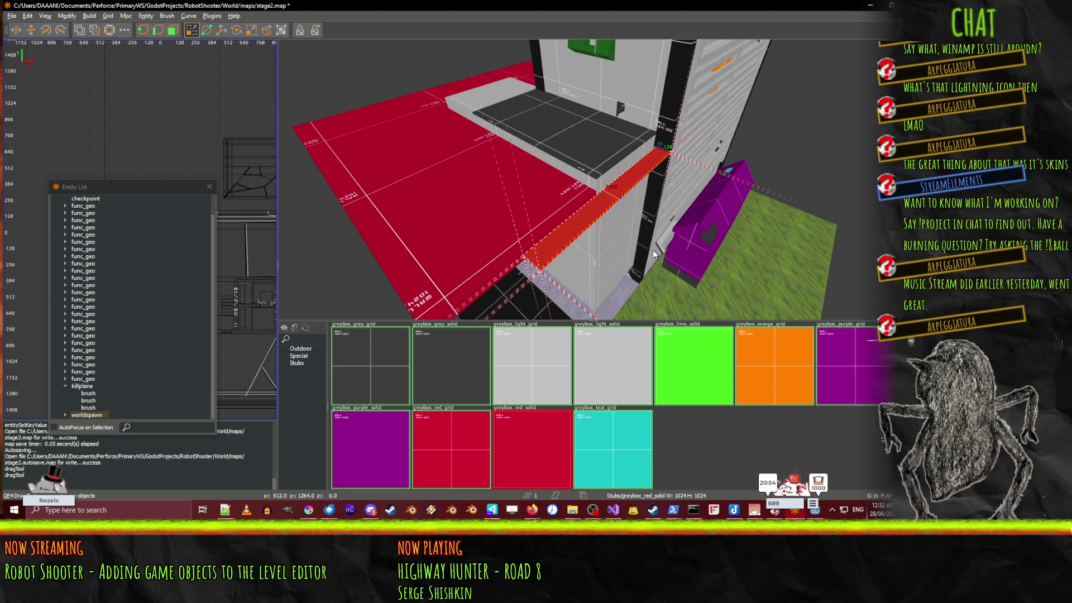
{"action": "left_click_drag", "start_coordinate": [653, 250], "coordinate": [654, 245]}
{"action": "left_click", "coordinate": [695, 122]}
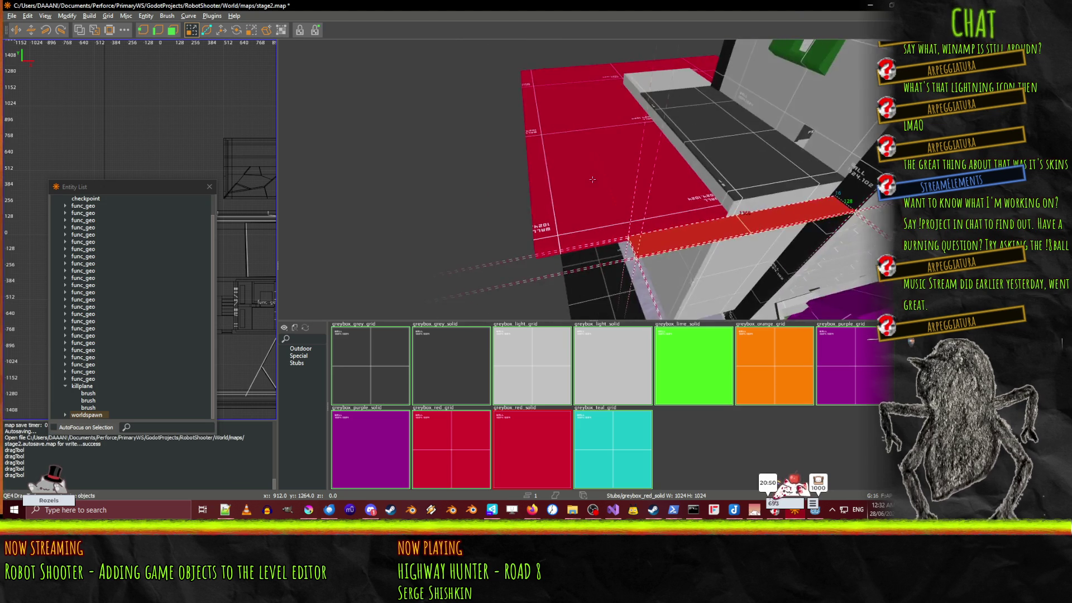
{"action": "right_click", "coordinate": [592, 180]}
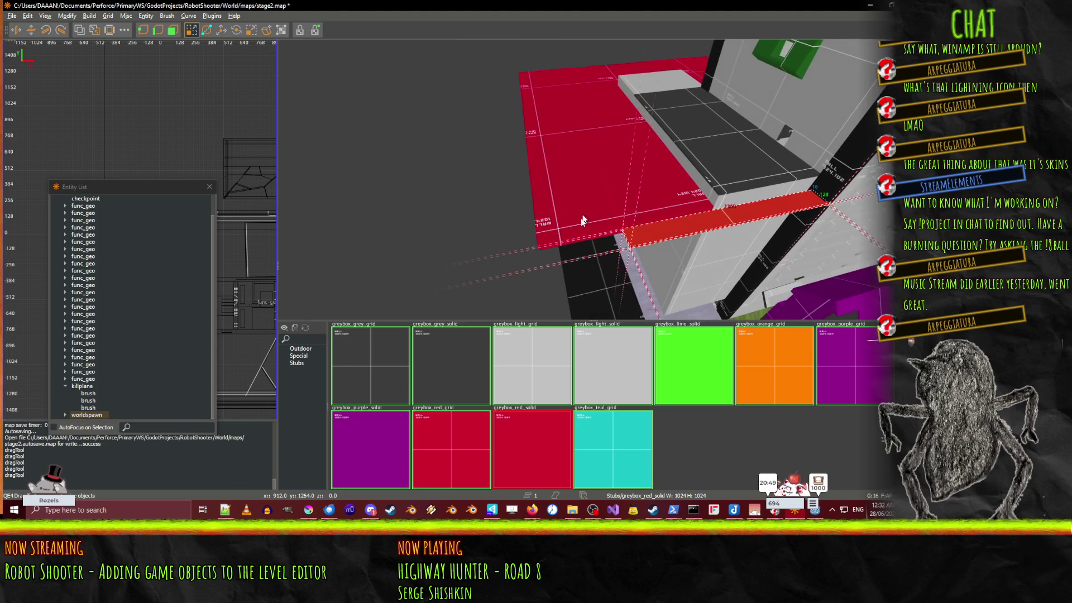
{"action": "right_click", "coordinate": [465, 267]}
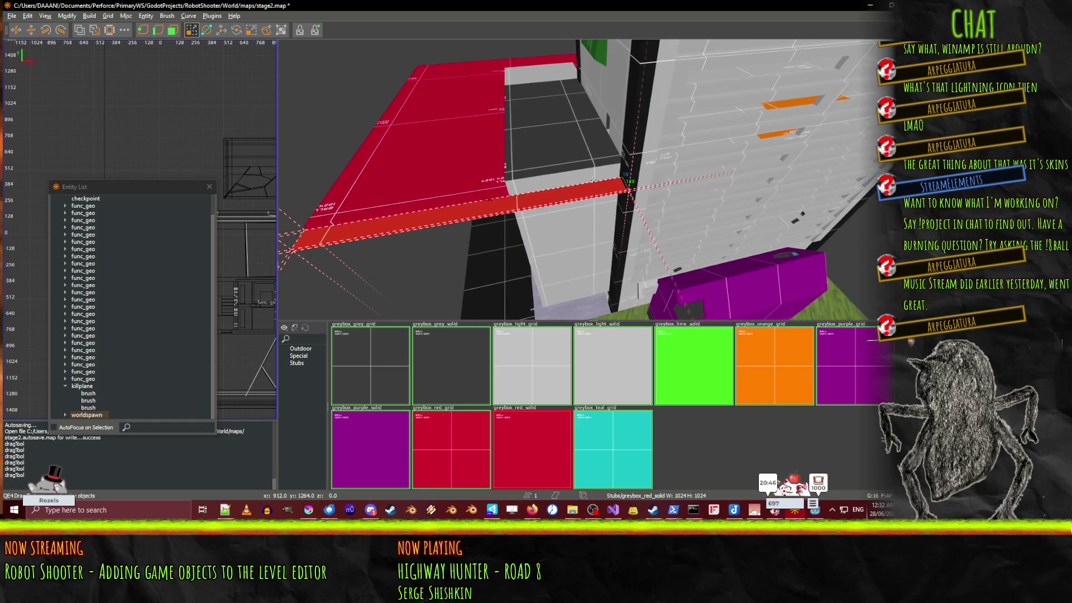
{"action": "right_click", "coordinate": [592, 179]}
{"action": "right_click", "coordinate": [592, 179]}
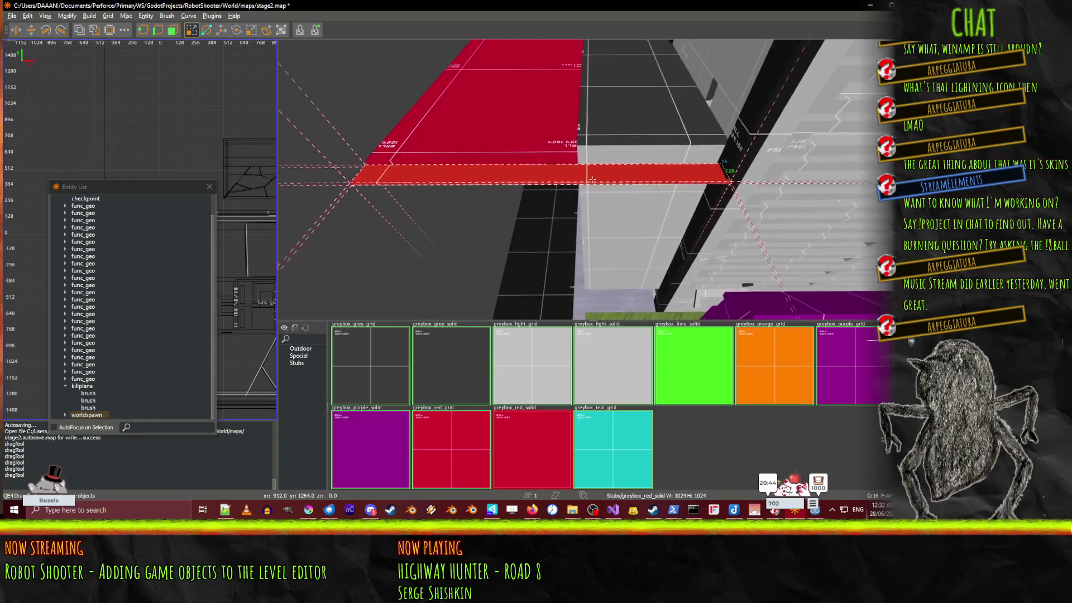
{"action": "mouse_move", "coordinate": [593, 180]}
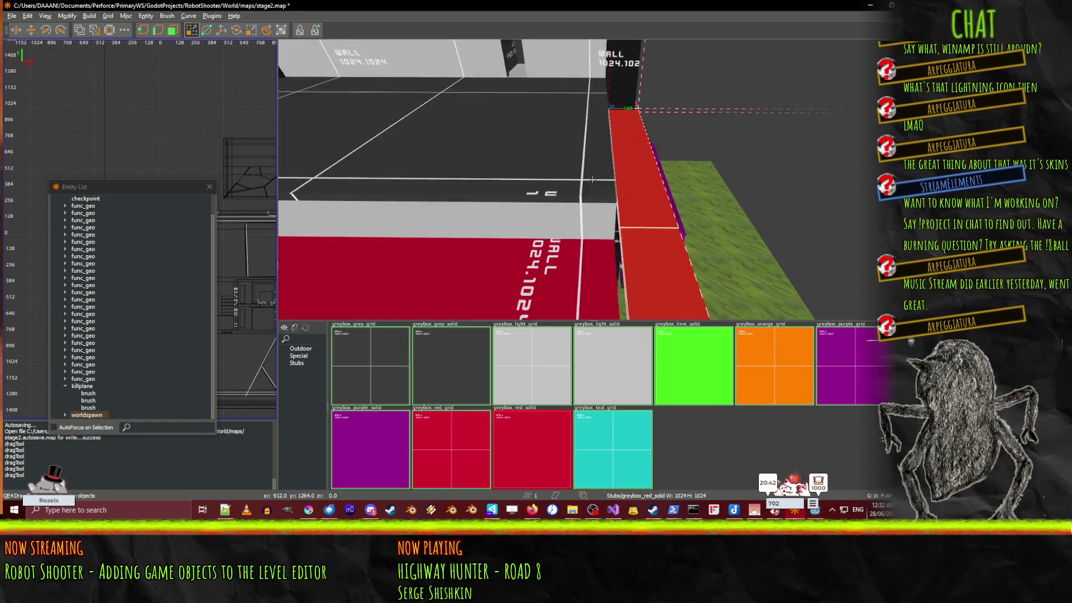
{"action": "right_click", "coordinate": [592, 179]}
{"action": "right_click", "coordinate": [665, 202]}
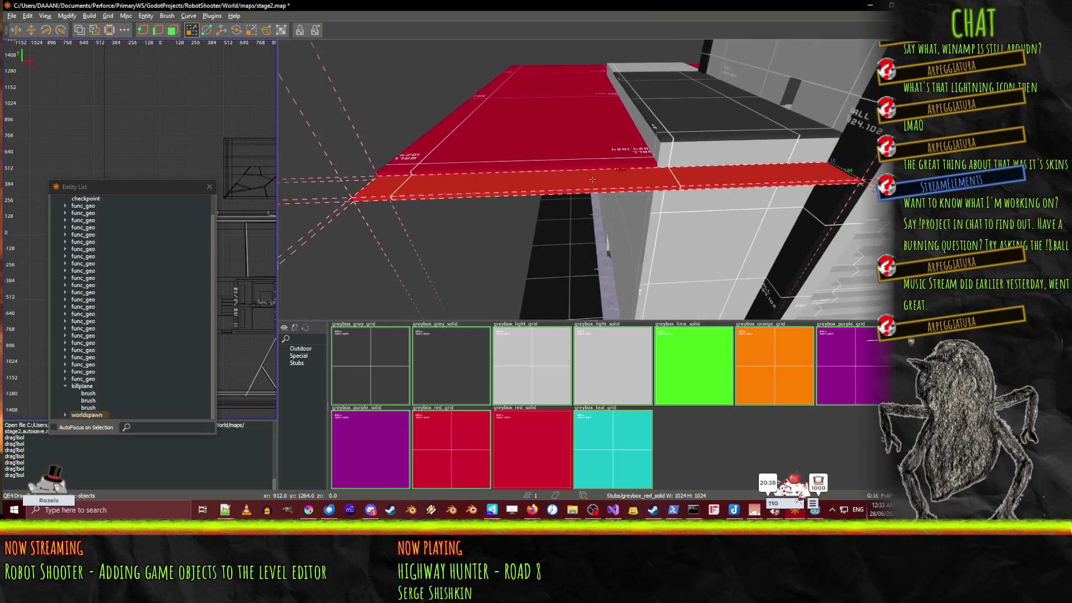
{"action": "right_click", "coordinate": [592, 179]}
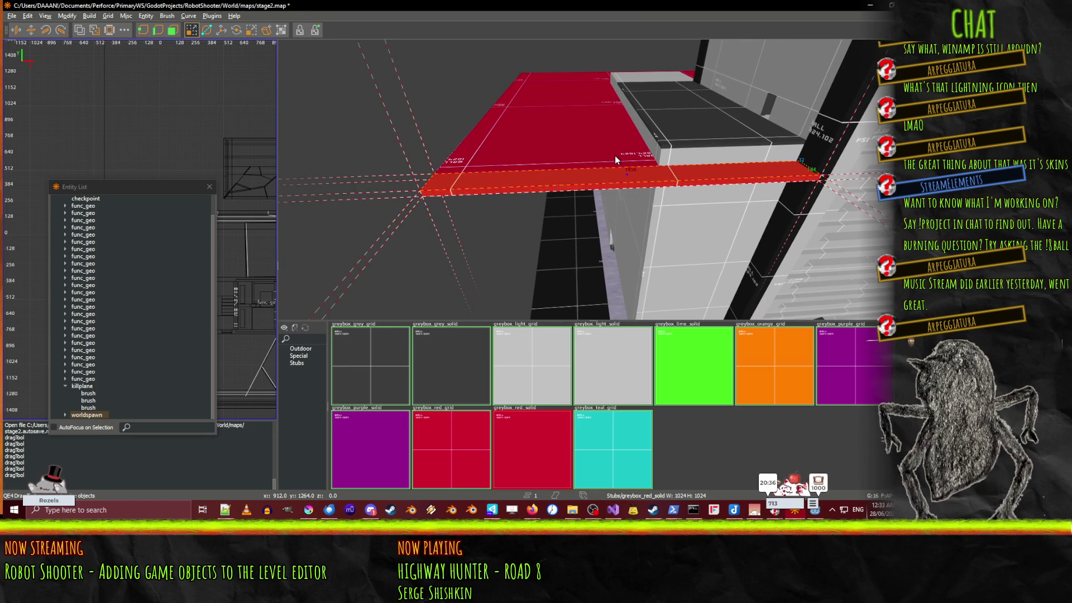
{"action": "key", "text": "Escape"}
Step: Draw another red brush strip below the red surface and fly past the building corner
{"action": "left_click_drag", "start_coordinate": [461, 198], "coordinate": [764, 200]}
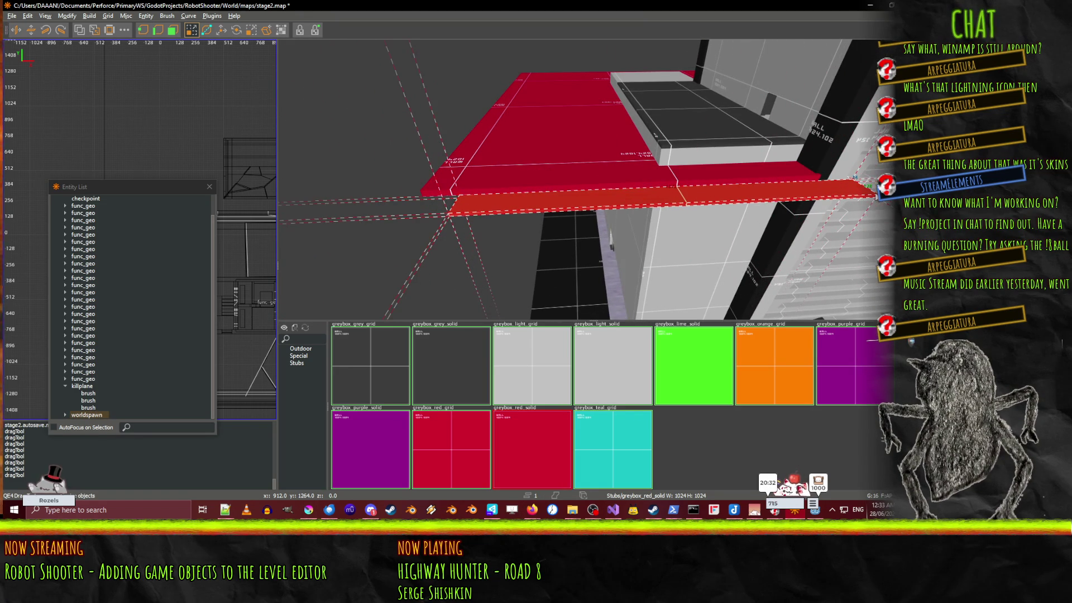
{"action": "key", "text": "d"}
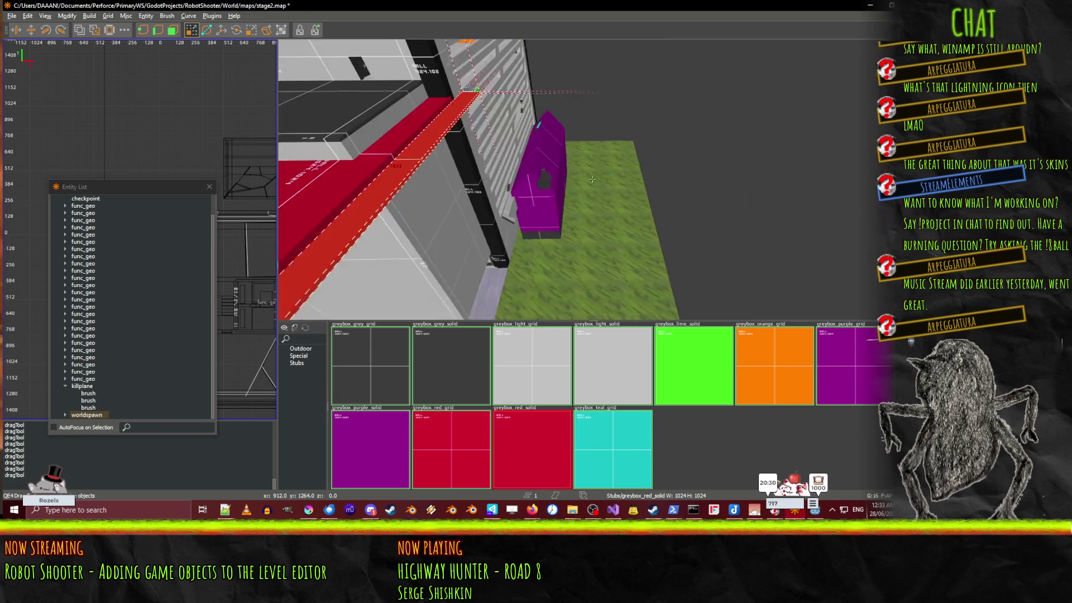
{"action": "key", "text": "w"}
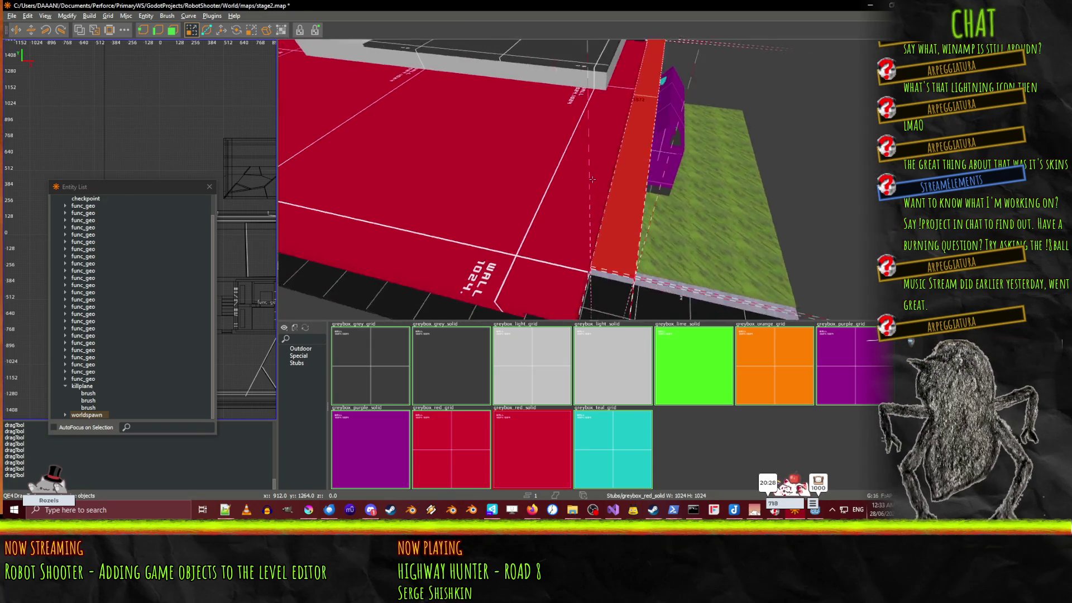
{"action": "right_click", "coordinate": [646, 161]}
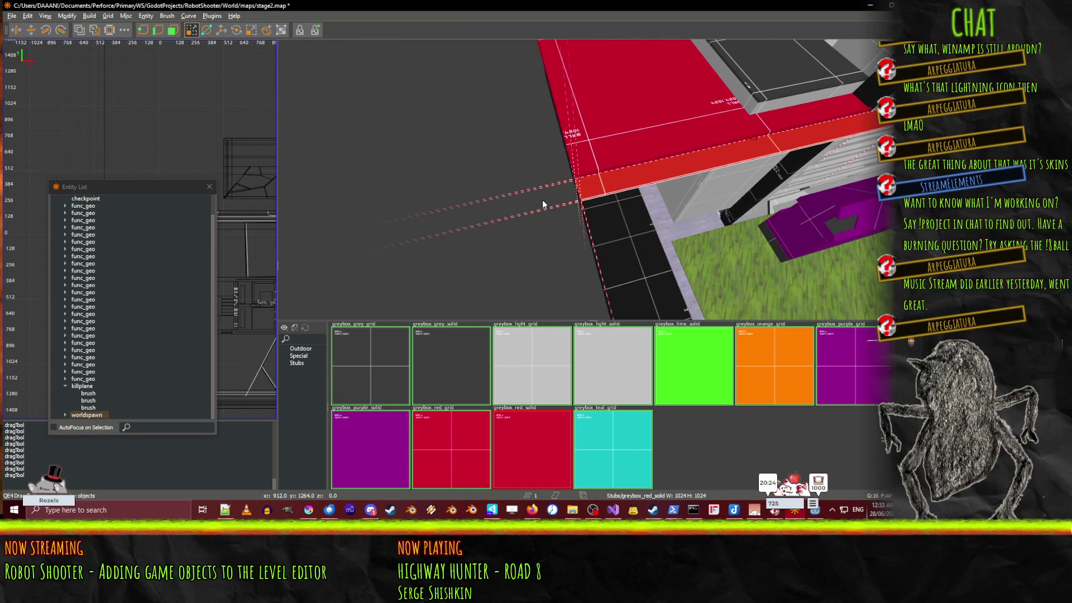
Step: Fly the camera across the red floor slab by the tall wall and pick one slab
{"action": "key", "text": "w"}
{"action": "right_click", "coordinate": [638, 187]}
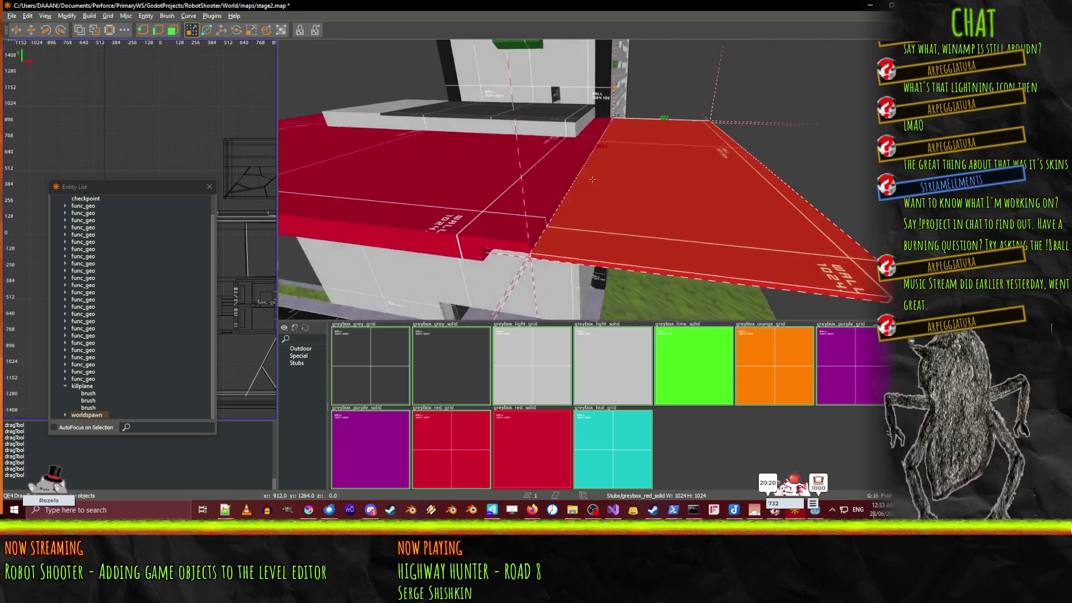
{"action": "right_click", "coordinate": [590, 189]}
{"action": "right_click", "coordinate": [592, 191]}
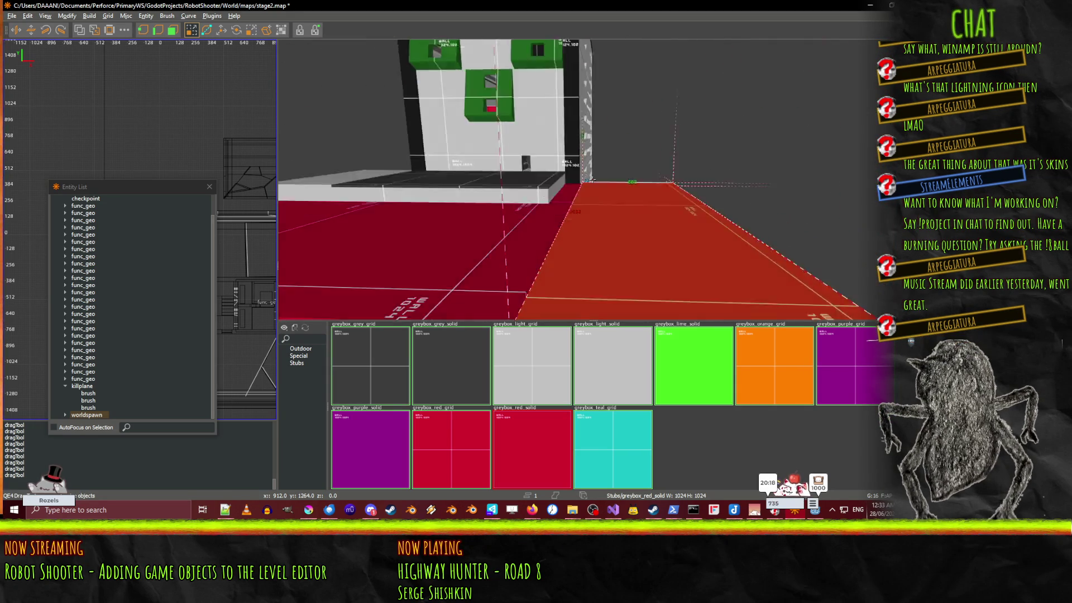
{"action": "key", "text": "w"}
{"action": "right_click", "coordinate": [602, 171]}
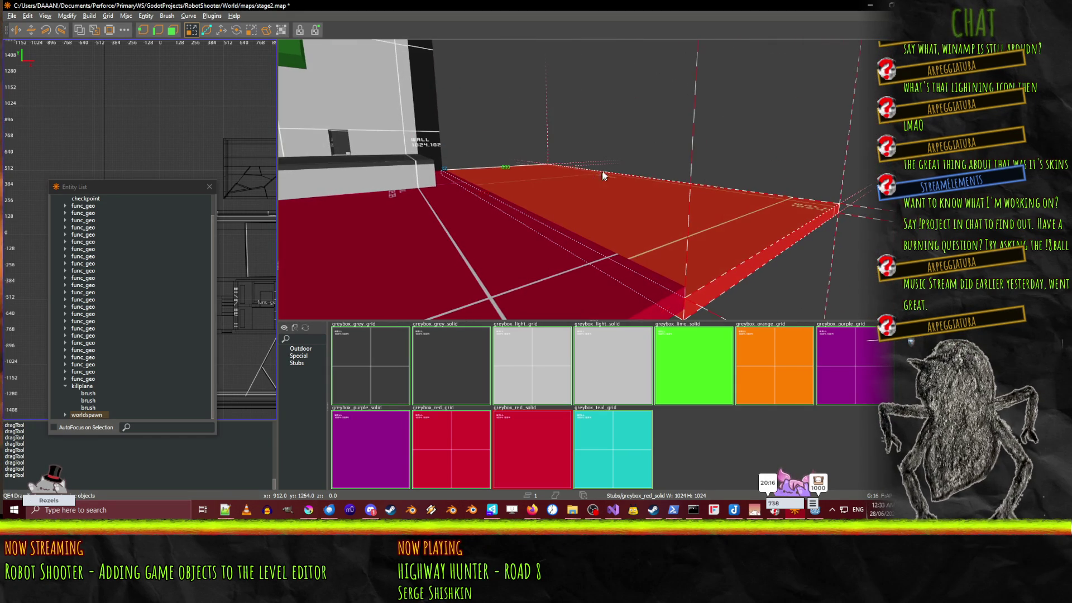
{"action": "right_click", "coordinate": [611, 123]}
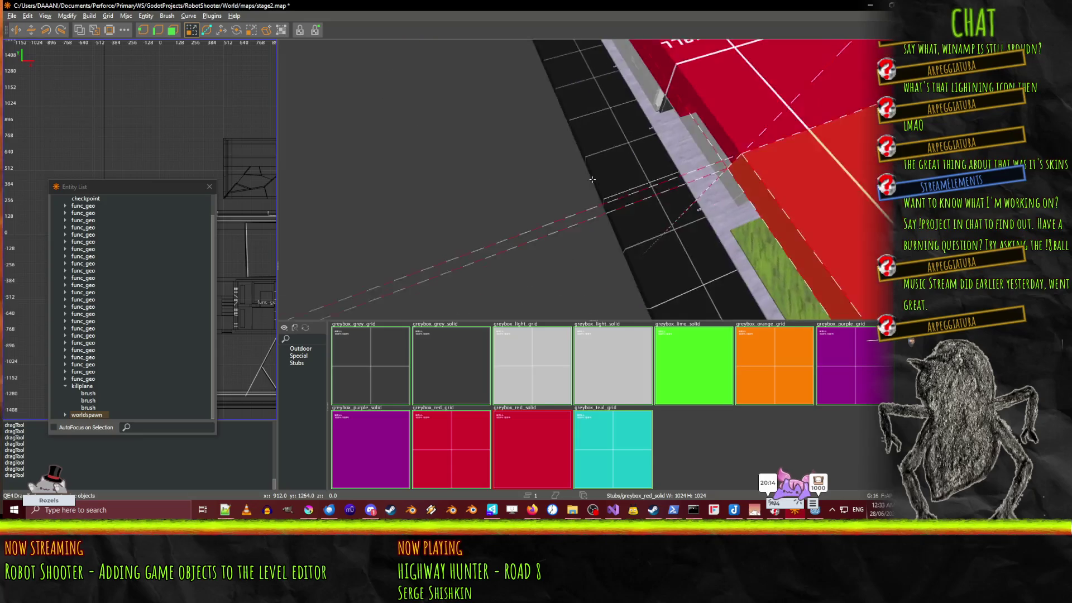
{"action": "right_click", "coordinate": [588, 179]}
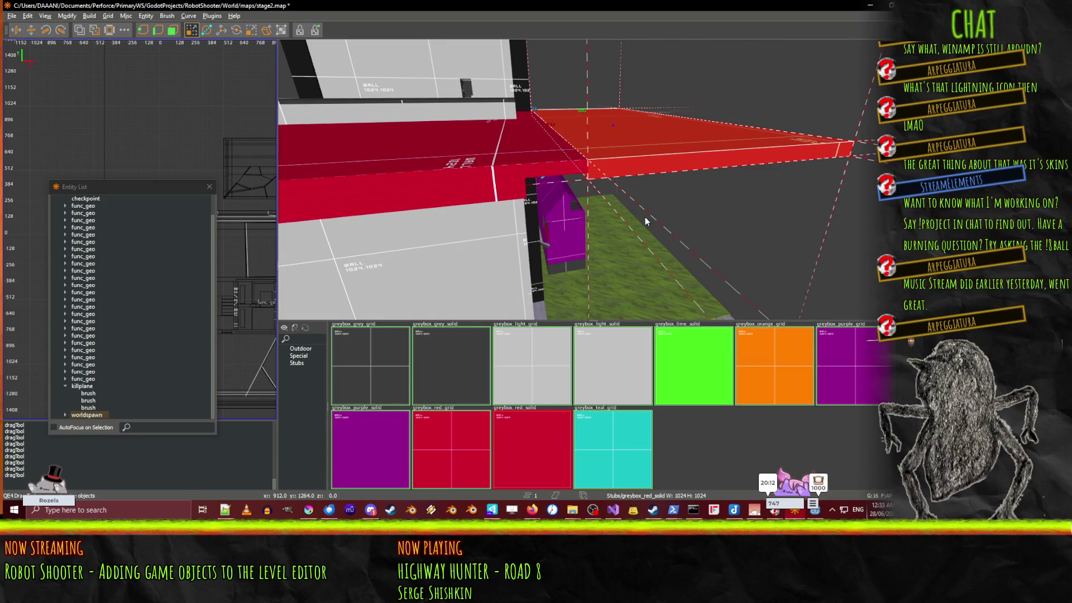
{"action": "left_click", "coordinate": [465, 196], "text": "shift"}
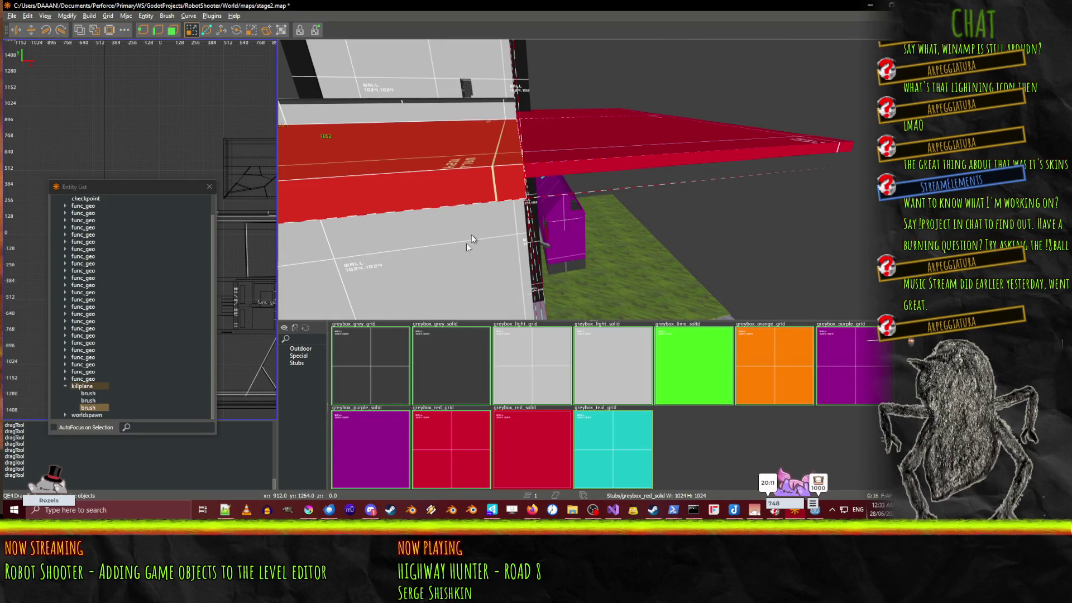
Step: Select two red killplane slabs and move them into worldspawn with Ctrl+M
{"action": "right_click", "coordinate": [506, 274]}
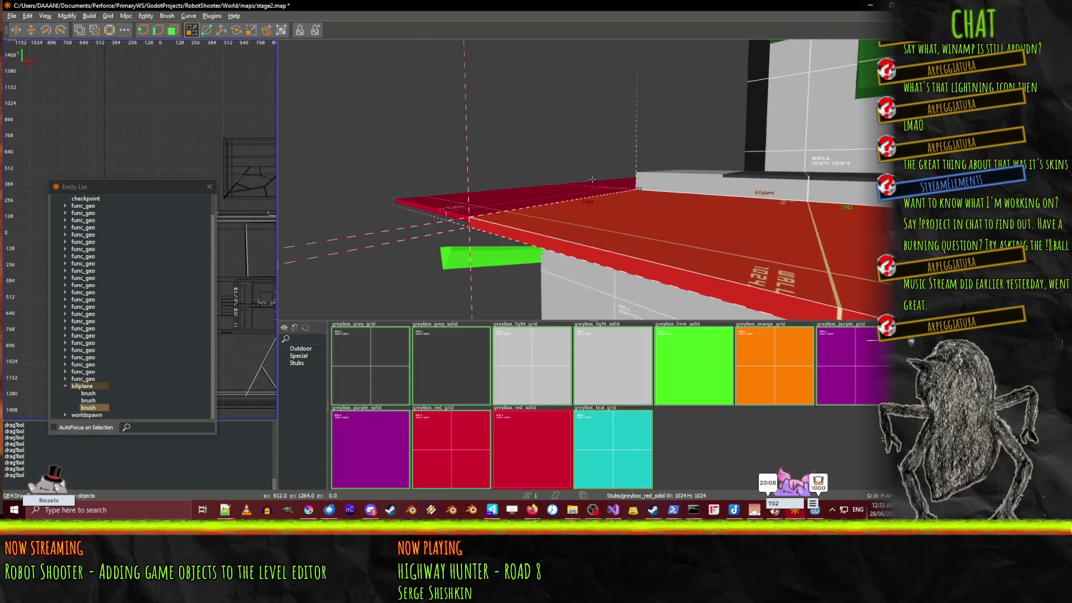
{"action": "right_click", "coordinate": [568, 212]}
{"action": "left_click", "coordinate": [567, 212], "text": "shift"}
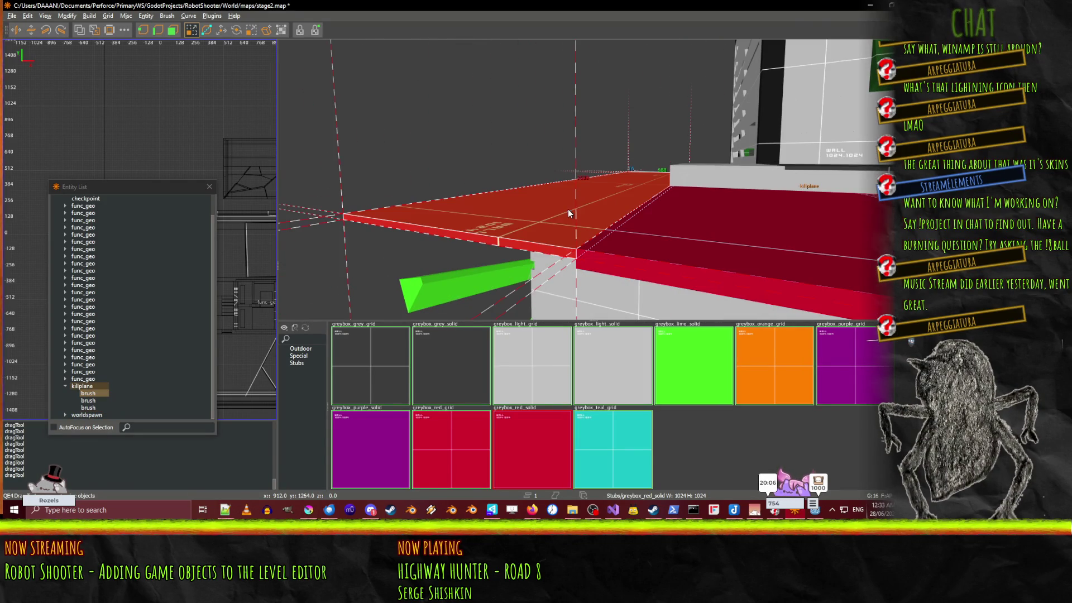
{"action": "right_click", "coordinate": [498, 296]}
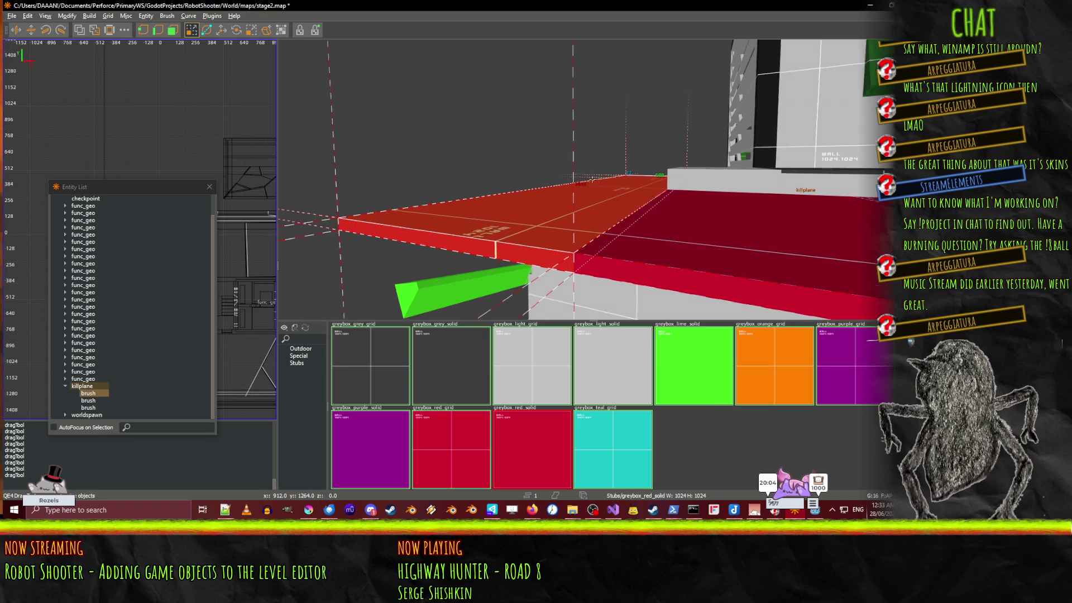
{"action": "right_click", "coordinate": [592, 179]}
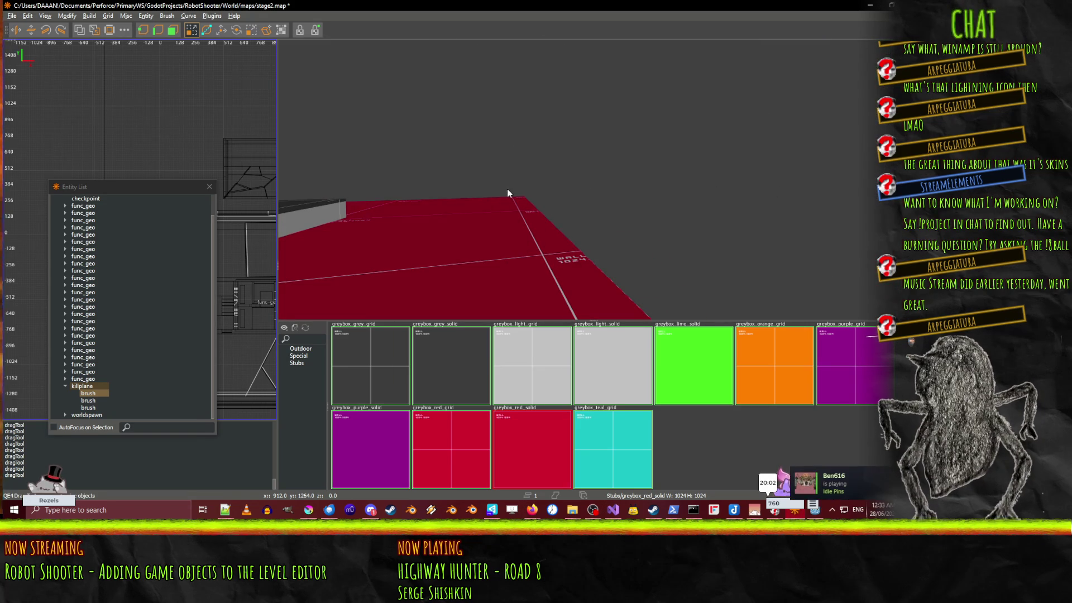
{"action": "left_click", "coordinate": [457, 255], "text": "shift"}
{"action": "right_click", "coordinate": [456, 253]}
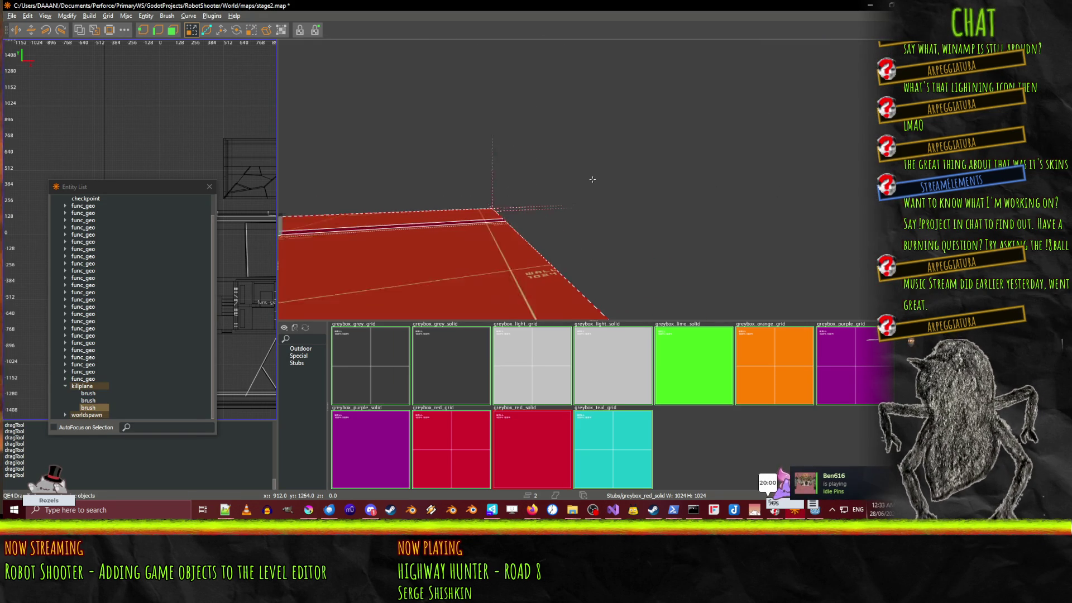
{"action": "right_click", "coordinate": [613, 221]}
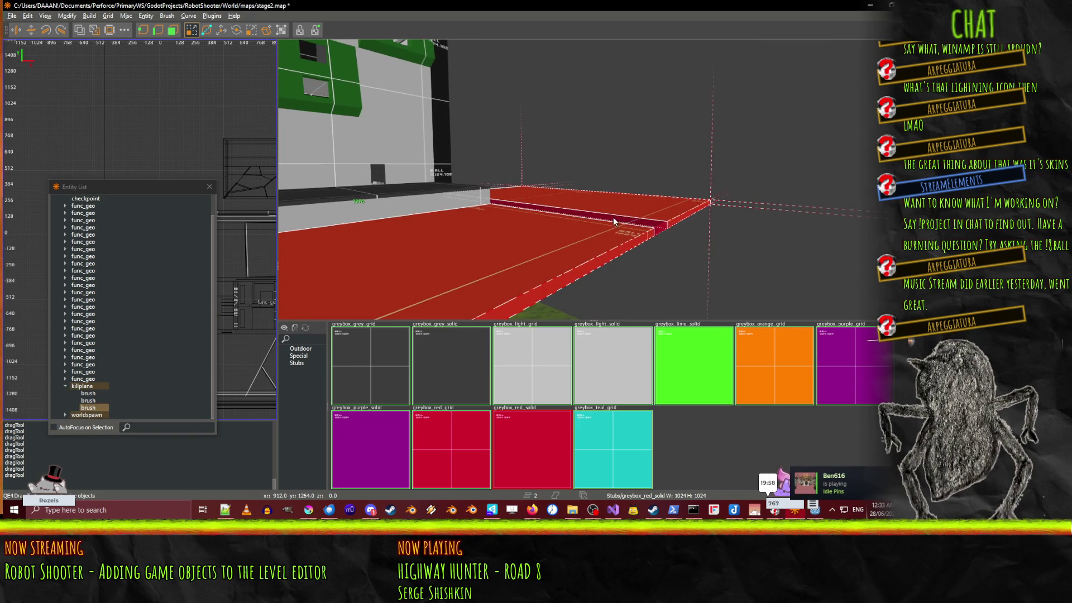
{"action": "key", "text": "ctrl+m"}
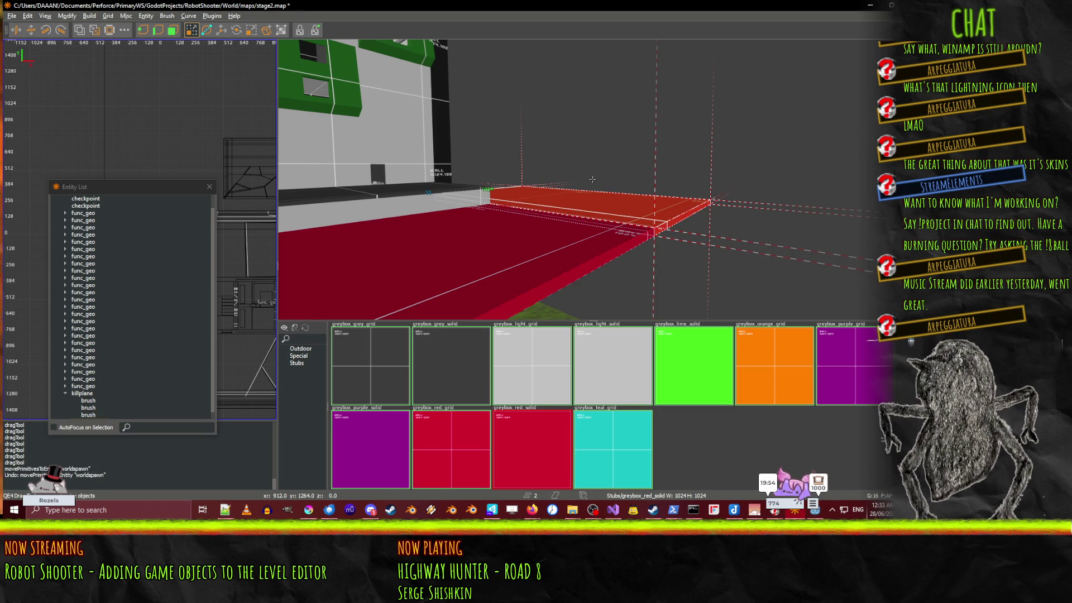
Step: Undo the worldspawn move and put both red slabs into the killplane entity with Ctrl+K
{"action": "left_click", "coordinate": [529, 212]}
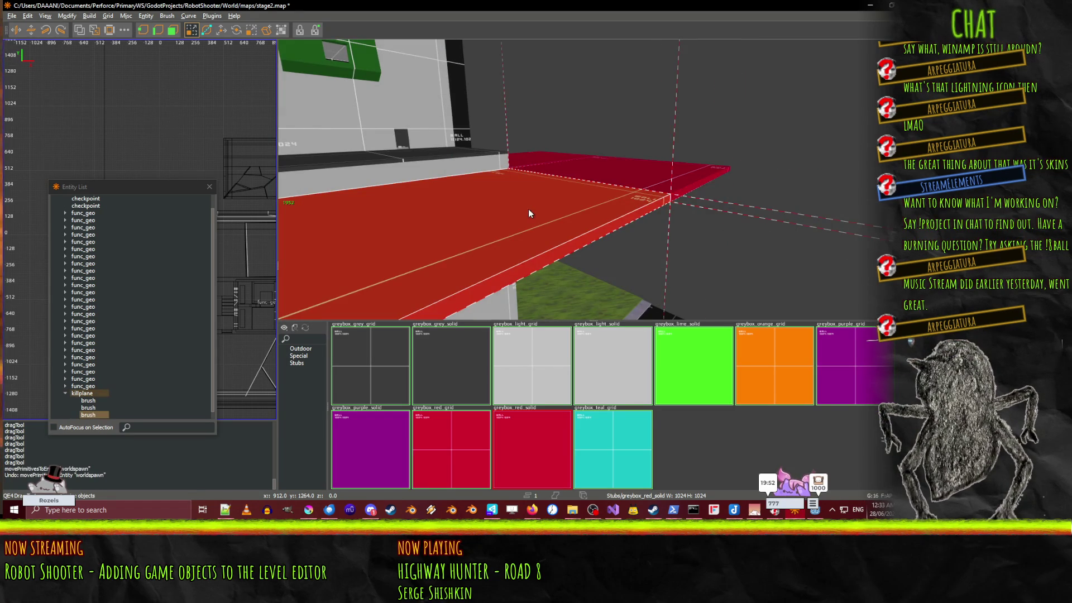
{"action": "key", "text": "Escape"}
{"action": "right_click", "coordinate": [592, 179]}
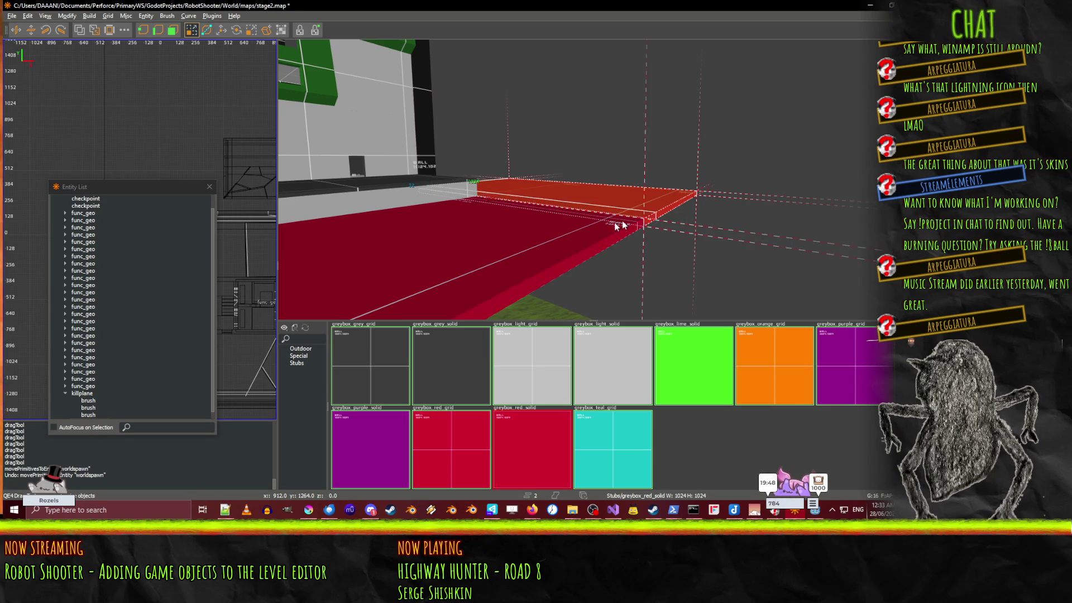
{"action": "left_click", "coordinate": [556, 238], "text": "ctrl"}
{"action": "key", "text": "ctrl+k"}
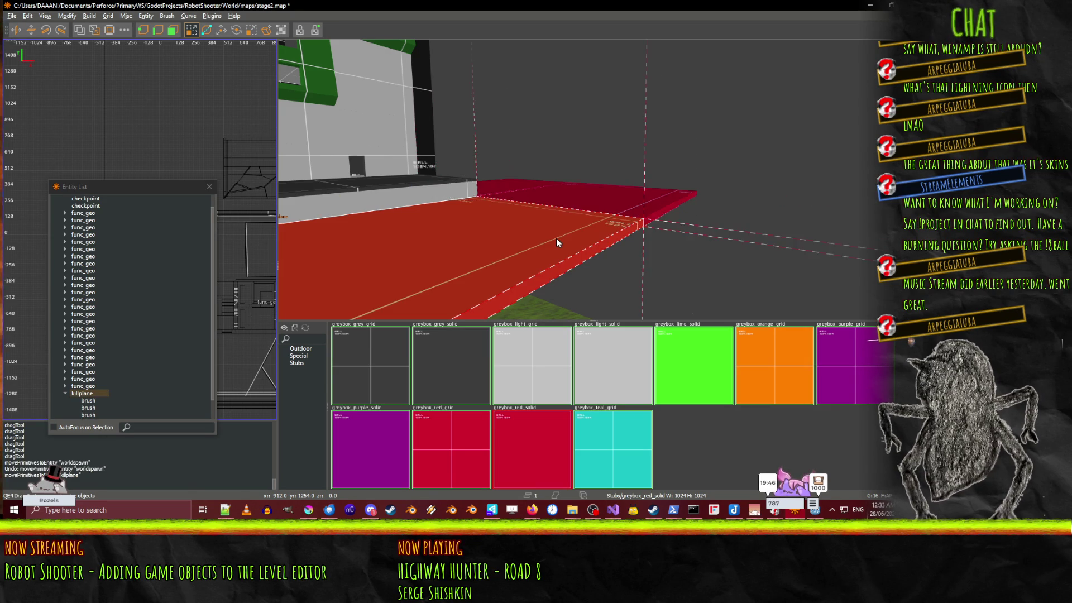
Step: Check each killplane brush in the viewport and Entity List, then select the whole killplane entity
{"action": "right_click", "coordinate": [593, 179]}
{"action": "left_click", "coordinate": [797, 209]}
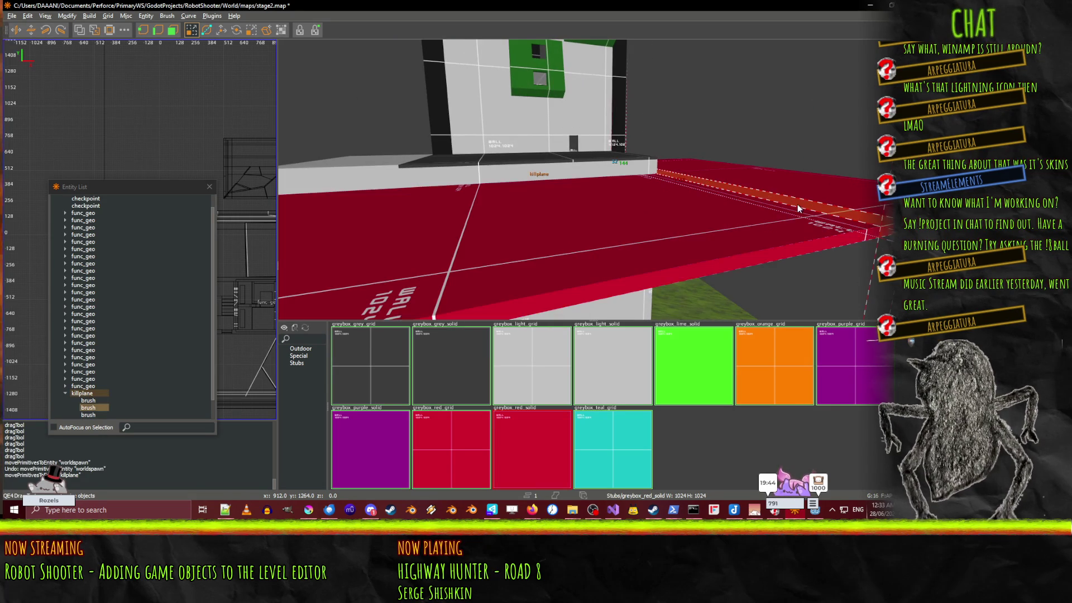
{"action": "scroll", "coordinate": [89, 410], "scroll_direction": "down", "scroll_amount": 1}
{"action": "left_click", "coordinate": [89, 410]}
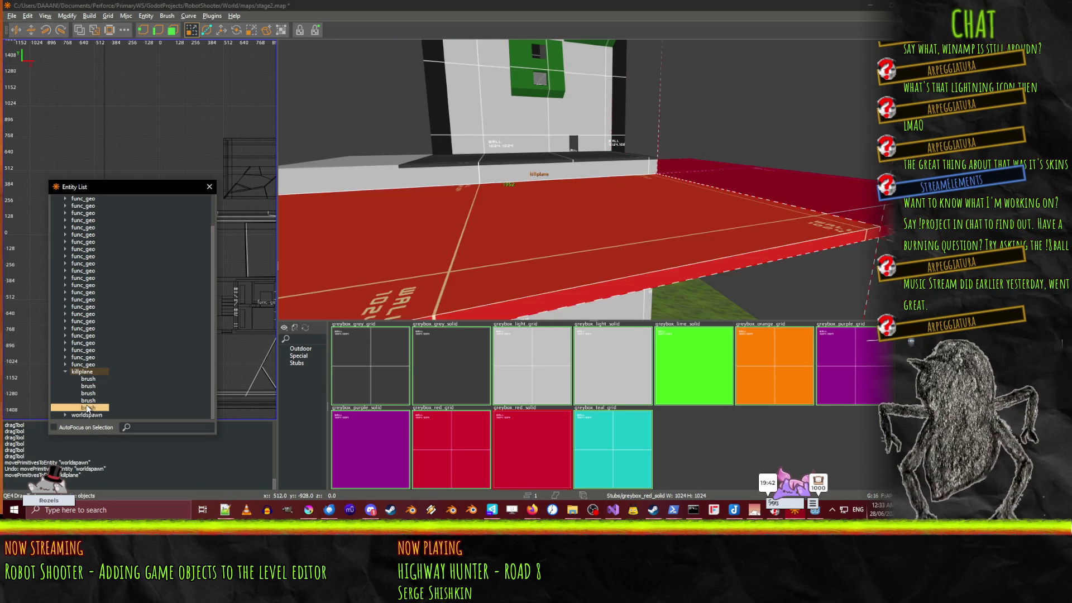
{"action": "right_click", "coordinate": [593, 179]}
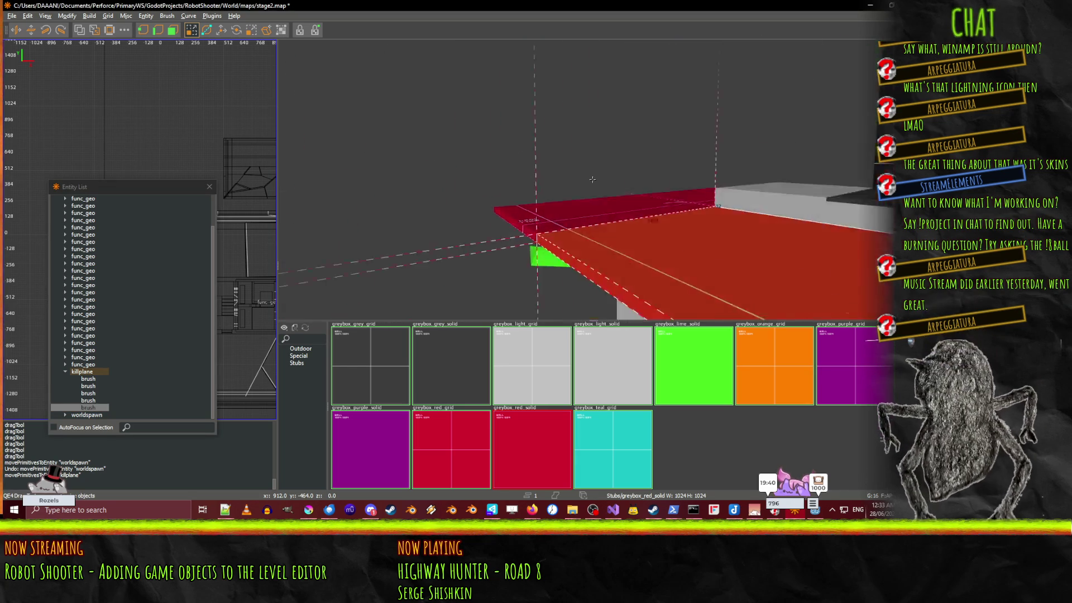
{"action": "key", "text": "Up"}
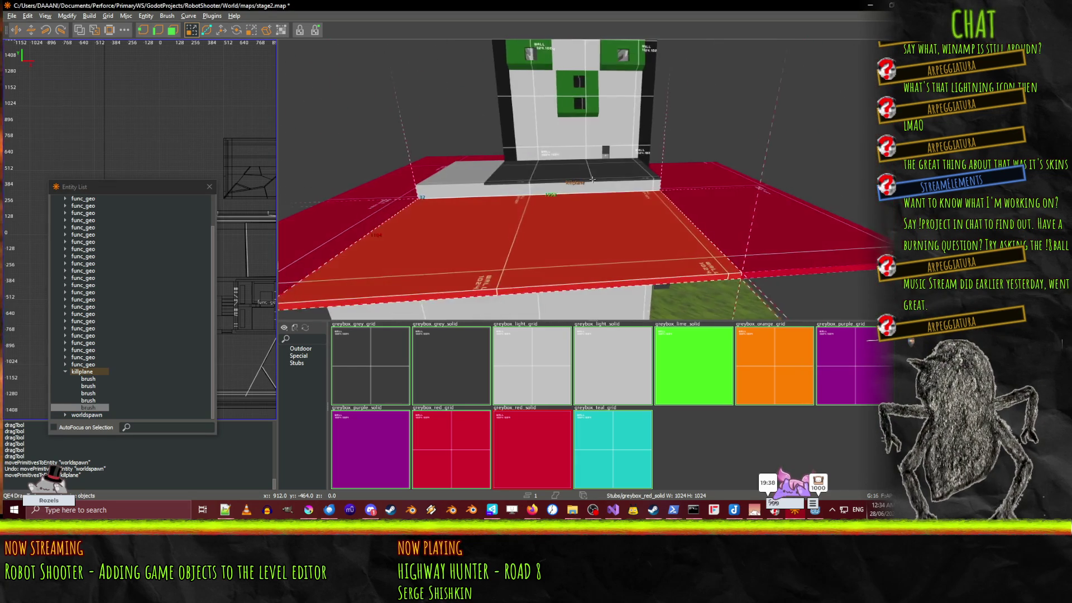
{"action": "key", "text": "Down"}
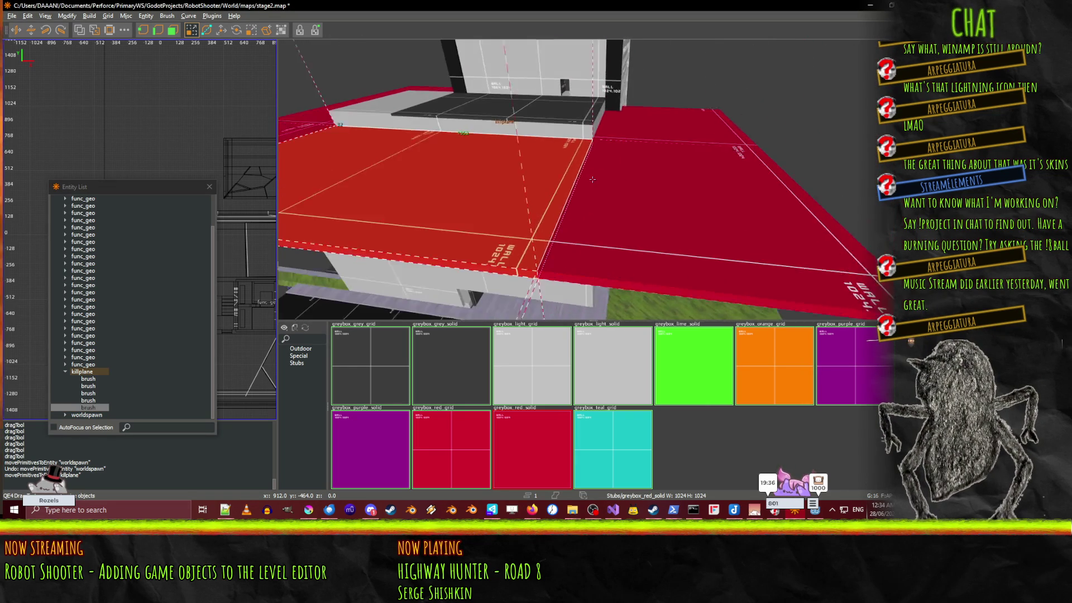
{"action": "key", "text": "Escape"}
{"action": "left_click", "coordinate": [644, 219], "text": "shift"}
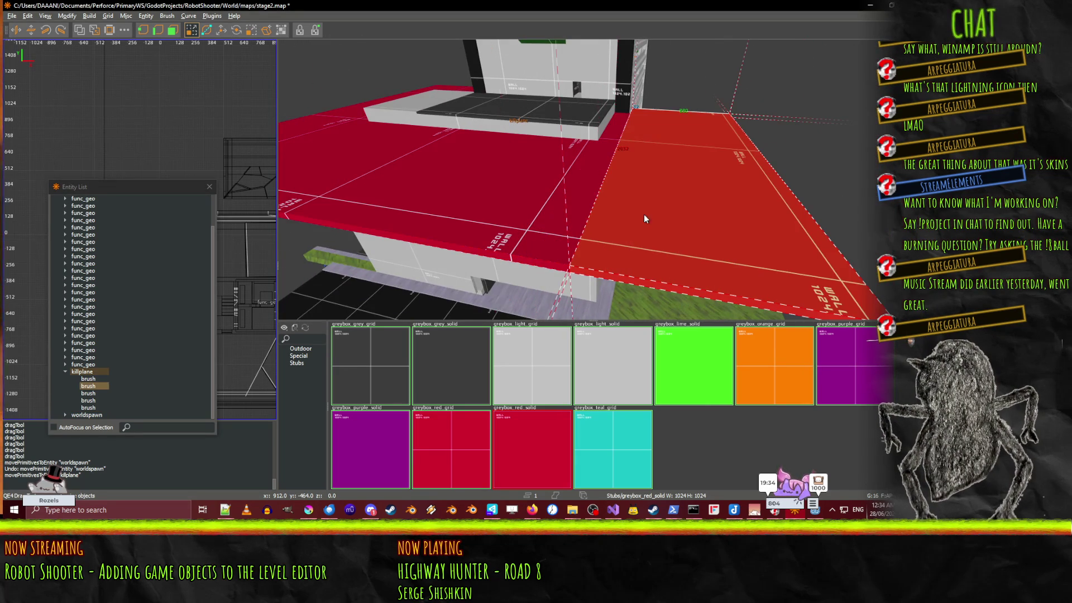
{"action": "left_click", "coordinate": [89, 380]}
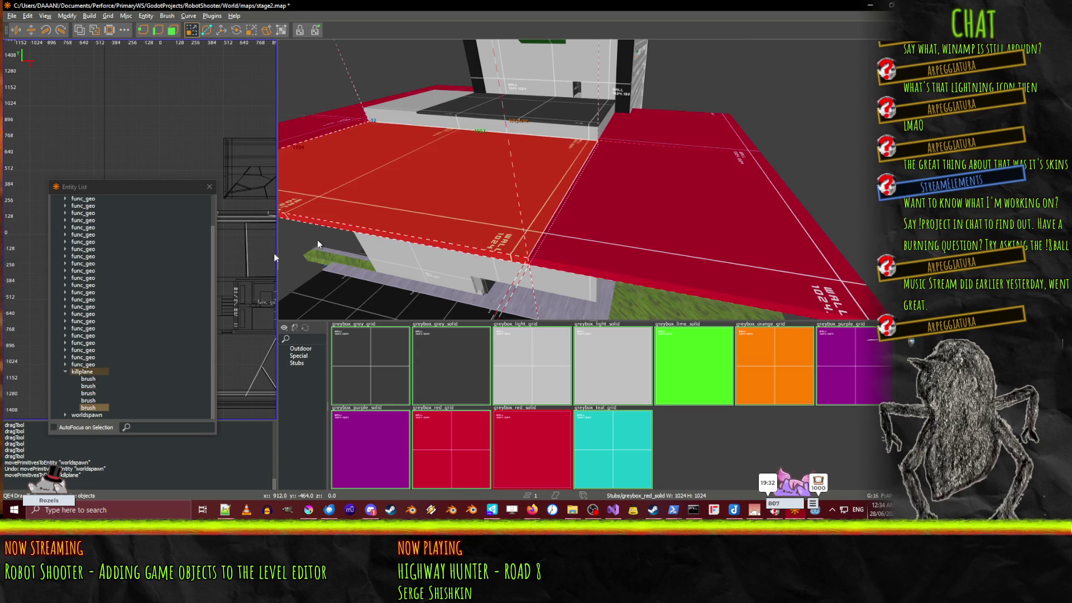
{"action": "left_click", "coordinate": [89, 372]}
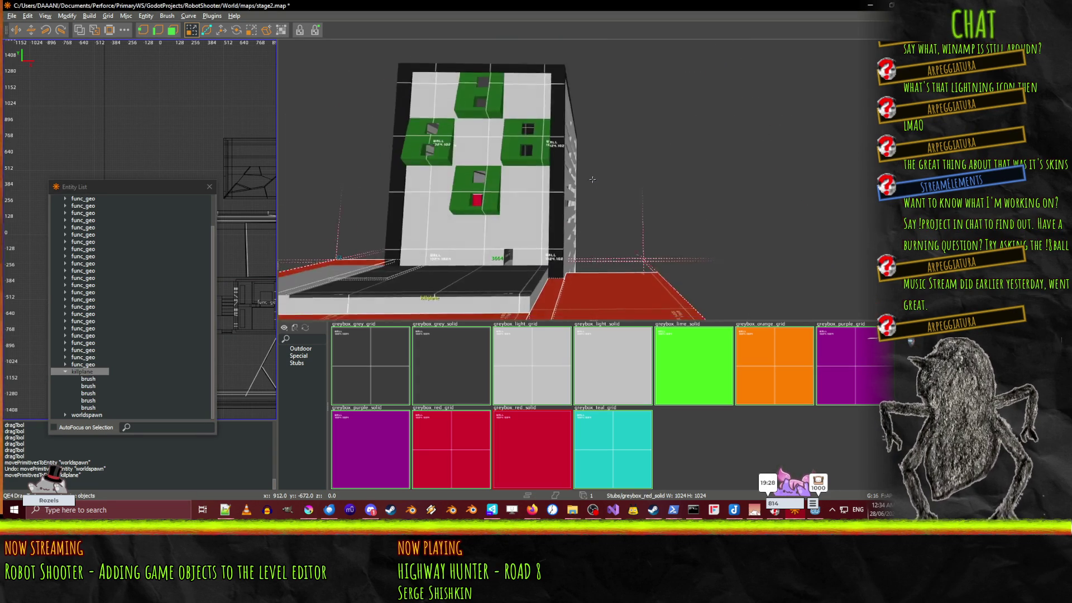
Step: Clear the selection, save stage2.map, and fly around the building's walls and red floor
{"action": "right_click", "coordinate": [593, 179]}
{"action": "key", "text": "Escape"}
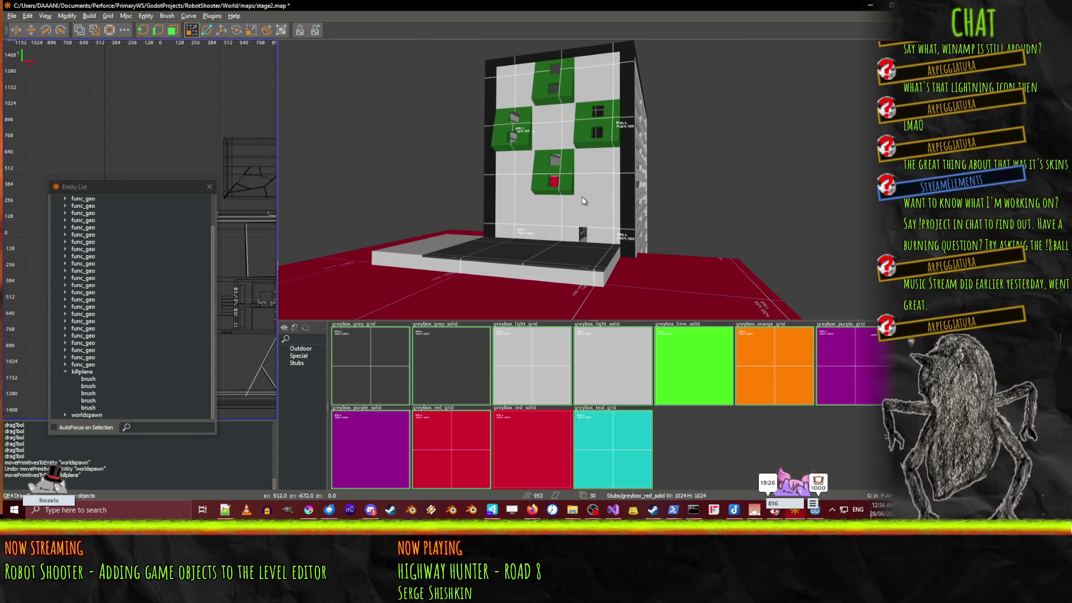
{"action": "key", "text": "w"}
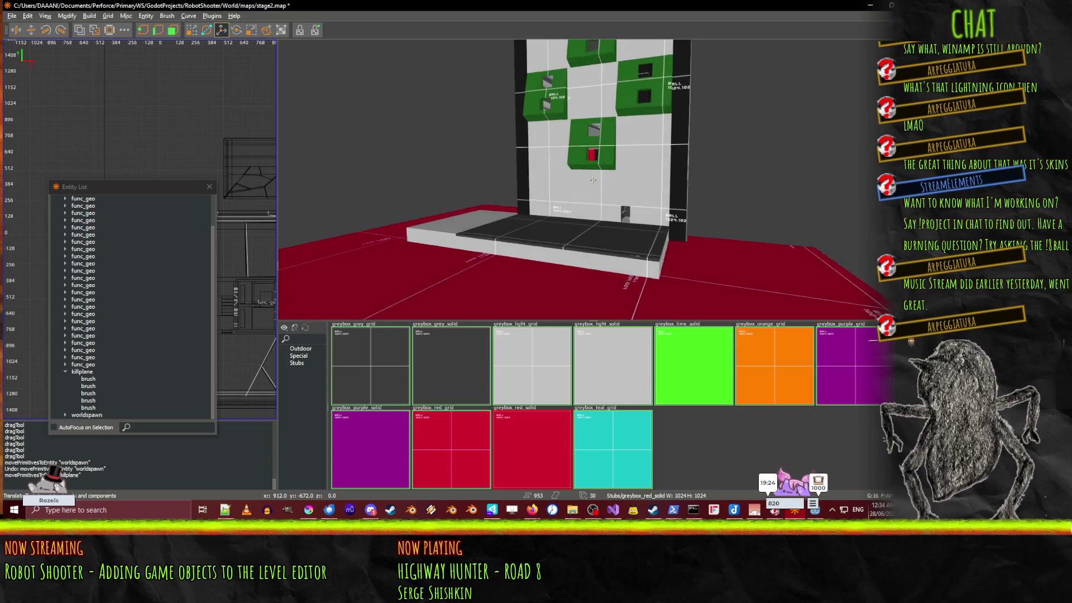
{"action": "key", "text": "w"}
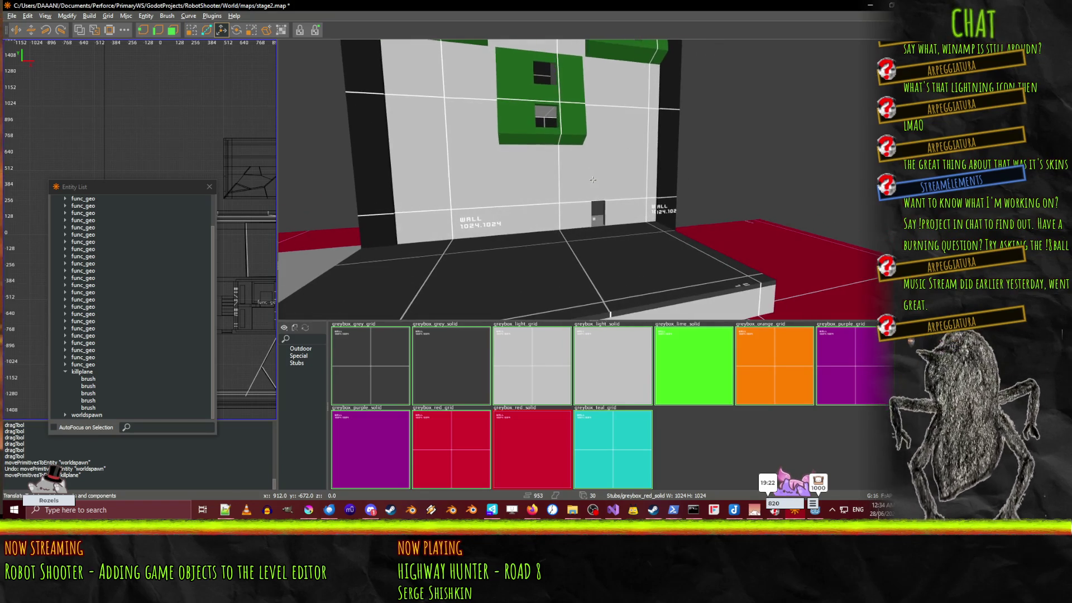
{"action": "key", "text": "w"}
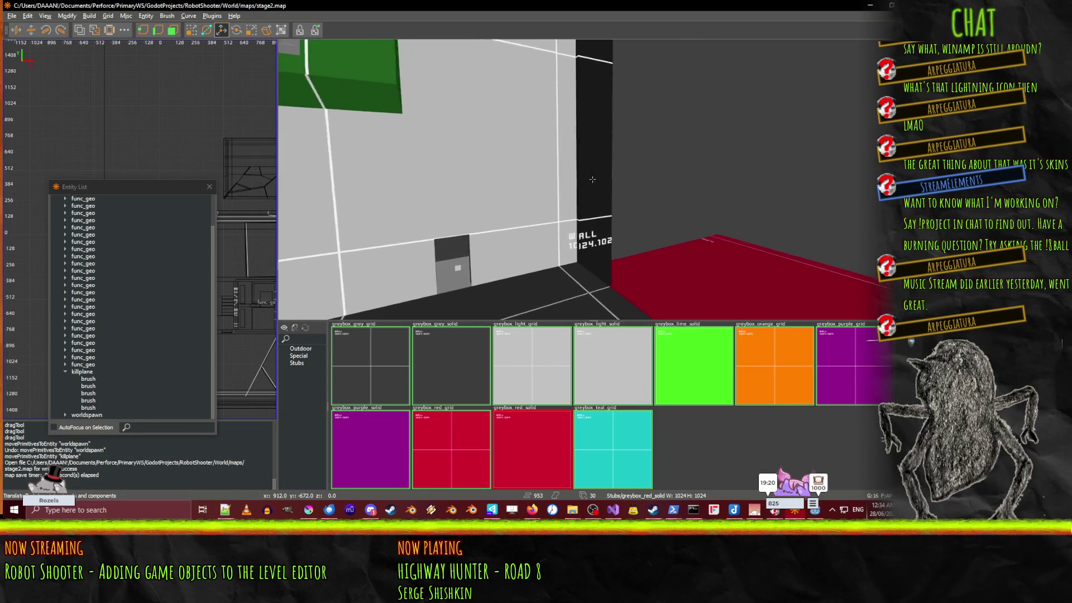
{"action": "key", "text": "w"}
{"action": "key", "text": "s"}
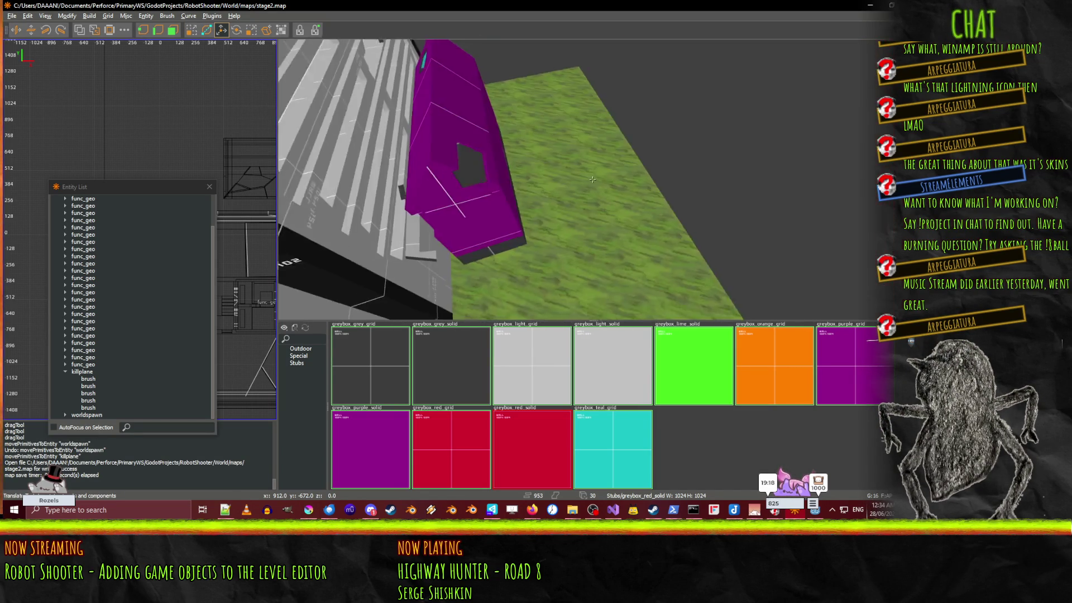
{"action": "key", "text": "w"}
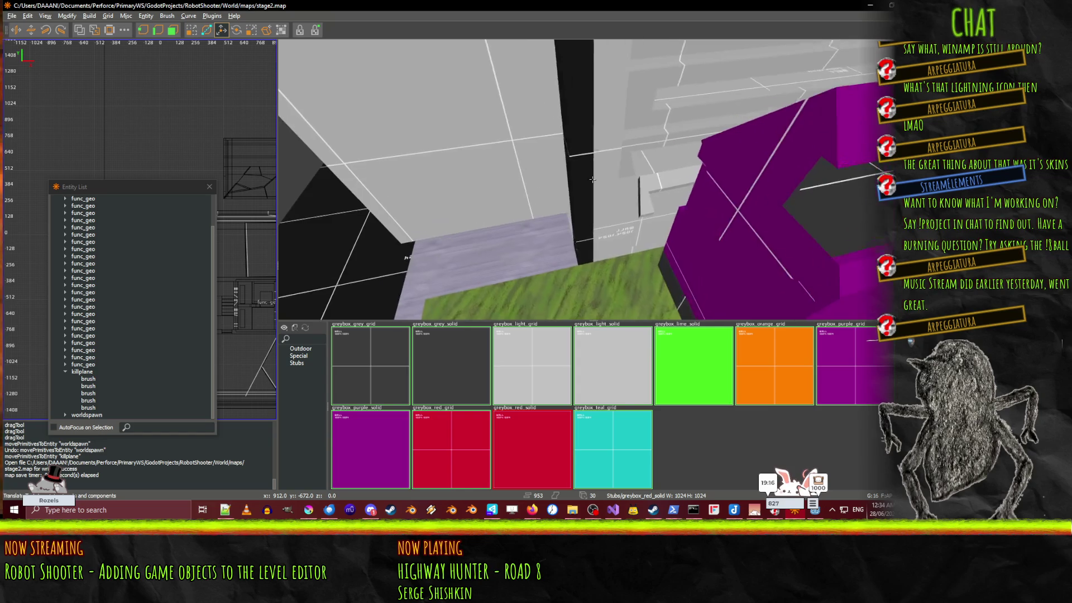
{"action": "key", "text": "w"}
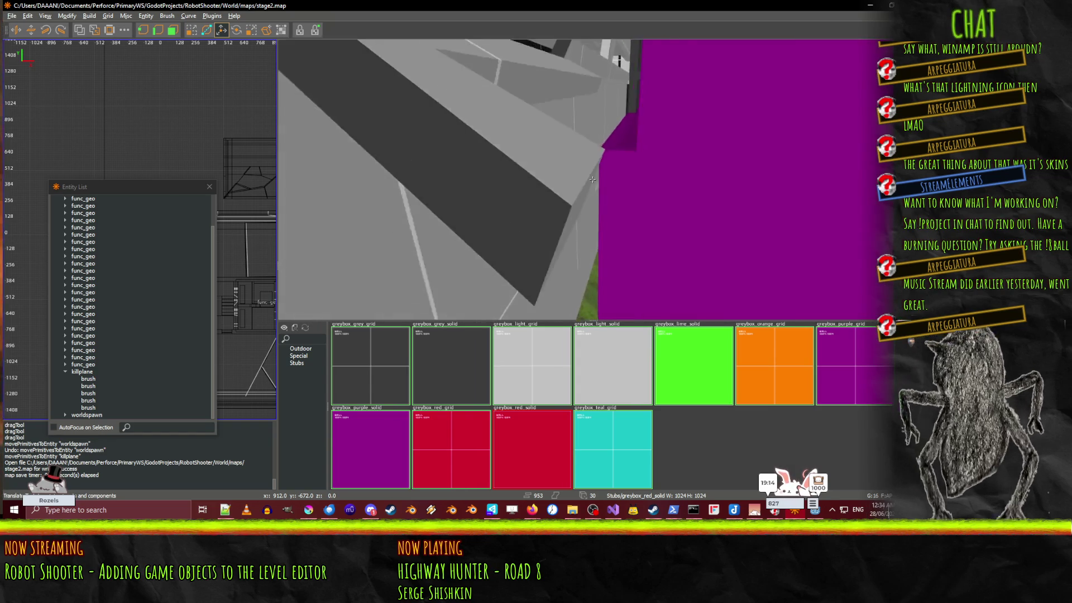
{"action": "key", "text": "s"}
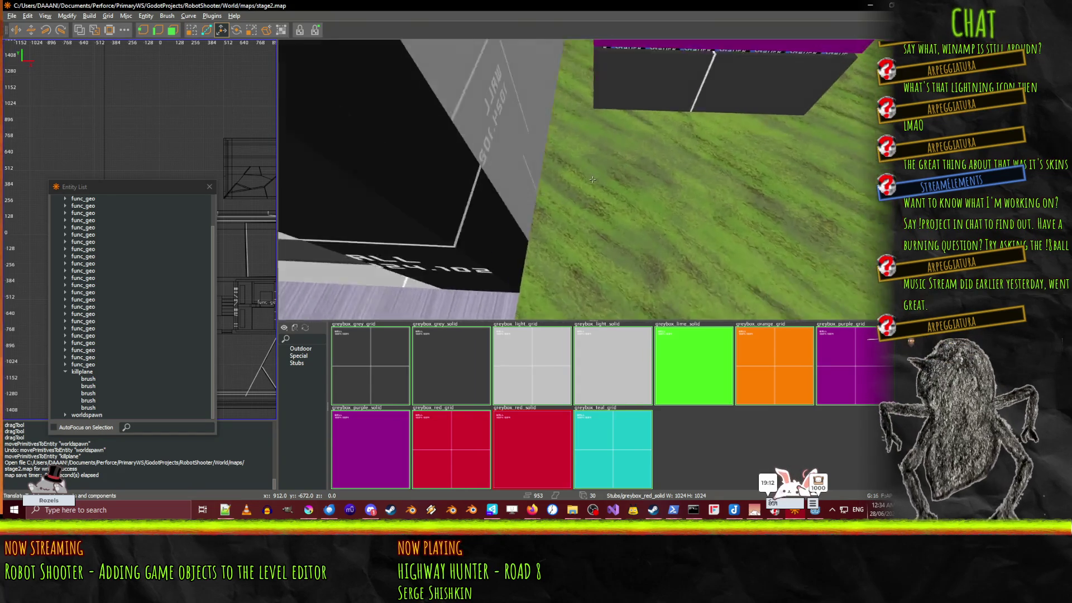
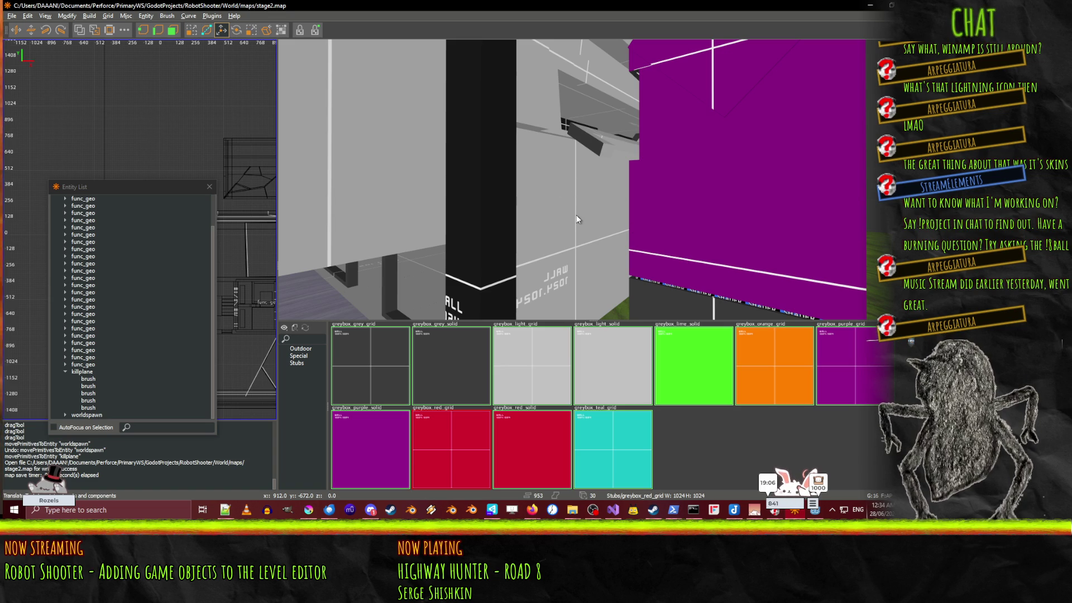
Step: Draw a new greybox_red_grid floor brush beside the purple block
{"action": "key", "text": "q"}
{"action": "key", "text": "s"}
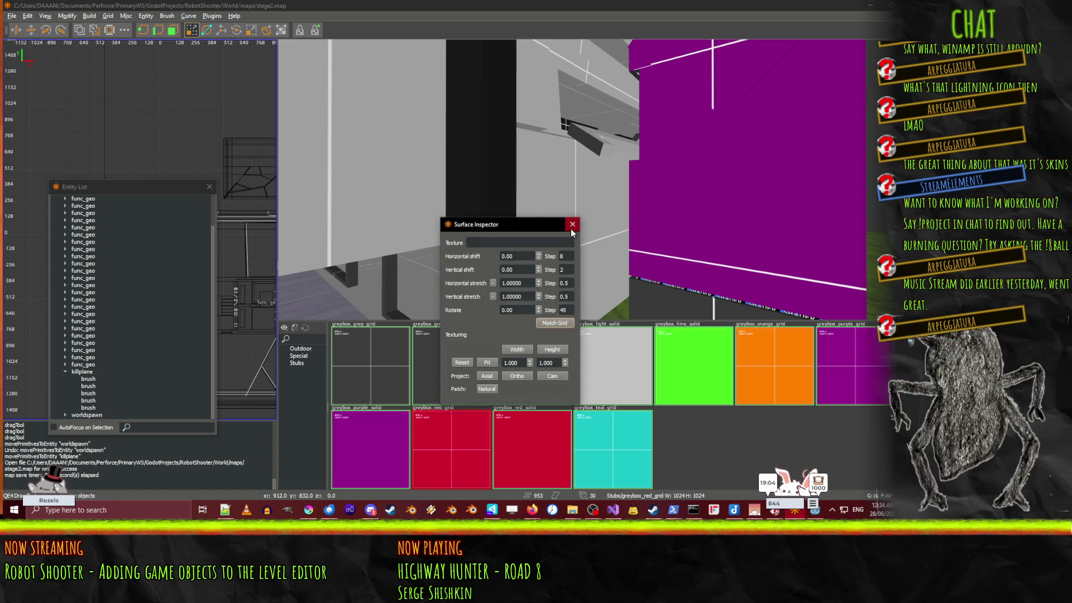
{"action": "left_click", "coordinate": [572, 224]}
{"action": "left_click_drag", "start_coordinate": [574, 201], "coordinate": [595, 209]}
{"action": "right_click", "coordinate": [604, 210]}
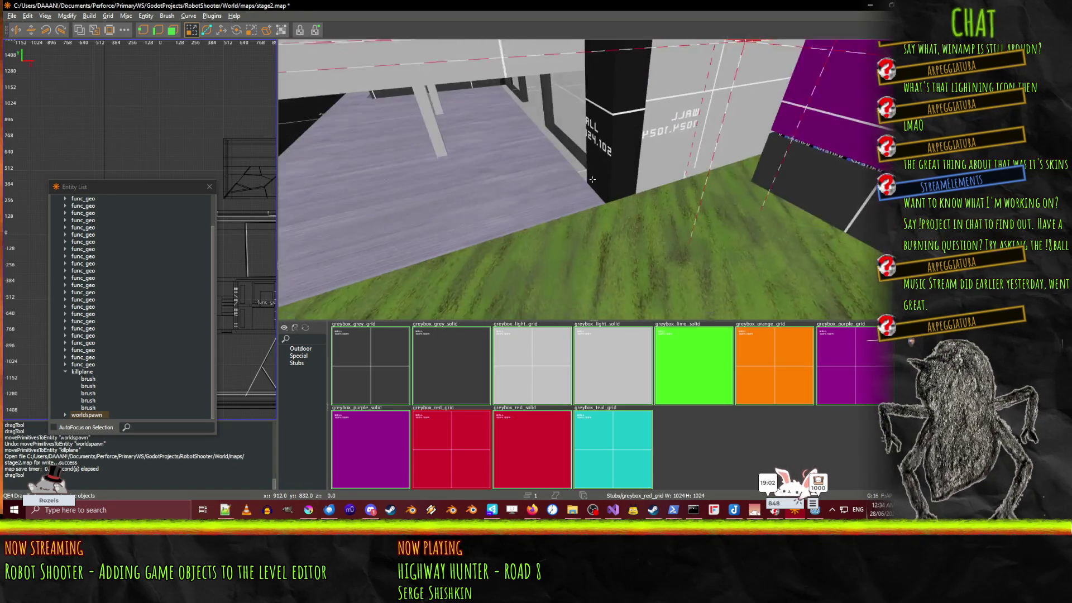
{"action": "key", "text": "Up"}
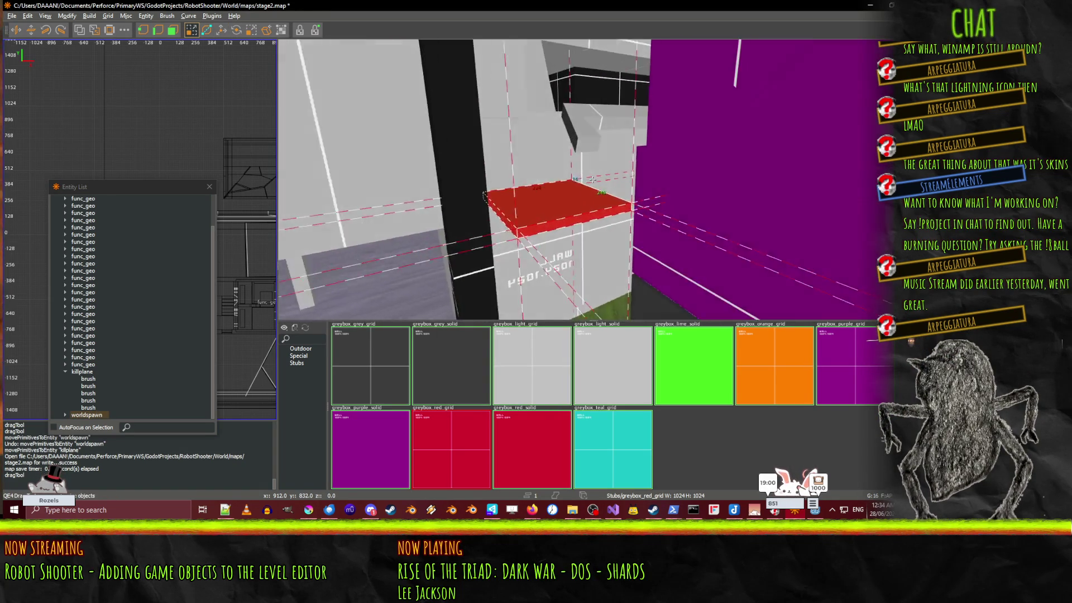
{"action": "key", "text": "Down"}
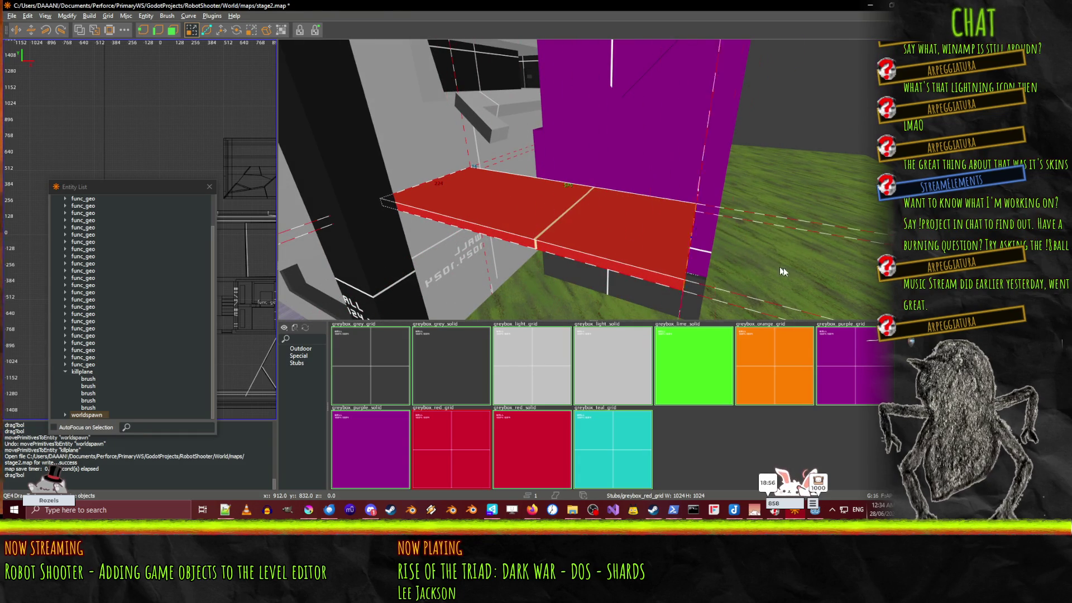
{"action": "right_click", "coordinate": [361, 167]}
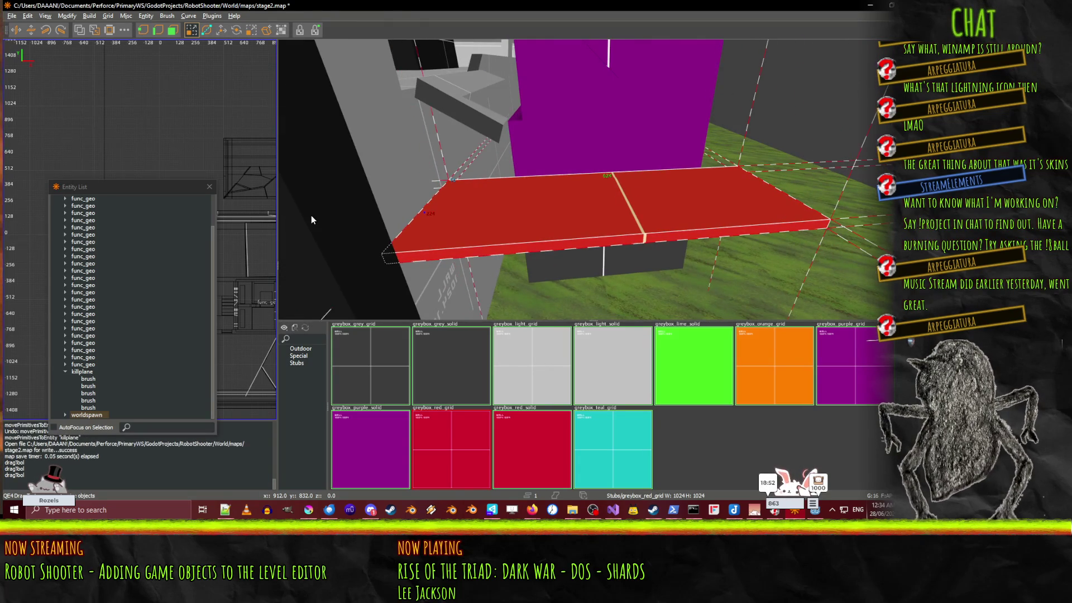
Step: Pull the red slab's left face inward to 640
{"action": "left_click_drag", "start_coordinate": [311, 215], "coordinate": [303, 213]}
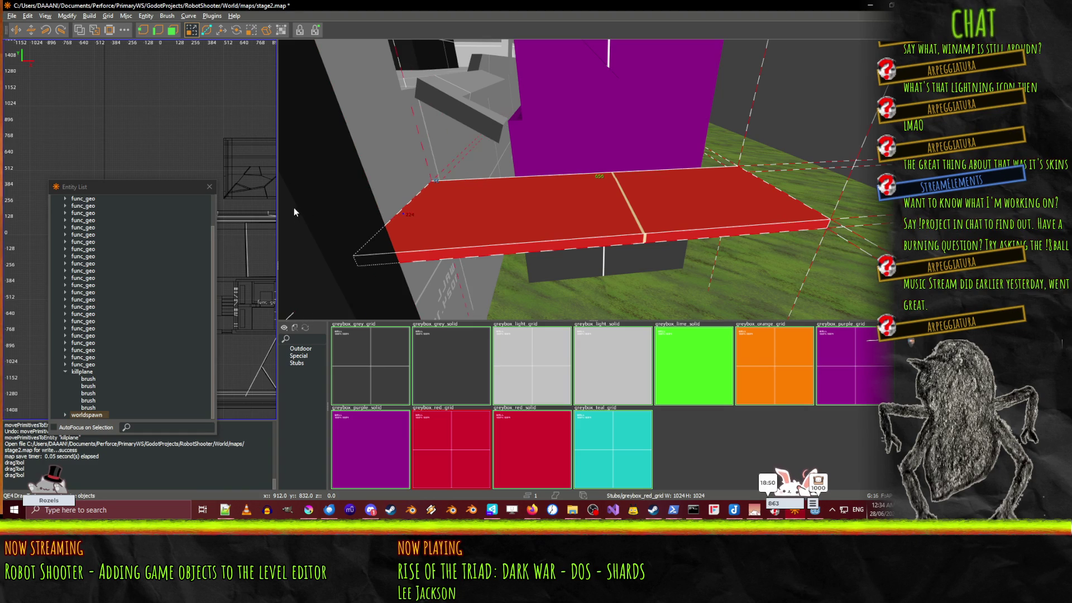
{"action": "right_click", "coordinate": [295, 211]}
{"action": "key", "text": "Up"}
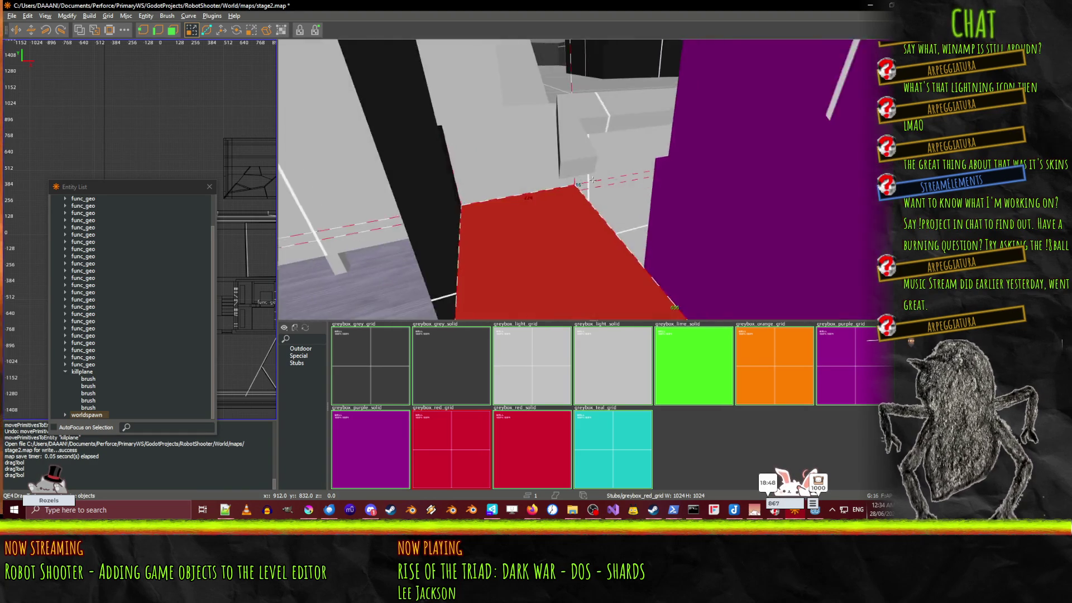
{"action": "right_click", "coordinate": [558, 233]}
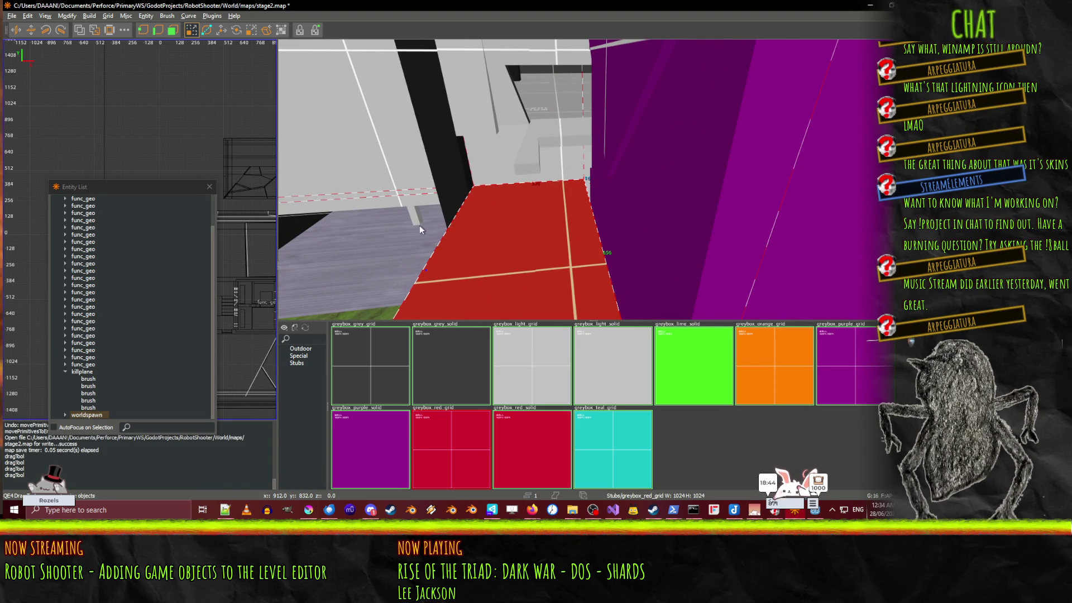
{"action": "right_click", "coordinate": [374, 225]}
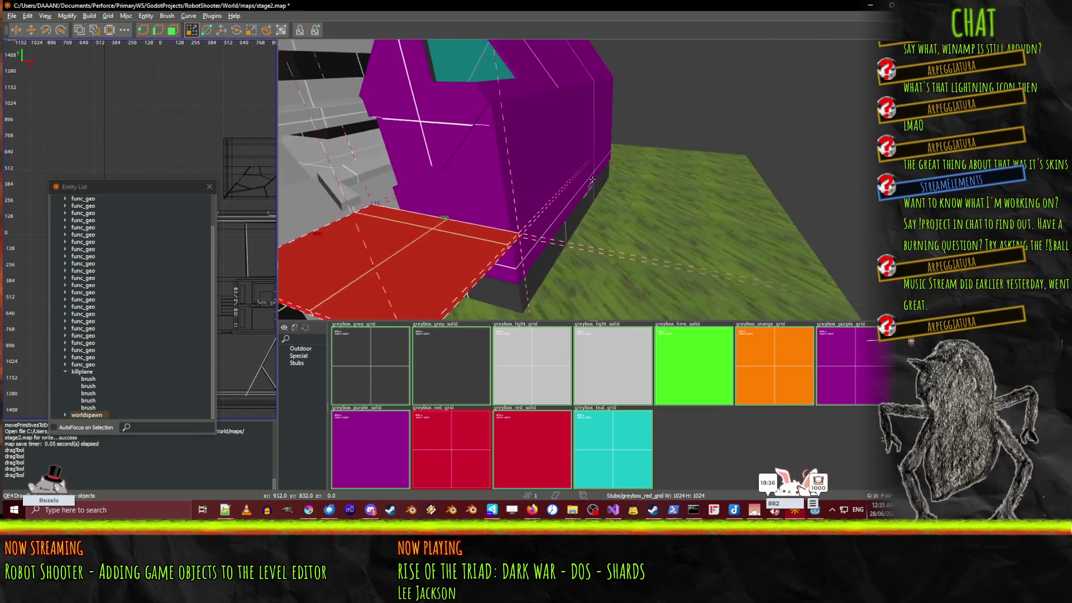
Step: Stretch the red slab's right face out to 1024 toward the grass
{"action": "right_click", "coordinate": [581, 272]}
{"action": "left_click_drag", "start_coordinate": [581, 272], "coordinate": [681, 287]}
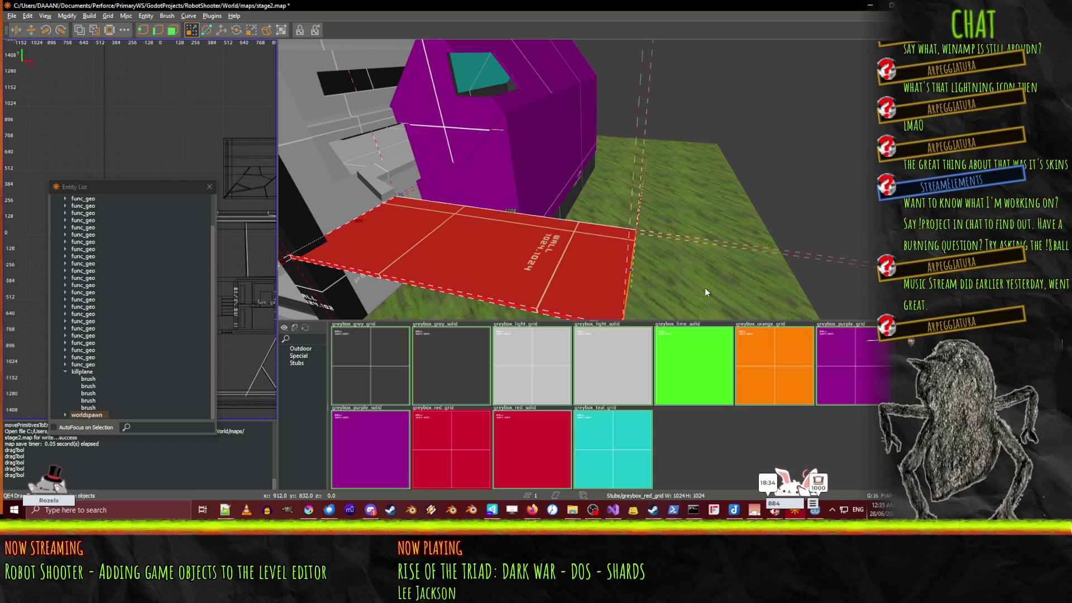
{"action": "right_click", "coordinate": [759, 193]}
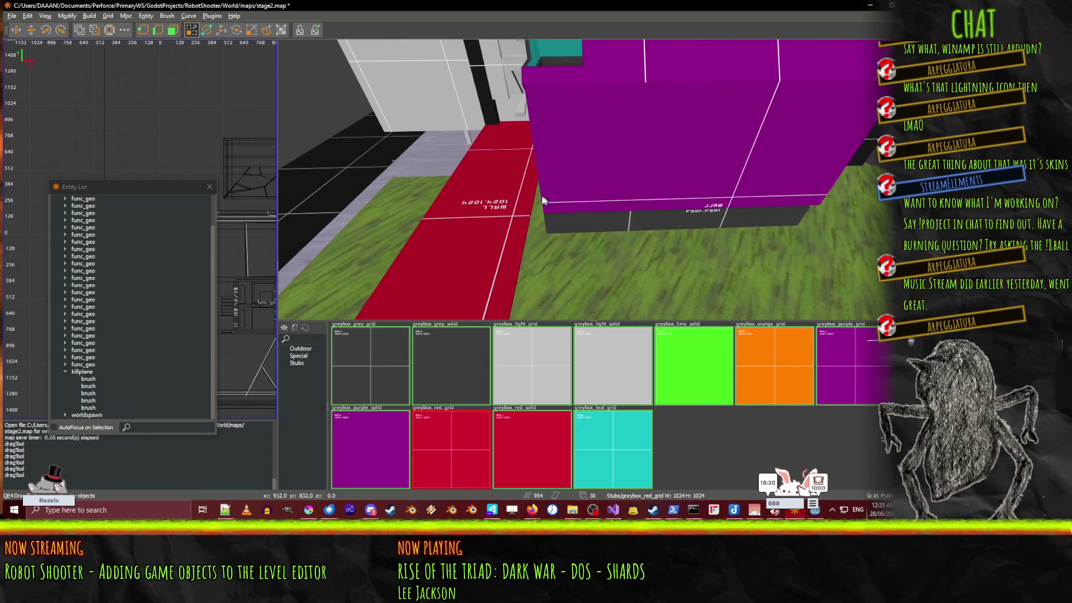
Step: Draw a red strip along the purple block's base and nudge its right edge slightly left
{"action": "right_click", "coordinate": [538, 193]}
{"action": "mouse_move", "coordinate": [540, 190]}
{"action": "left_mouse_down"}
{"action": "mouse_move", "coordinate": [869, 217]}
{"action": "mouse_move", "coordinate": [882, 276]}
{"action": "left_mouse_up"}
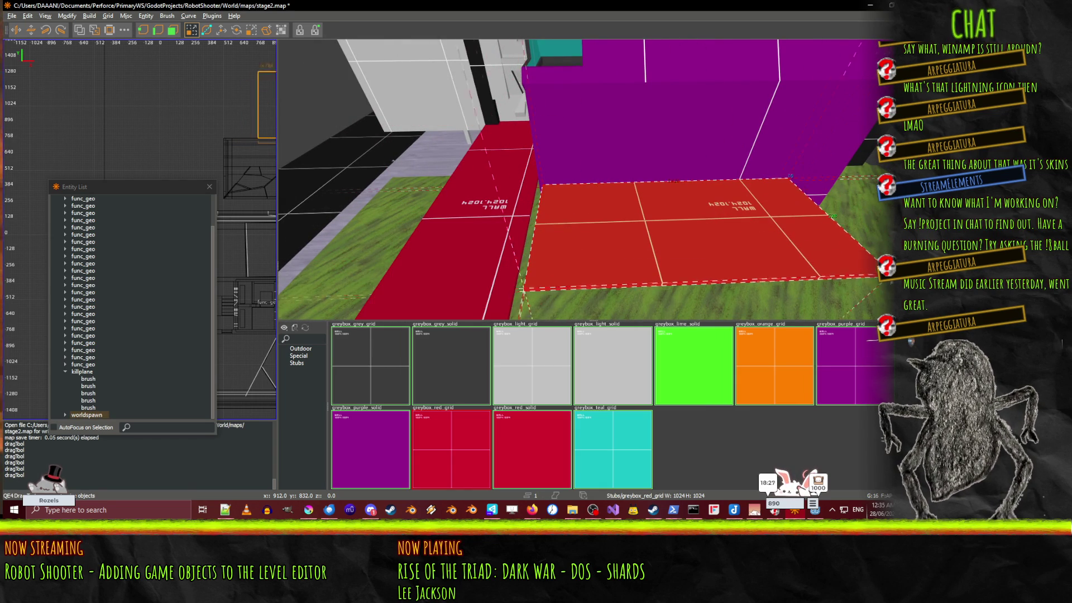
{"action": "left_click", "coordinate": [498, 215]}
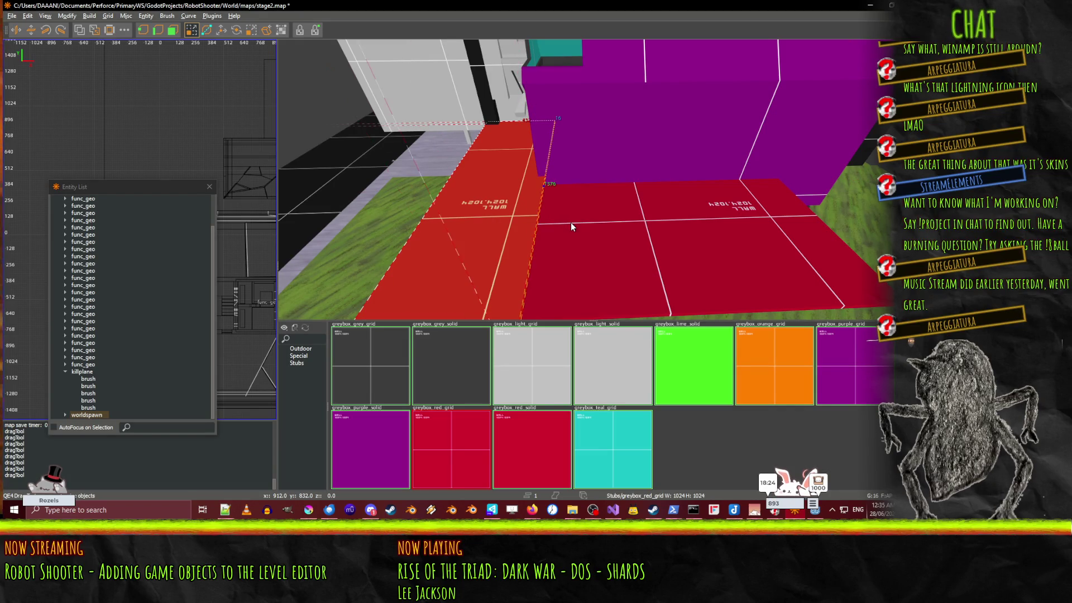
{"action": "left_click_drag", "start_coordinate": [570, 223], "coordinate": [569, 223]}
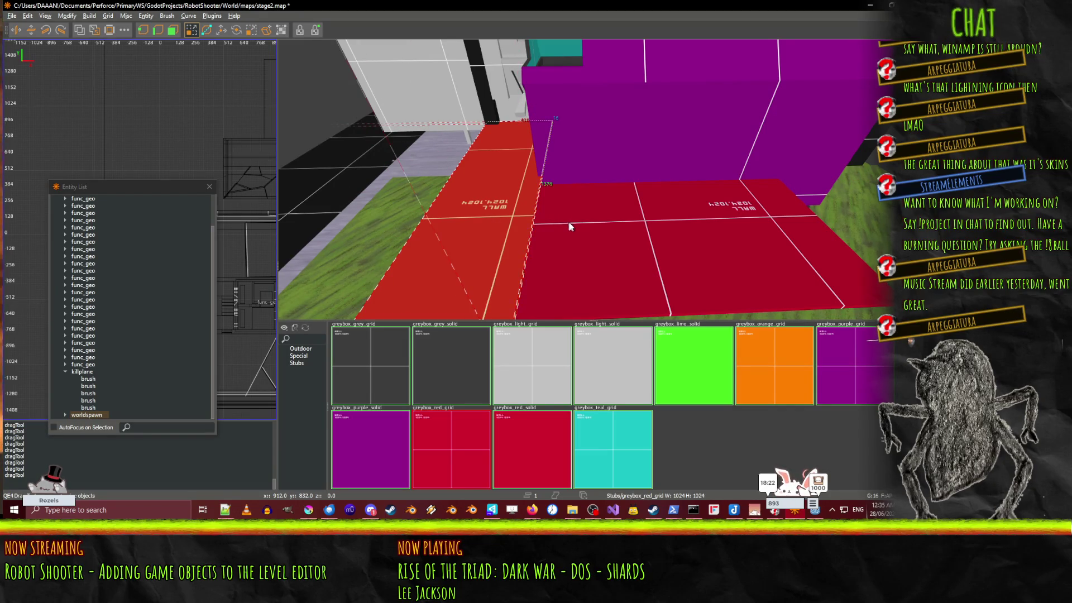
{"action": "scroll", "coordinate": [569, 226], "scroll_direction": "up", "scroll_amount": 5}
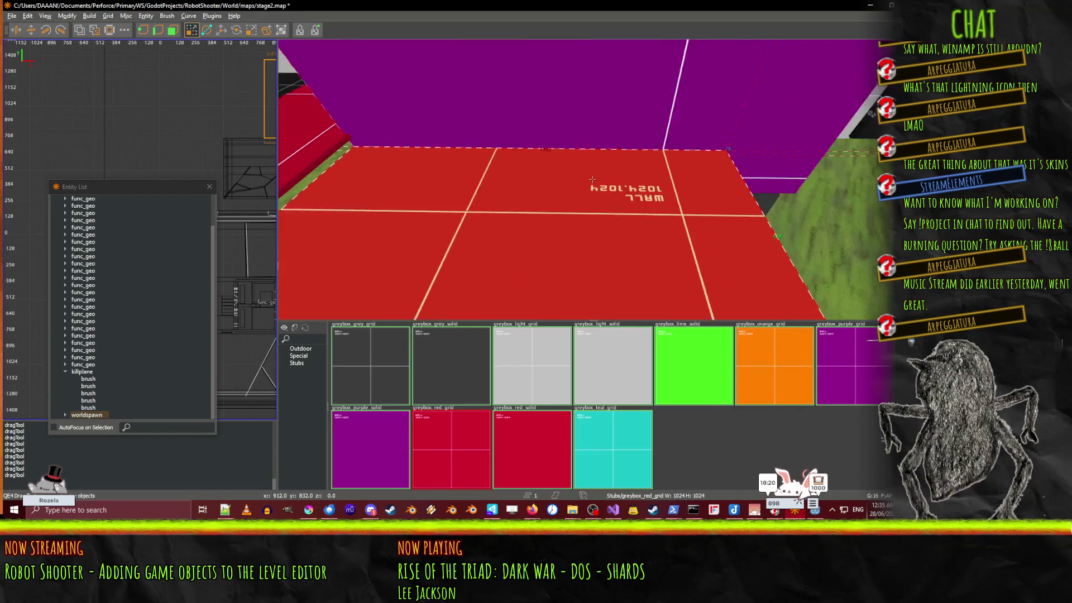
{"action": "right_click", "coordinate": [591, 184]}
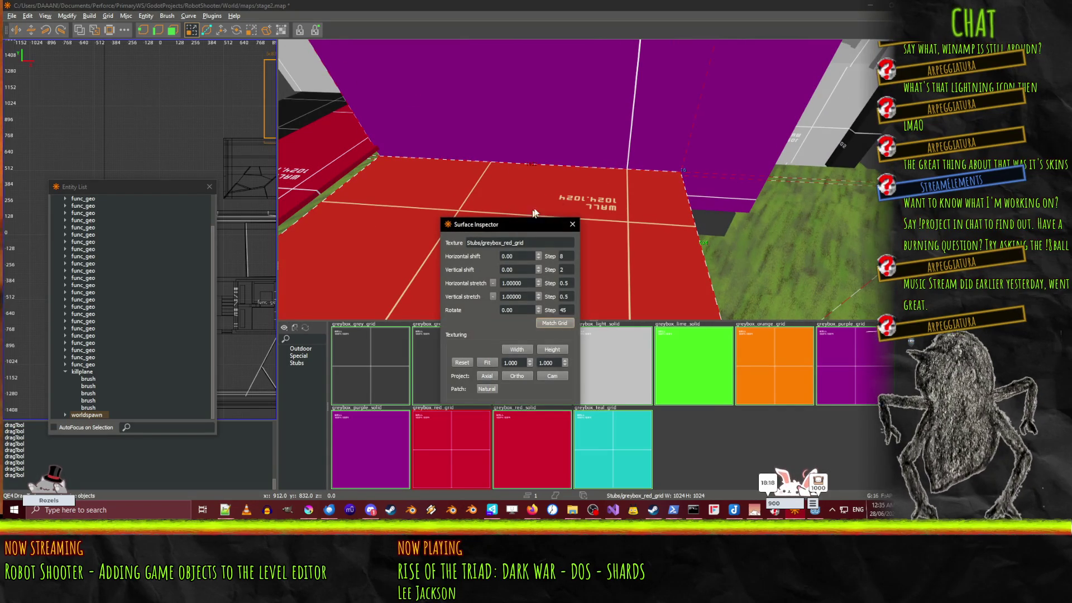
Step: Raise the red floor slab under the purple block 48 units to match the adjoining floor
{"action": "left_click", "coordinate": [570, 226]}
{"action": "scroll", "coordinate": [485, 205], "scroll_direction": "up", "scroll_amount": 1}
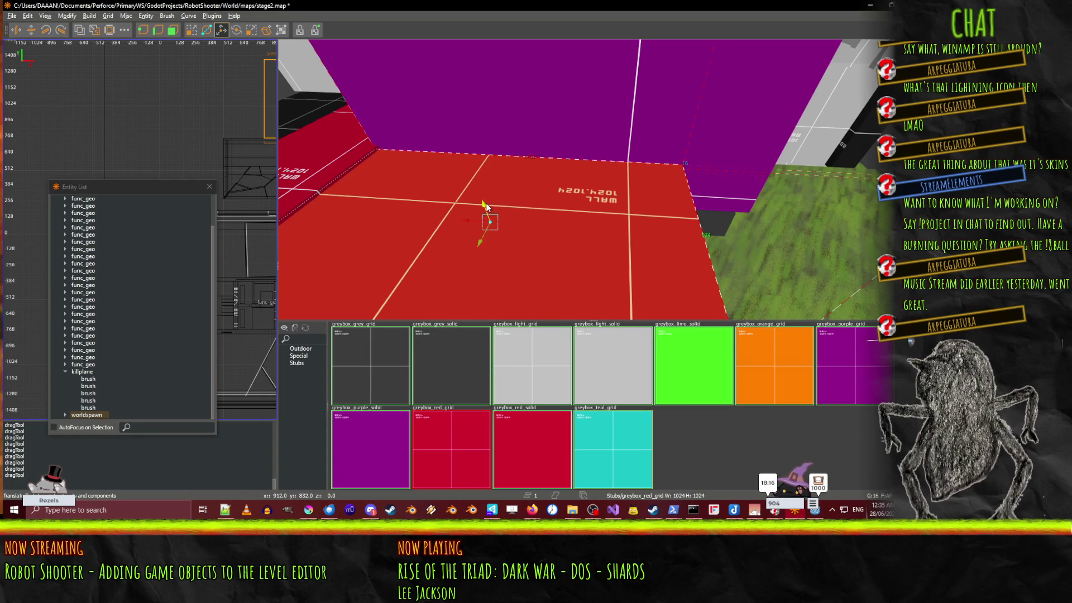
{"action": "scroll", "coordinate": [484, 199], "scroll_direction": "up", "scroll_amount": 1}
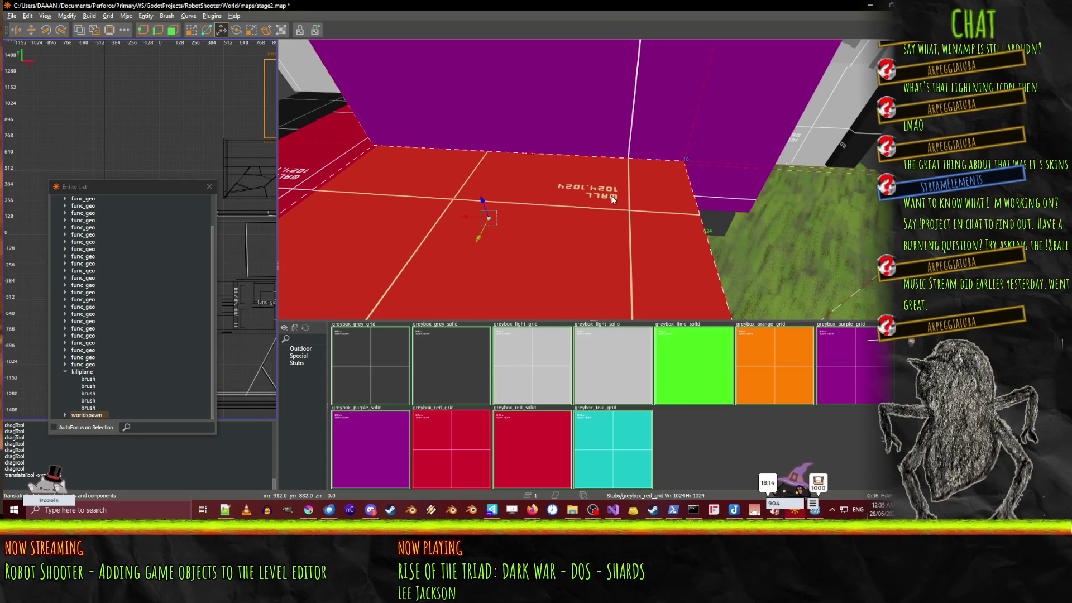
{"action": "left_click_drag", "start_coordinate": [612, 199], "coordinate": [627, 185]}
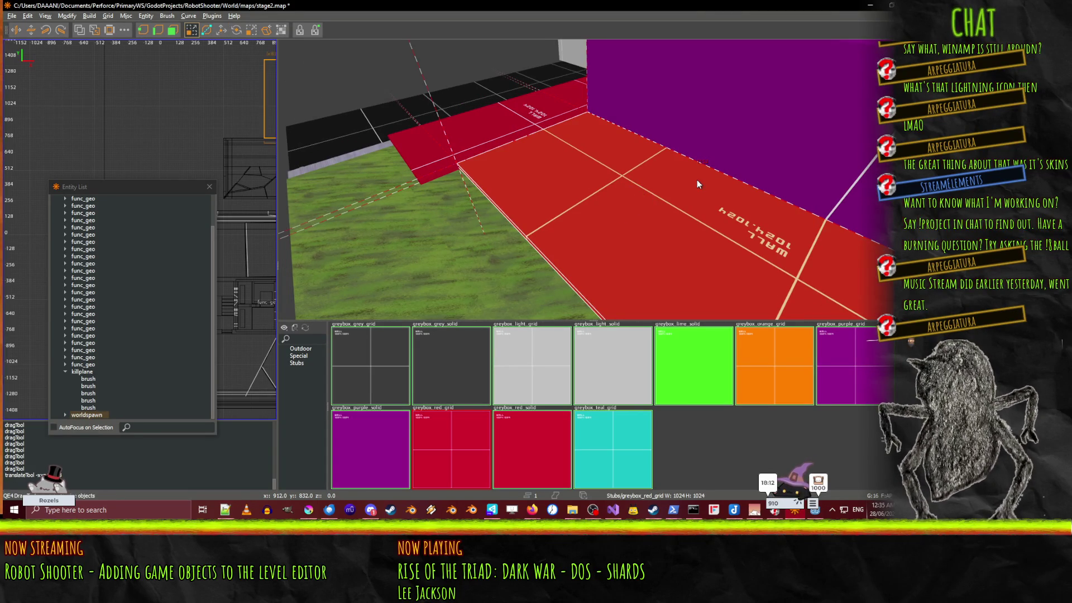
{"action": "mouse_move", "coordinate": [697, 184]}
{"action": "left_mouse_down"}
{"action": "mouse_move", "coordinate": [651, 170]}
{"action": "mouse_move", "coordinate": [592, 179]}
{"action": "mouse_move", "coordinate": [558, 199]}
{"action": "left_mouse_up"}
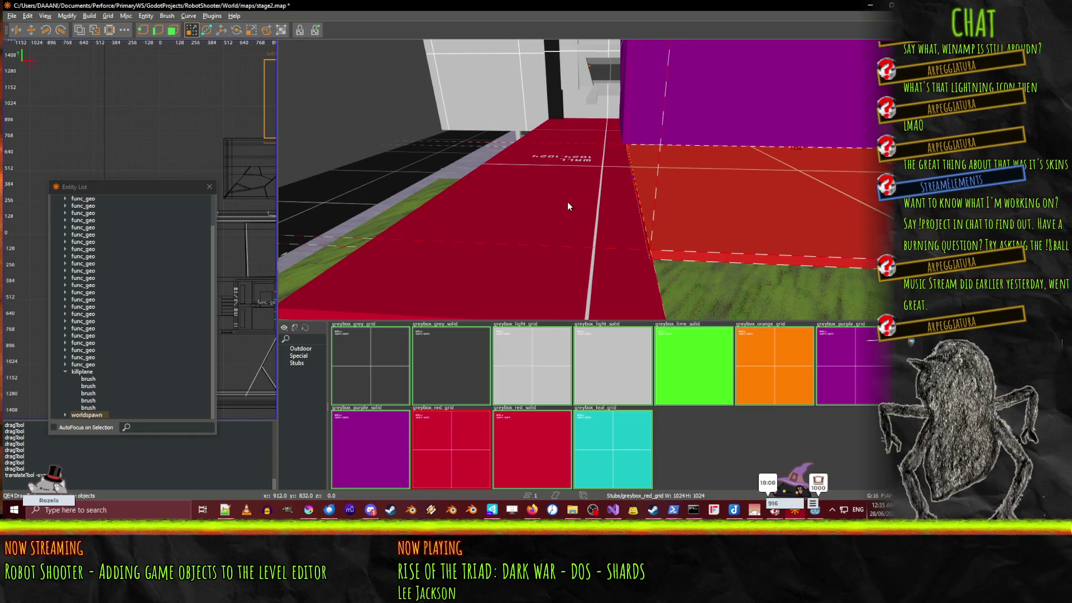
{"action": "left_click", "coordinate": [551, 210], "text": "shift"}
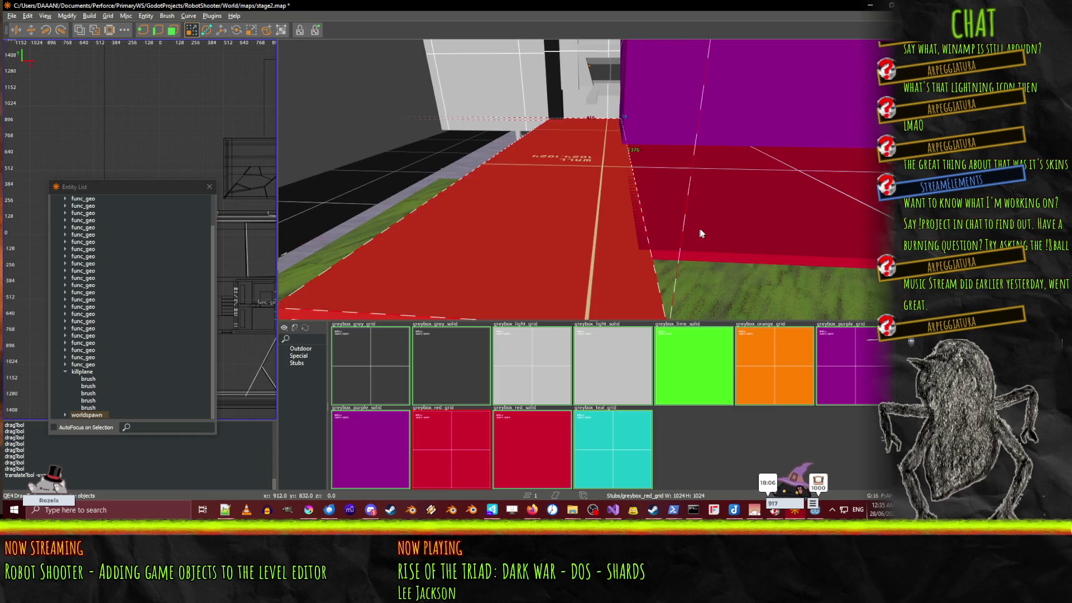
{"action": "mouse_move", "coordinate": [695, 229]}
{"action": "left_mouse_down"}
{"action": "mouse_move", "coordinate": [593, 180]}
{"action": "mouse_move", "coordinate": [542, 198]}
{"action": "left_mouse_up"}
{"action": "left_click", "coordinate": [504, 206]}
Step: Undo the accidental brush resizes with Ctrl+Z
{"action": "key", "text": "ctrl+z"}
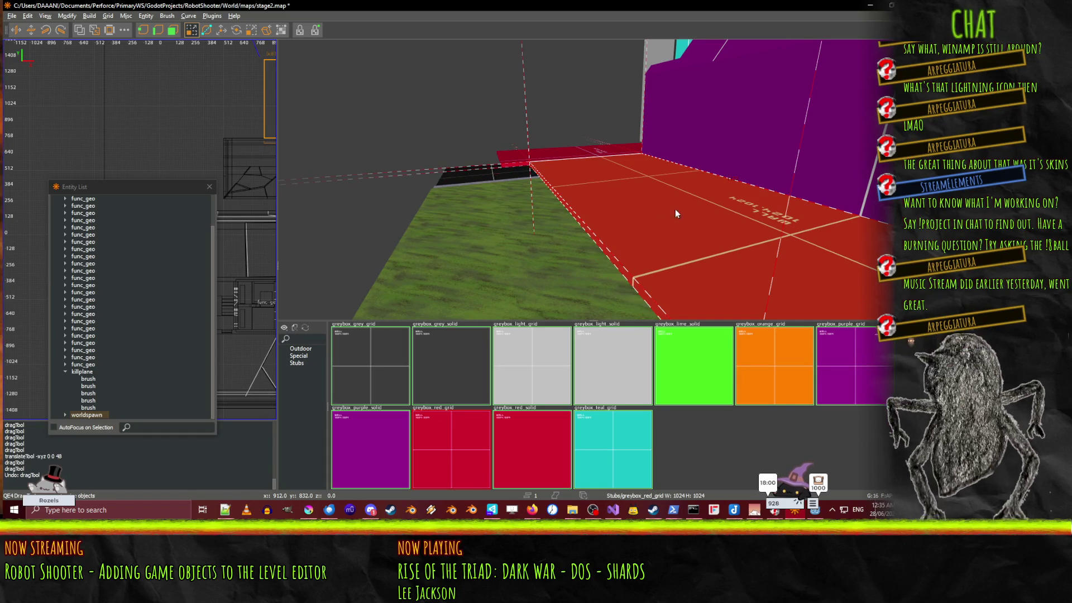
{"action": "right_click", "coordinate": [675, 209]}
{"action": "key", "text": "Down"}
{"action": "key", "text": "Down"}
{"action": "key", "text": "Down"}
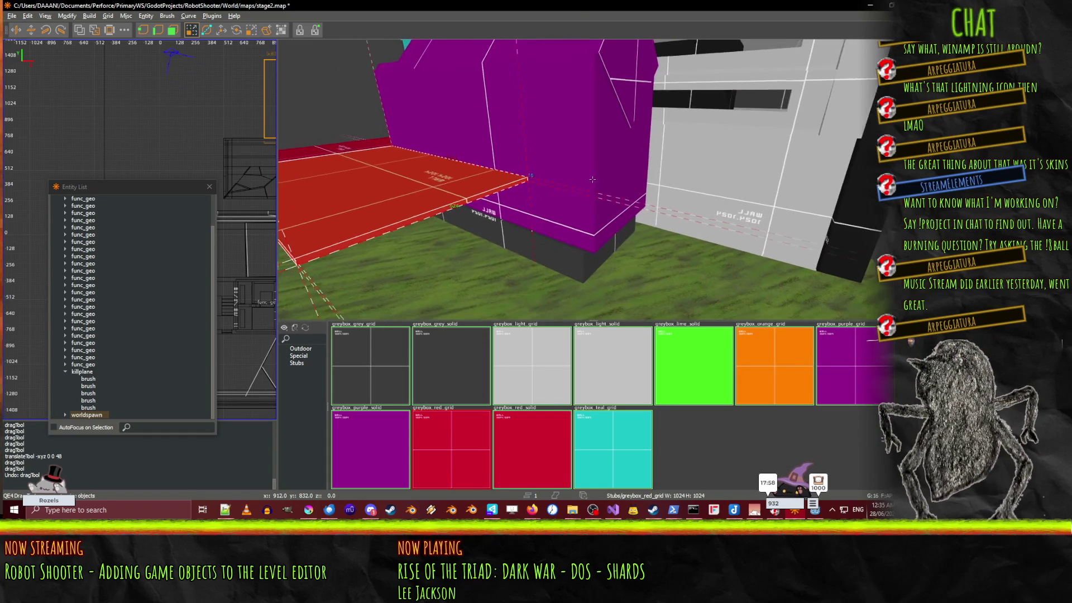
{"action": "right_click", "coordinate": [580, 196]}
{"action": "key", "text": "ctrl+z"}
Step: Draw a thin red slab along the purple block's front, extending past it over the grass
{"action": "right_click", "coordinate": [600, 235]}
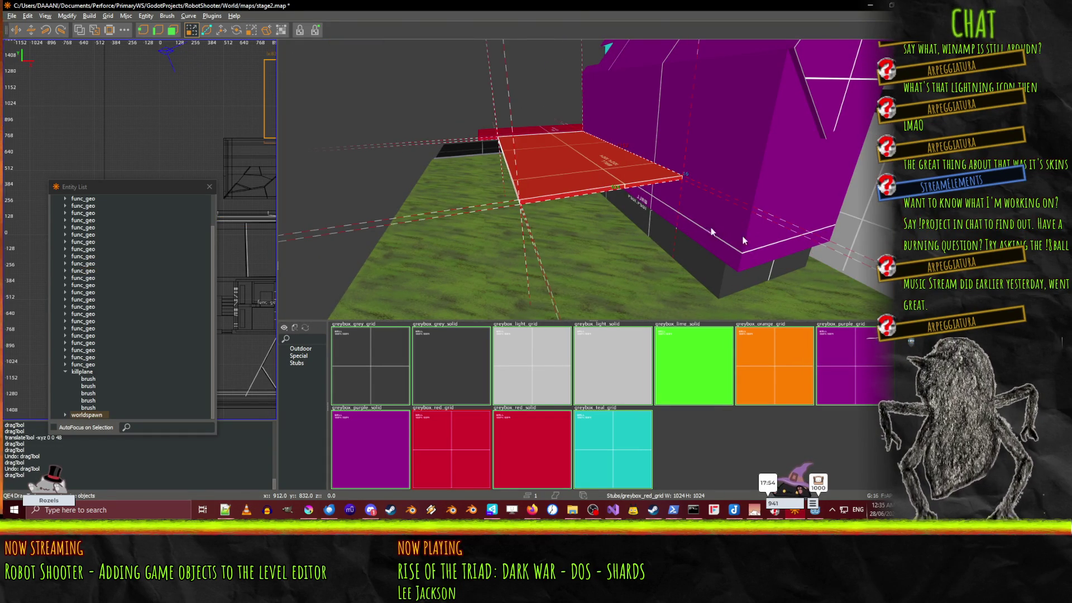
{"action": "right_click", "coordinate": [742, 240]}
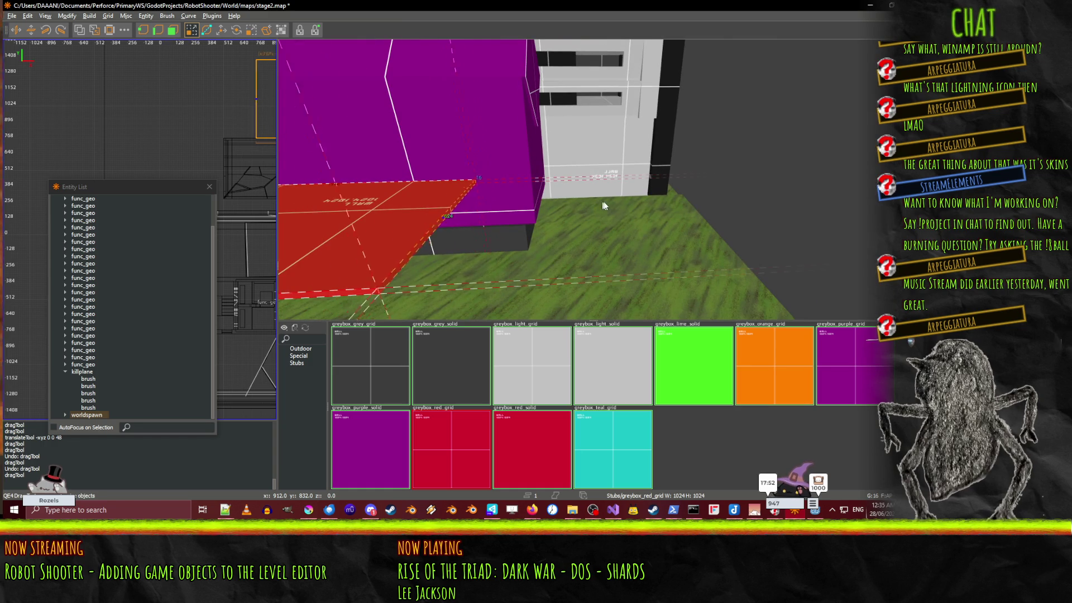
{"action": "right_click", "coordinate": [672, 202]}
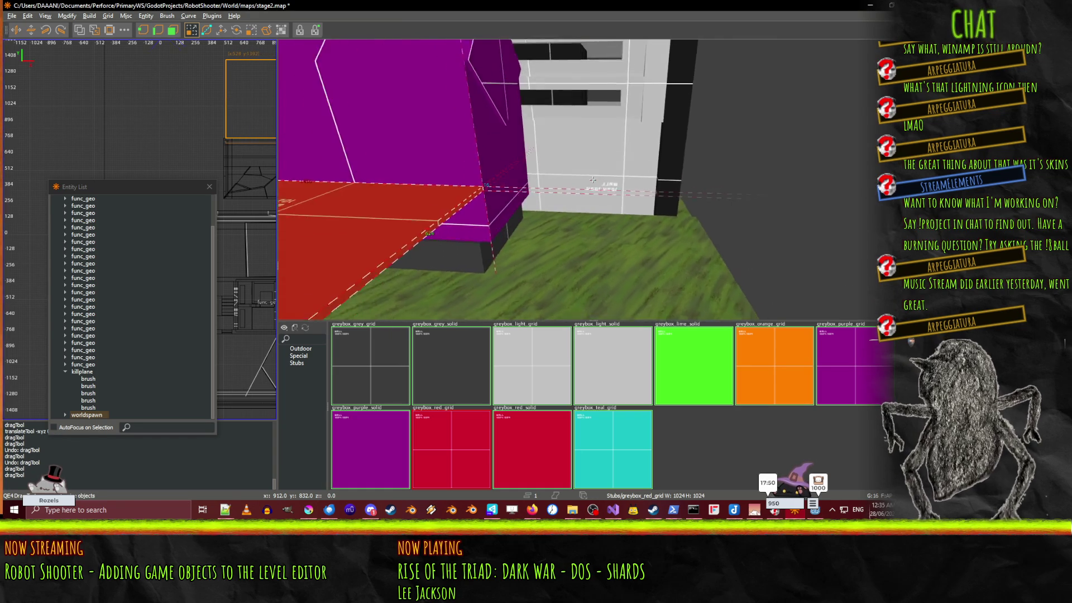
{"action": "right_click", "coordinate": [592, 180]}
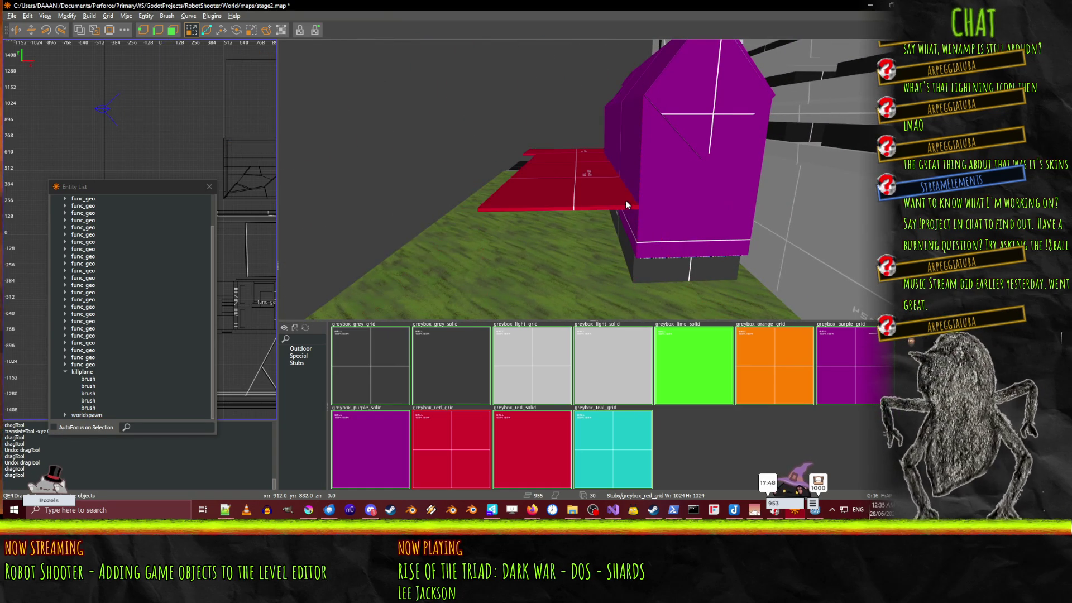
{"action": "left_click_drag", "start_coordinate": [596, 206], "coordinate": [786, 222]}
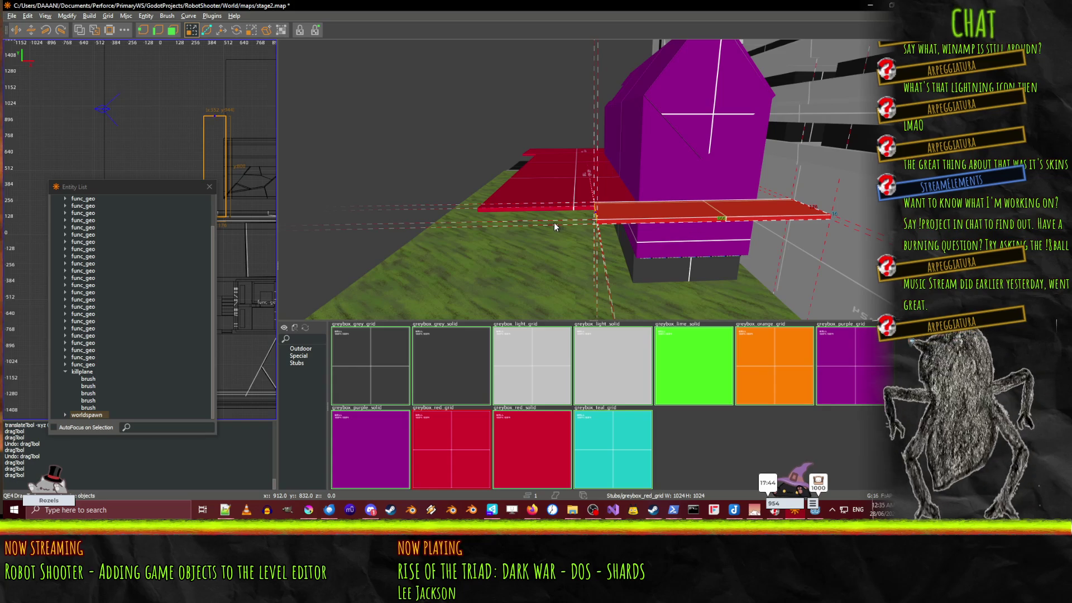
Step: Extend the new slab's left face slightly and fly the camera into the gap beside the magenta wall
{"action": "left_click_drag", "start_coordinate": [437, 219], "coordinate": [438, 220]}
{"action": "right_click", "coordinate": [437, 220]}
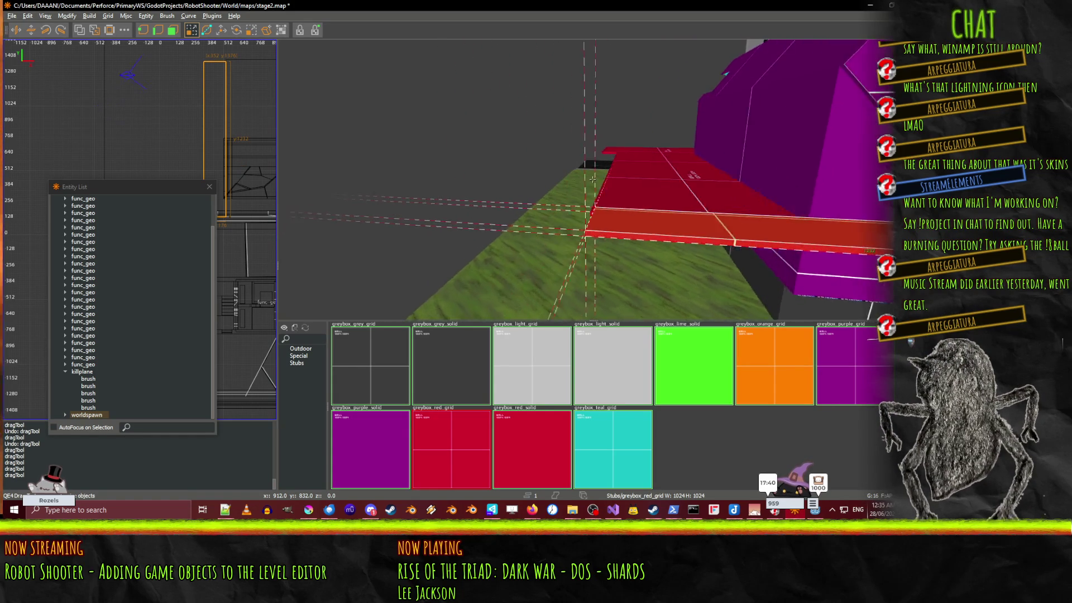
{"action": "key", "text": "w"}
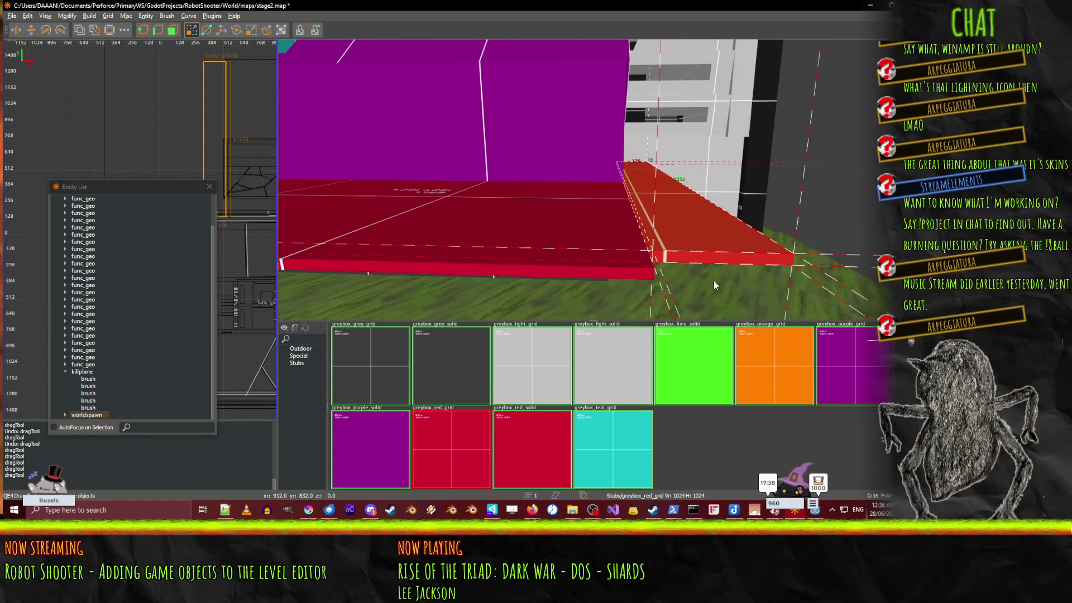
{"action": "right_click", "coordinate": [613, 175]}
{"action": "key", "text": "w"}
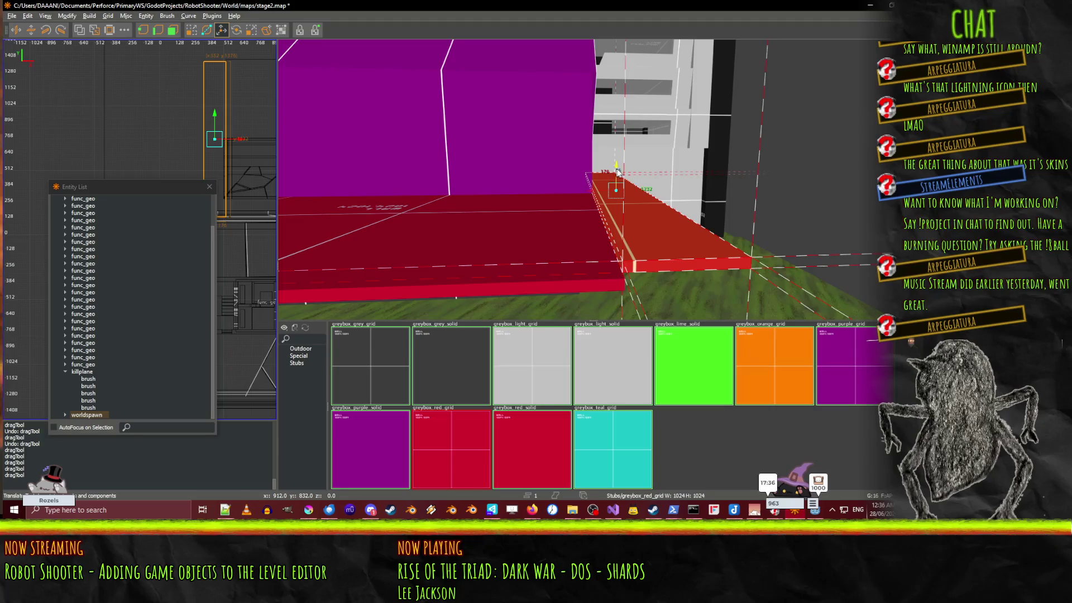
{"action": "right_click", "coordinate": [618, 178]}
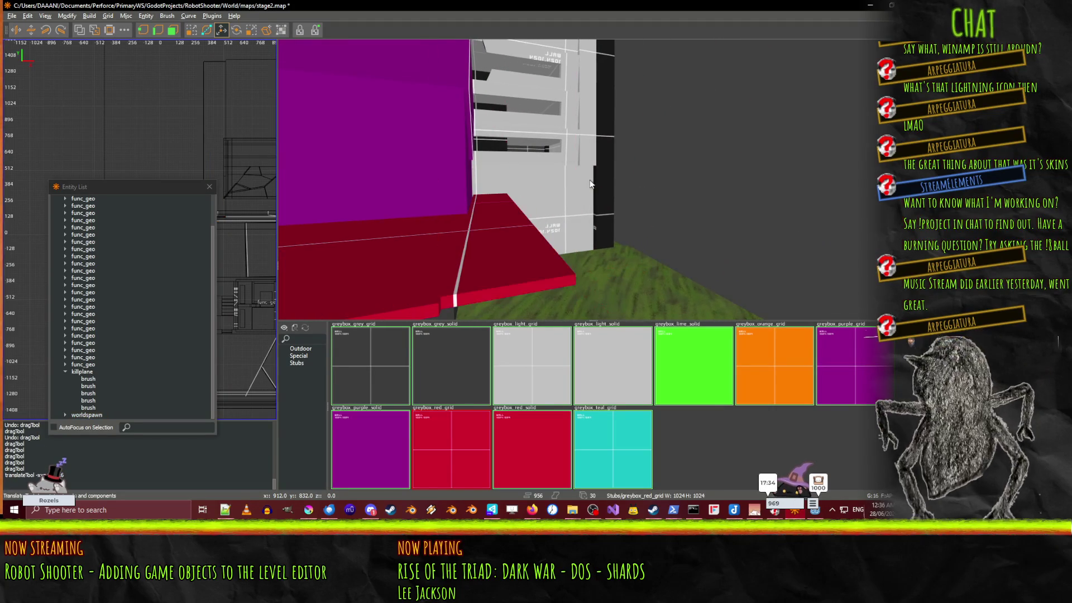
{"action": "key", "text": "w"}
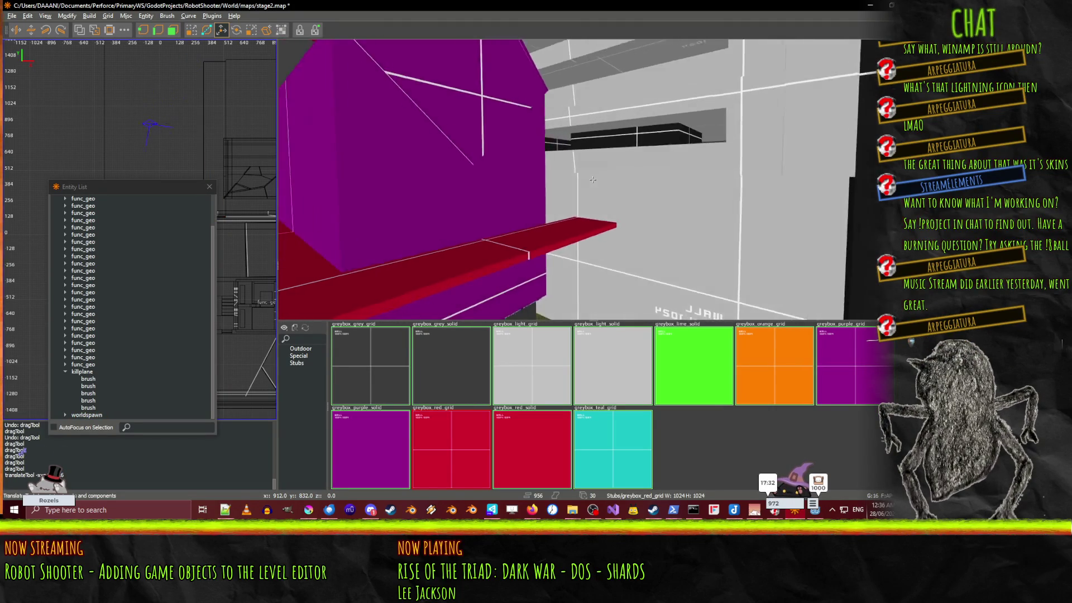
{"action": "key", "text": "w"}
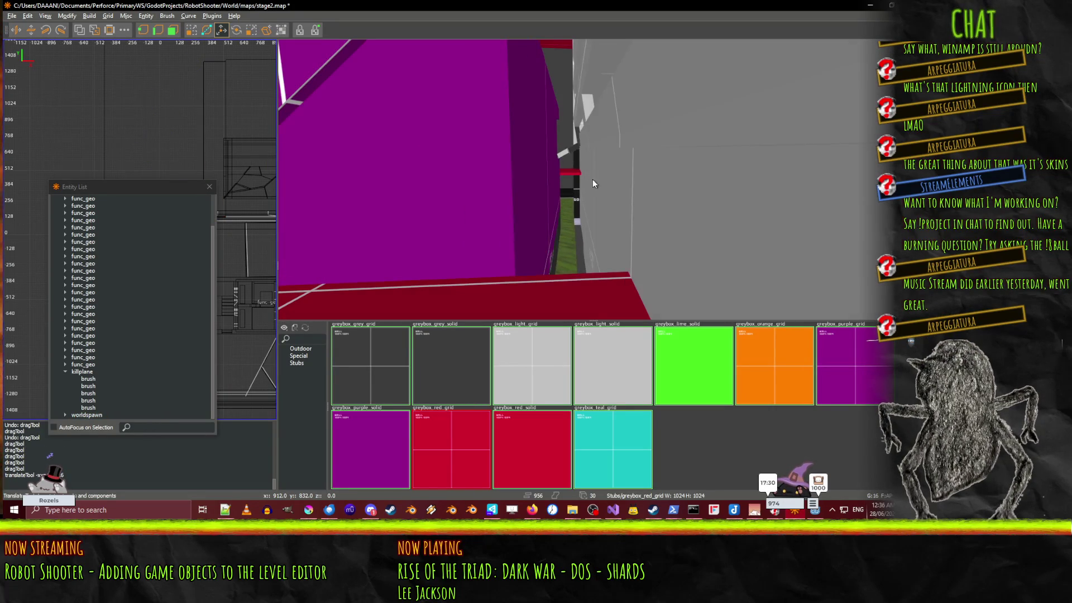
{"action": "right_click", "coordinate": [565, 181]}
{"action": "right_click", "coordinate": [565, 180]}
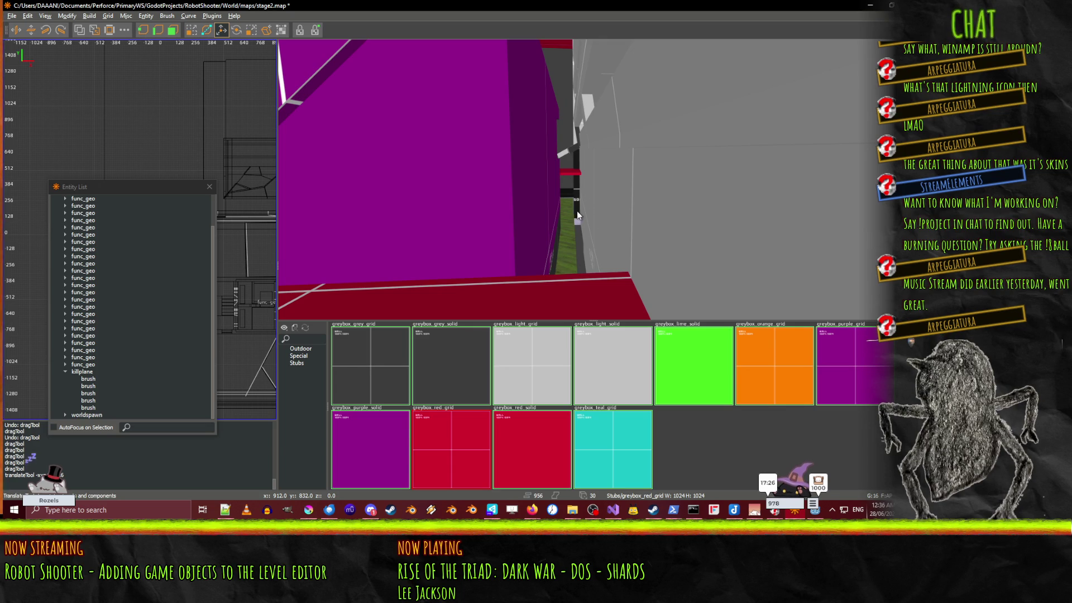
Step: Select the red ledge beside the magenta wall with the face-resize tool active
{"action": "key", "text": "s"}
{"action": "key", "text": "s"}
{"action": "key", "text": "q"}
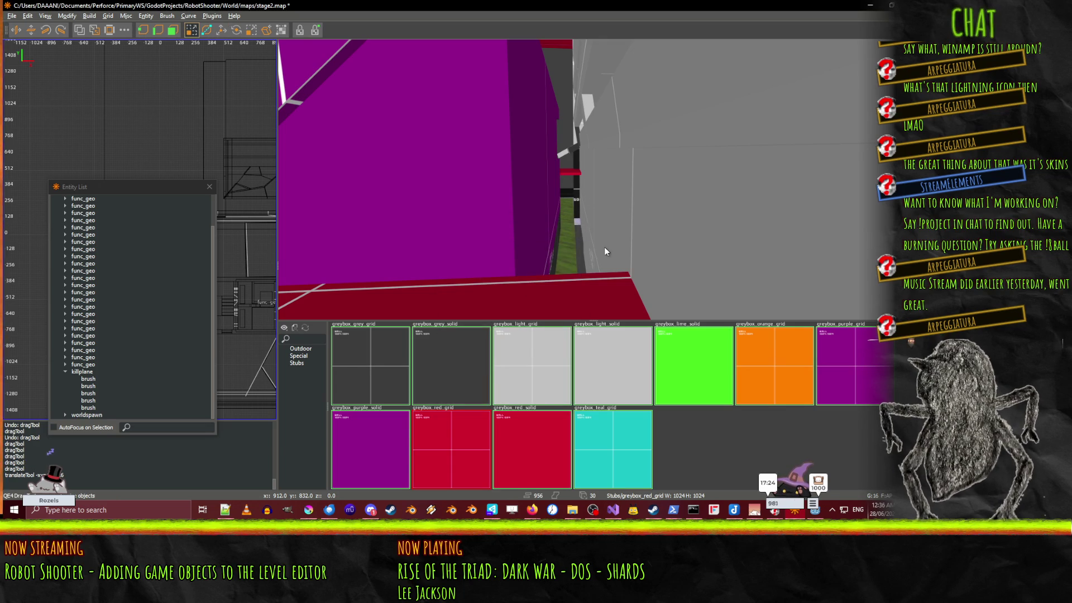
{"action": "left_click", "coordinate": [554, 177]}
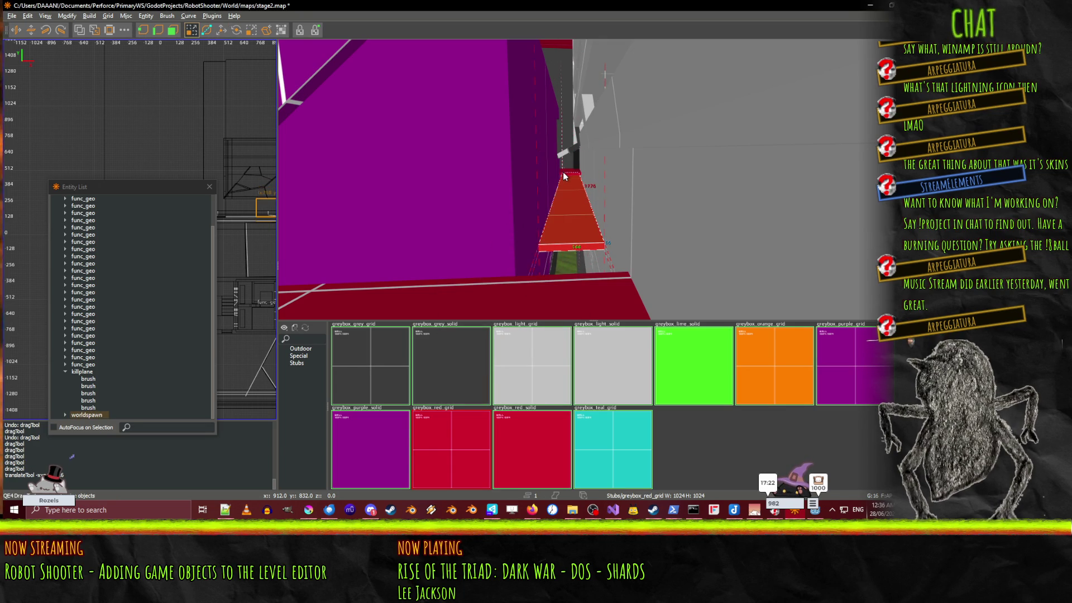
Step: Lengthen, widen and thicken the red ledge brush
{"action": "left_click_drag", "start_coordinate": [561, 180], "coordinate": [595, 282]}
{"action": "right_click", "coordinate": [592, 276]}
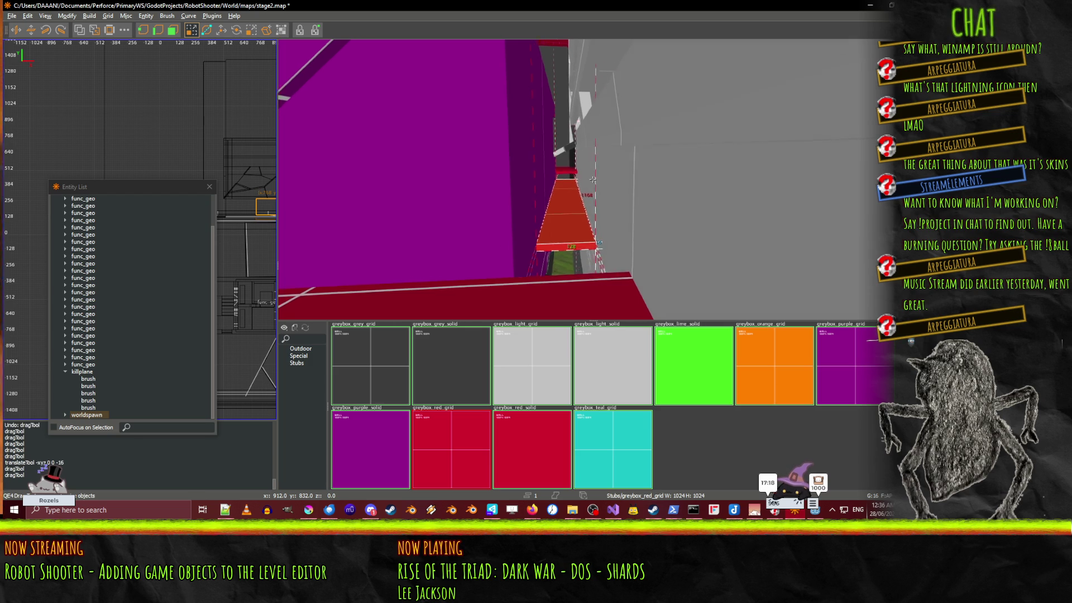
{"action": "key", "text": "d"}
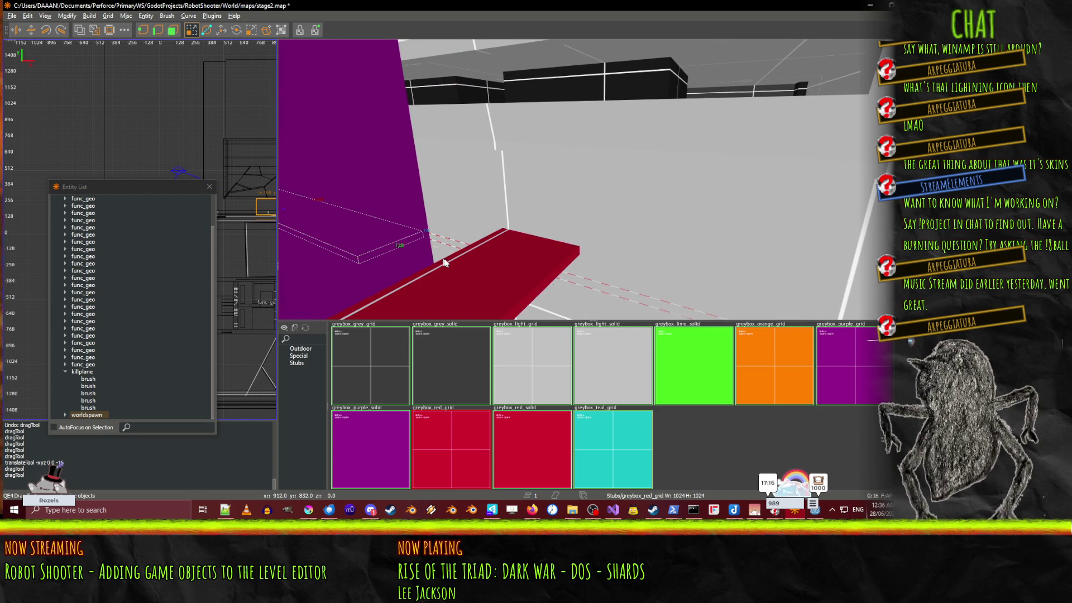
{"action": "mouse_move", "coordinate": [445, 262]}
{"action": "left_mouse_down"}
{"action": "mouse_move", "coordinate": [500, 245]}
{"action": "mouse_move", "coordinate": [531, 211]}
{"action": "left_mouse_up"}
Step: Slide the new brush onto the red beam and raise it upward
{"action": "right_click", "coordinate": [643, 228]}
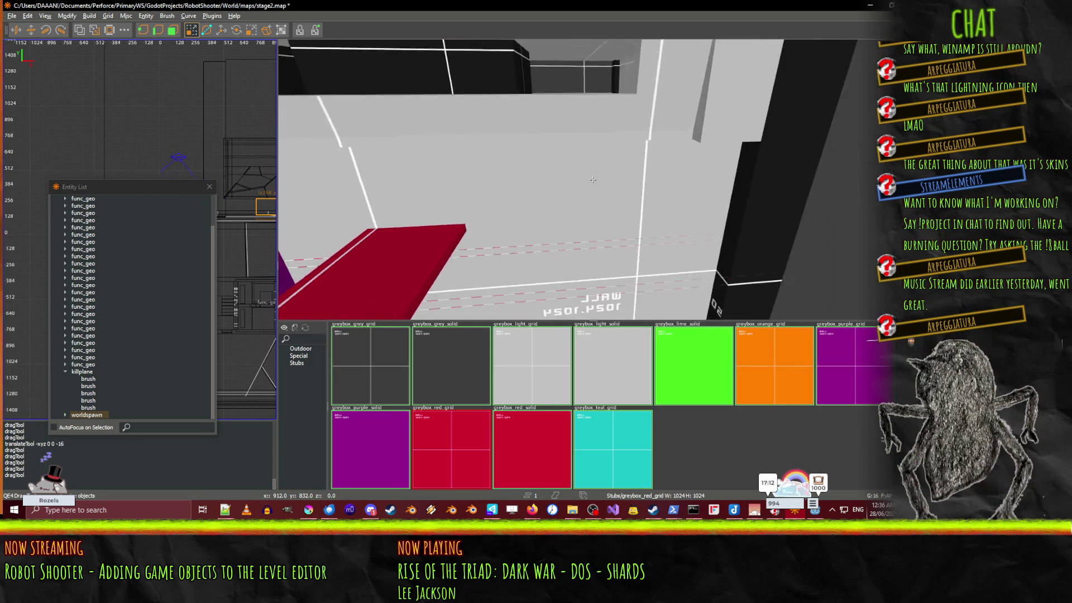
{"action": "right_click", "coordinate": [576, 185]}
{"action": "left_click_drag", "start_coordinate": [577, 185], "coordinate": [629, 190]}
{"action": "right_click", "coordinate": [628, 186]}
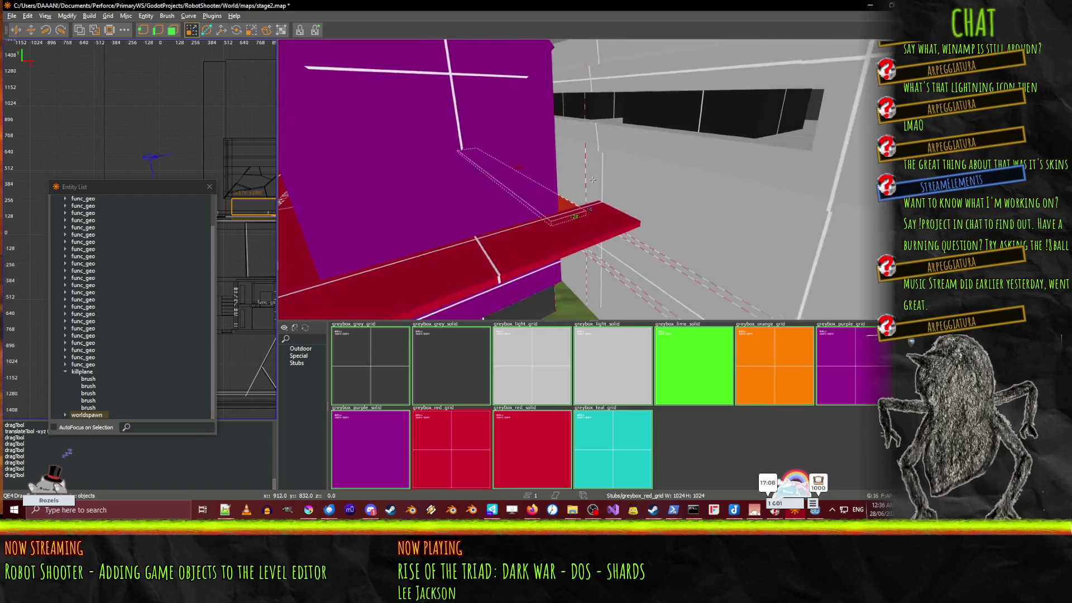
{"action": "key", "text": "w"}
{"action": "left_click_drag", "start_coordinate": [532, 146], "coordinate": [530, 136]}
Step: Stretch a face of the red brush near the grey wall and reselect it
{"action": "right_click", "coordinate": [529, 134]}
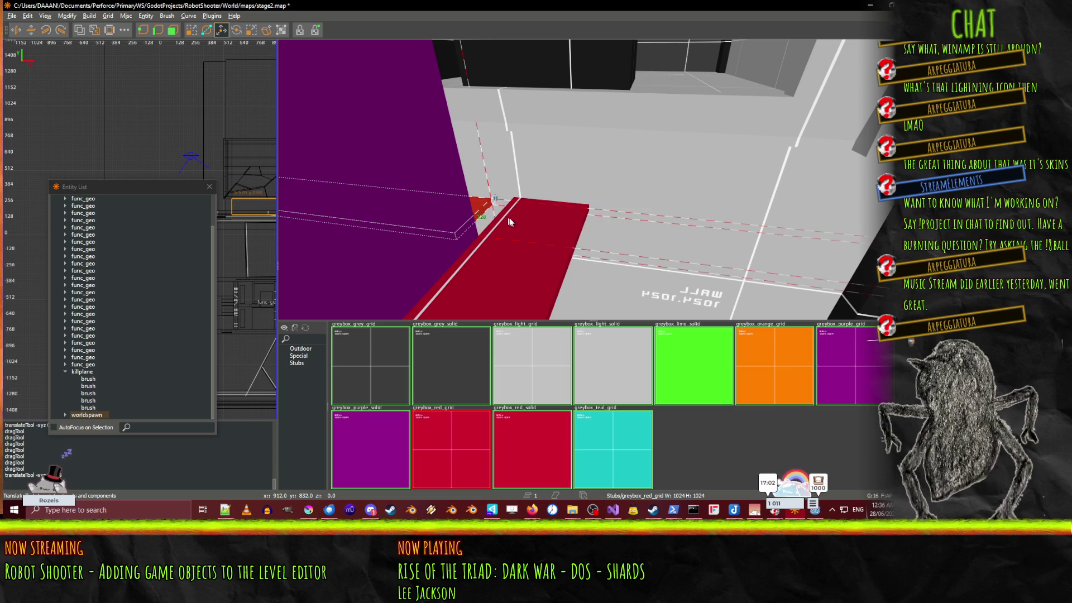
{"action": "key", "text": "q"}
{"action": "left_click_drag", "start_coordinate": [515, 220], "coordinate": [538, 224]}
{"action": "right_click", "coordinate": [539, 223]}
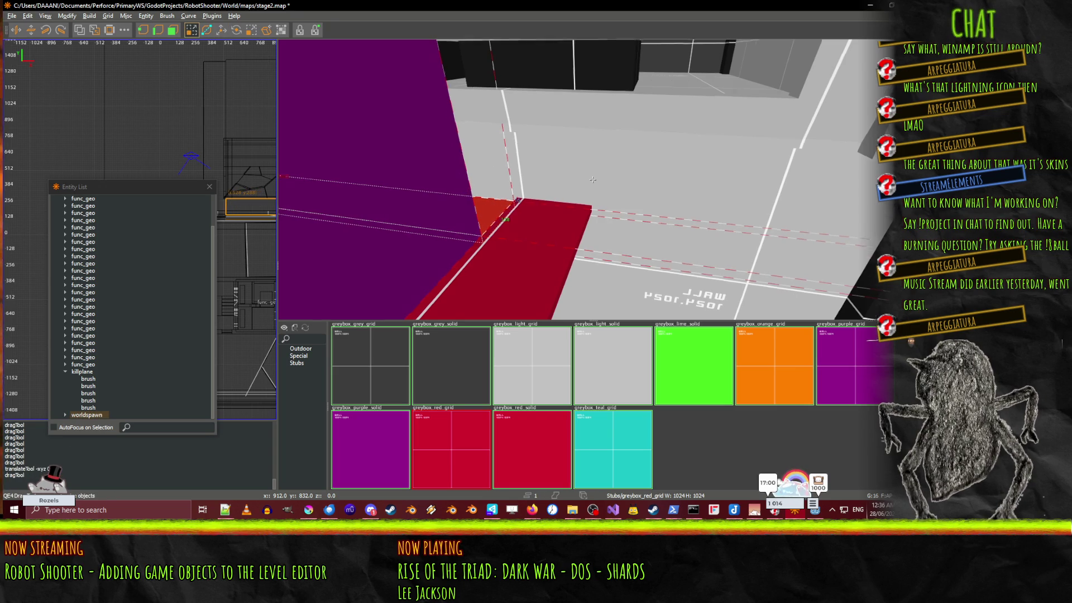
{"action": "right_click", "coordinate": [568, 185]}
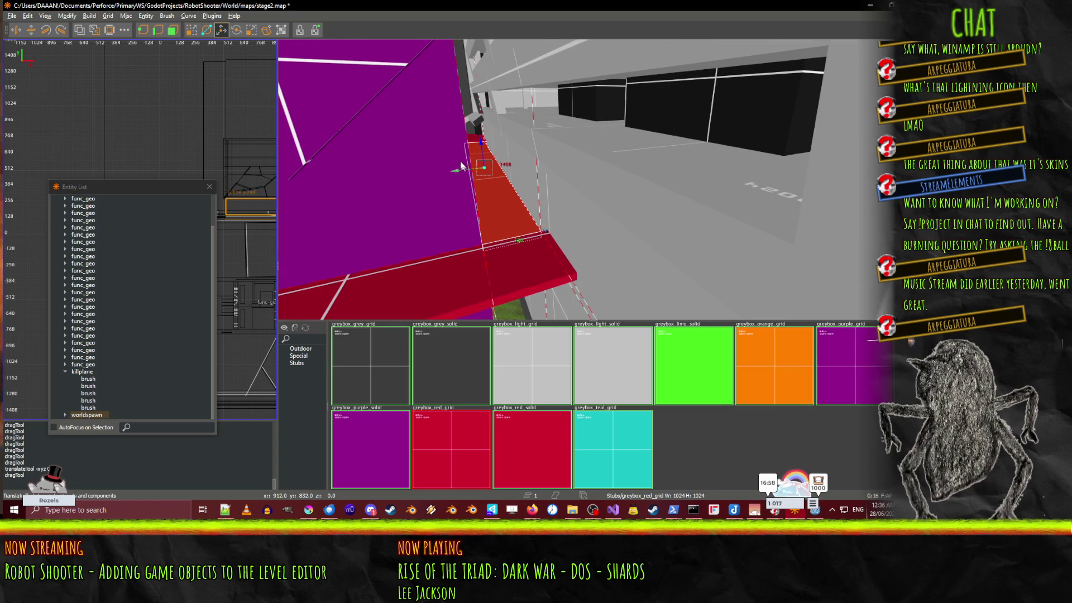
{"action": "right_click", "coordinate": [494, 165]}
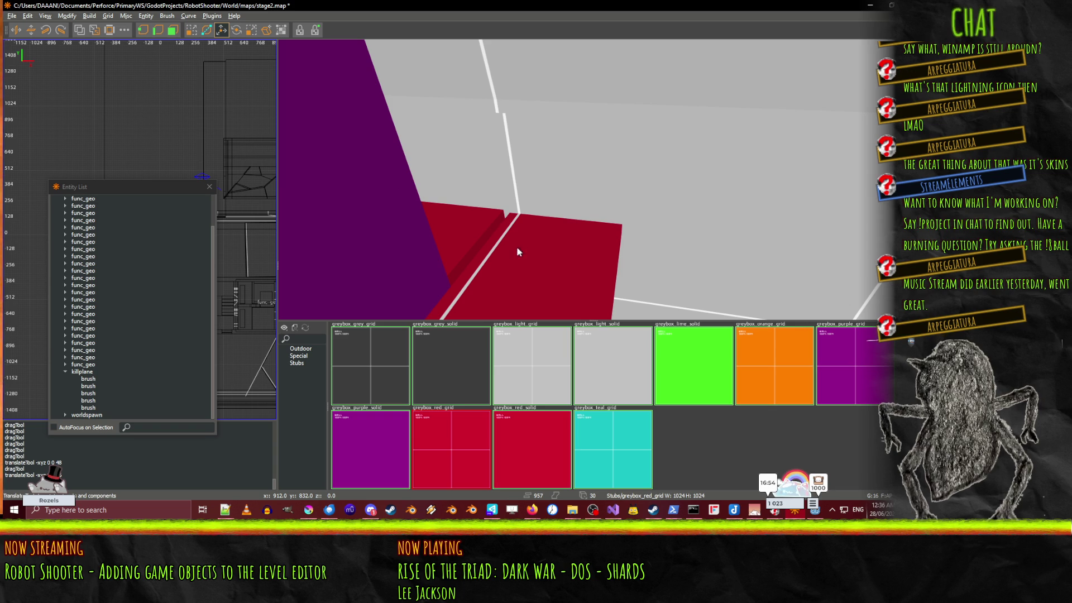
{"action": "left_click", "coordinate": [515, 242], "text": "shift"}
{"action": "key", "text": "q"}
Step: Select the long red slab beside the purple block
{"action": "right_click", "coordinate": [639, 266]}
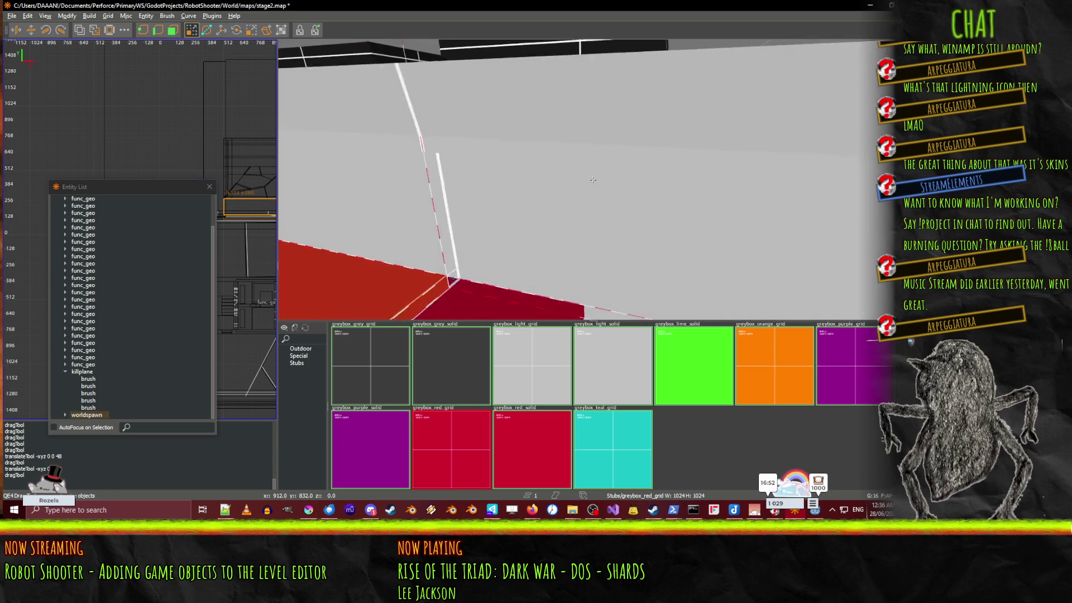
{"action": "key", "text": "w"}
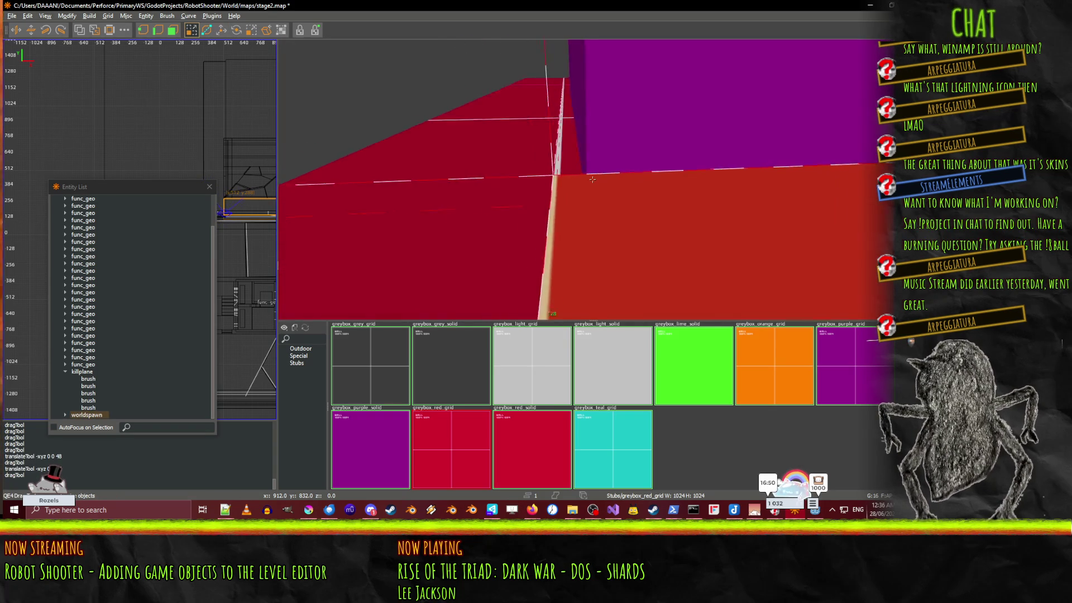
{"action": "key", "text": "s"}
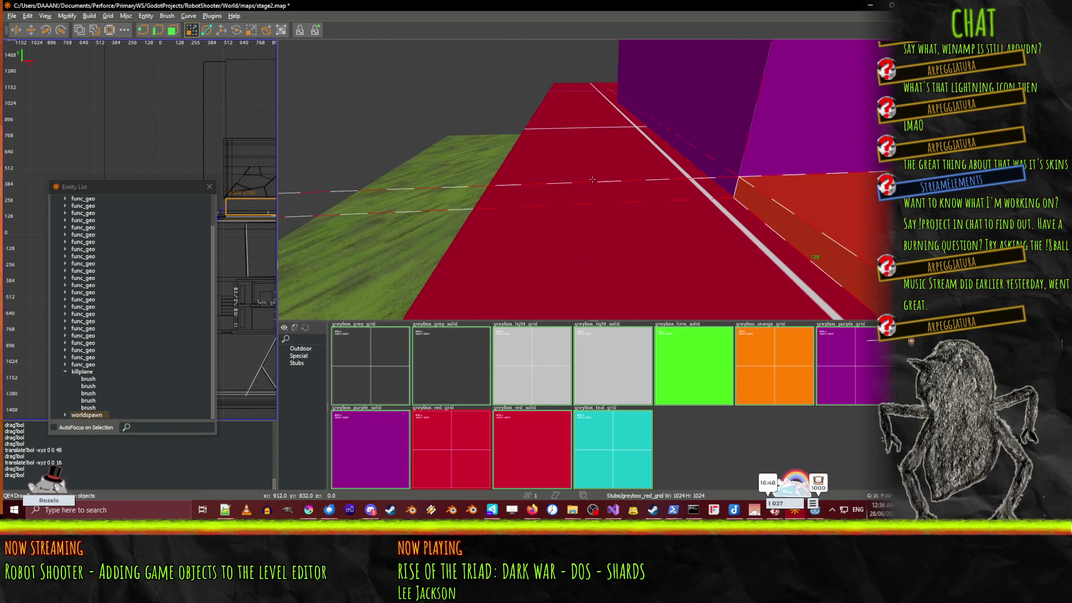
{"action": "left_click", "coordinate": [589, 180], "text": "shift"}
{"action": "right_click", "coordinate": [588, 179]}
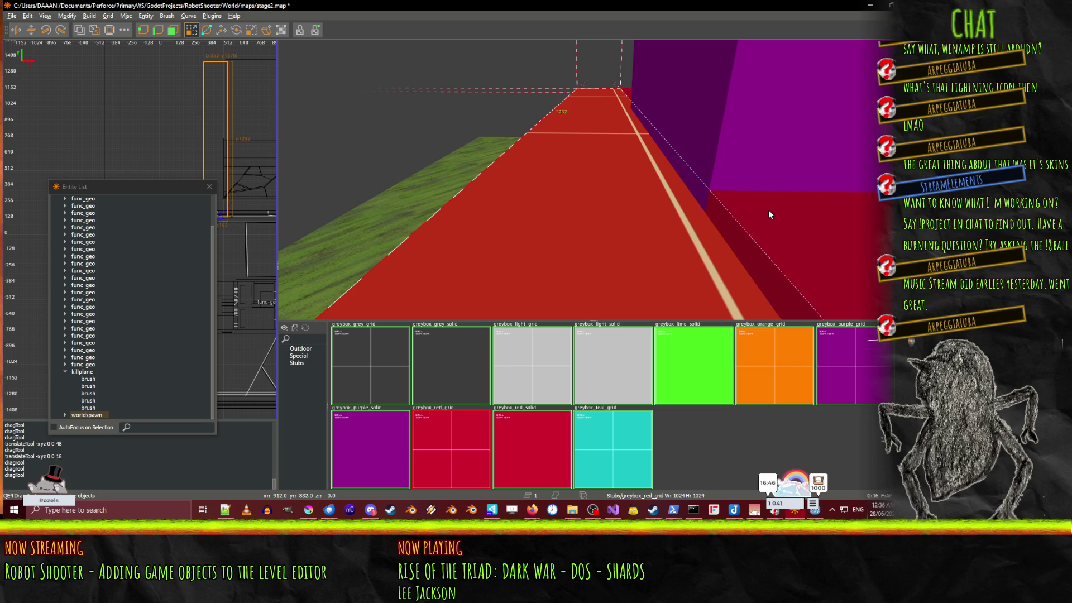
{"action": "right_click", "coordinate": [833, 207]}
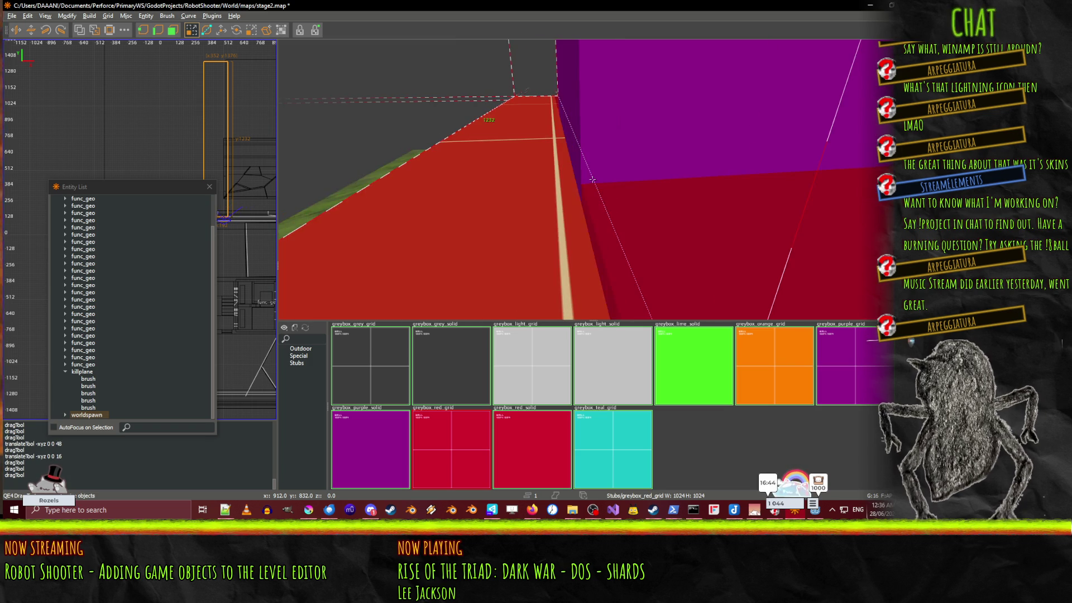
{"action": "key", "text": "Escape"}
{"action": "right_click", "coordinate": [718, 197]}
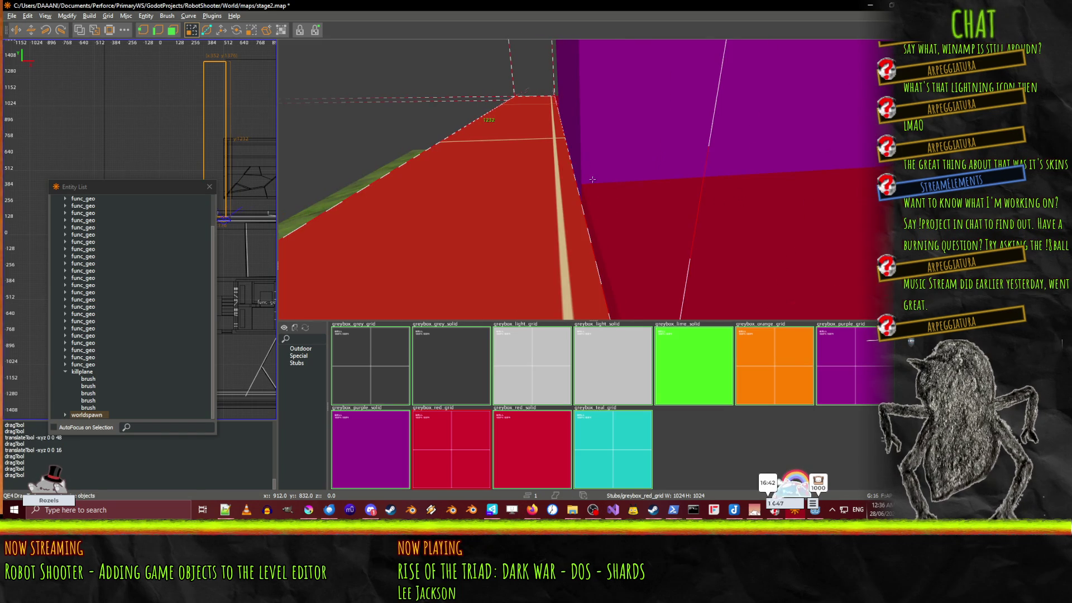
{"action": "right_click", "coordinate": [588, 183]}
{"action": "left_click", "coordinate": [588, 179], "text": "shift"}
{"action": "right_click", "coordinate": [596, 176]}
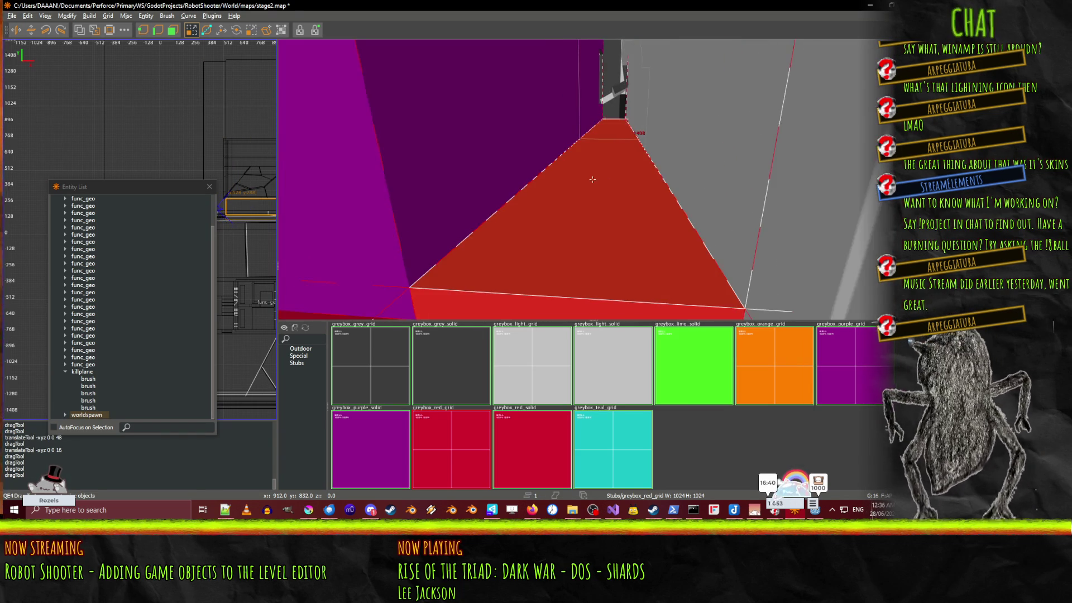
{"action": "right_click", "coordinate": [604, 176]}
Step: Switch to the move tool and select the red floor brush instead of the slab
{"action": "key", "text": "s"}
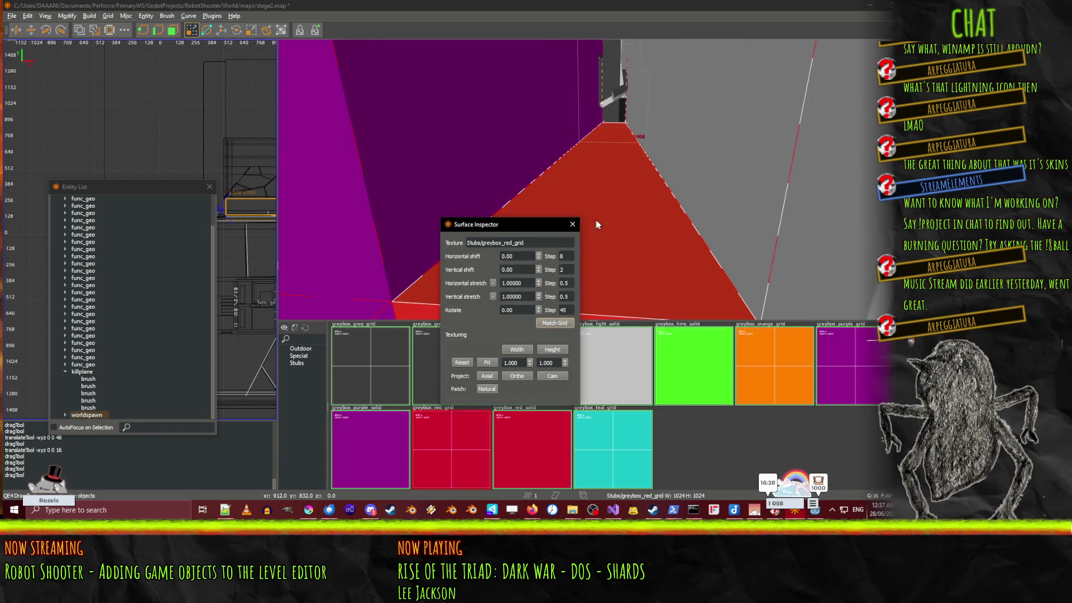
{"action": "key", "text": "s"}
{"action": "key", "text": "w"}
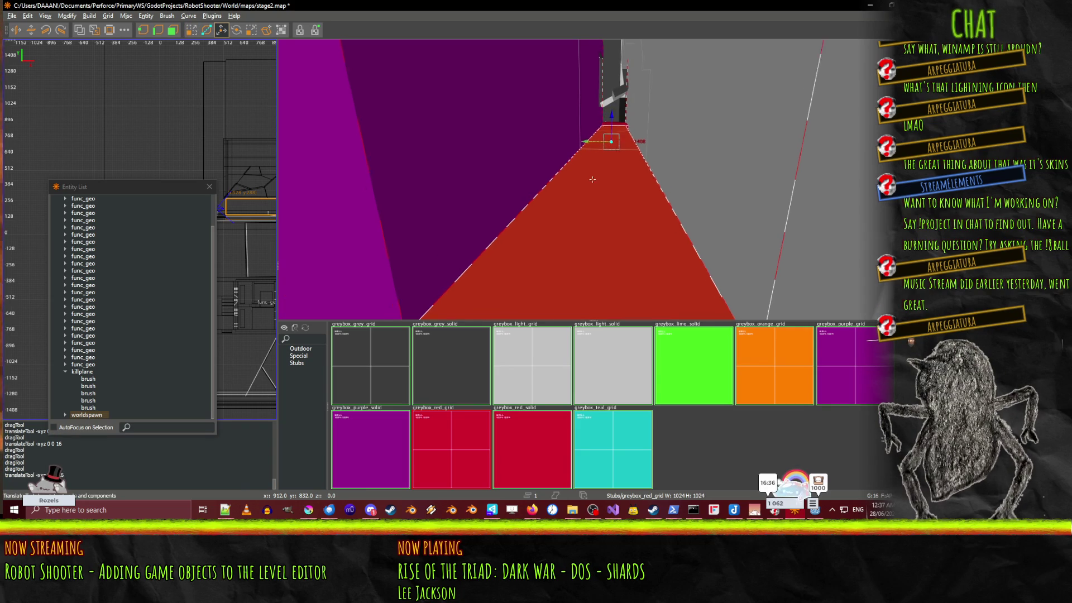
{"action": "scroll", "coordinate": [612, 119], "scroll_direction": "down", "scroll_amount": 3}
{"action": "scroll", "coordinate": [592, 178], "scroll_direction": "up", "scroll_amount": 3}
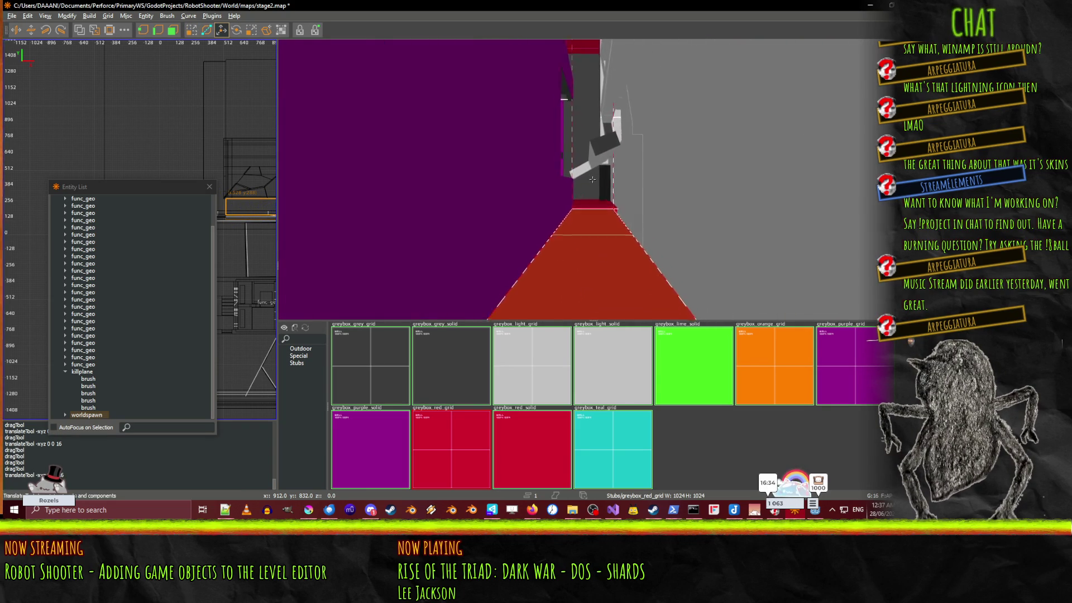
{"action": "key", "text": "Escape"}
{"action": "left_click", "coordinate": [634, 240]}
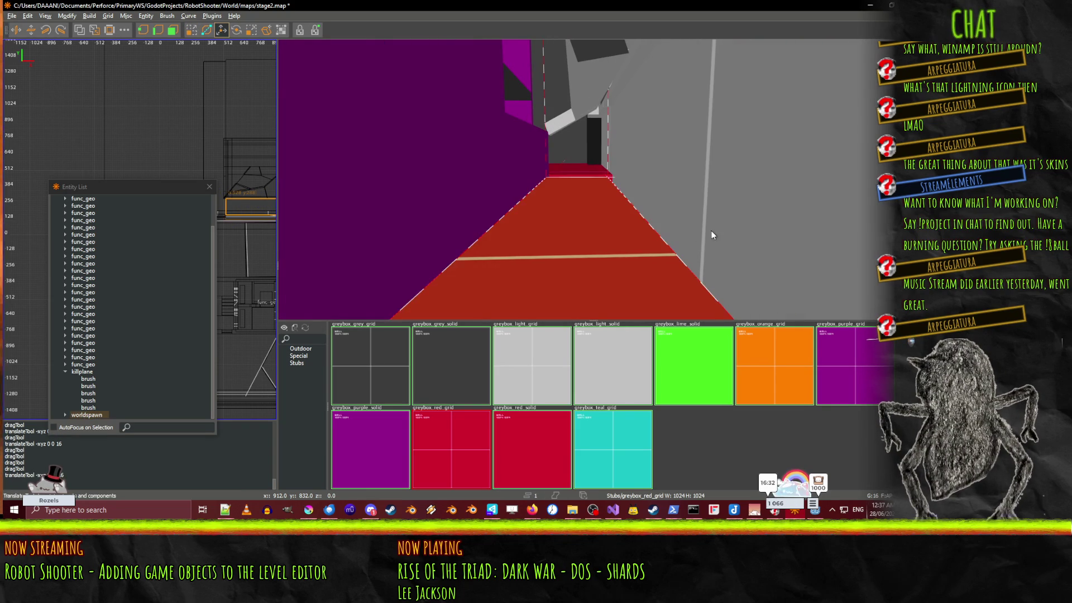
{"action": "scroll", "coordinate": [592, 180], "scroll_direction": "up", "scroll_amount": 3}
{"action": "scroll", "coordinate": [593, 179], "scroll_direction": "up", "scroll_amount": 4}
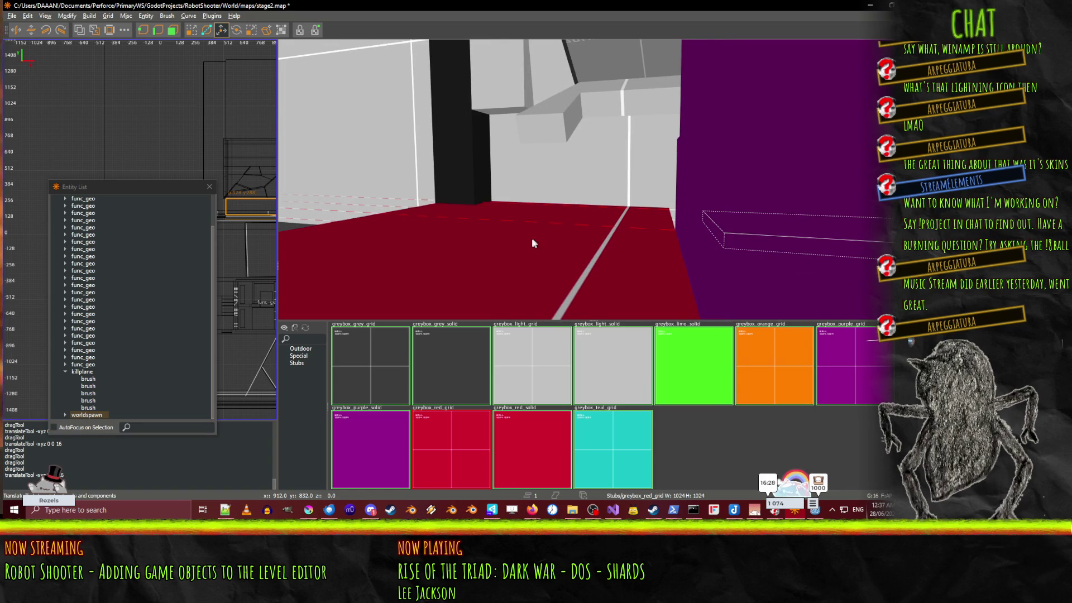
{"action": "scroll", "coordinate": [592, 180], "scroll_direction": "up", "scroll_amount": 3}
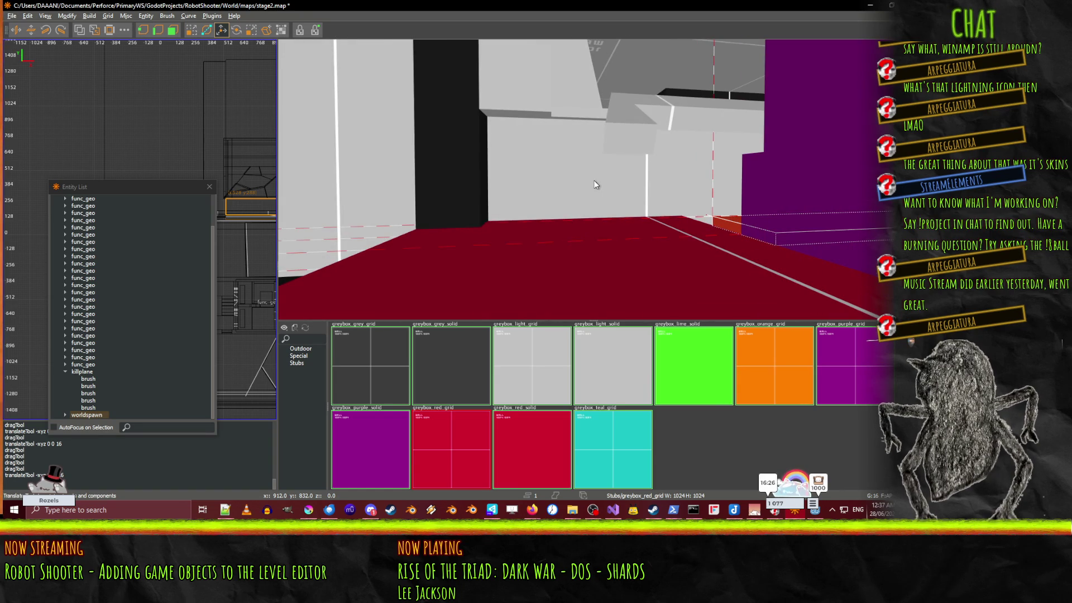
Step: Review the red floor toward the black pillar, save stage2.map, and delete the red wedge brush
{"action": "key", "text": "q"}
{"action": "scroll", "coordinate": [581, 241], "scroll_direction": "up", "scroll_amount": 2}
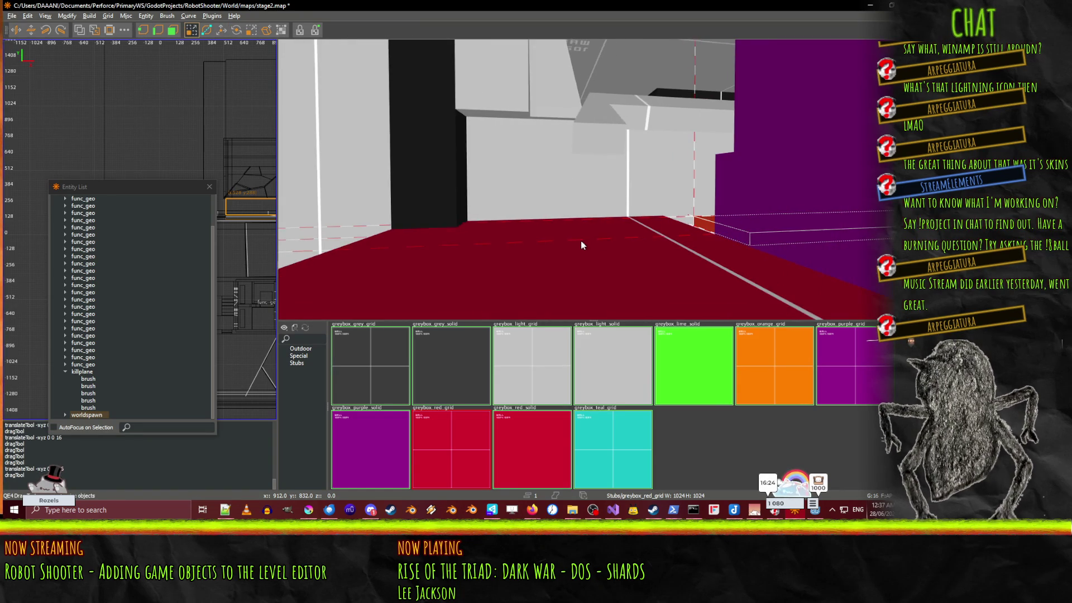
{"action": "scroll", "coordinate": [581, 241], "scroll_direction": "up", "scroll_amount": 2}
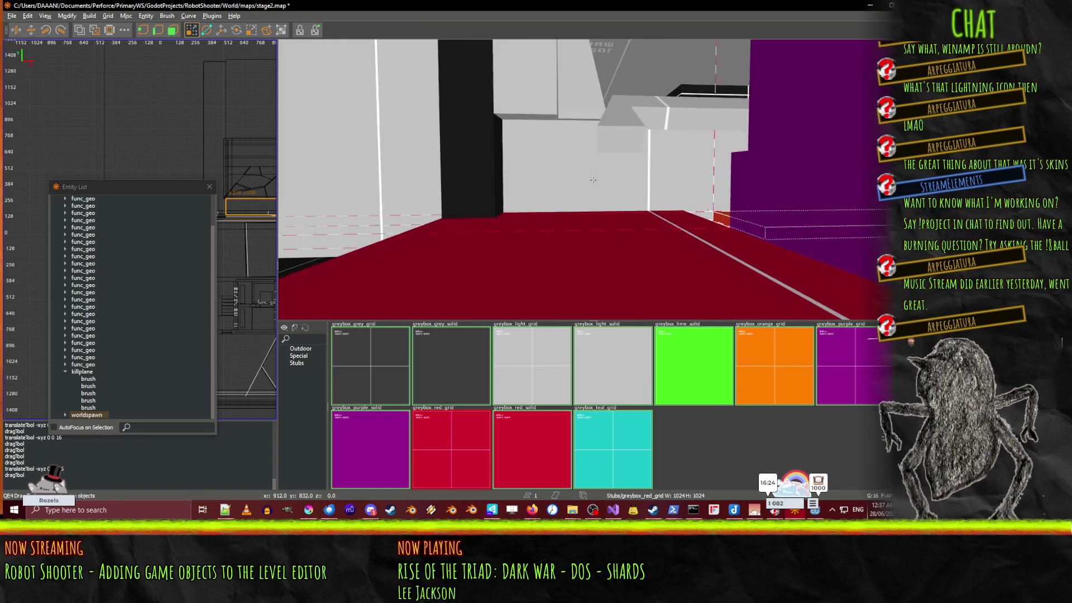
{"action": "right_click", "coordinate": [547, 218]}
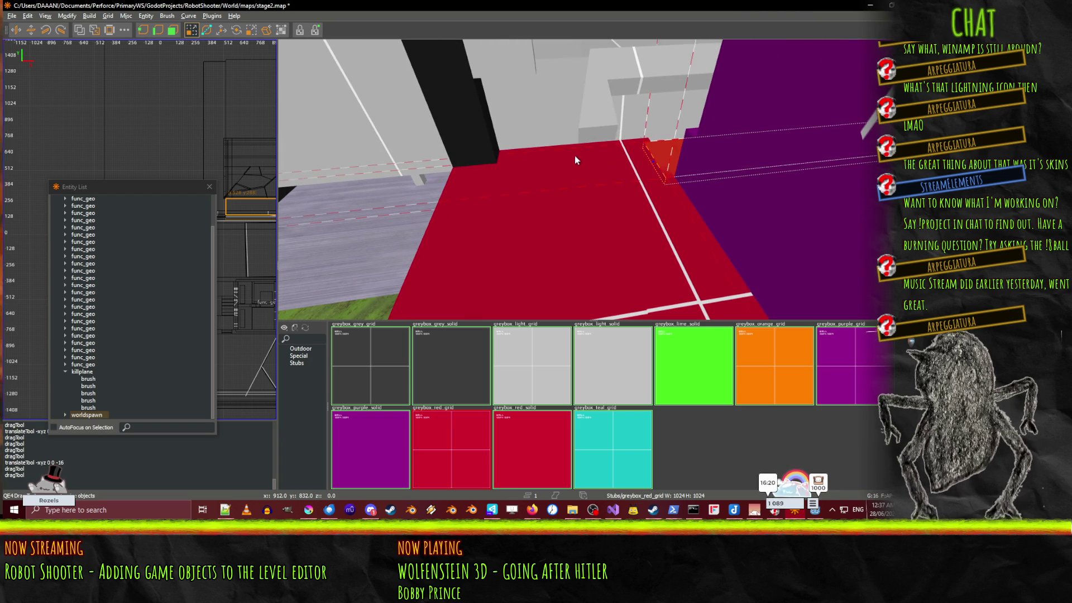
{"action": "right_click", "coordinate": [587, 156]}
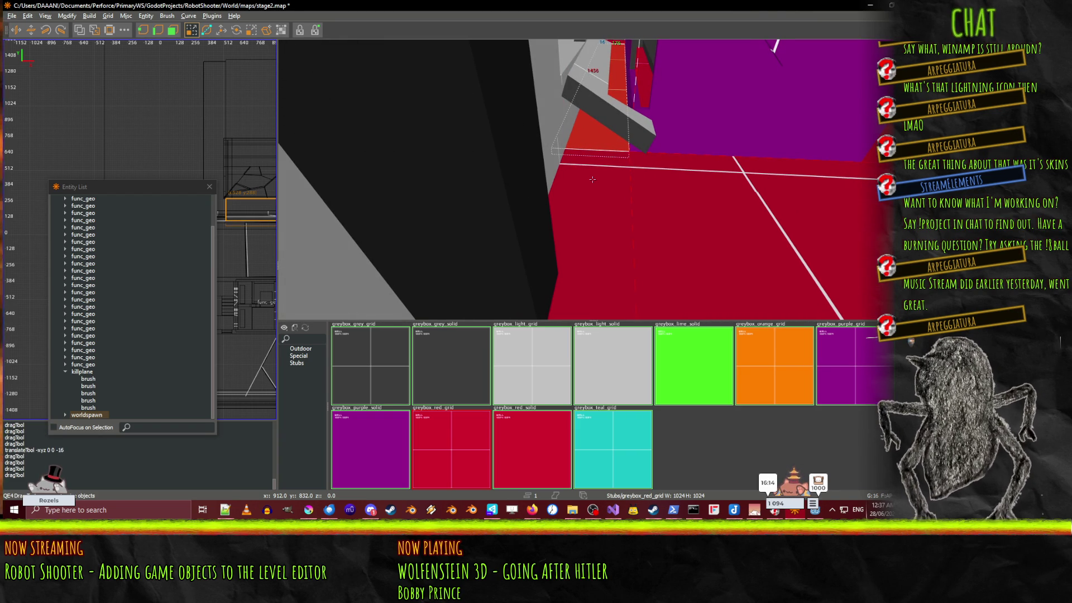
{"action": "key", "text": "w"}
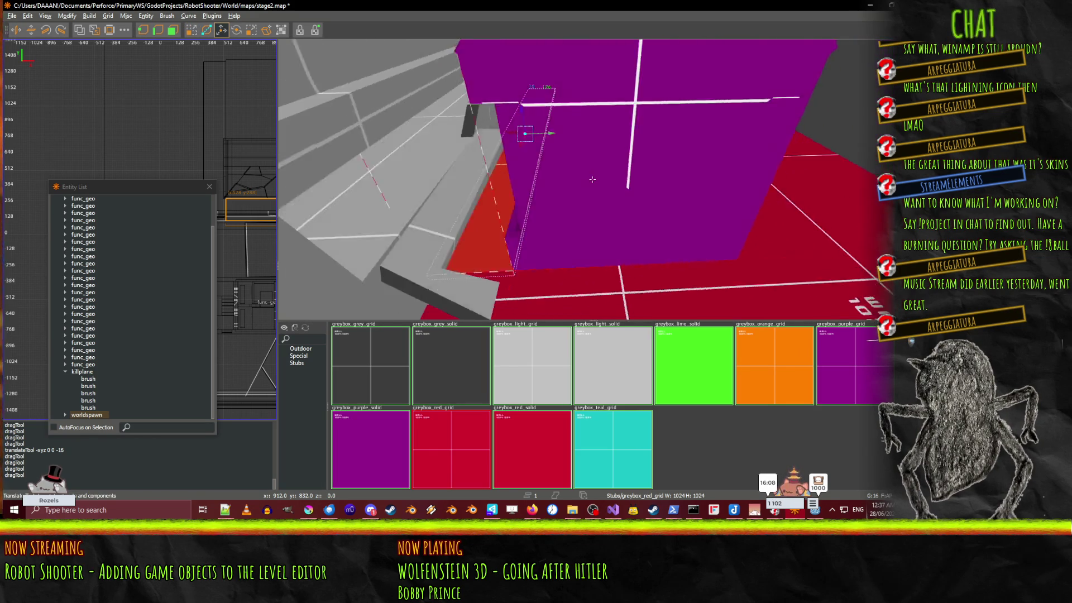
{"action": "key", "text": "ctrl+s"}
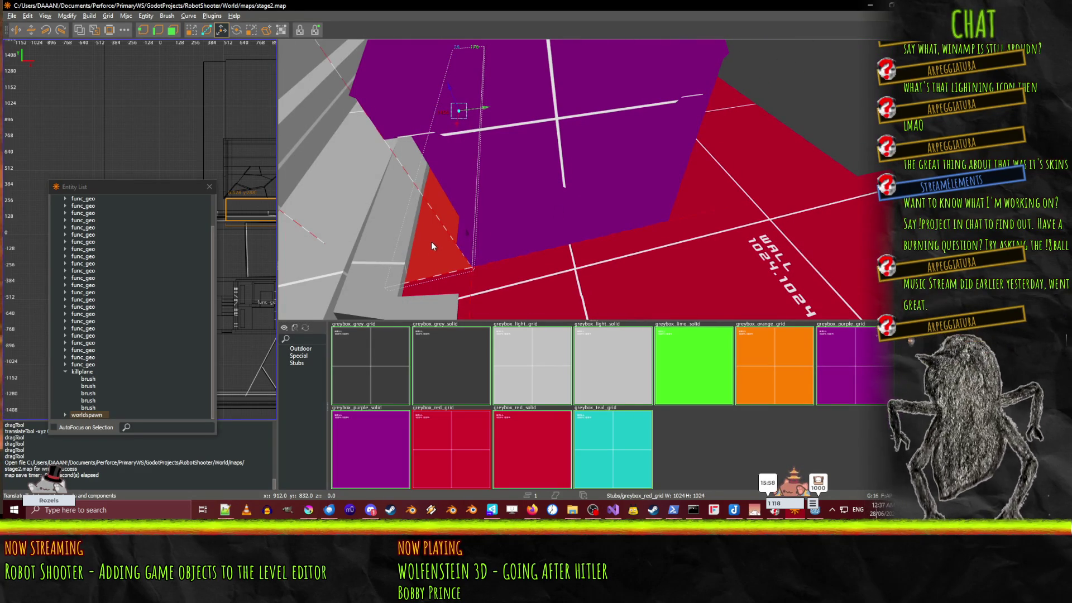
{"action": "key", "text": "Delete"}
Step: Delete the large red brush on the right, then undo the deletions
{"action": "left_click", "coordinate": [732, 202]}
{"action": "key", "text": "Delete"}
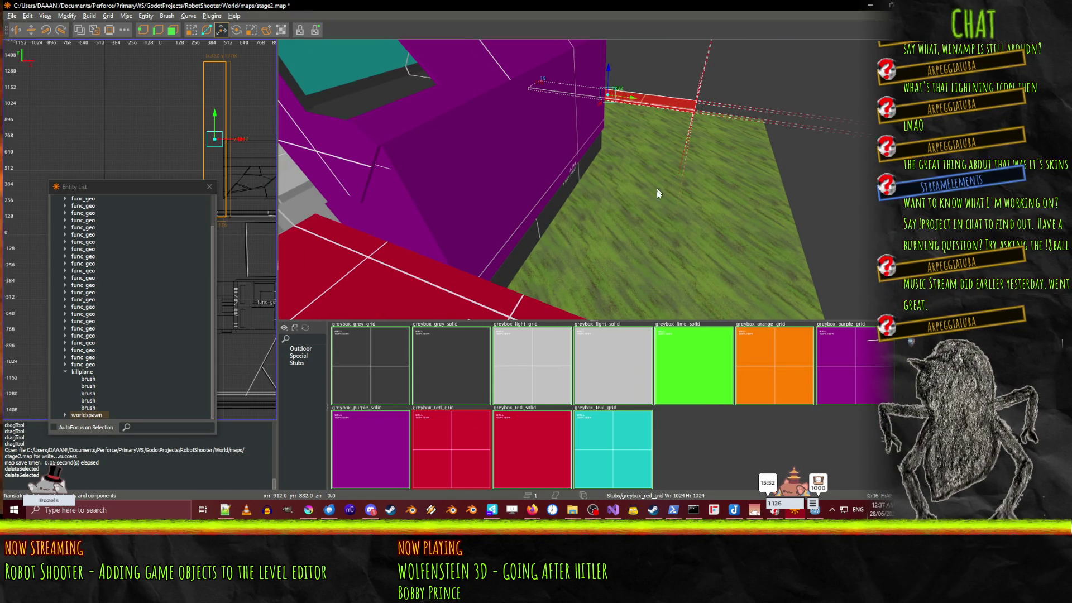
{"action": "key", "text": "ctrl+z"}
{"action": "key", "text": "ctrl+z"}
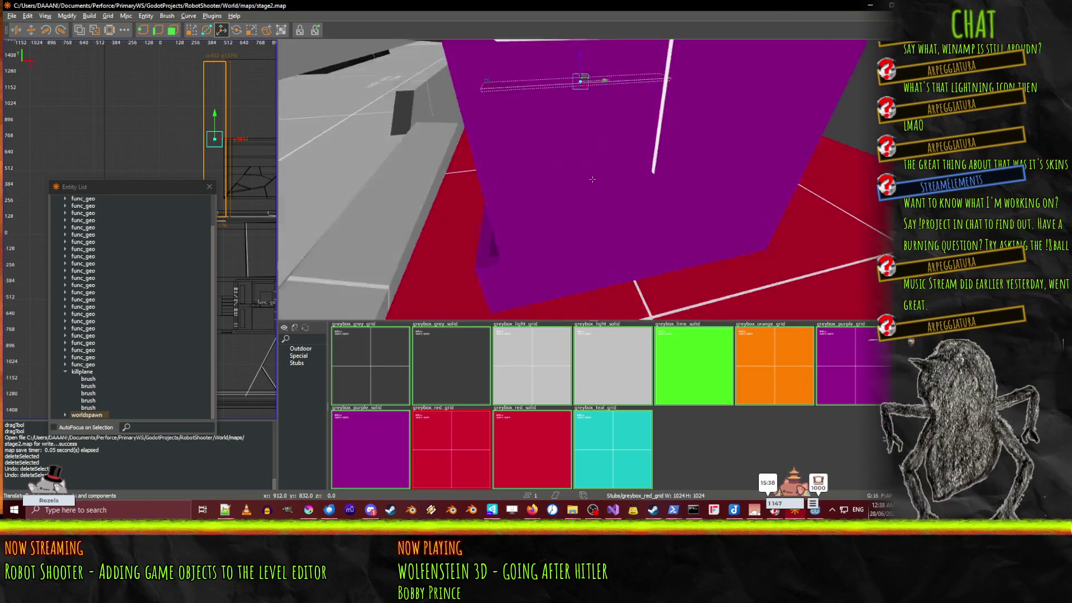
Step: Select the red floor brush at the edge beside the grass
{"action": "right_click", "coordinate": [592, 179]}
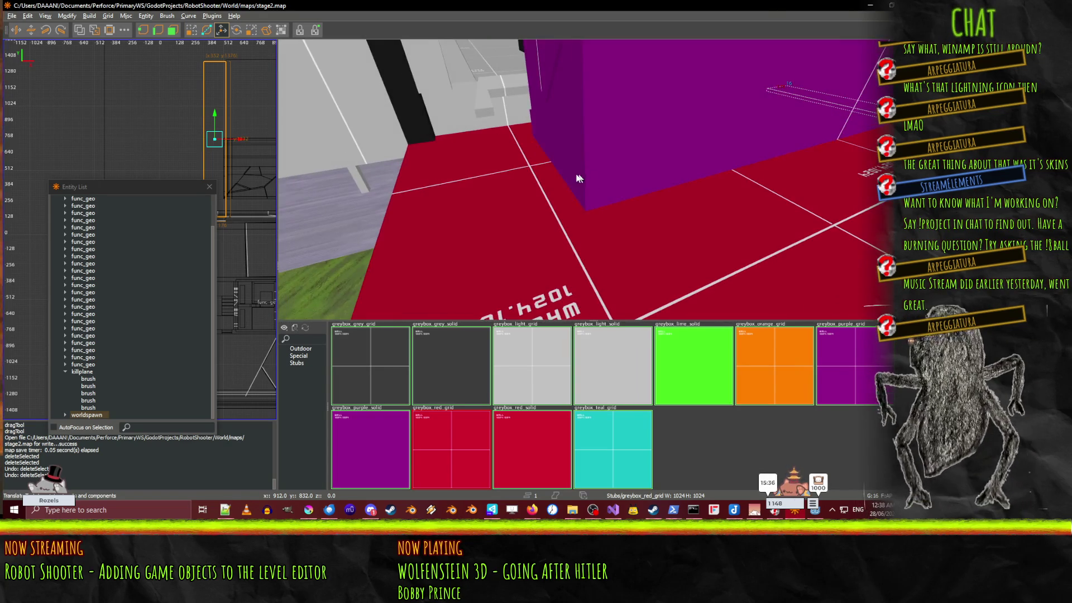
{"action": "left_click", "coordinate": [478, 256]}
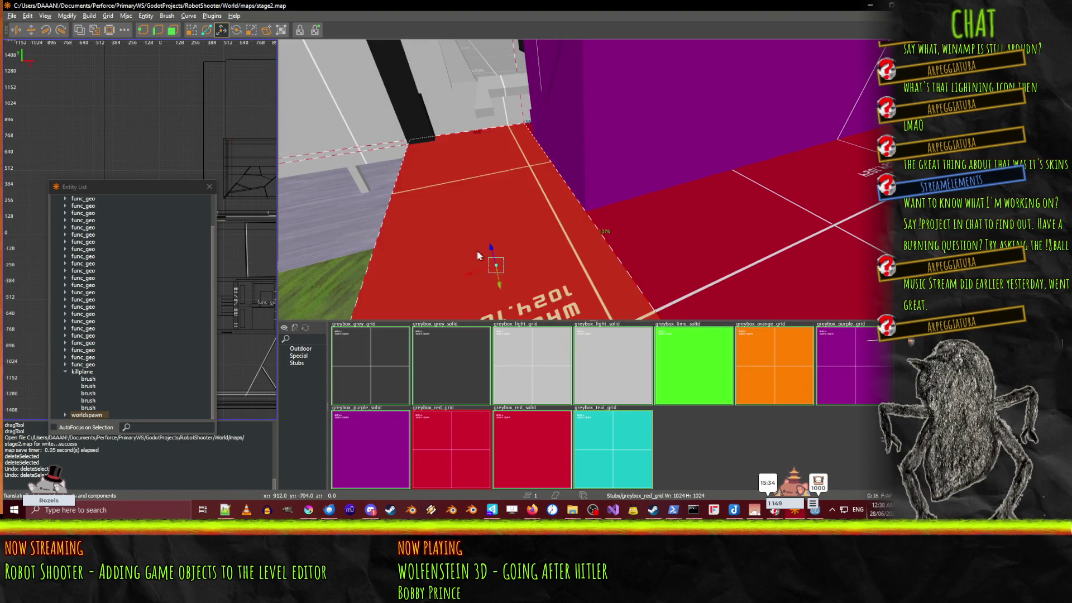
{"action": "right_click", "coordinate": [593, 184]}
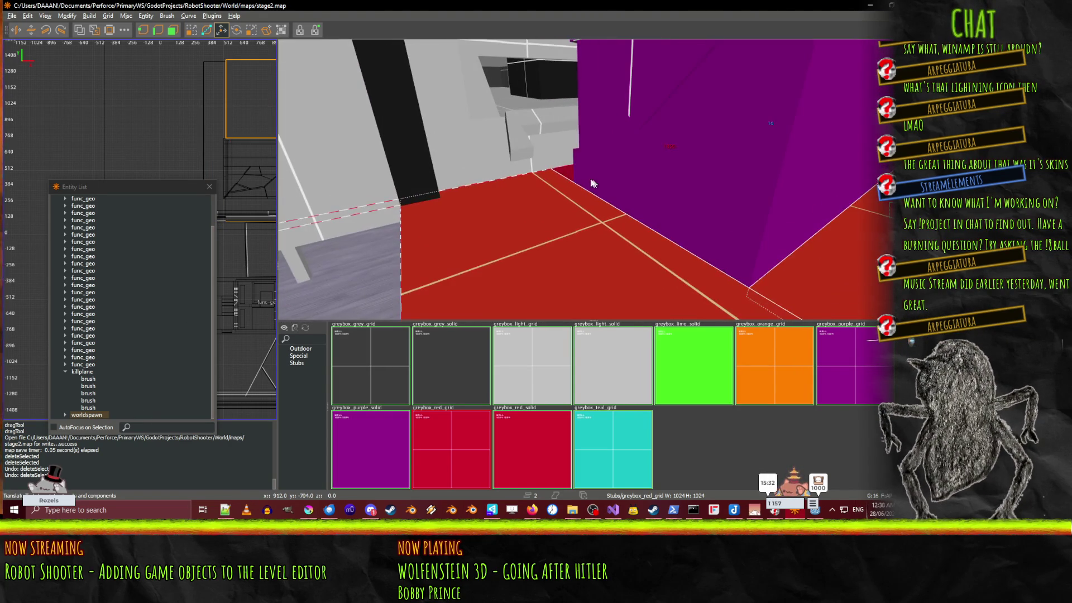
{"action": "right_click", "coordinate": [567, 175]}
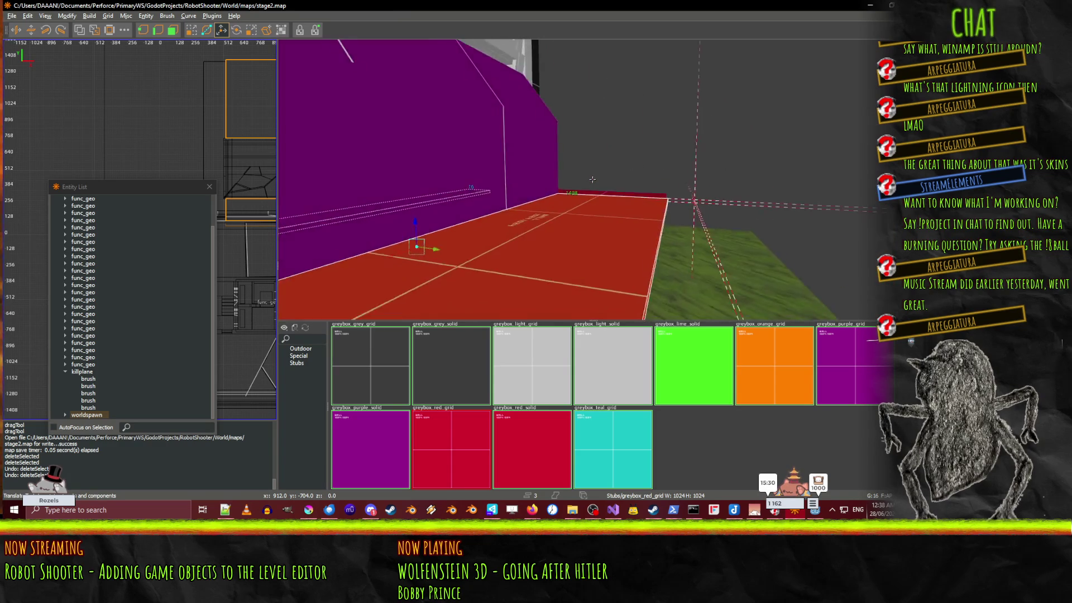
{"action": "right_click", "coordinate": [765, 159]}
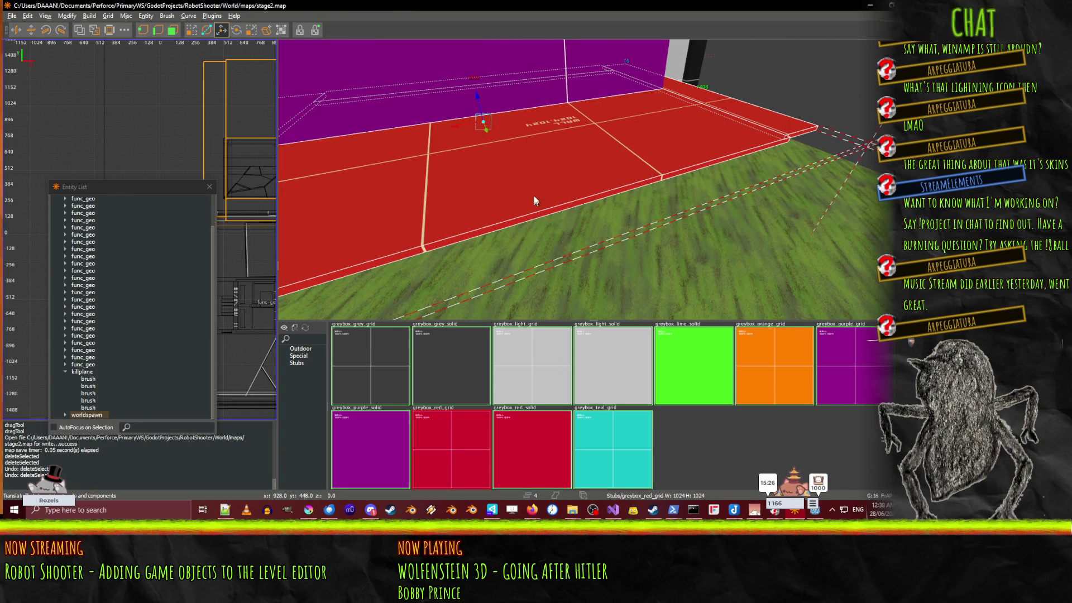
Step: Make the red floor a killplane entity named lower_exterior_killplane
{"action": "key", "text": "n"}
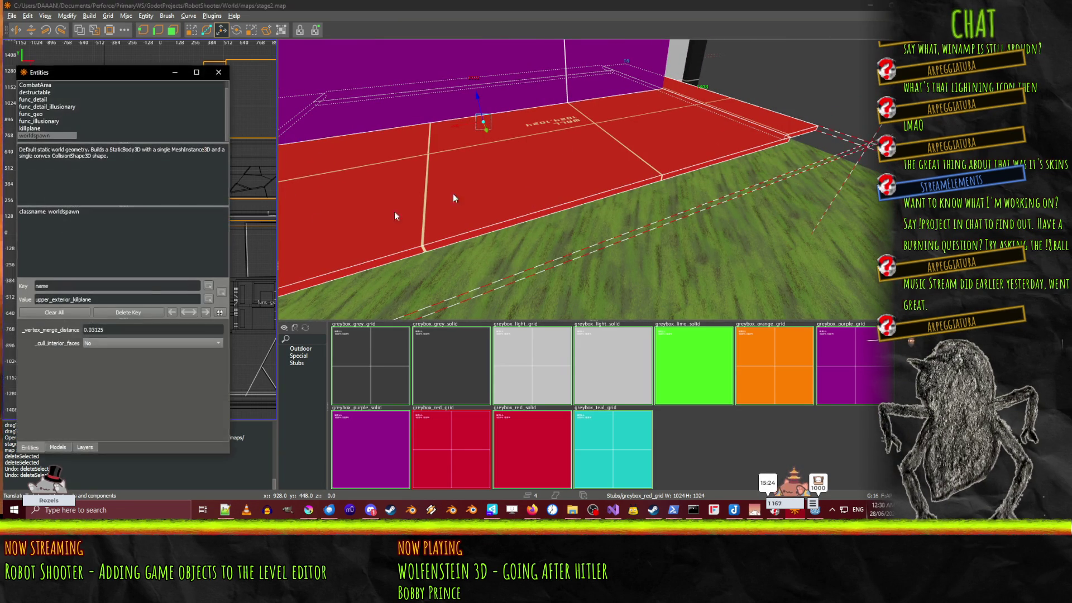
{"action": "left_click", "coordinate": [36, 129]}
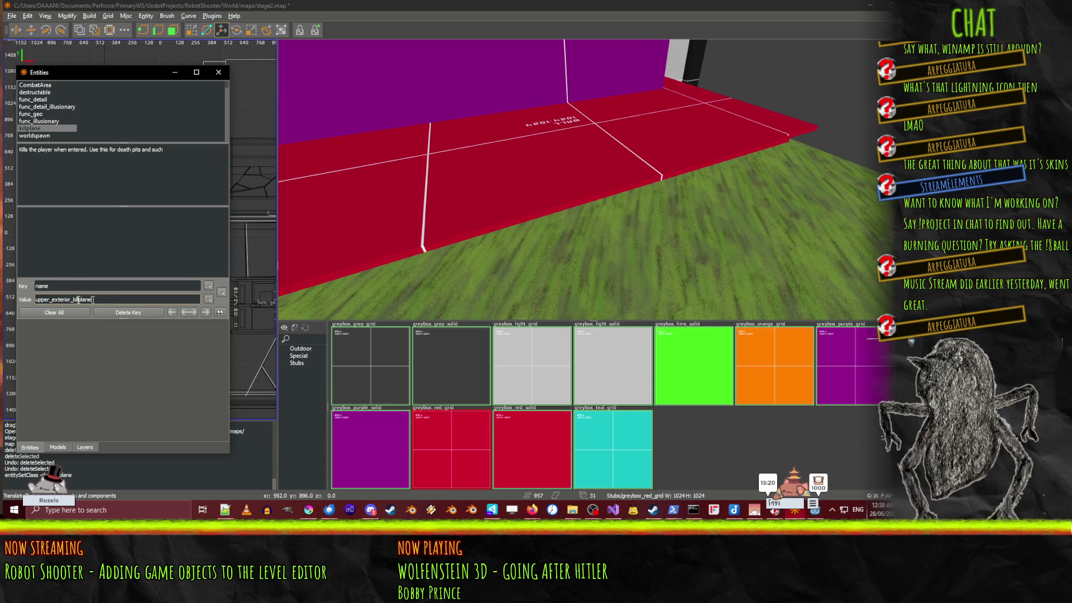
{"action": "type", "text": "lower"}
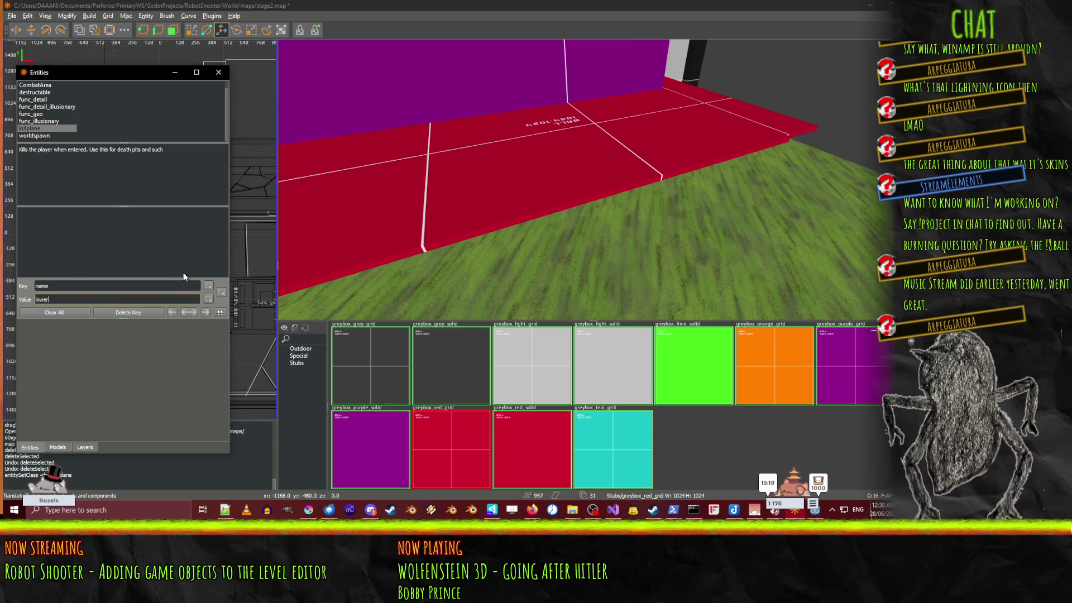
{"action": "type", "text": "_exterior_ki"}
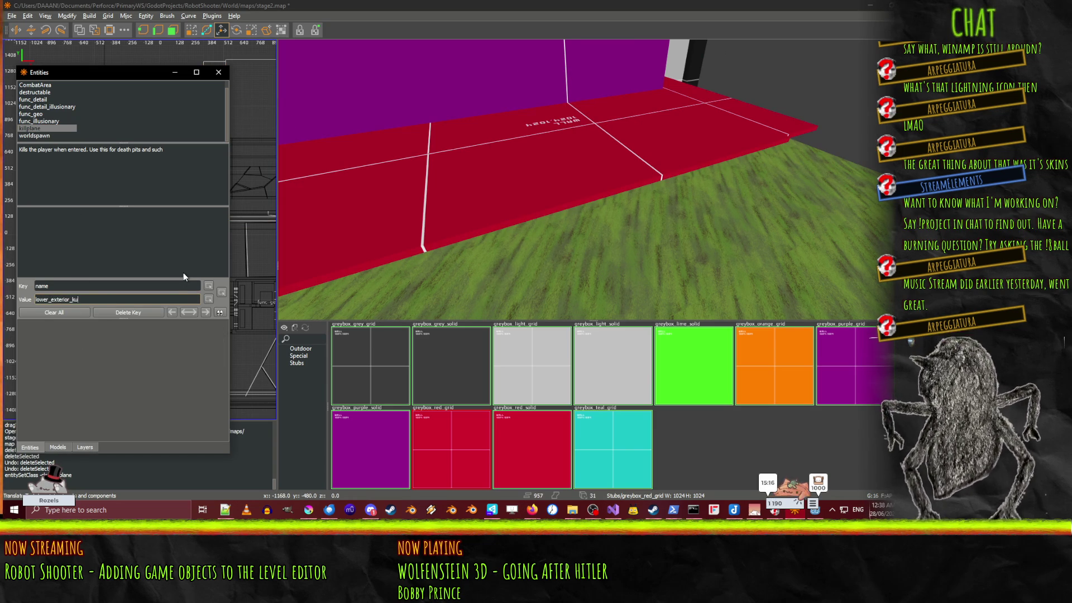
{"action": "type", "text": "llplane"}
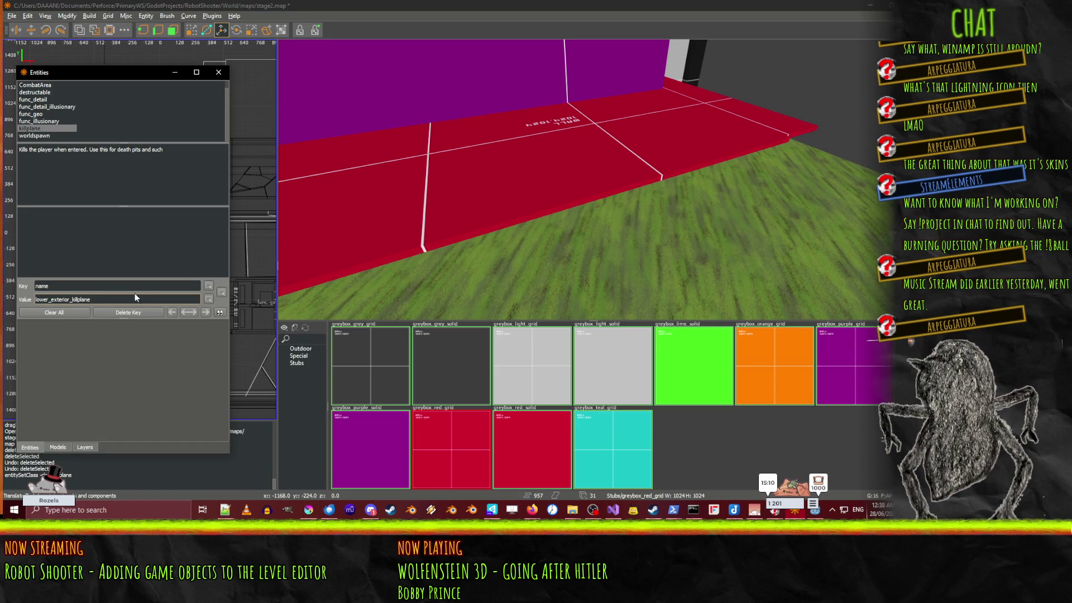
{"action": "key", "text": "Tab"}
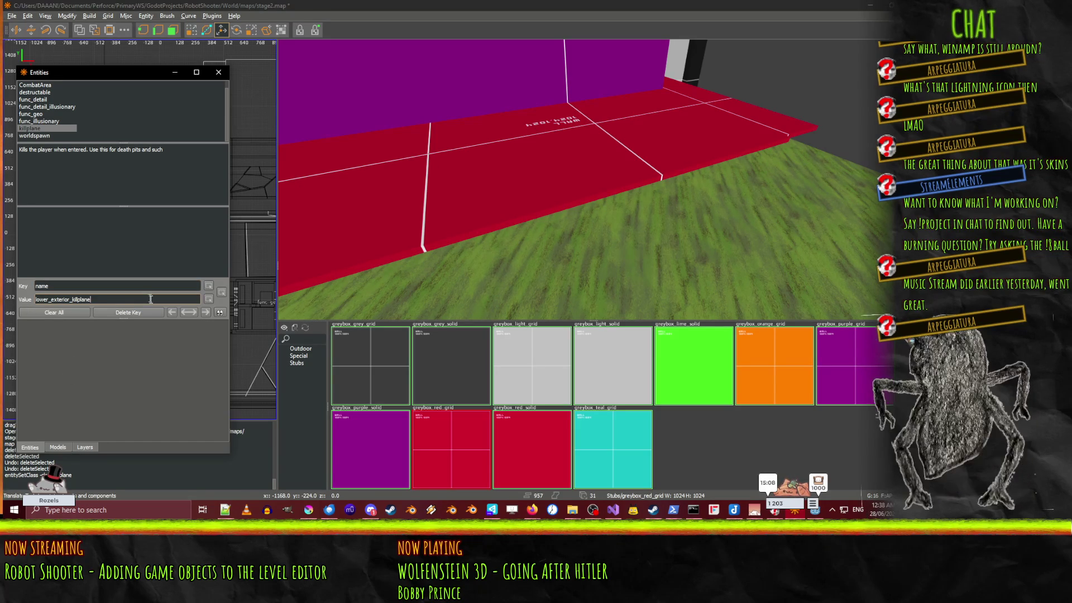
{"action": "left_click", "coordinate": [219, 72]}
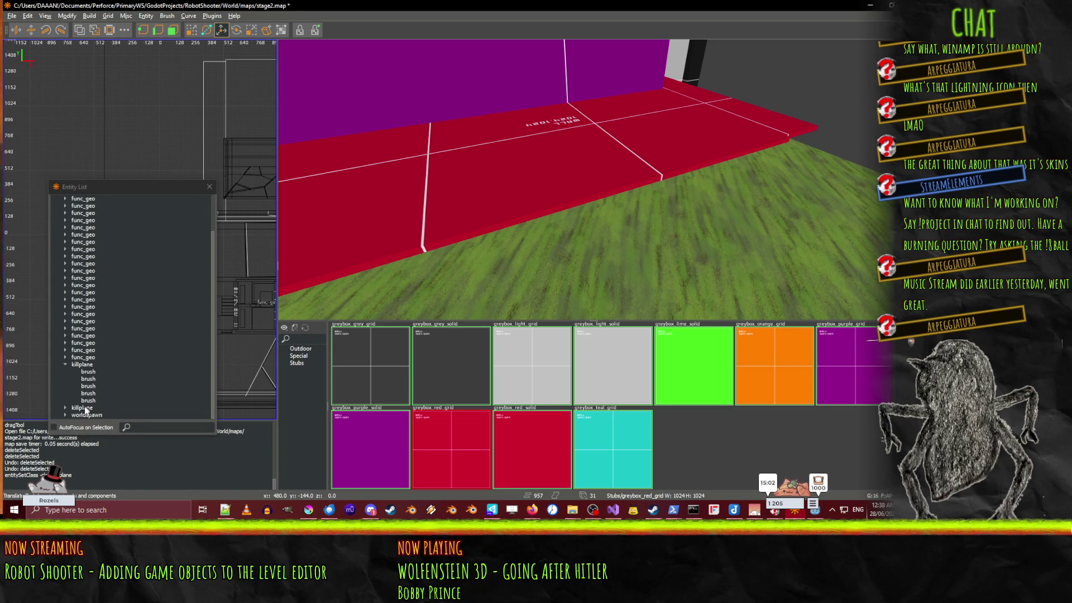
Step: Select the killplane in the Entity List and confirm its name in entity properties
{"action": "left_click", "coordinate": [84, 408]}
{"action": "key", "text": "n"}
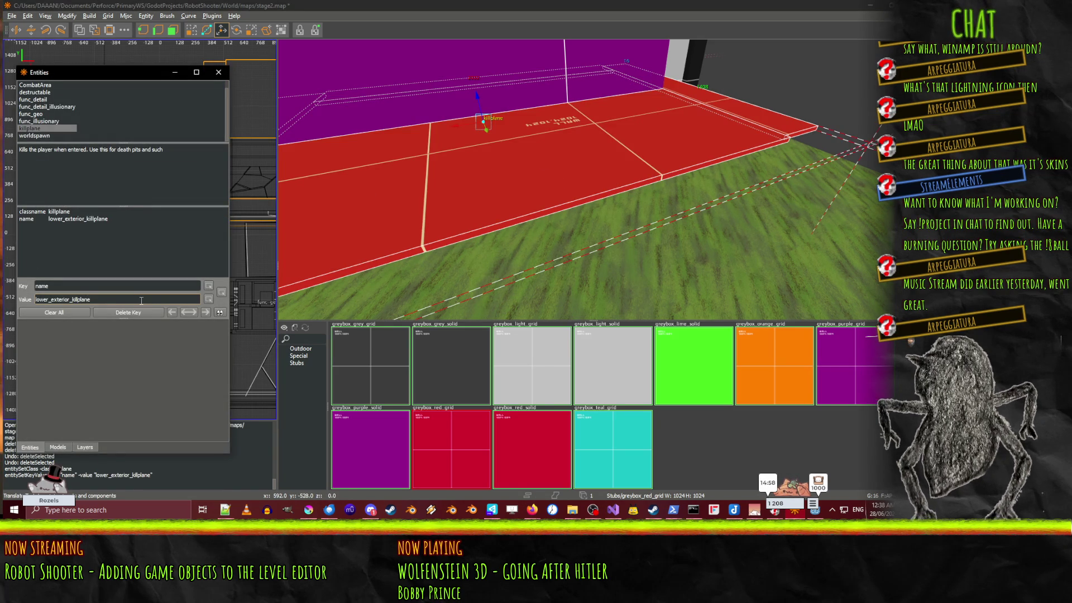
{"action": "left_click", "coordinate": [217, 72]}
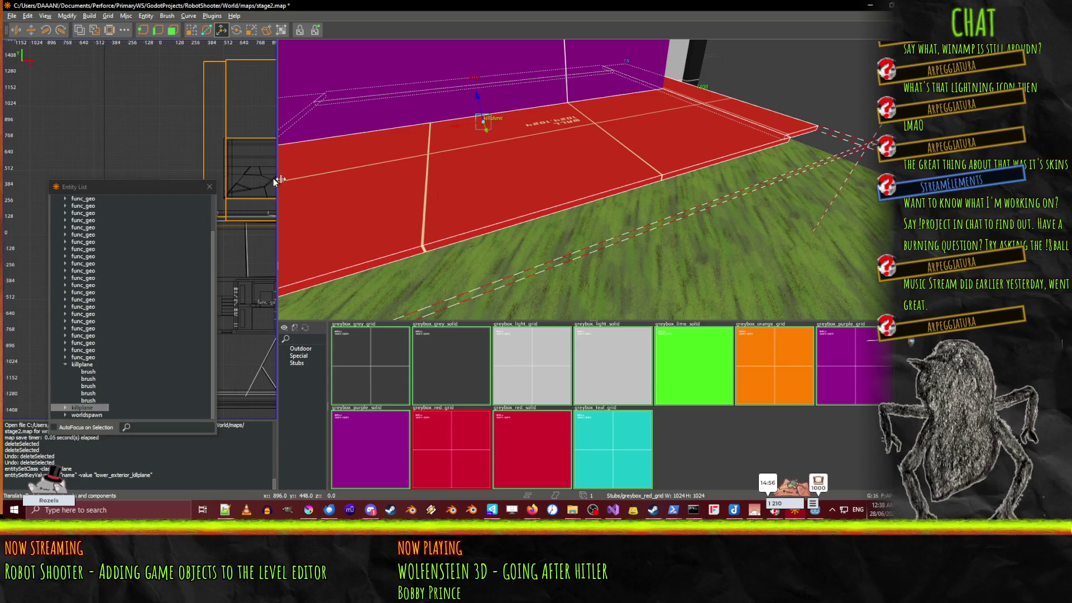
Step: Save the map, then widen the red brush by the grey wall to the right
{"action": "key", "text": "ctrl+s"}
{"action": "left_click_drag", "start_coordinate": [619, 205], "coordinate": [533, 132]}
{"action": "left_click_drag", "start_coordinate": [648, 293], "coordinate": [593, 180]}
{"action": "left_click_drag", "start_coordinate": [681, 140], "coordinate": [592, 186]}
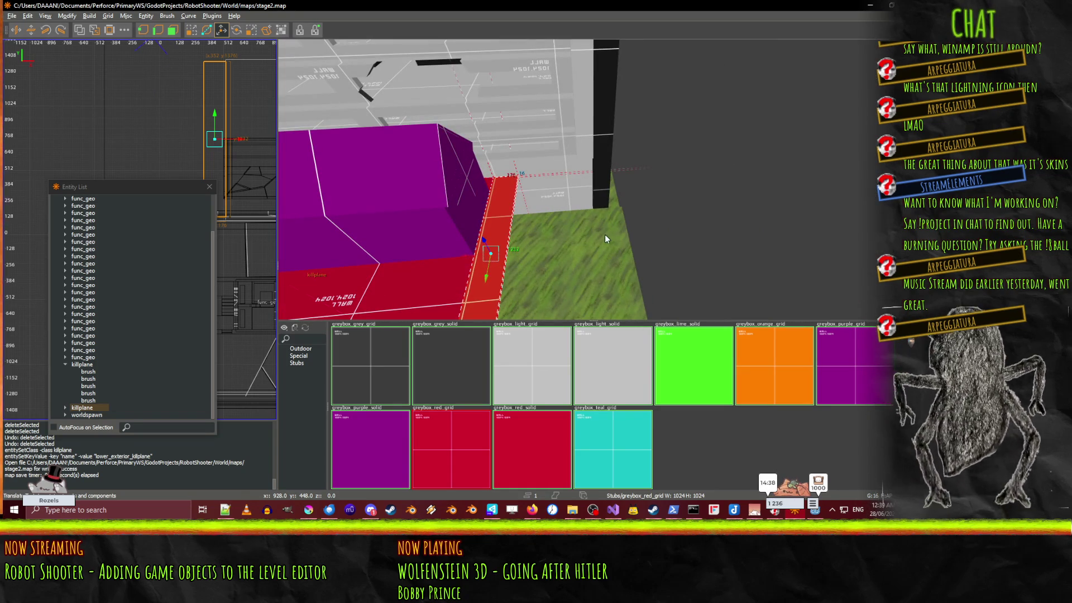
{"action": "key", "text": "s"}
{"action": "key", "text": "Escape"}
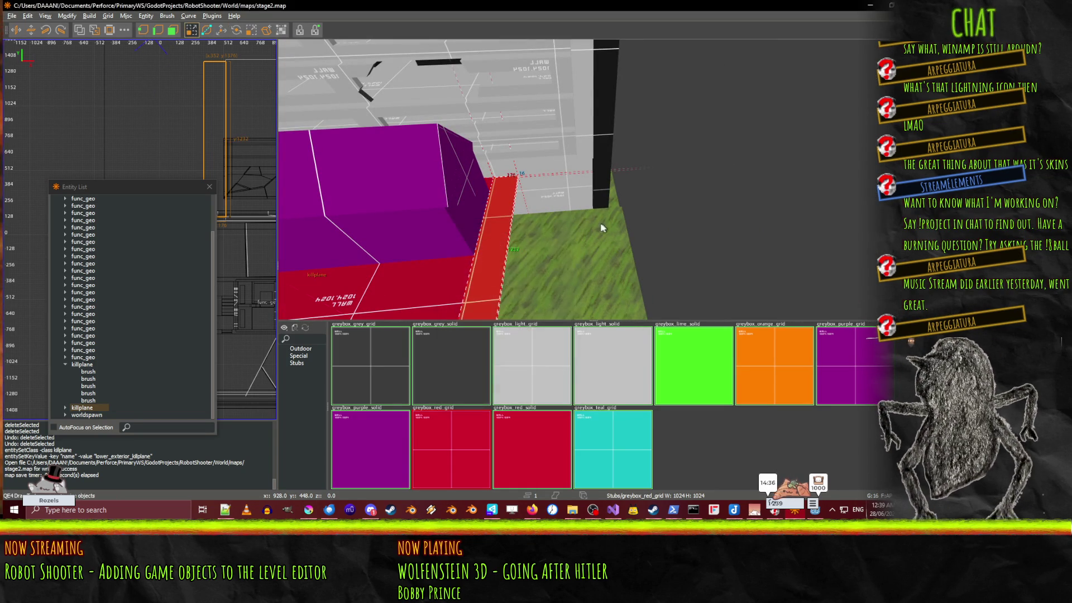
{"action": "left_click_drag", "start_coordinate": [602, 227], "coordinate": [633, 223]}
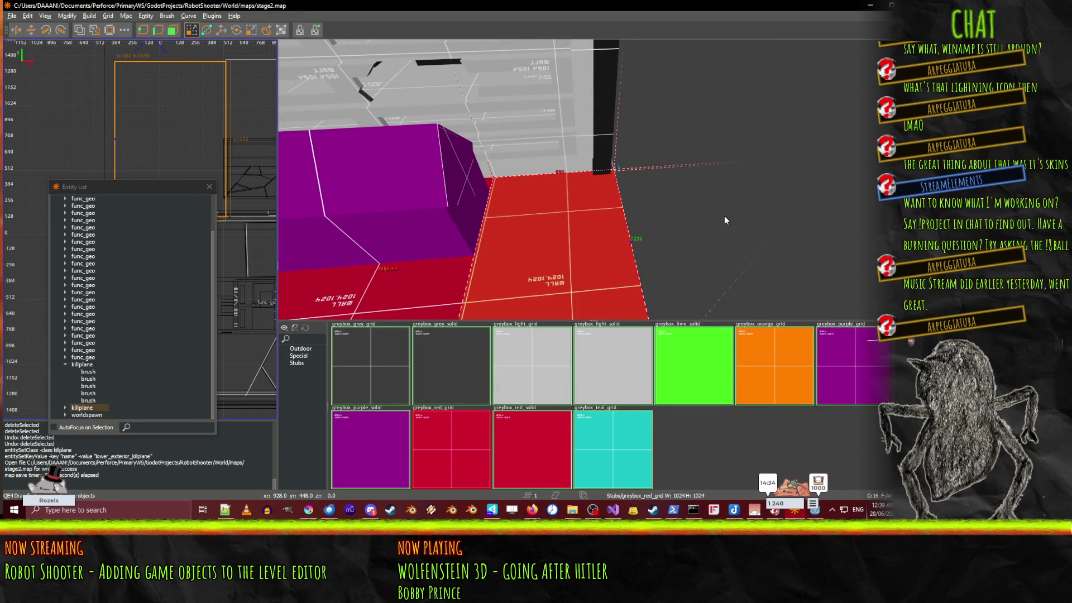
Step: Select the thin red killplane brush and stretch it far to the left
{"action": "left_click_drag", "start_coordinate": [719, 215], "coordinate": [592, 179]}
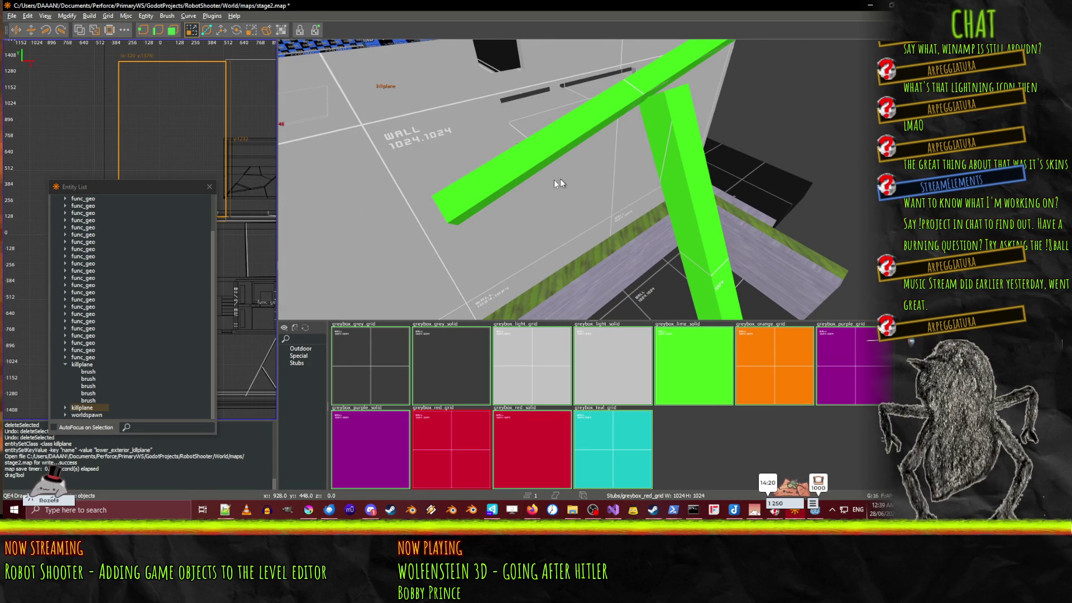
{"action": "right_click", "coordinate": [711, 217]}
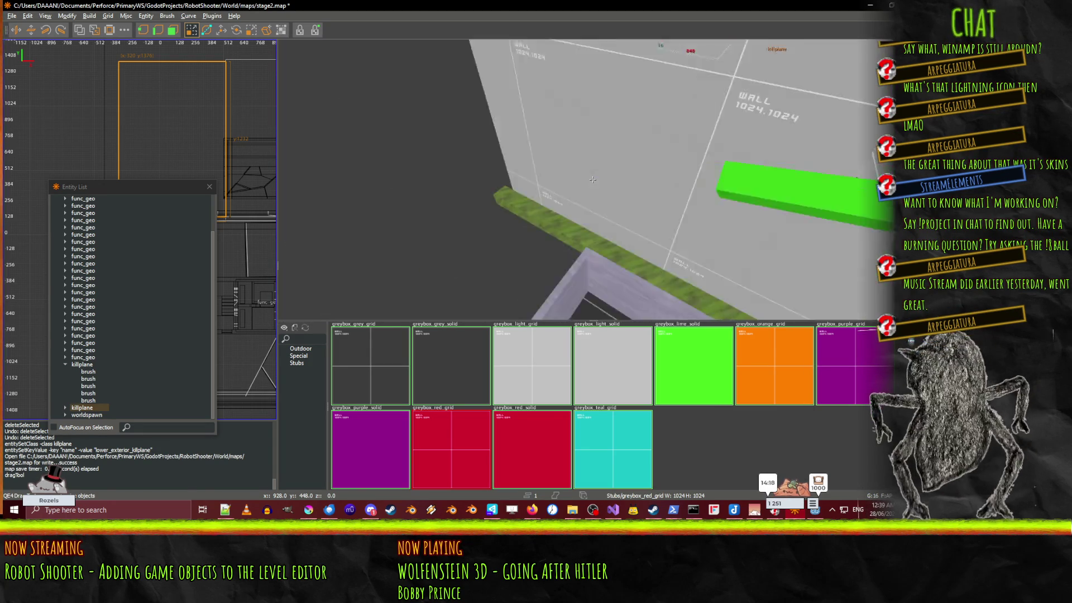
{"action": "left_click_drag", "start_coordinate": [592, 179], "coordinate": [592, 179]}
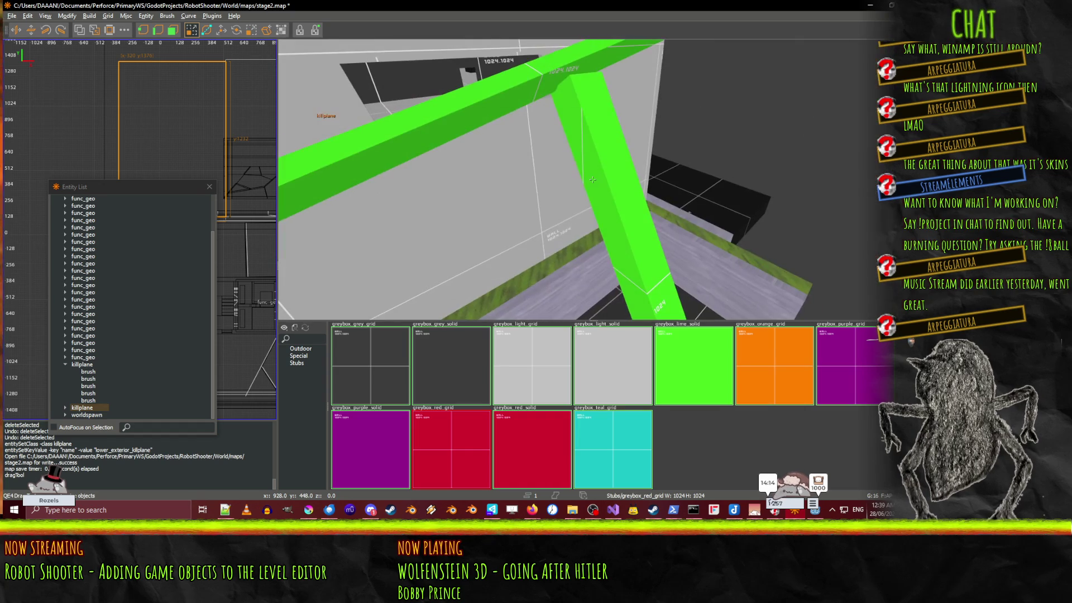
{"action": "right_click", "coordinate": [588, 182]}
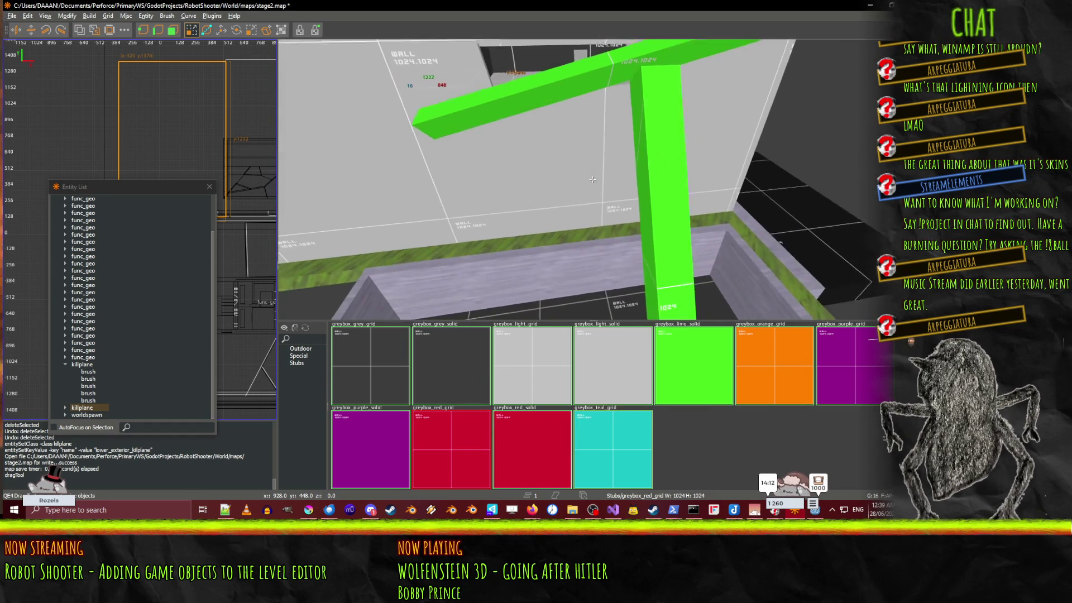
{"action": "right_click", "coordinate": [593, 179]}
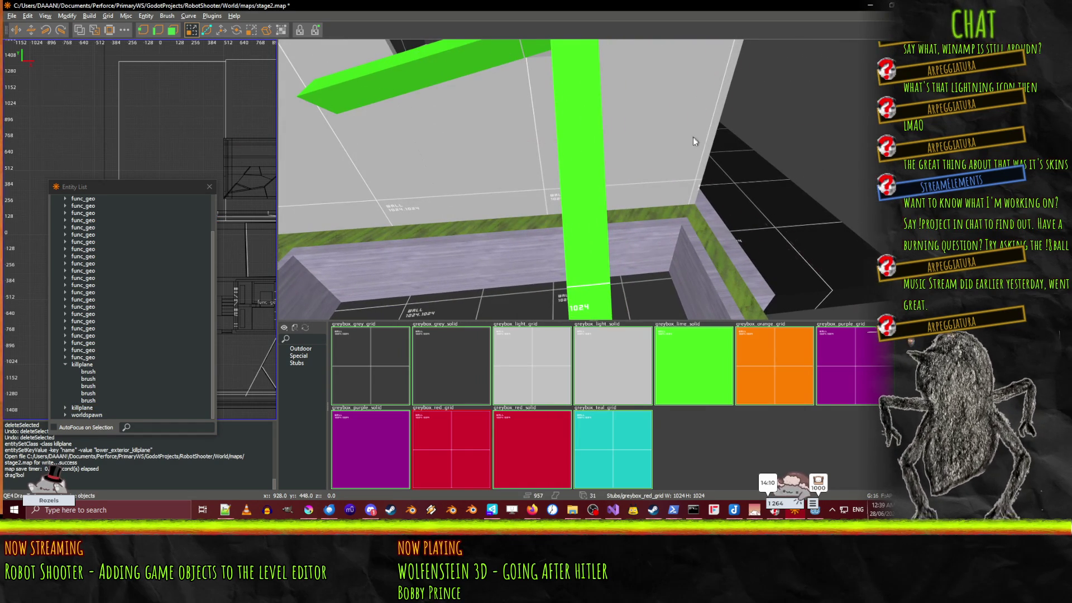
{"action": "left_click", "coordinate": [692, 136], "text": "shift"}
{"action": "left_click_drag", "start_coordinate": [550, 181], "coordinate": [207, 218]}
Step: Stretch the red killplane brush's side out past the green post
{"action": "right_click", "coordinate": [387, 206]}
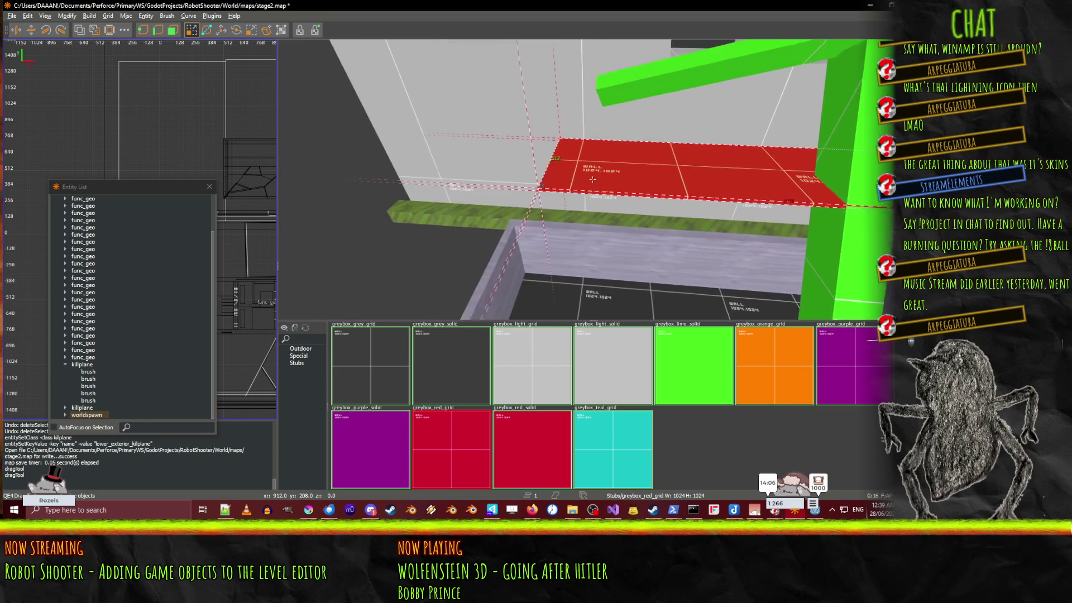
{"action": "right_click", "coordinate": [593, 180]}
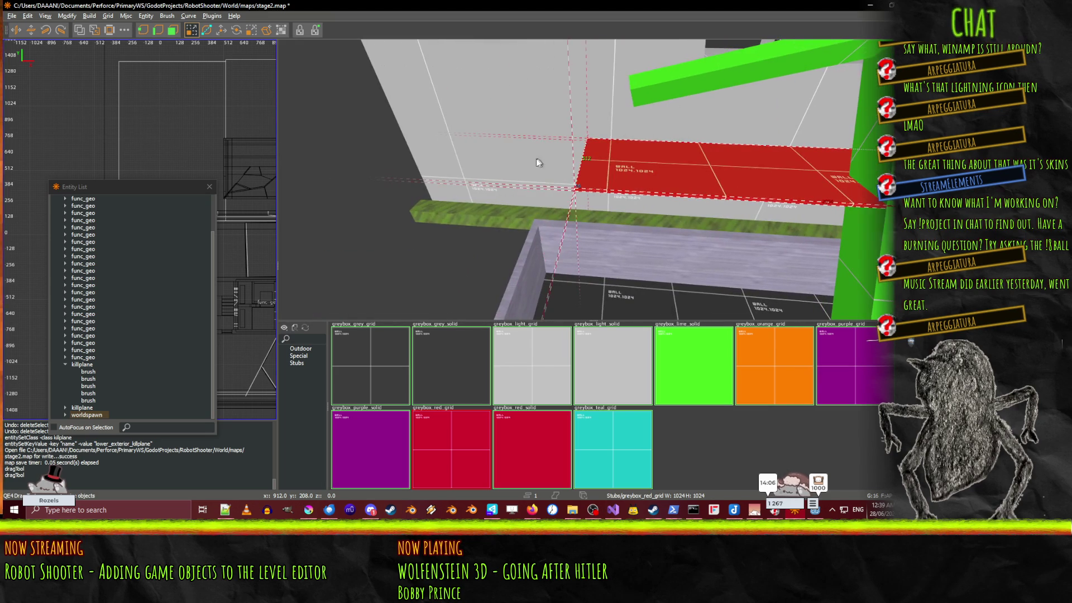
{"action": "right_click", "coordinate": [305, 149]}
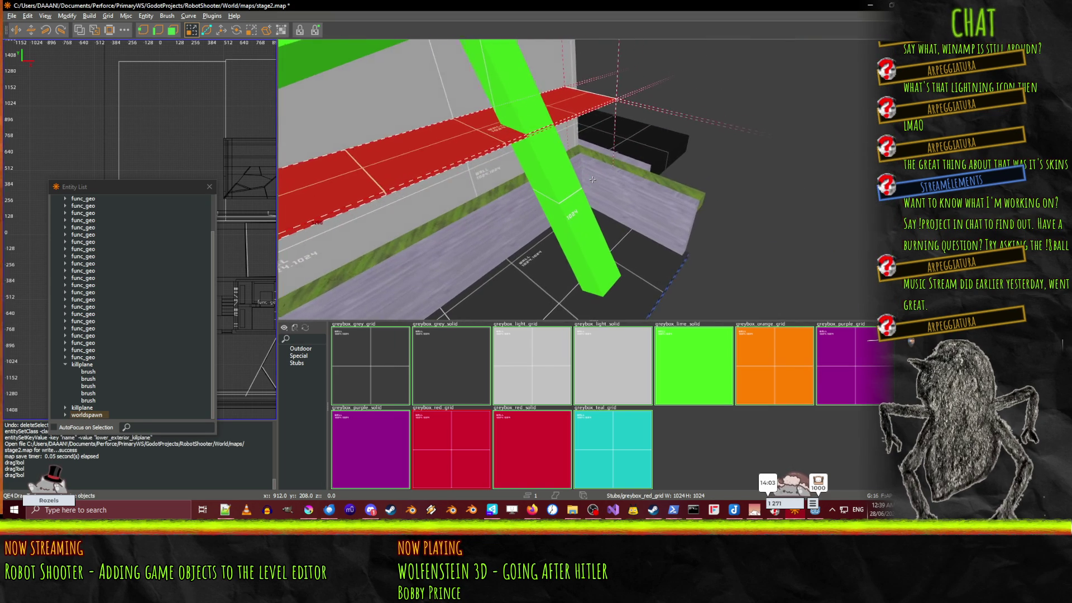
{"action": "right_click", "coordinate": [604, 72]}
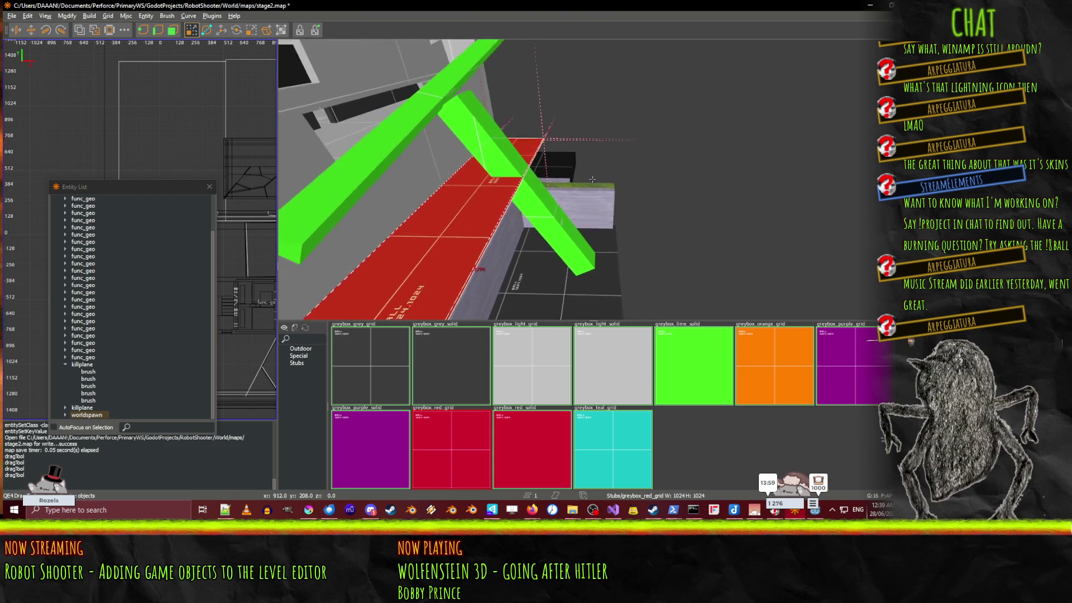
{"action": "right_click", "coordinate": [593, 237]}
{"action": "left_click_drag", "start_coordinate": [593, 236], "coordinate": [740, 238]}
Step: Fly around the stretched red brush from the wall corner to the white building
{"action": "right_click", "coordinate": [740, 238]}
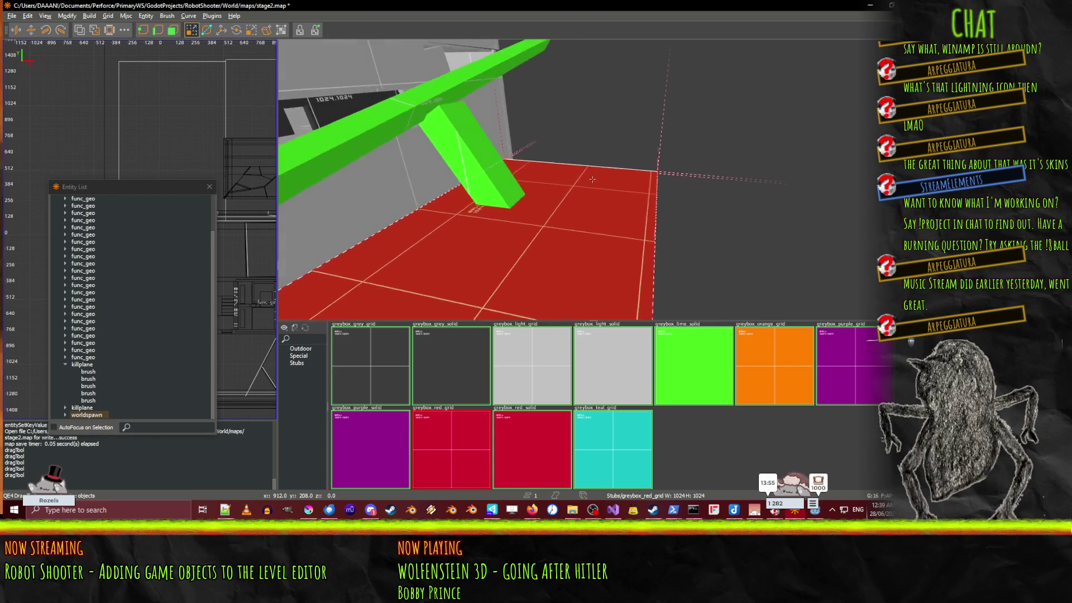
{"action": "key", "text": "Up"}
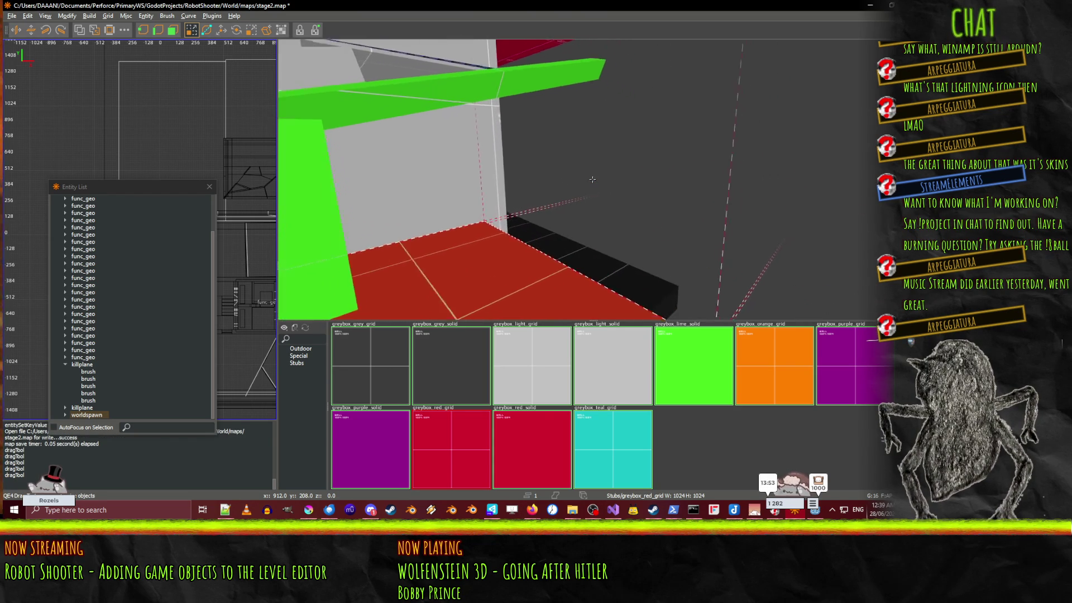
{"action": "key", "text": "Up"}
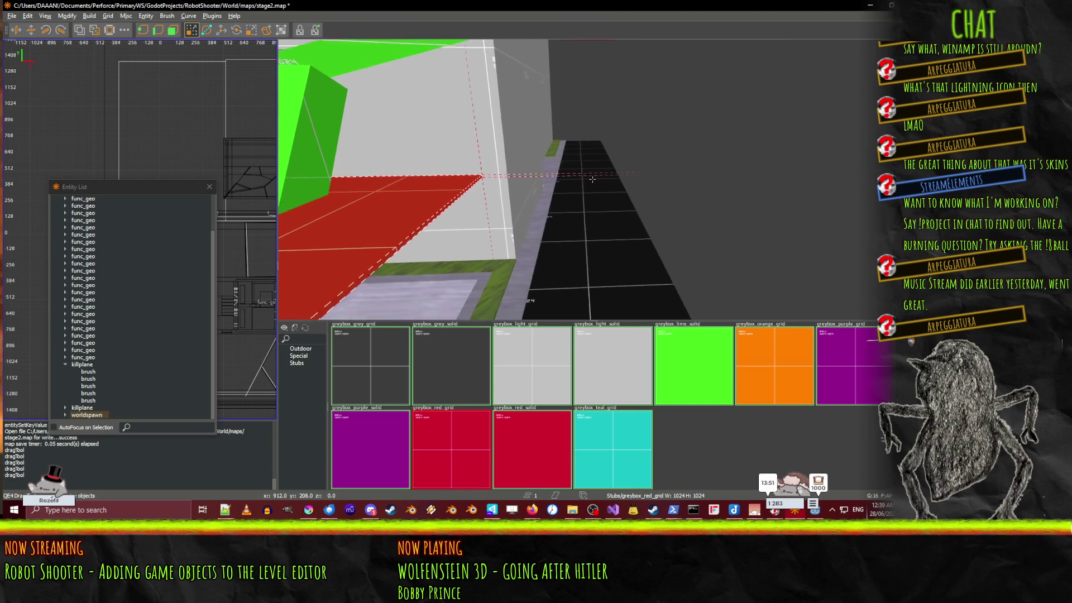
{"action": "right_click", "coordinate": [593, 179]}
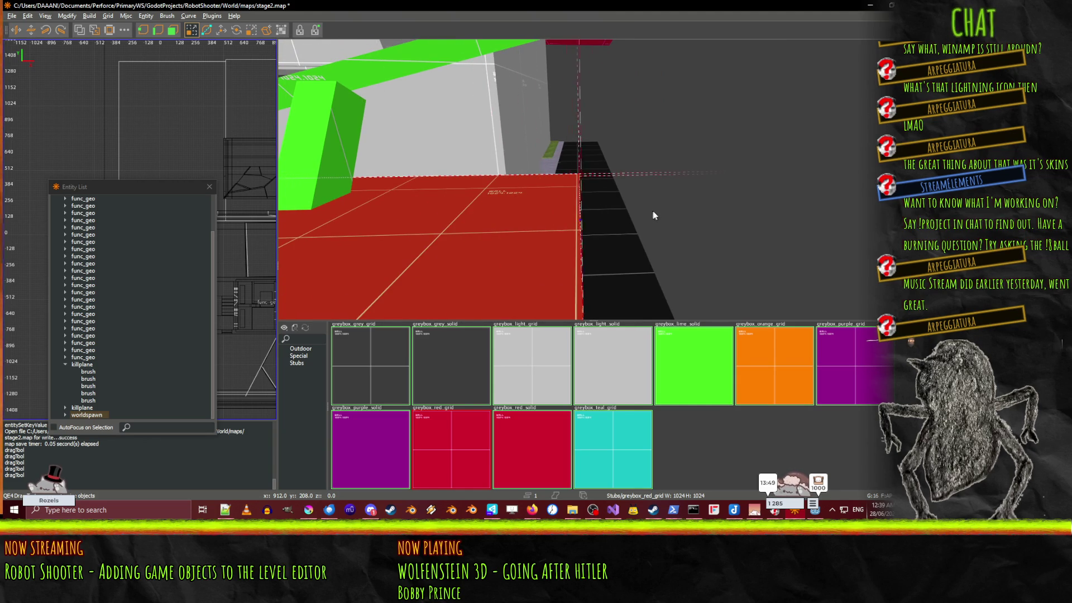
{"action": "right_click", "coordinate": [671, 211]}
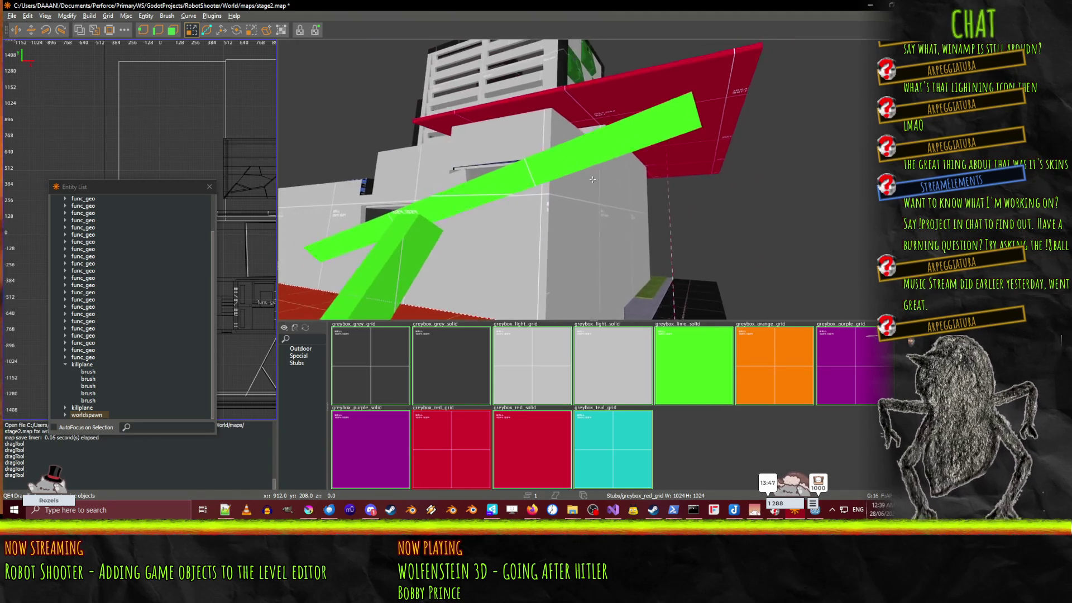
{"action": "key", "text": "Up"}
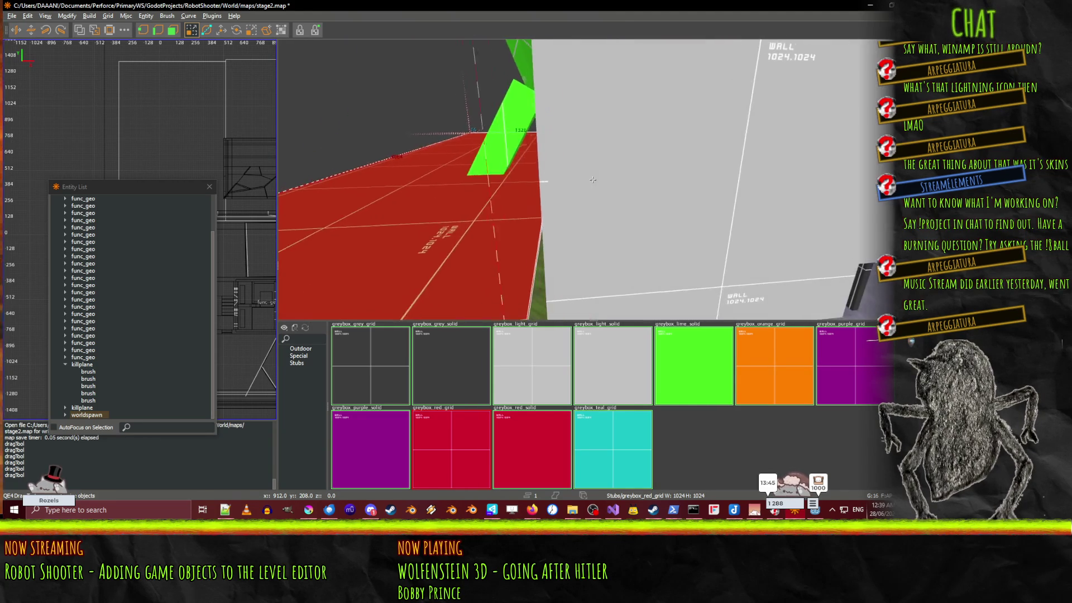
{"action": "right_click", "coordinate": [592, 180]}
Step: Stretch the thin red slab by the white wall across the floor and add the neighbouring red floor brush
{"action": "left_click", "coordinate": [564, 218], "text": "shift"}
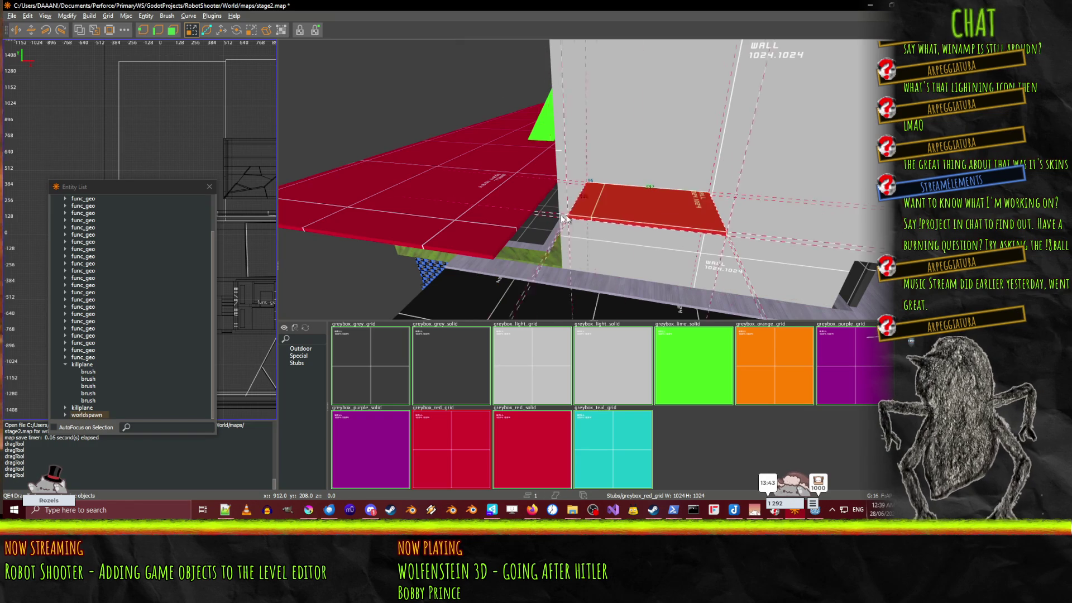
{"action": "left_click_drag", "start_coordinate": [564, 218], "coordinate": [522, 243]}
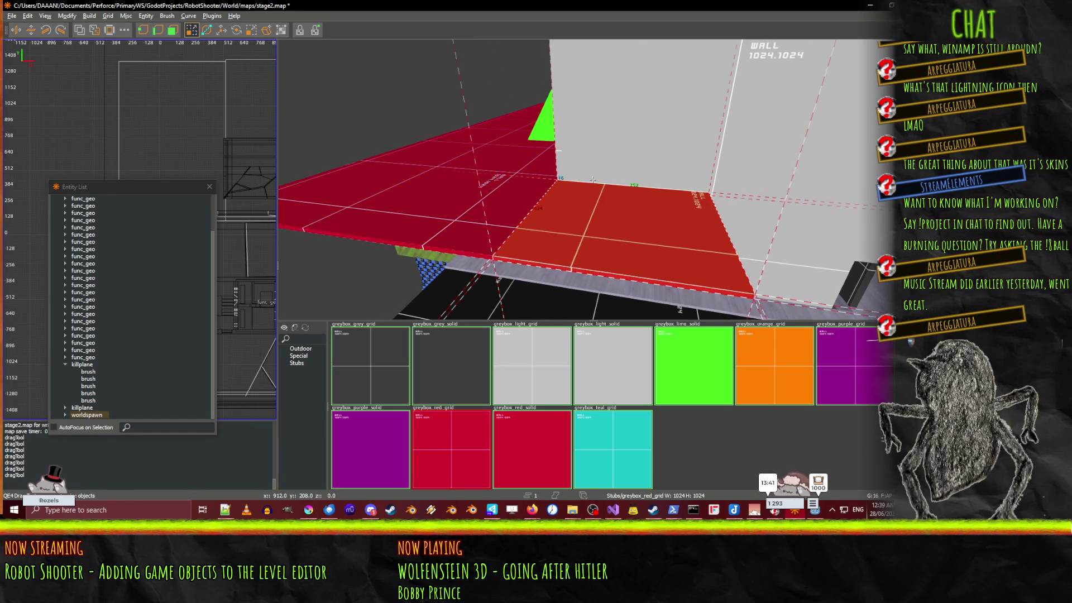
{"action": "key", "text": "Up"}
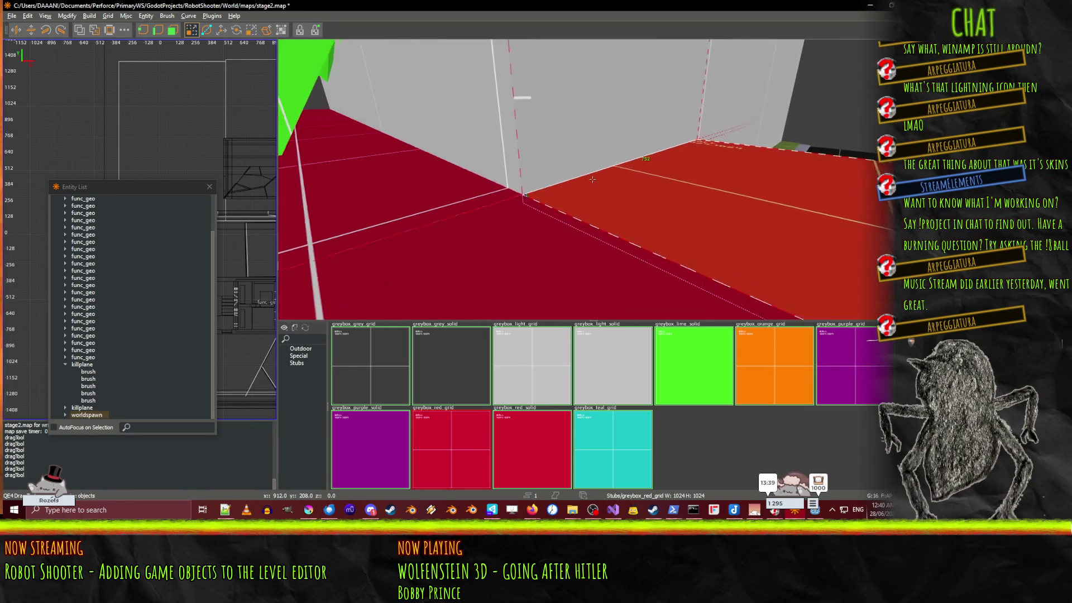
{"action": "key", "text": "Up"}
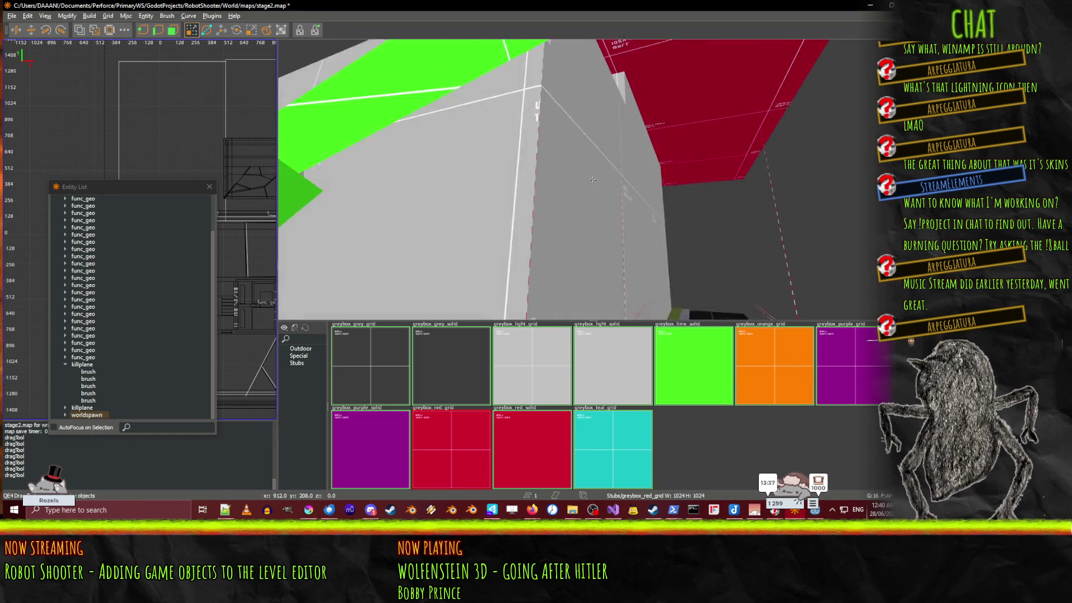
{"action": "right_click", "coordinate": [543, 277]}
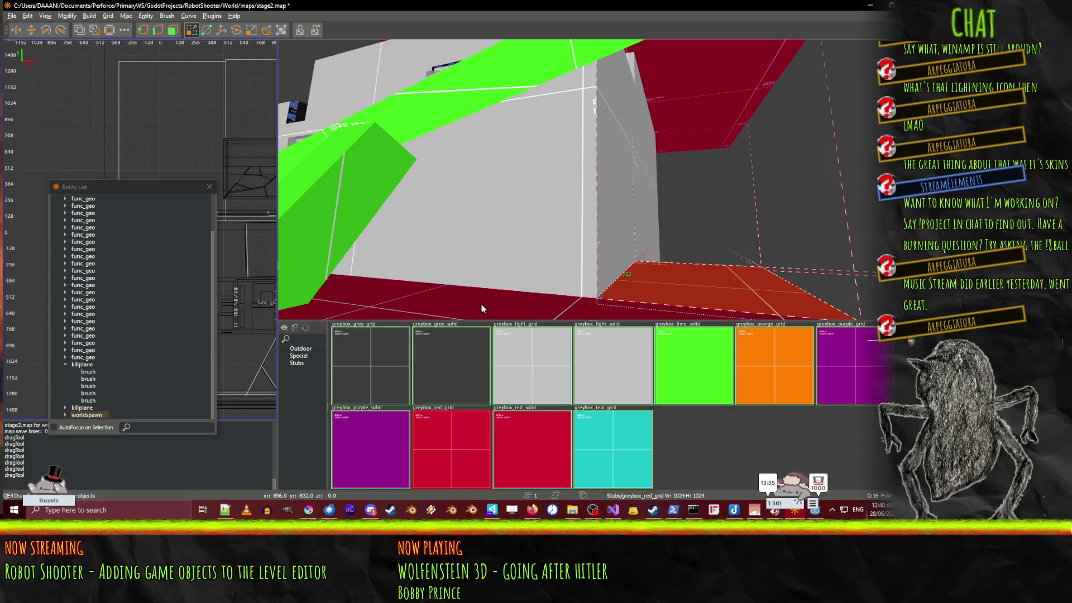
{"action": "left_click", "coordinate": [677, 294], "text": "shift"}
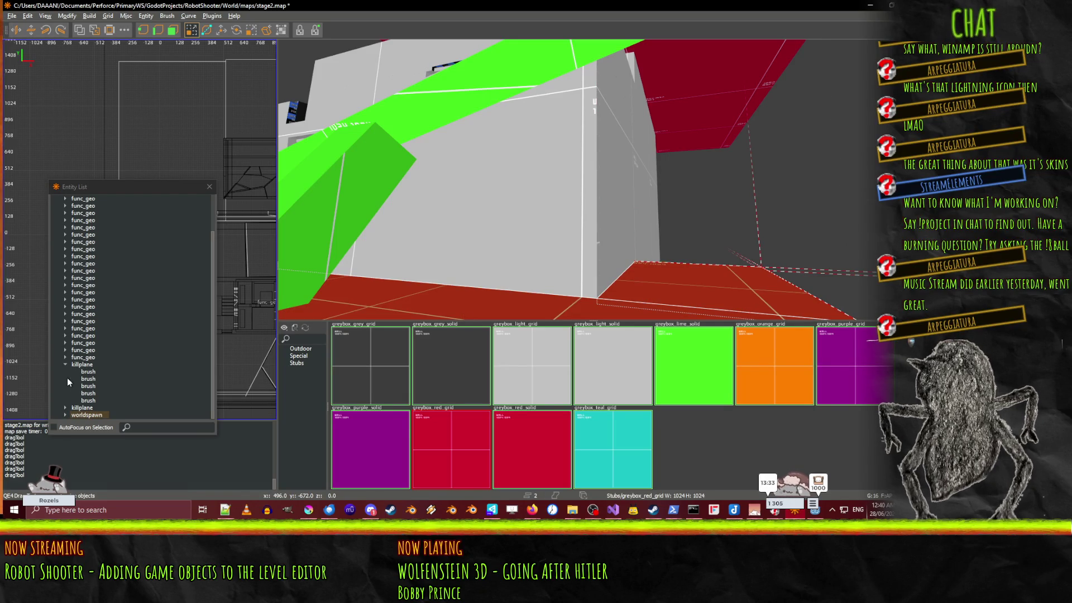
{"action": "right_click", "coordinate": [566, 239]}
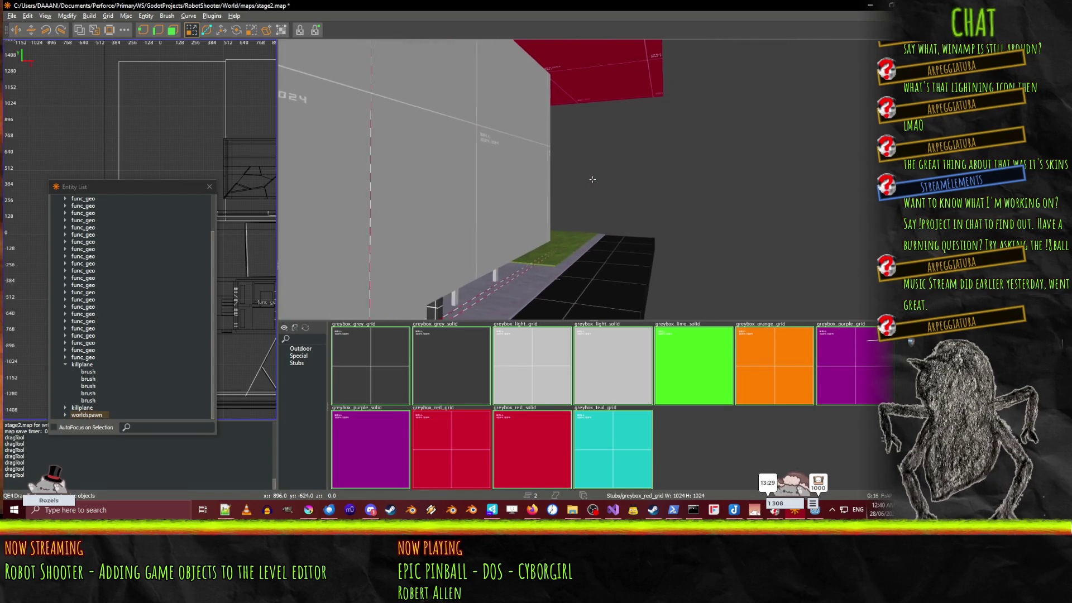
Step: Move the selected red brushes into the second killplane entity, verify its brushes, and save stage2.map
{"action": "left_click", "coordinate": [538, 216], "text": "shift"}
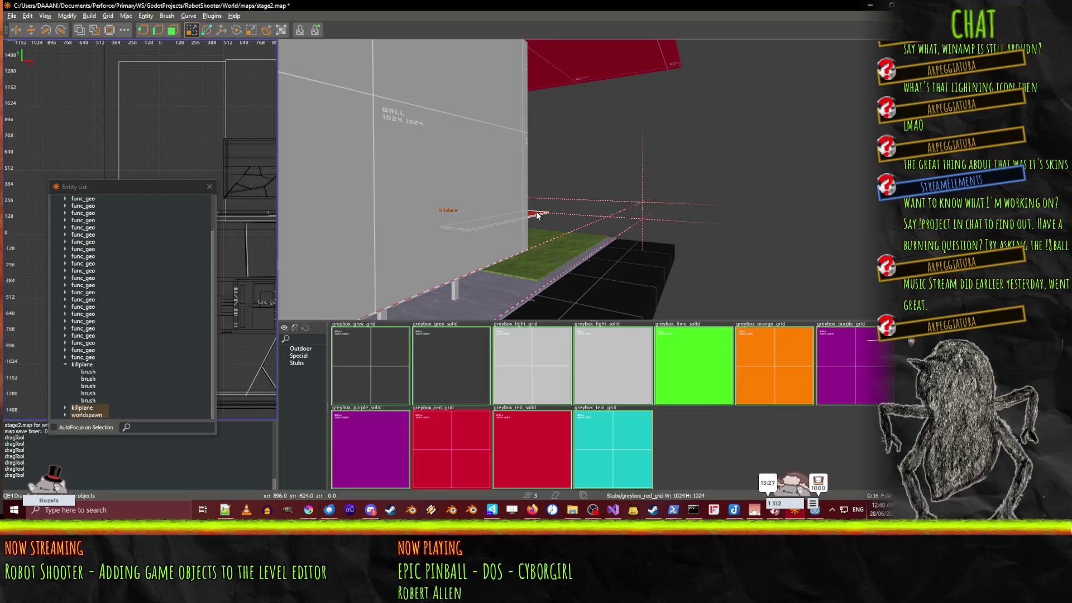
{"action": "key", "text": "ctrl+m"}
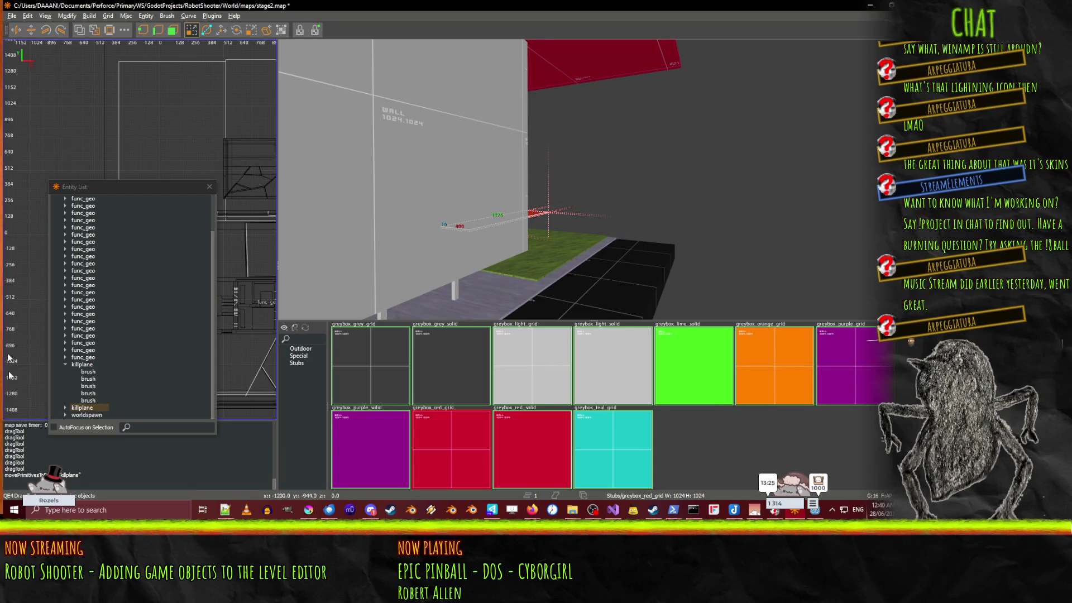
{"action": "left_click", "coordinate": [66, 408]}
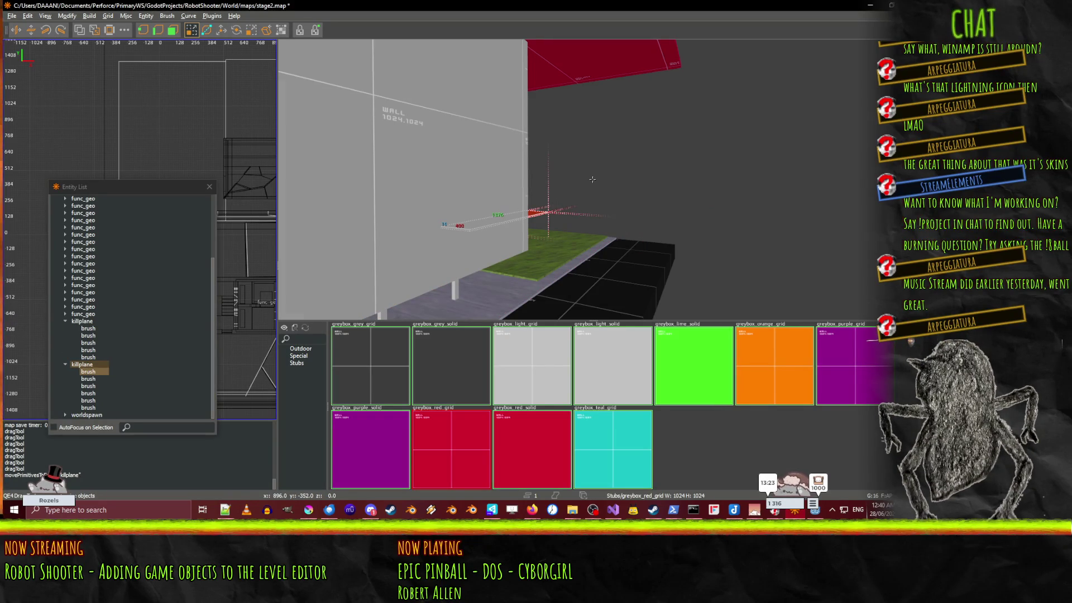
{"action": "left_click", "coordinate": [88, 371]}
{"action": "left_click", "coordinate": [89, 380]}
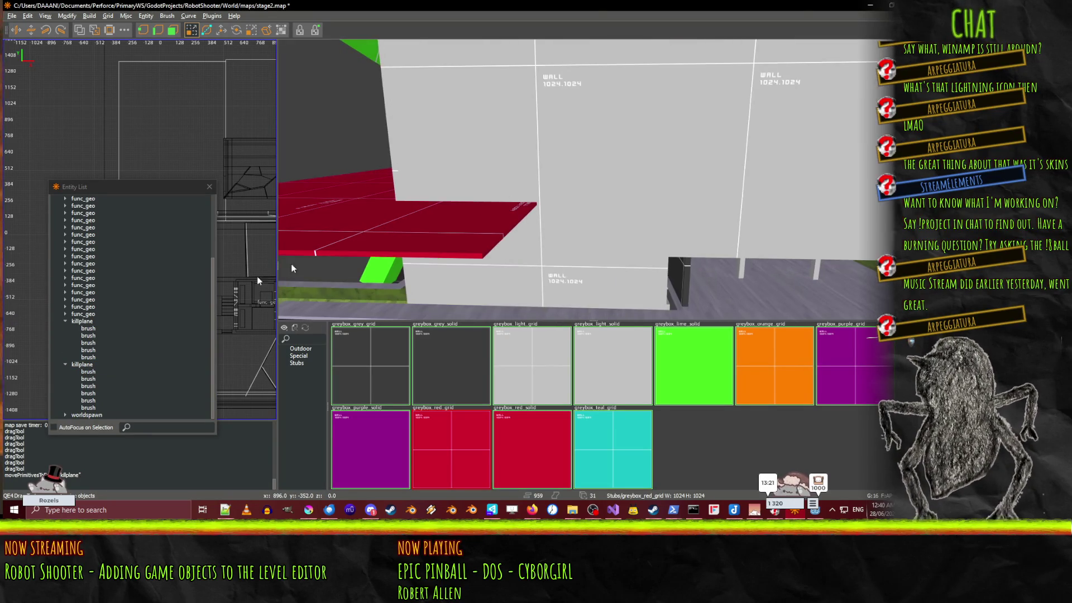
{"action": "left_click", "coordinate": [82, 365]}
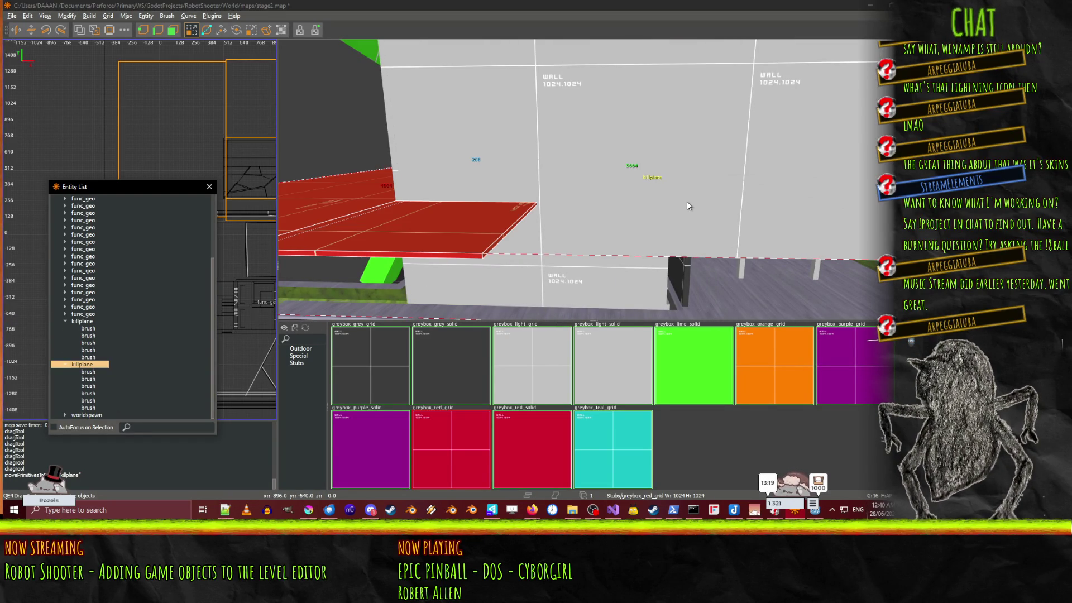
{"action": "key", "text": "Escape"}
{"action": "key", "text": "ctrl+s"}
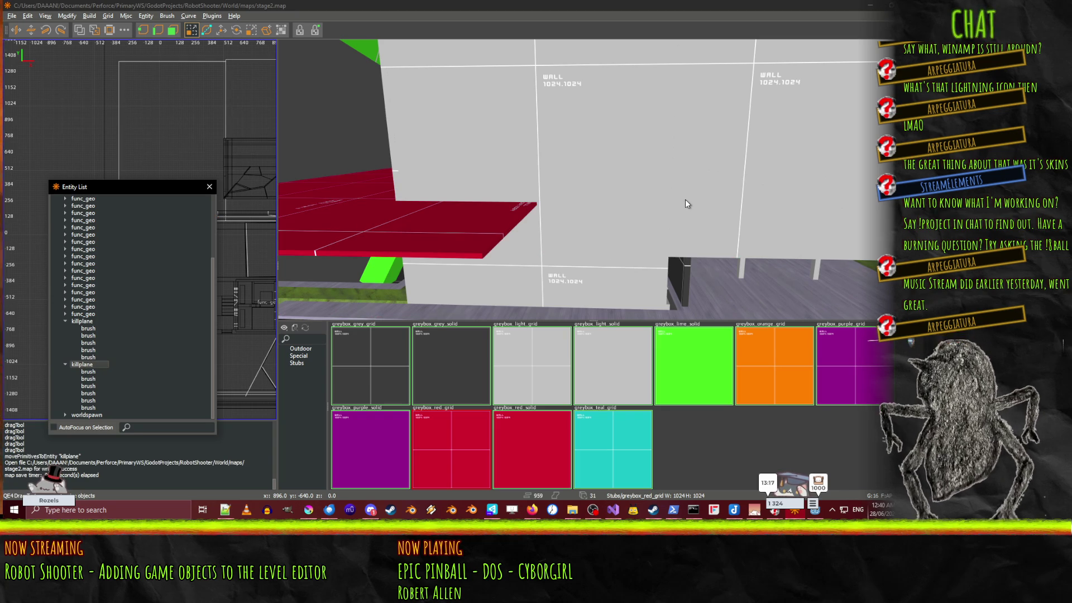
{"action": "right_click", "coordinate": [679, 196]}
{"action": "key", "text": "Up"}
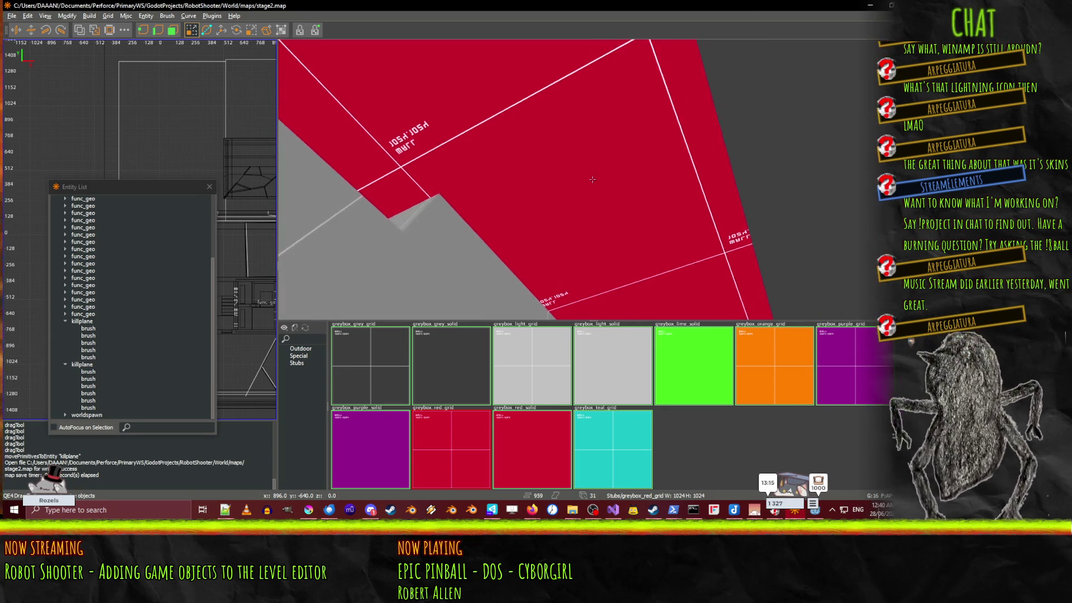
{"action": "key", "text": "Down"}
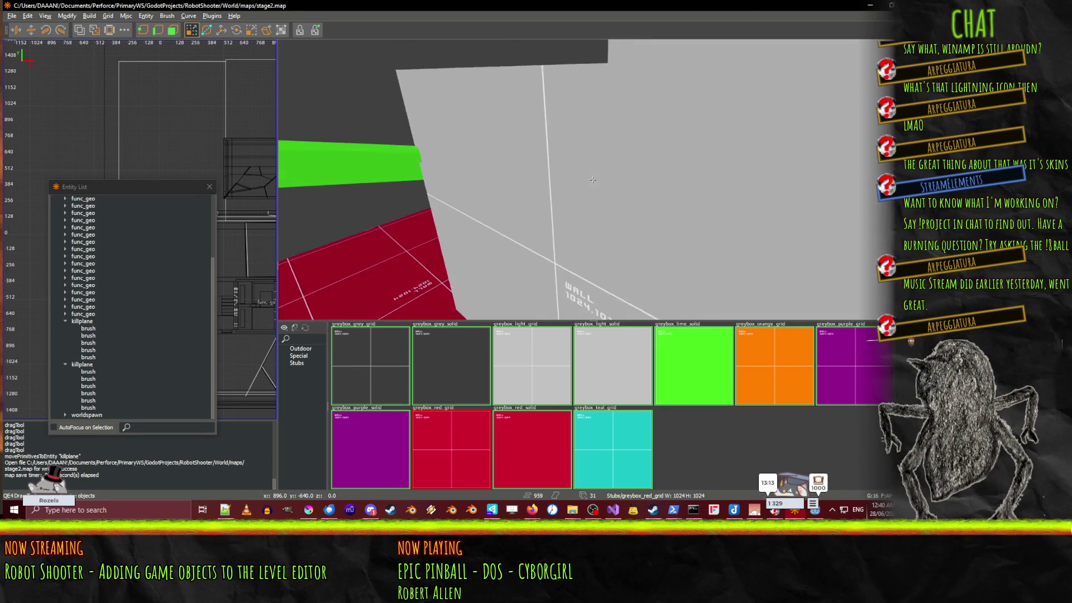
{"action": "key", "text": "Down"}
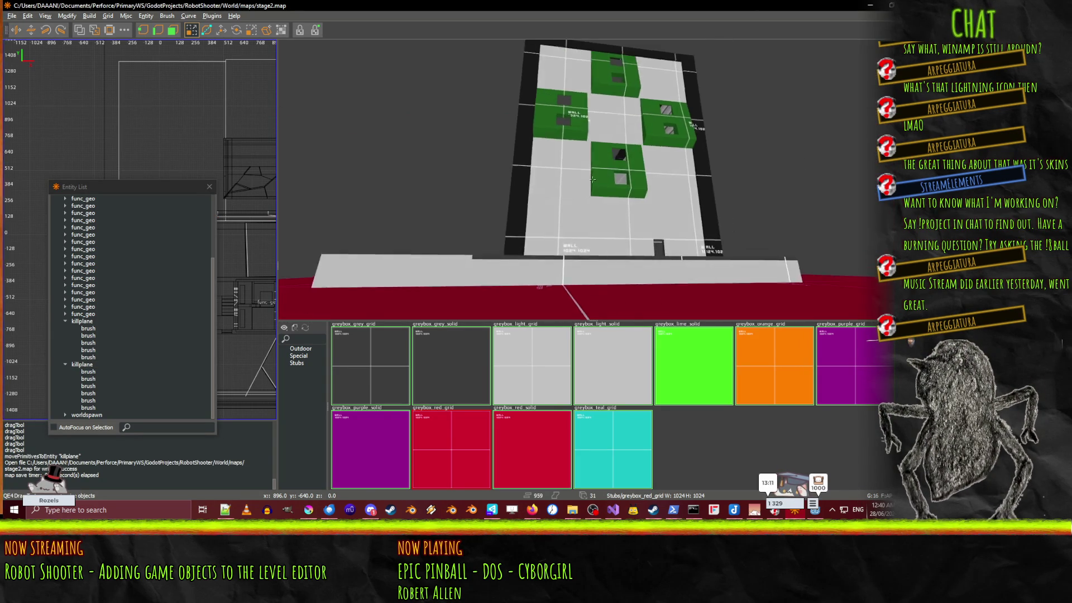
{"action": "key", "text": "Right"}
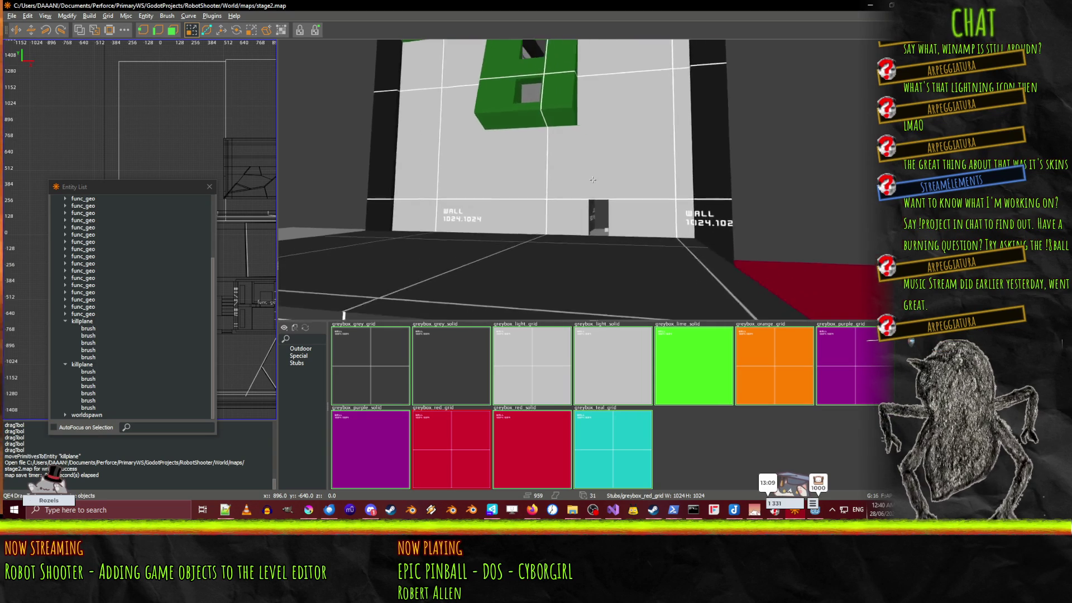
{"action": "key", "text": "Left"}
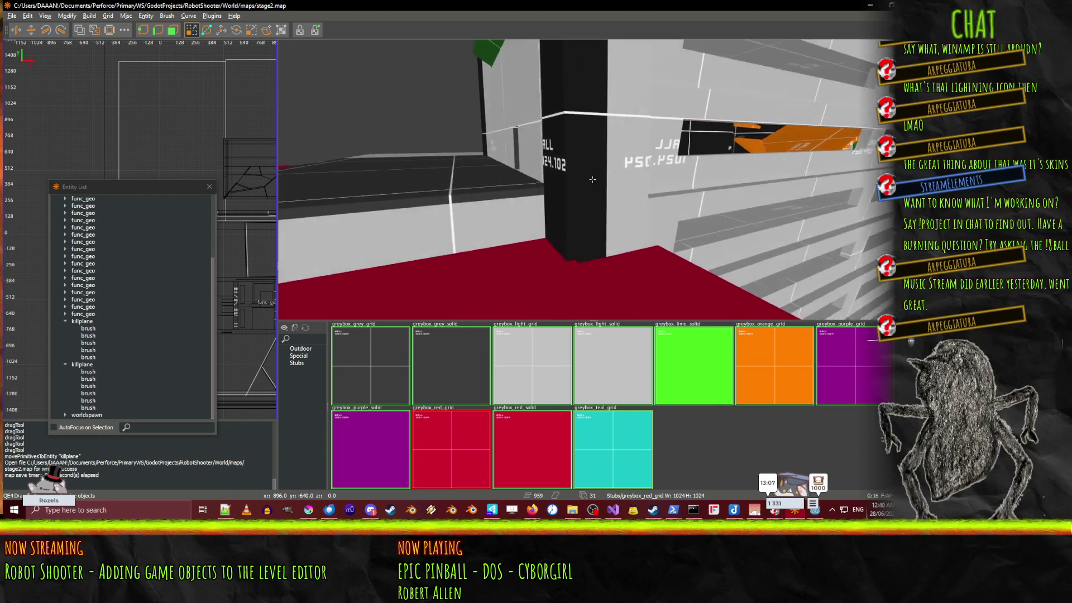
{"action": "key", "text": "Right"}
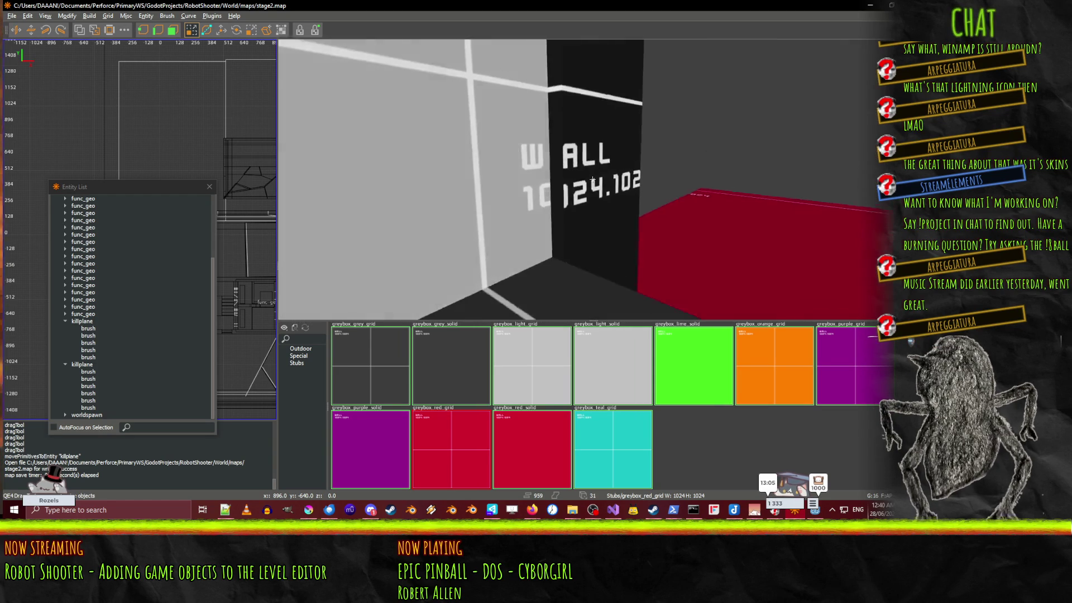
{"action": "key", "text": "Right"}
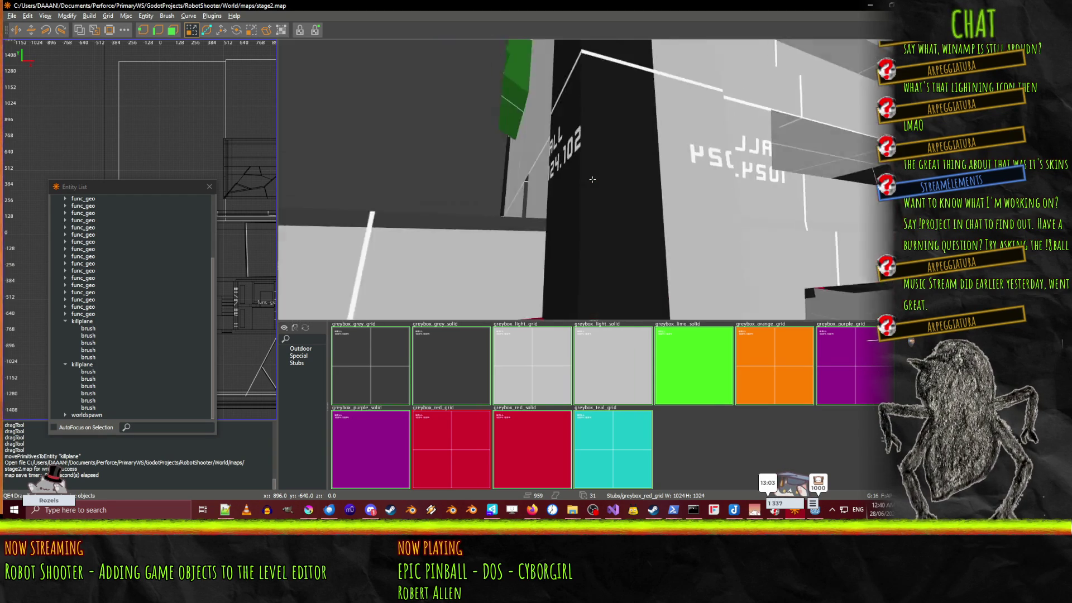
{"action": "key", "text": "Left"}
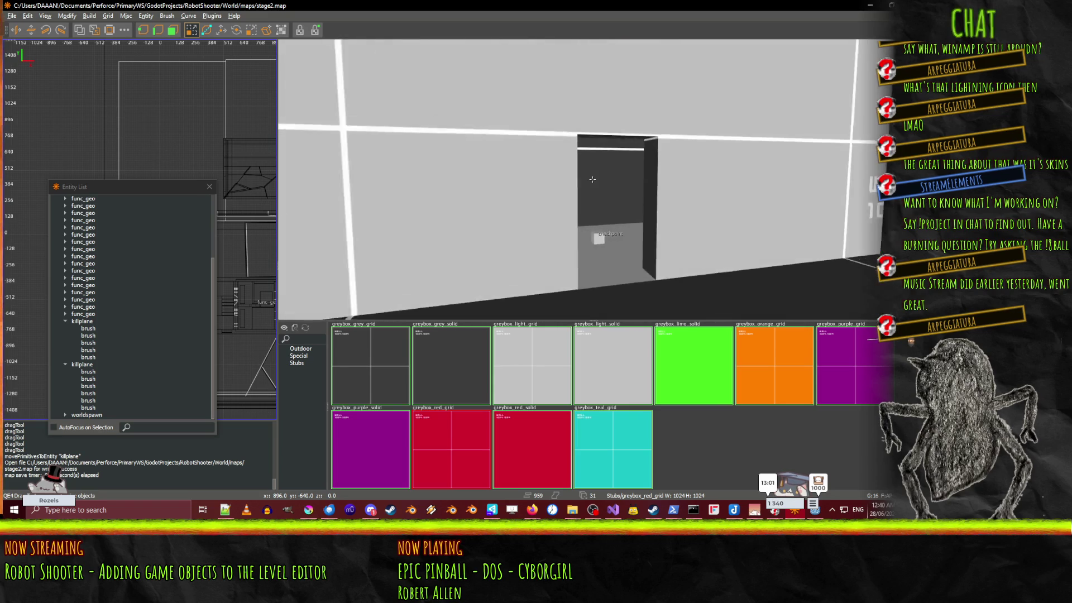
{"action": "key", "text": "Up"}
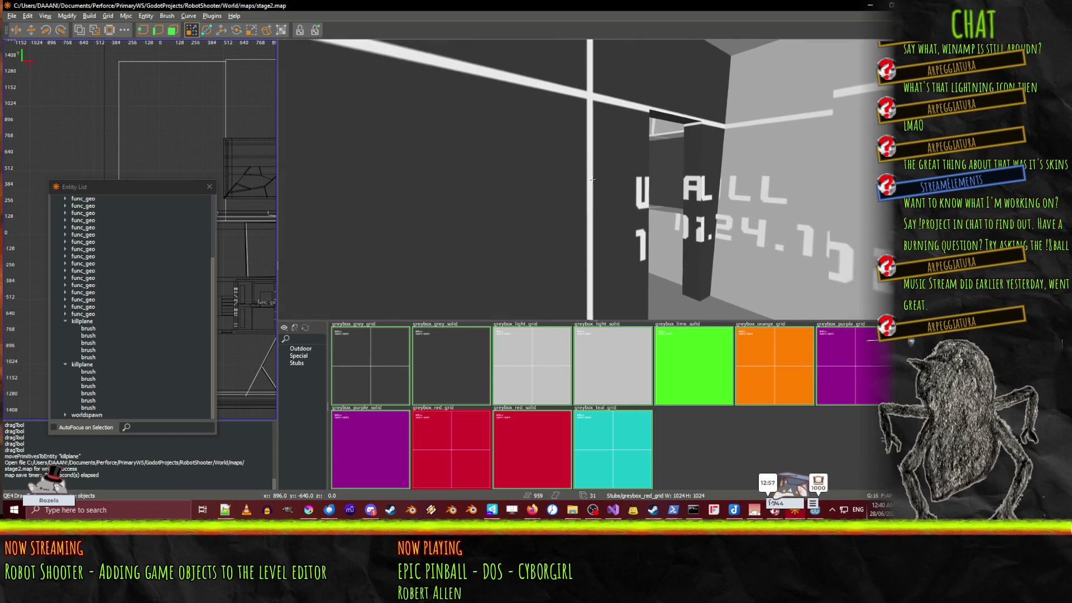
{"action": "key", "text": "Left"}
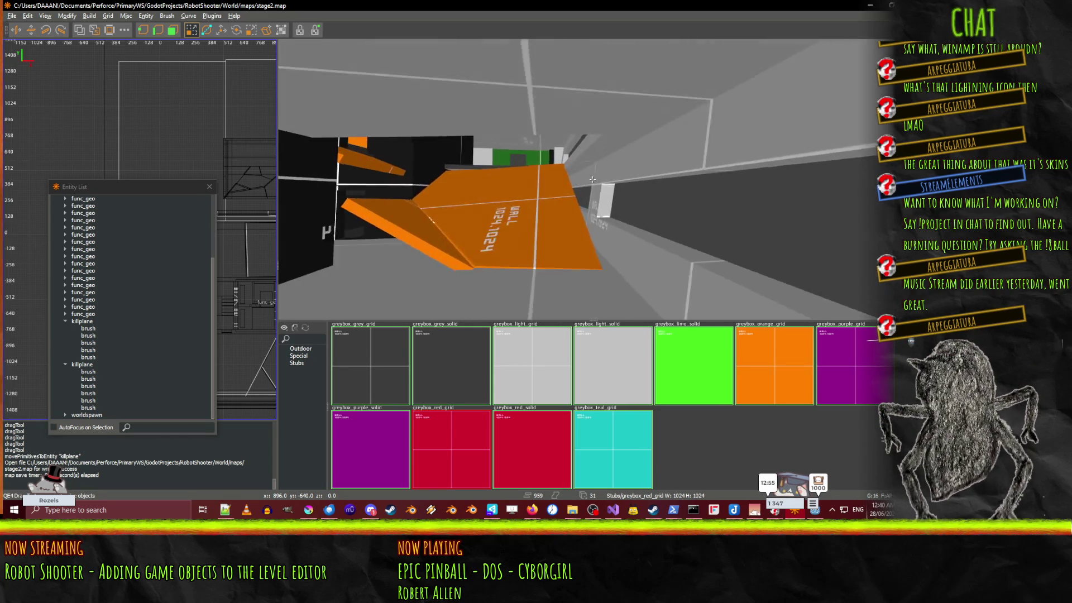
{"action": "key", "text": "Left"}
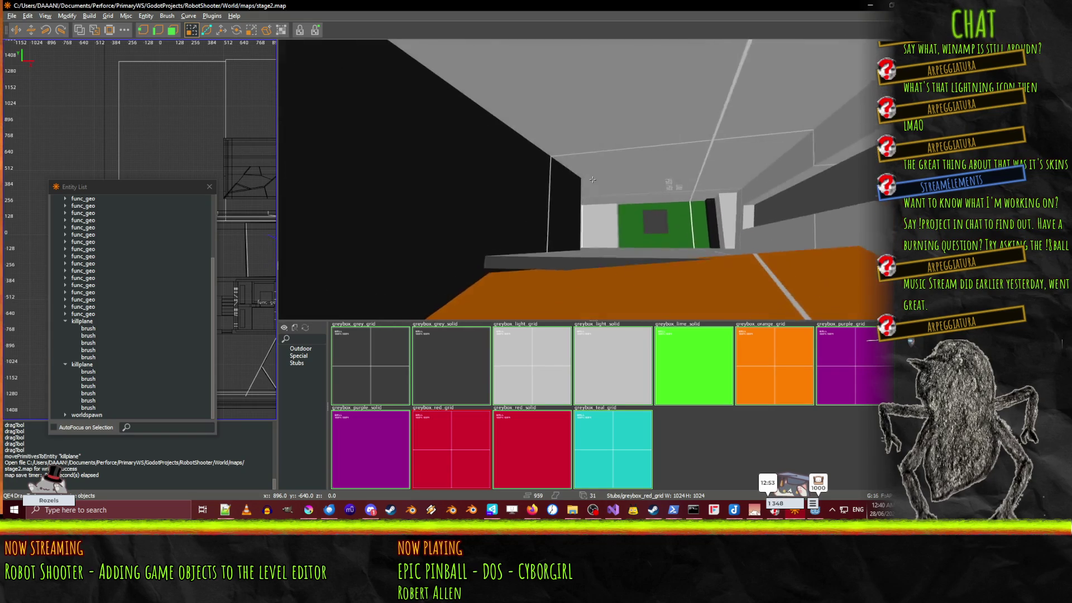
{"action": "key", "text": "Up"}
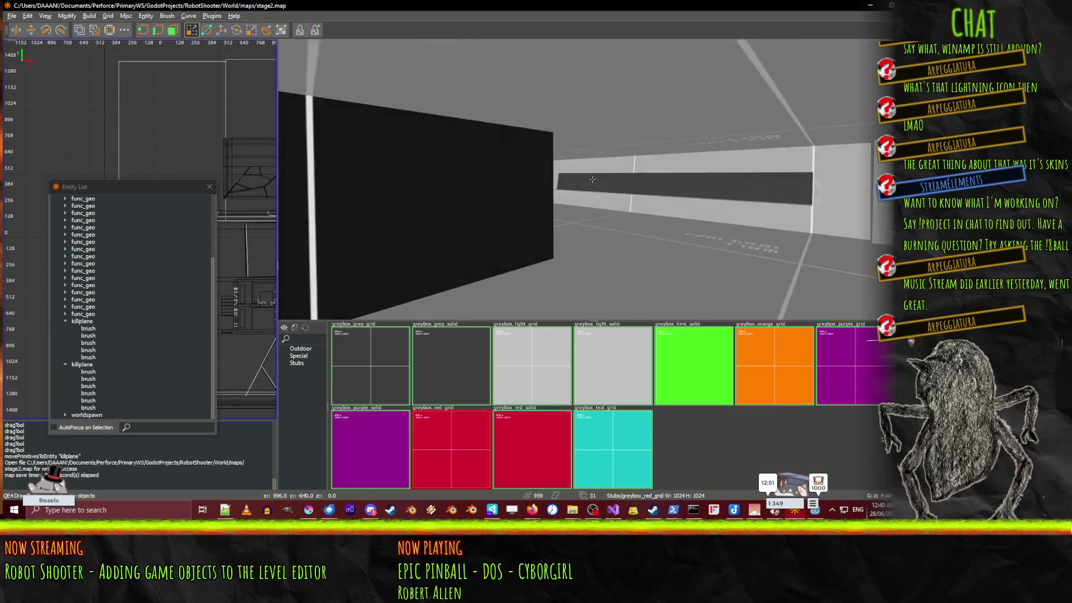
{"action": "key", "text": "Down"}
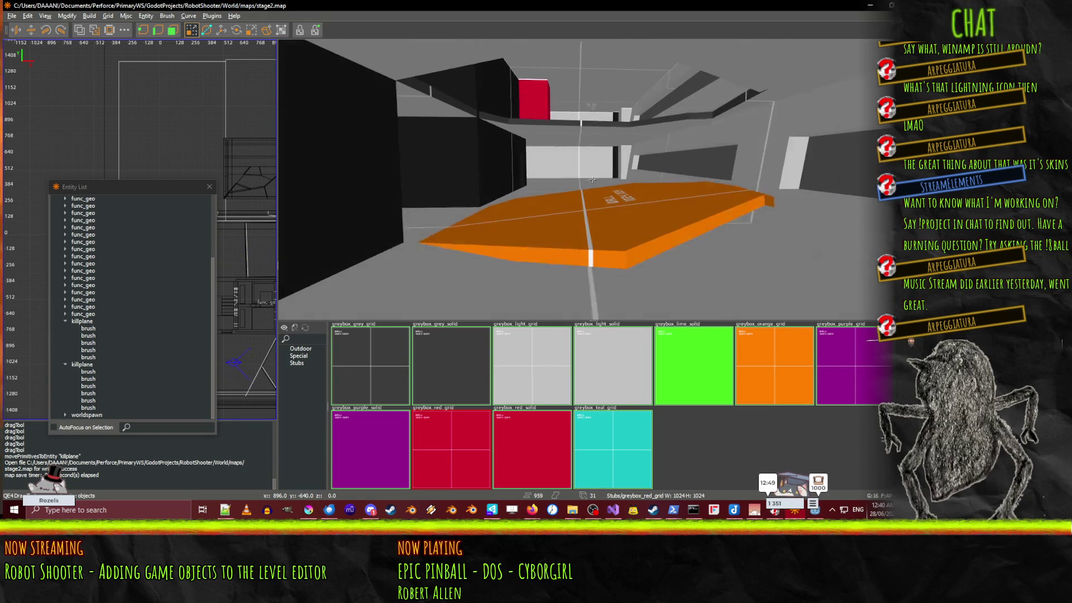
Step: Select the orange platform brush near the red block
{"action": "right_click", "coordinate": [592, 179]}
{"action": "left_click", "coordinate": [618, 241], "text": "shift"}
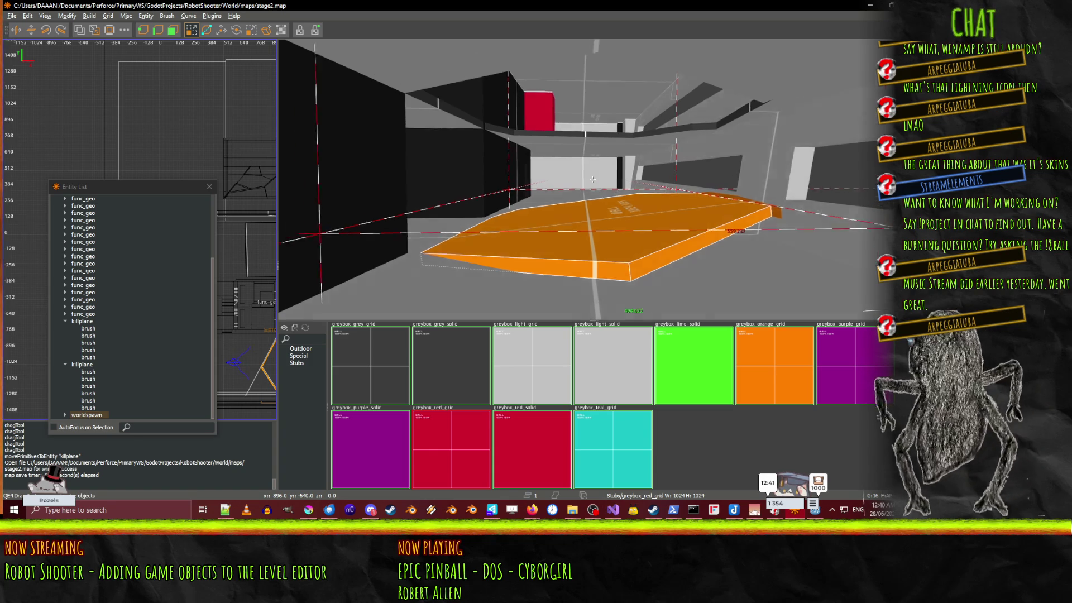
{"action": "key", "text": "Down"}
{"action": "right_click", "coordinate": [584, 211]}
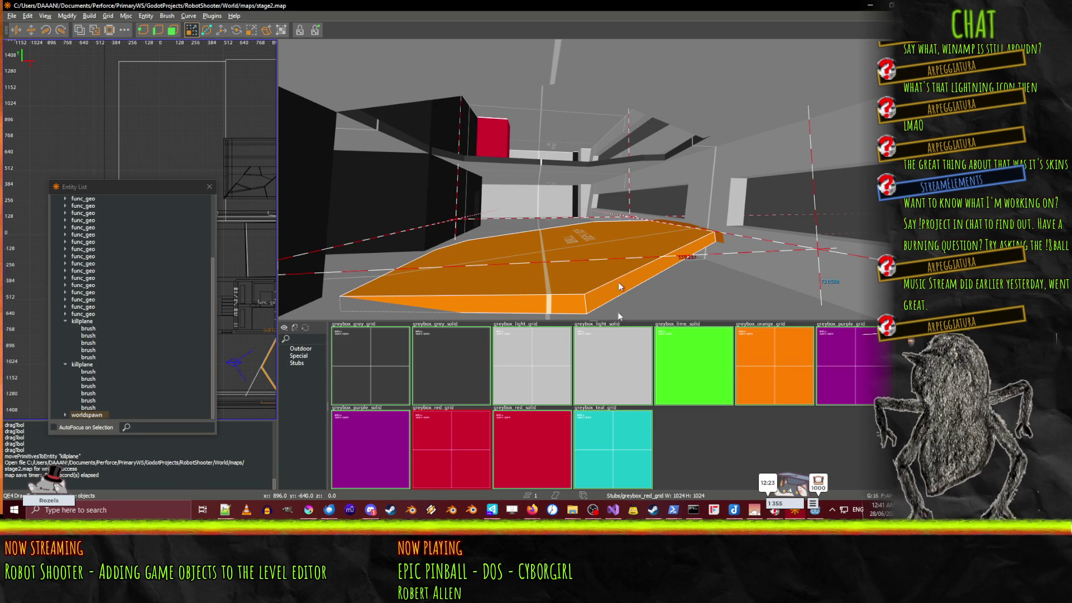
Step: Fly the camera around the room to centre the orange brush beside the black box
{"action": "scroll", "coordinate": [578, 247], "scroll_direction": "up", "scroll_amount": 10}
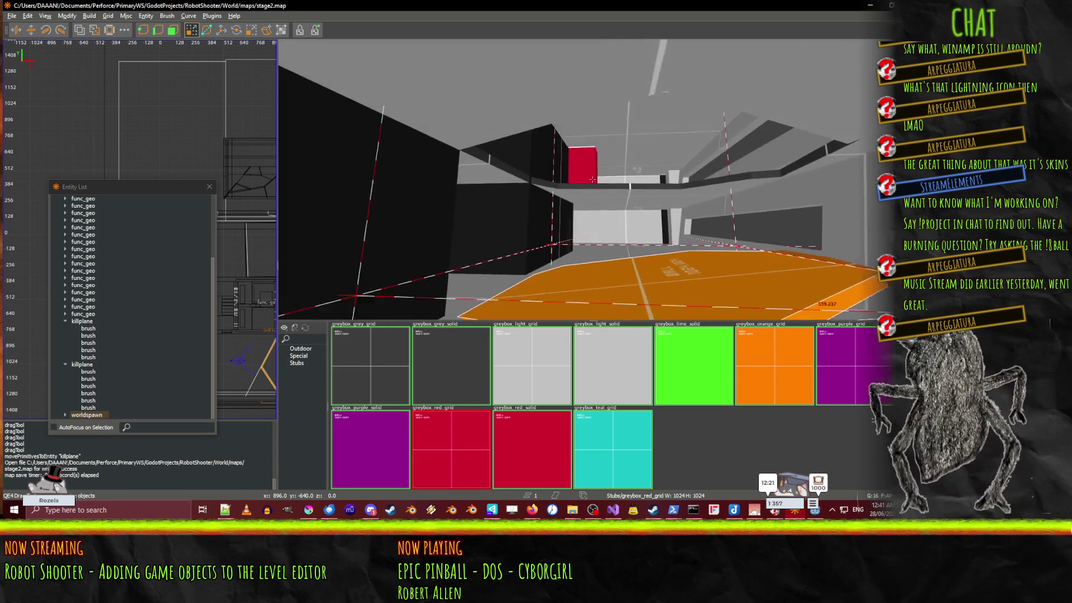
{"action": "key", "text": "Right"}
{"action": "key", "text": "Right"}
{"action": "key", "text": "Right"}
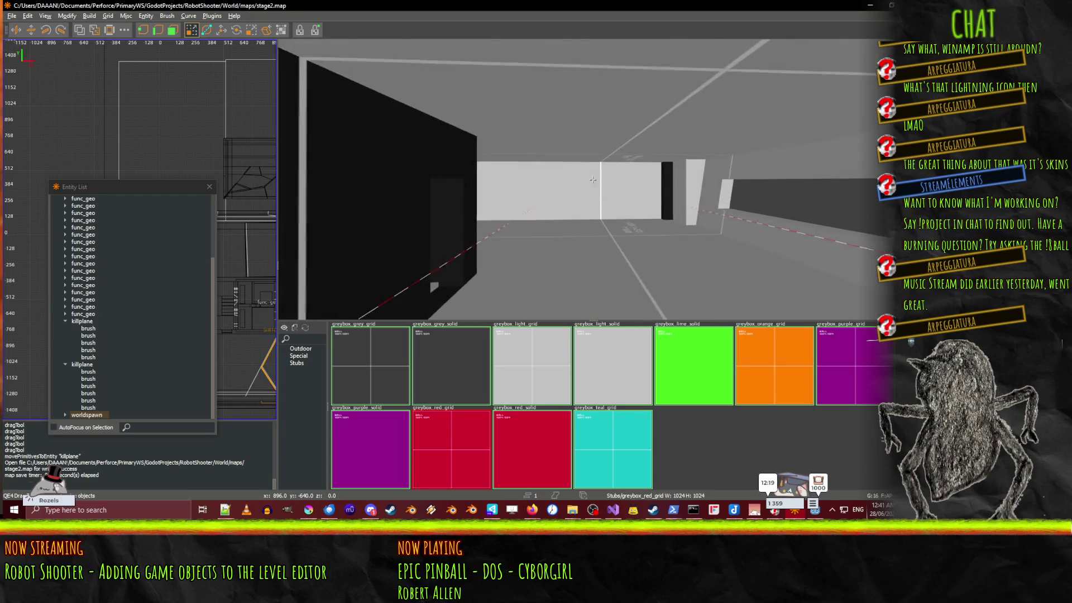
{"action": "key", "text": "Right"}
{"action": "key", "text": "Right"}
{"action": "key", "text": "Right"}
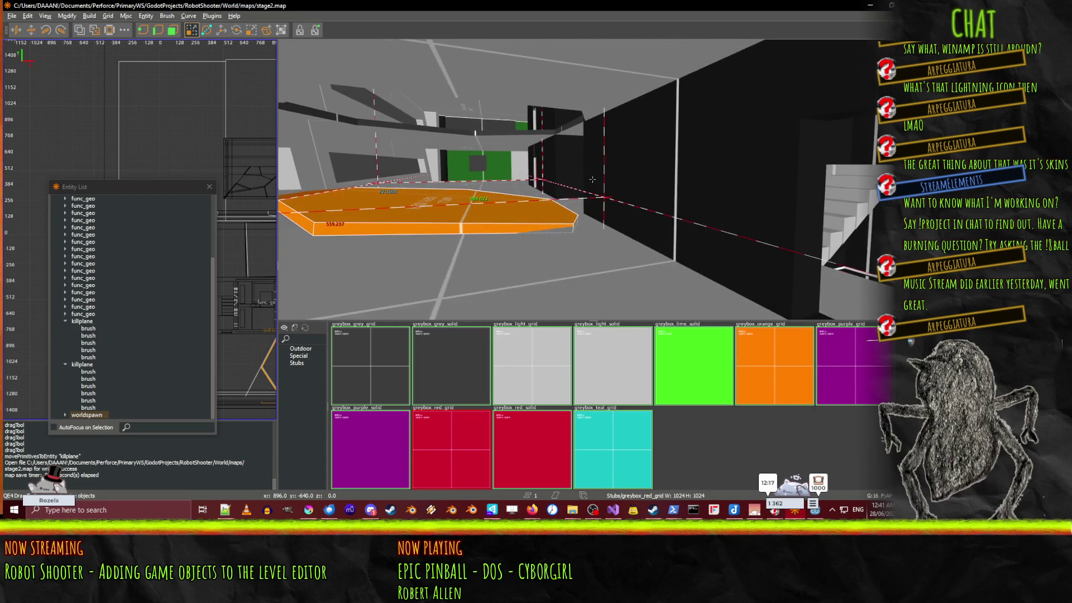
{"action": "key", "text": "Up"}
{"action": "key", "text": "Up"}
{"action": "key", "text": "Up"}
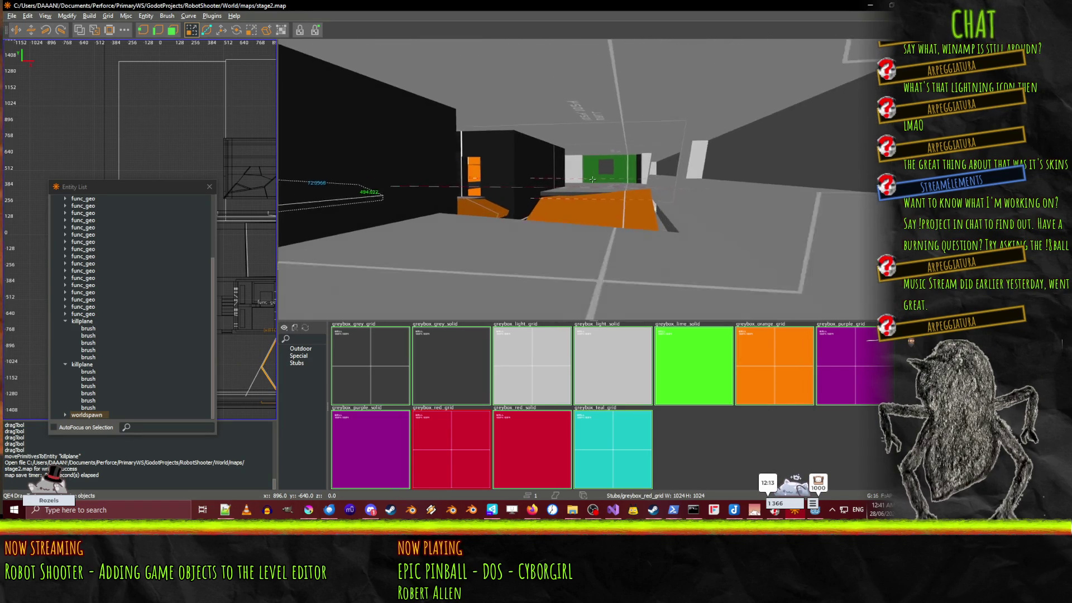
{"action": "key", "text": "Left"}
{"action": "key", "text": "Left"}
{"action": "key", "text": "Left"}
{"action": "key", "text": "Up"}
{"action": "key", "text": "Up"}
{"action": "key", "text": "Up"}
{"action": "key", "text": "Left"}
{"action": "key", "text": "Left"}
{"action": "key", "text": "Left"}
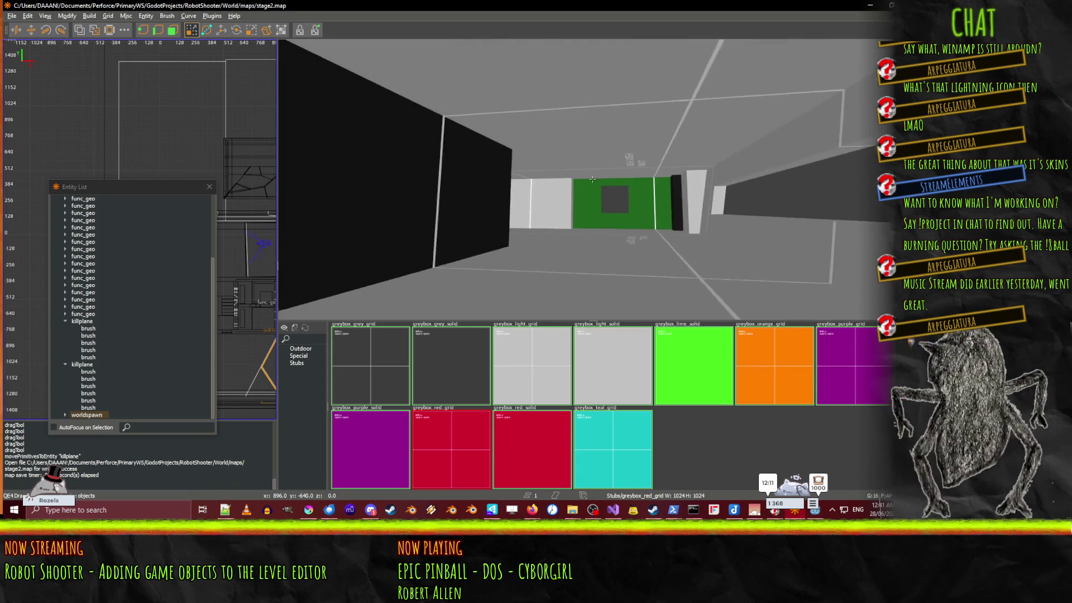
{"action": "key", "text": "Left"}
{"action": "key", "text": "Left"}
{"action": "key", "text": "Left"}
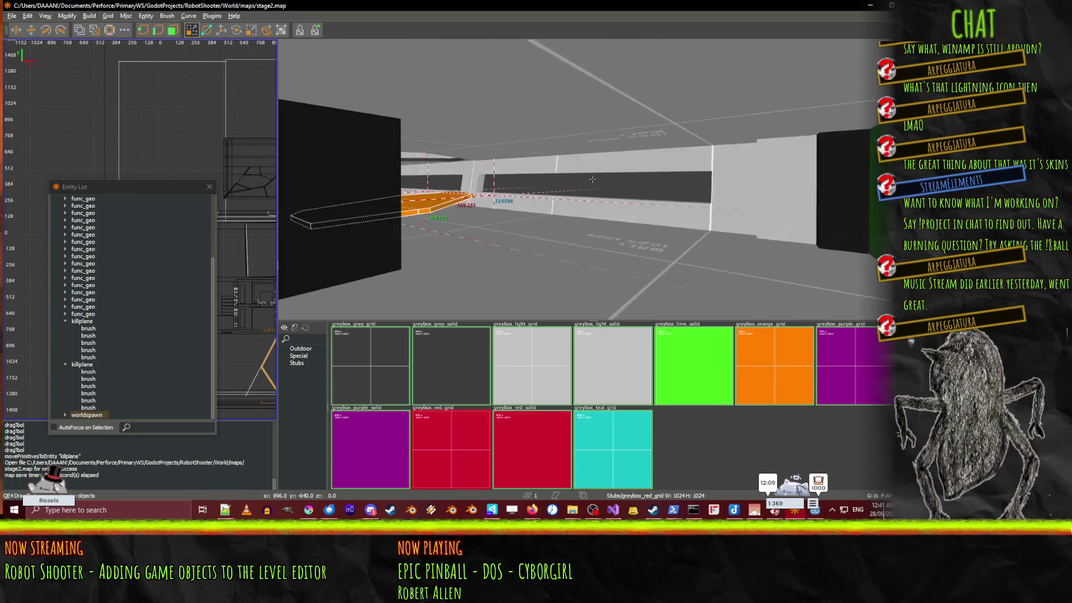
{"action": "key", "text": "Down"}
{"action": "key", "text": "Down"}
{"action": "key", "text": "Down"}
{"action": "key", "text": "Up"}
{"action": "key", "text": "Up"}
{"action": "key", "text": "Right"}
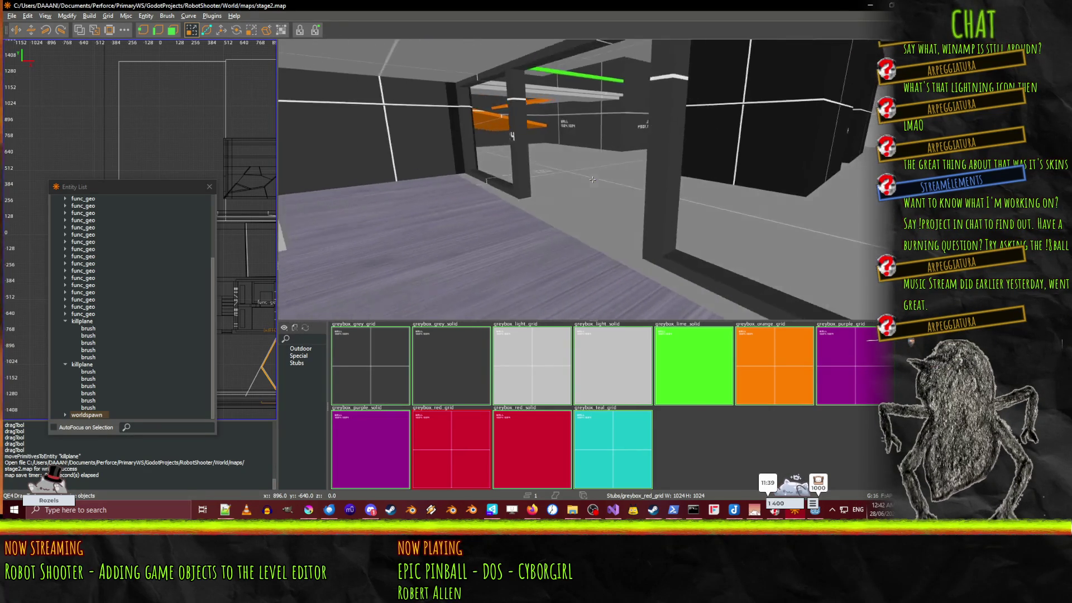
{"action": "key", "text": "w"}
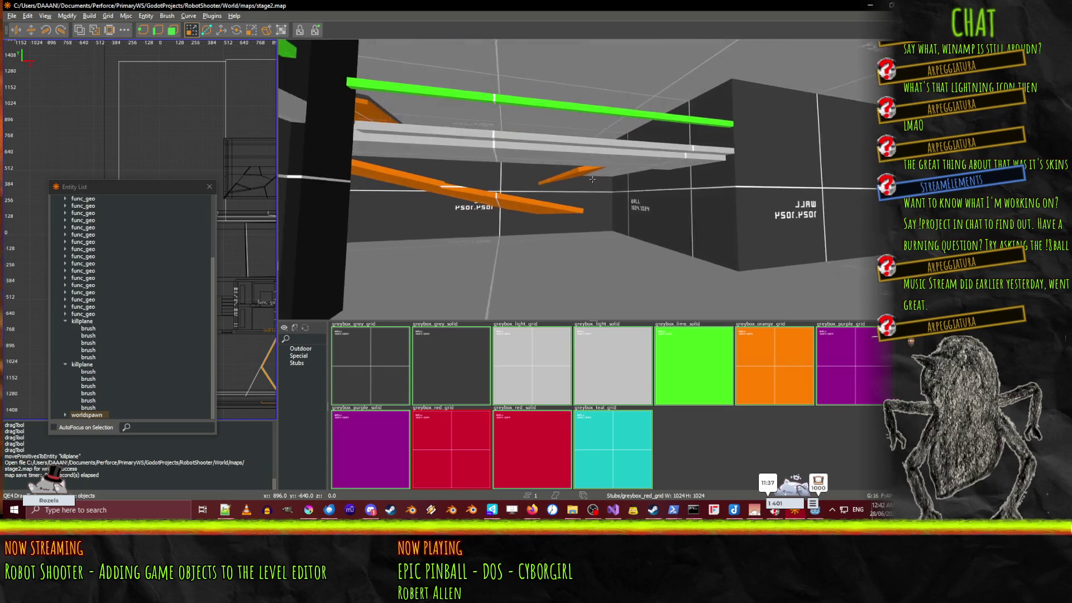
{"action": "key", "text": "w"}
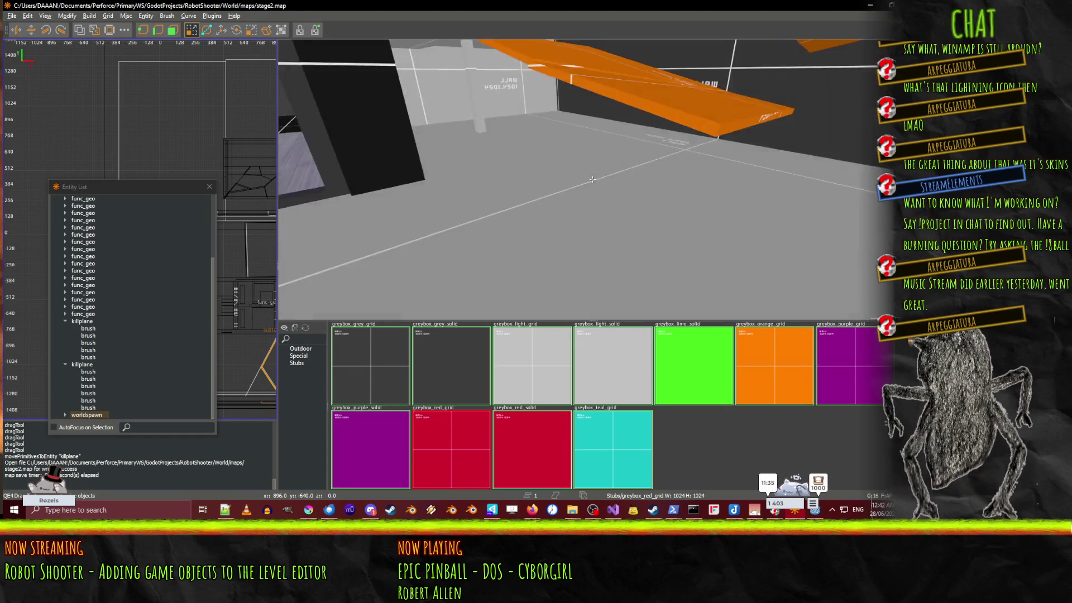
{"action": "key", "text": "w"}
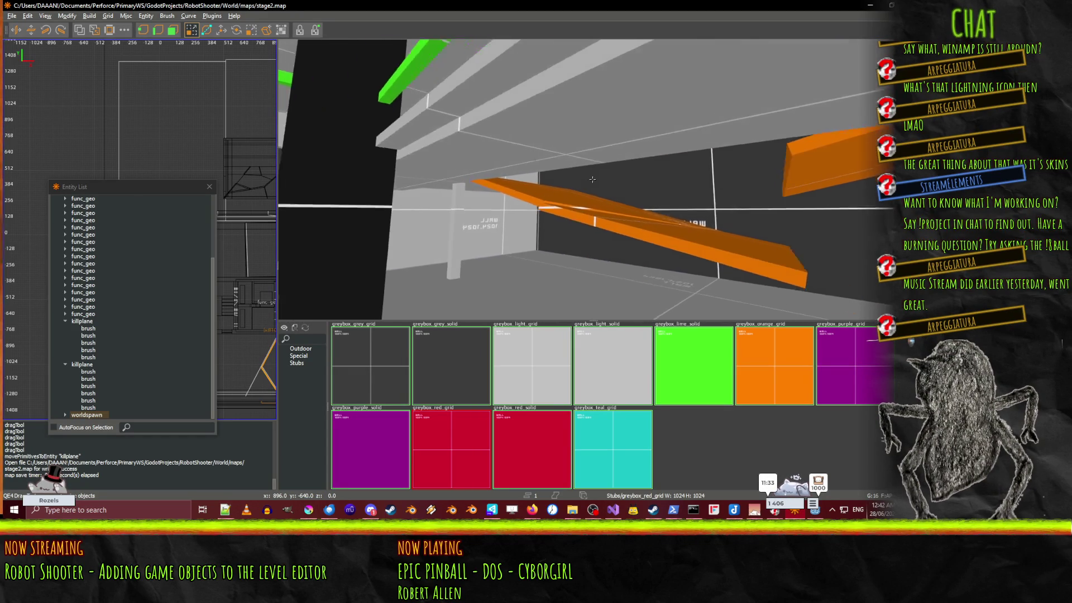
{"action": "key", "text": "s"}
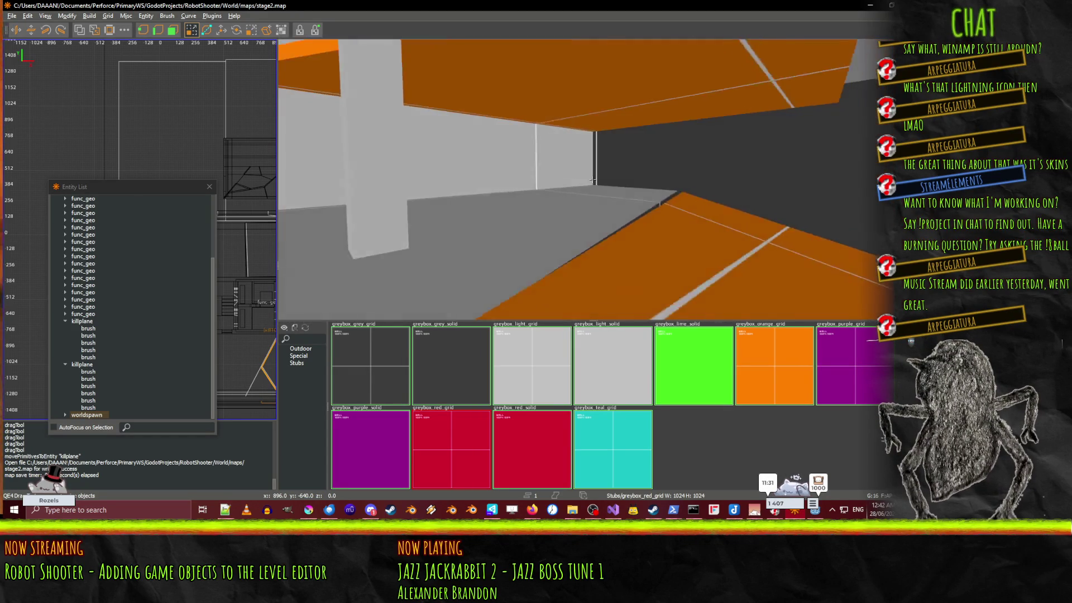
{"action": "key", "text": "s"}
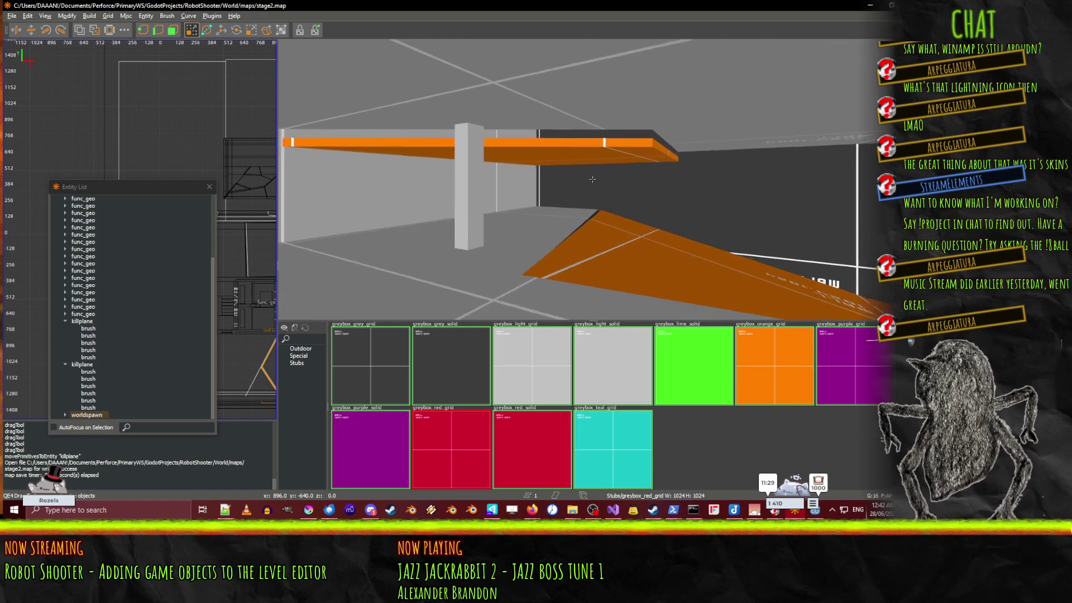
{"action": "key", "text": "w"}
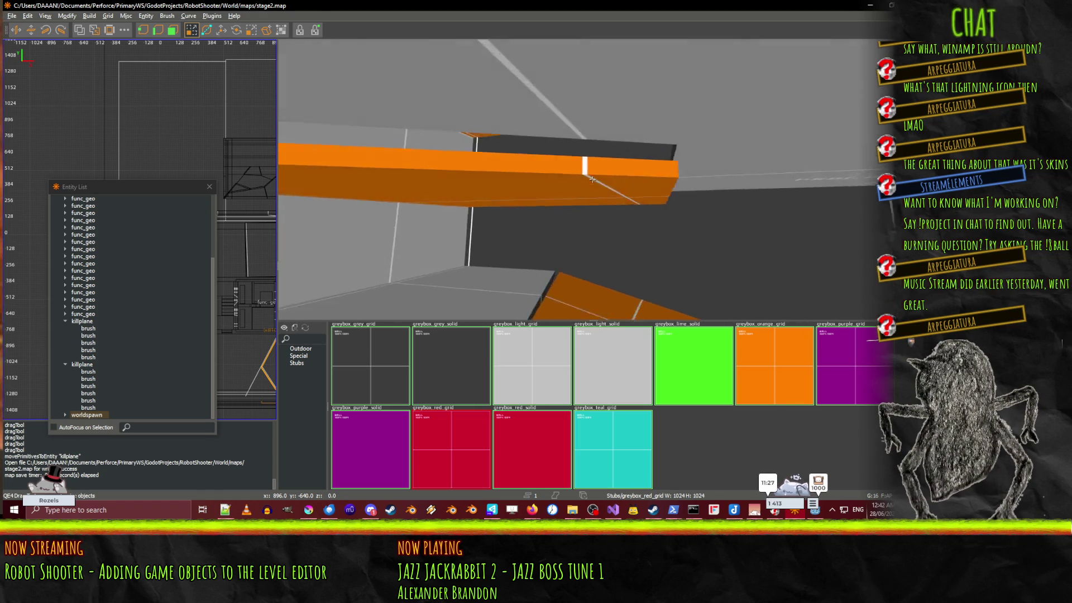
{"action": "key", "text": "s"}
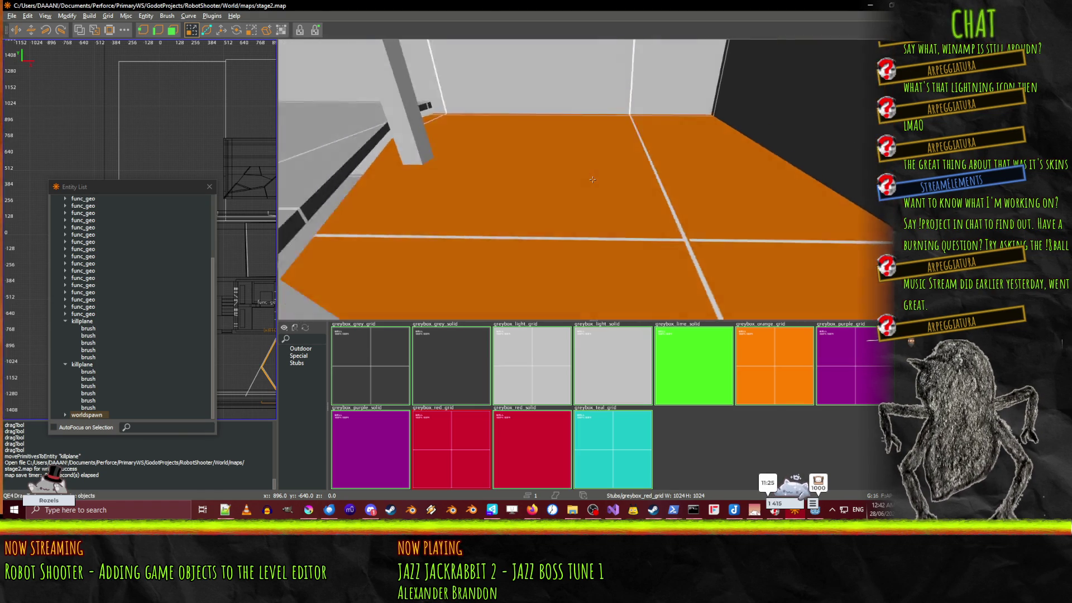
{"action": "key", "text": "w"}
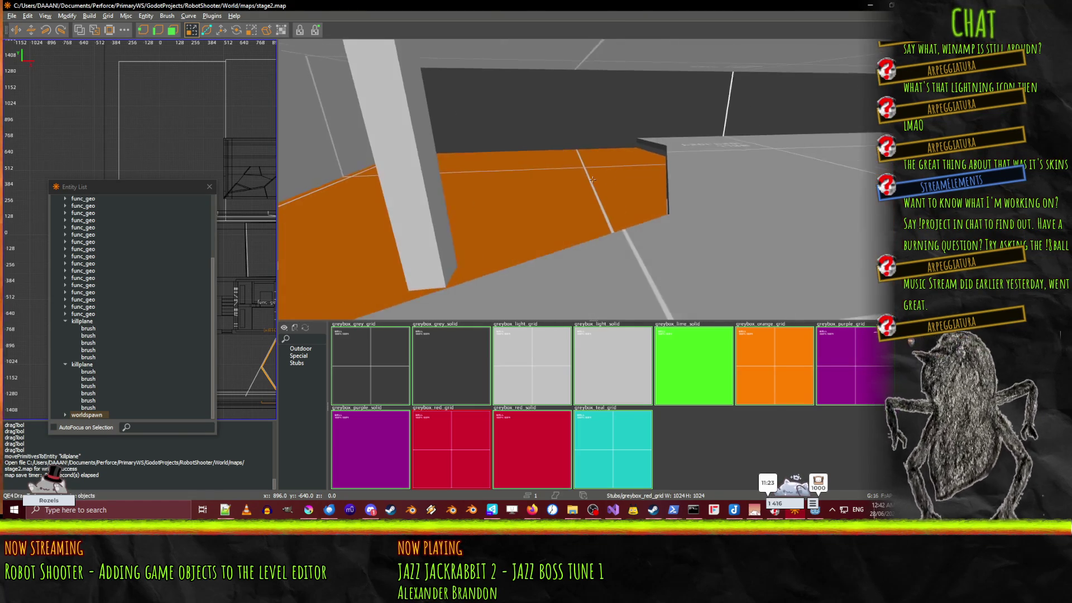
Step: Select the orange slab beside the pillar and nudge it with the Translate (W) gizmo
{"action": "left_click", "coordinate": [585, 198]}
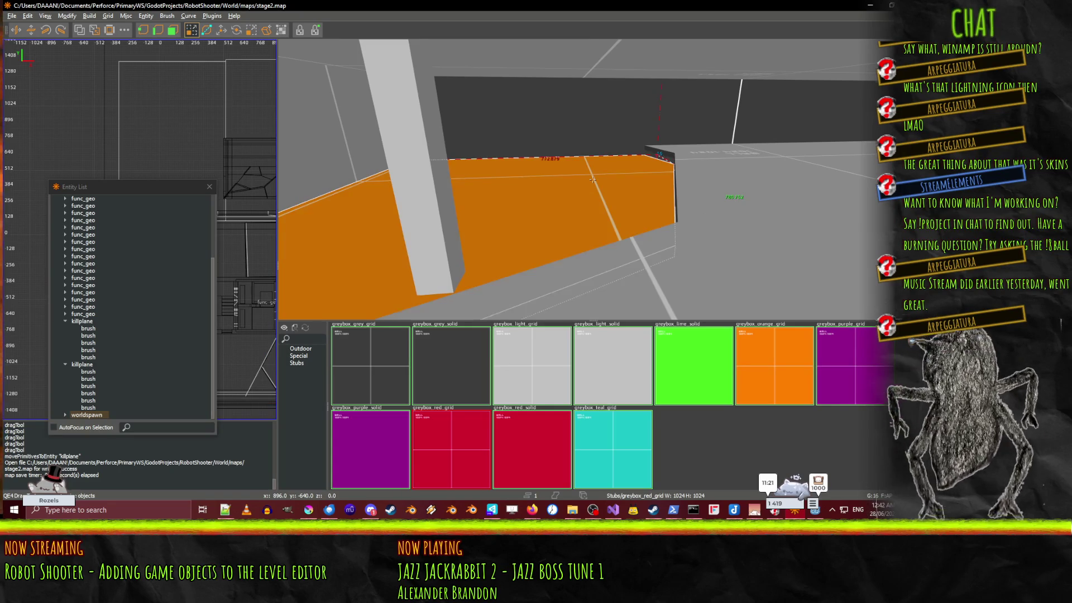
{"action": "key", "text": "w"}
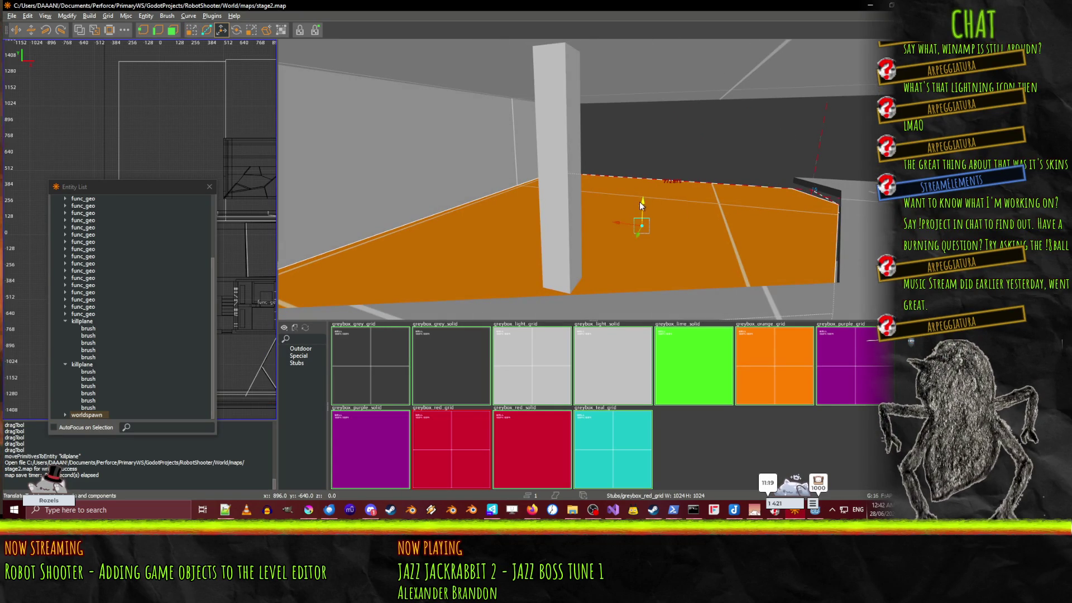
{"action": "left_click_drag", "start_coordinate": [641, 206], "coordinate": [643, 221]}
{"action": "right_click", "coordinate": [643, 221]}
{"action": "key", "text": "w"}
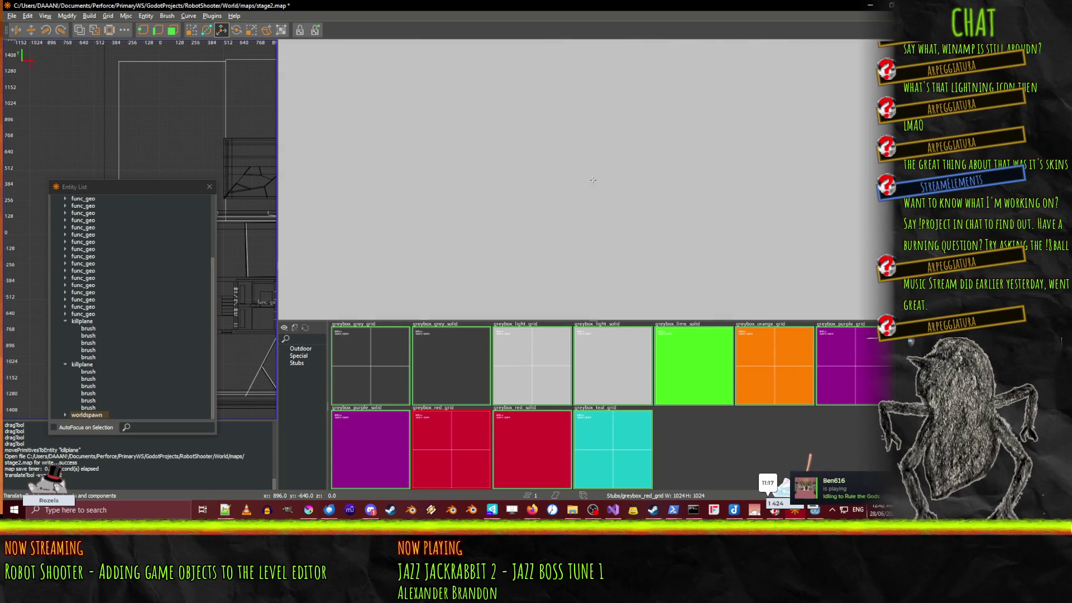
{"action": "key", "text": "s"}
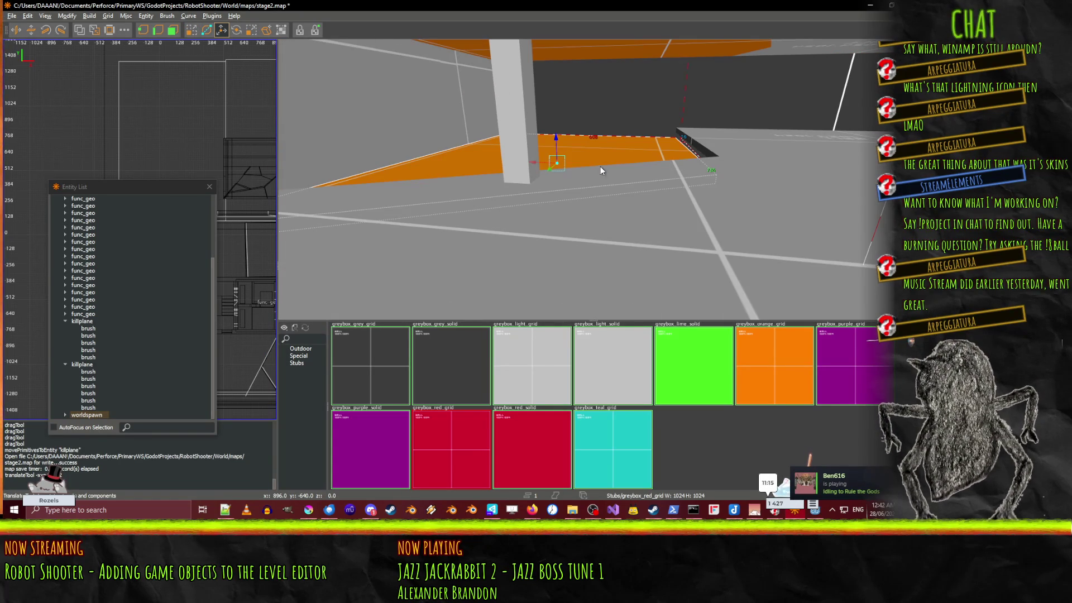
Step: Lift the orange slab toward ceiling height, then lower it back toward the floor
{"action": "left_click_drag", "start_coordinate": [556, 142], "coordinate": [553, 130]}
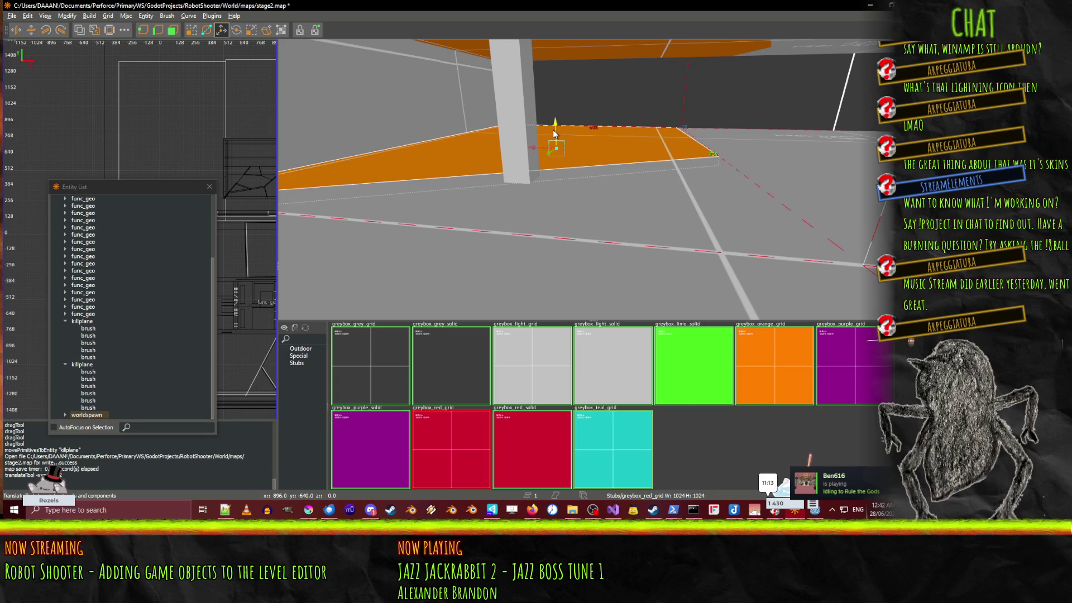
{"action": "right_click", "coordinate": [553, 133]}
{"action": "key", "text": "s"}
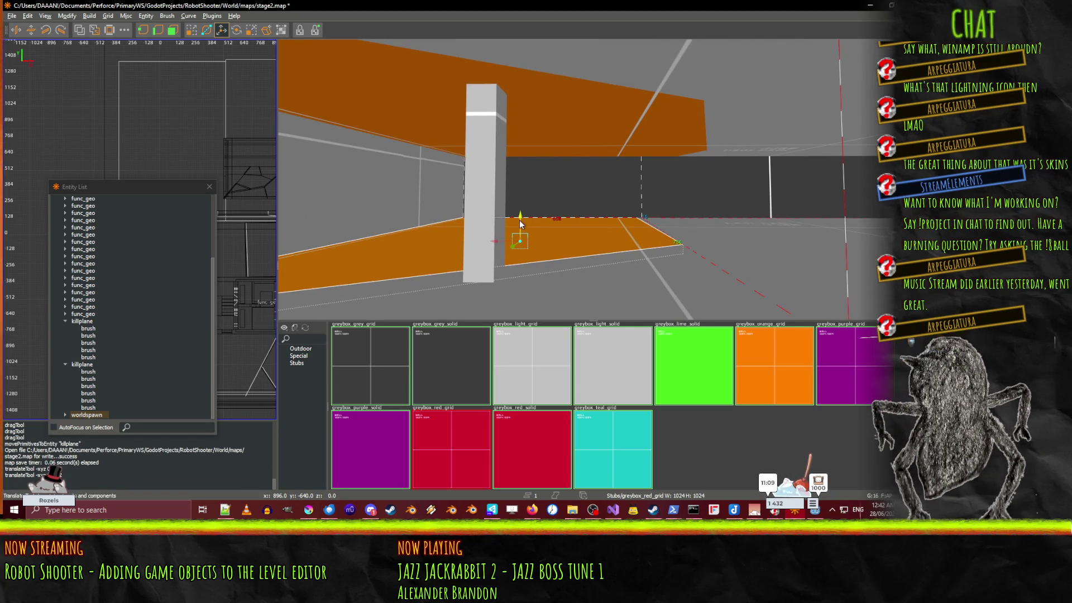
{"action": "left_click_drag", "start_coordinate": [519, 224], "coordinate": [526, 115]}
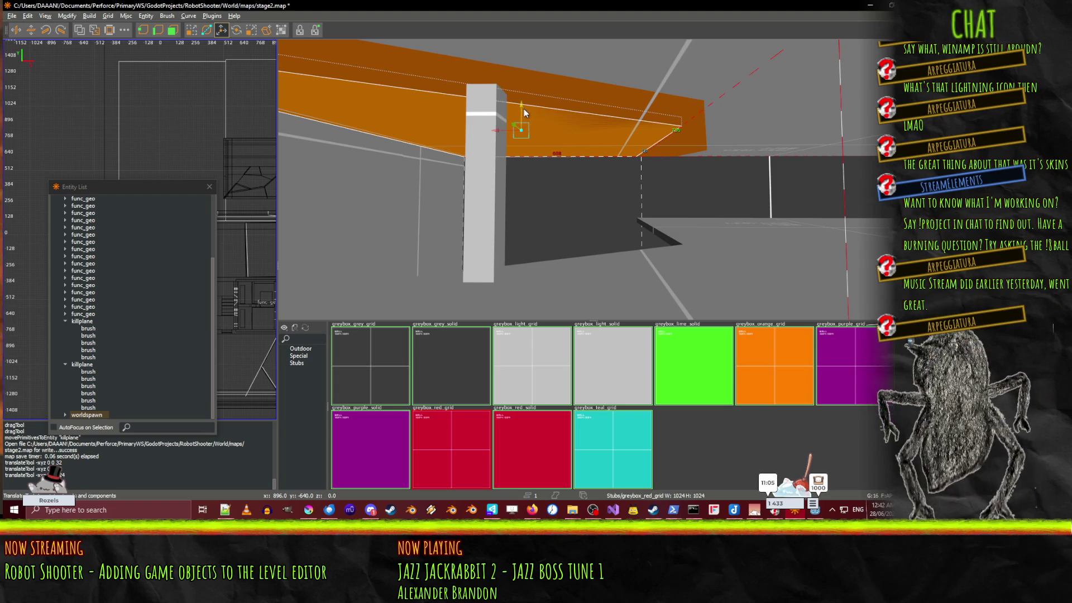
{"action": "left_click_drag", "start_coordinate": [522, 110], "coordinate": [521, 223]}
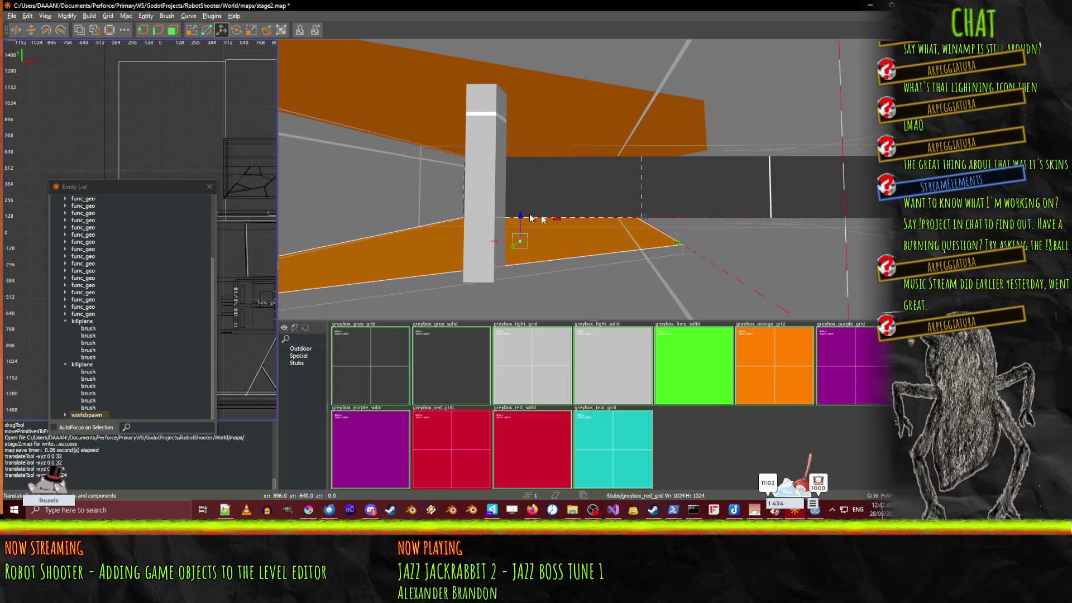
{"action": "right_click", "coordinate": [525, 221]}
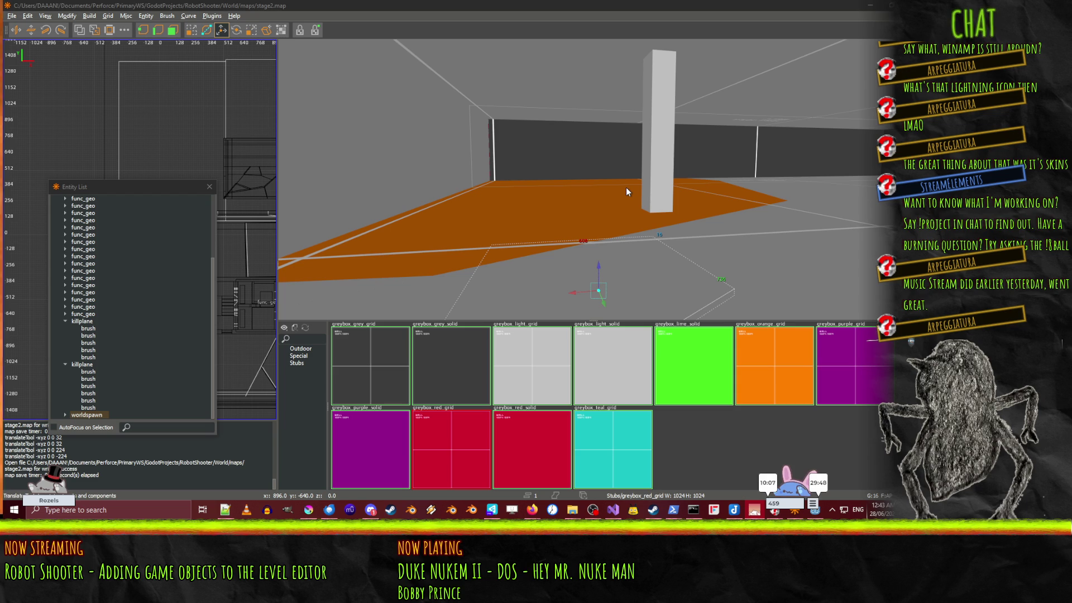
Step: Zoom over the stage2 map's orange floor and pillar, then return to the Godot editor
{"action": "scroll", "coordinate": [610, 148], "scroll_direction": "down", "scroll_amount": 5}
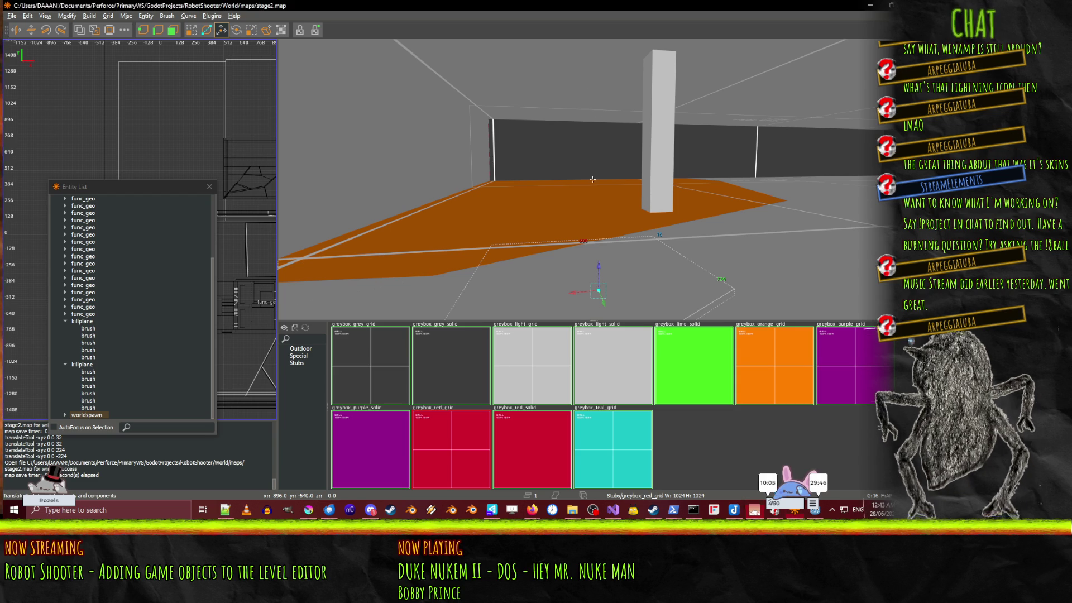
{"action": "scroll", "coordinate": [592, 180], "scroll_direction": "up", "scroll_amount": 5}
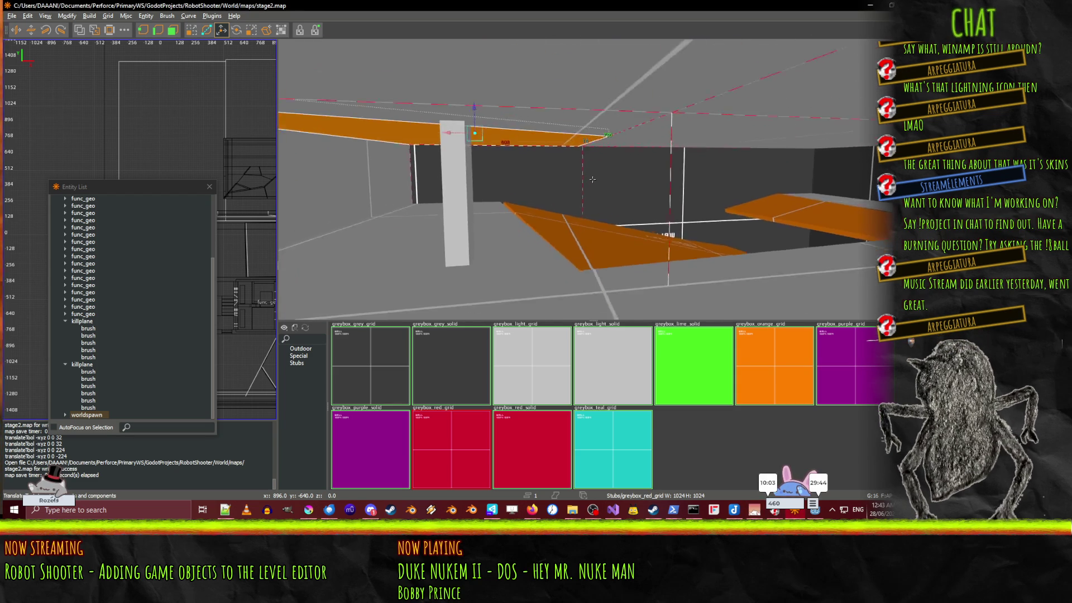
{"action": "scroll", "coordinate": [593, 179], "scroll_direction": "down", "scroll_amount": 4}
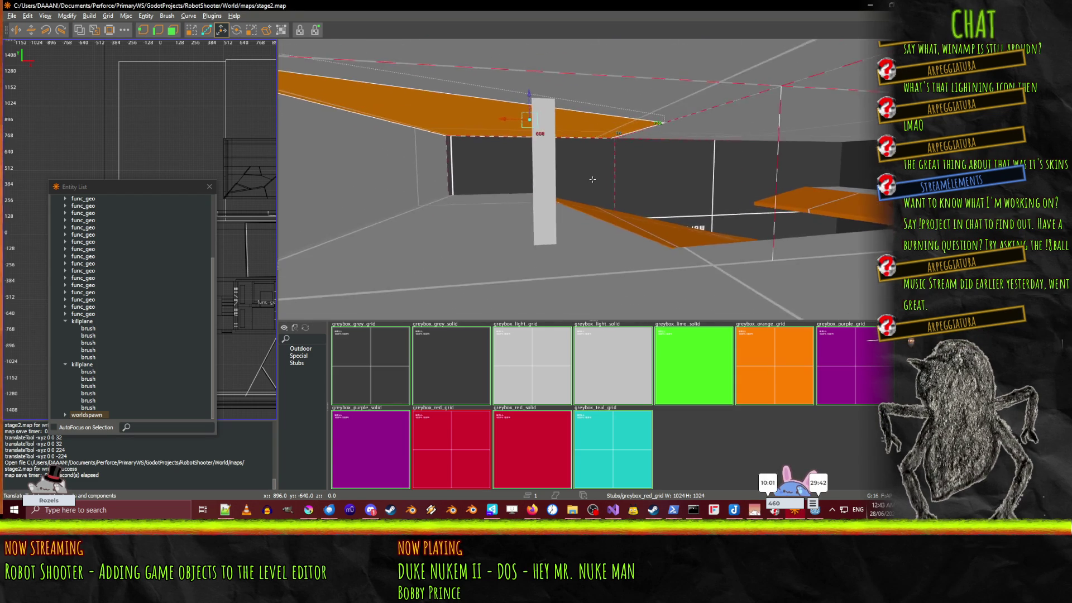
{"action": "scroll", "coordinate": [593, 179], "scroll_direction": "down", "scroll_amount": 5}
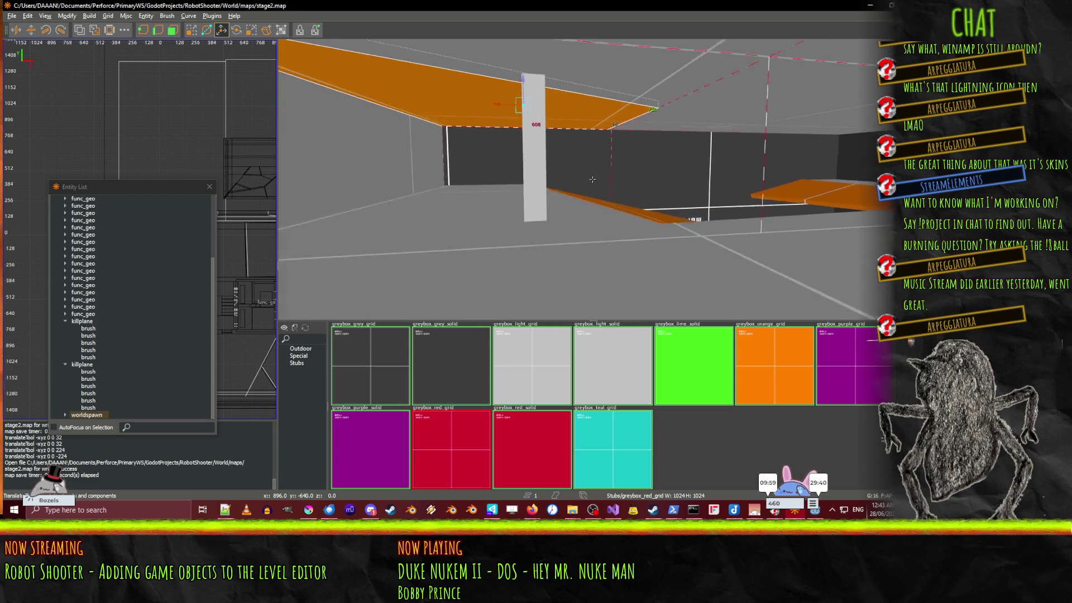
{"action": "scroll", "coordinate": [593, 179], "scroll_direction": "down", "scroll_amount": 5}
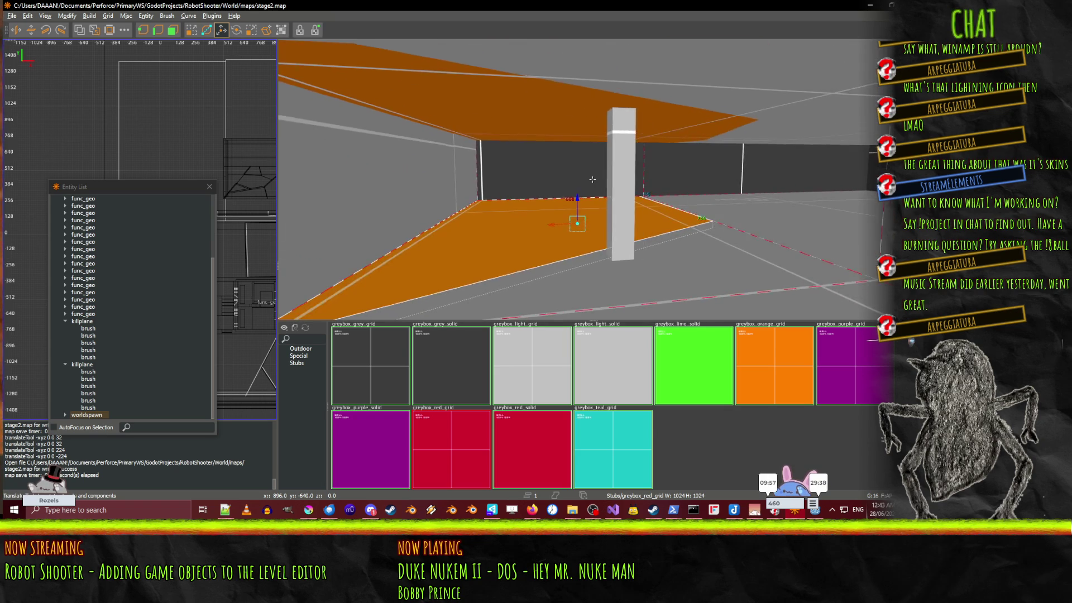
{"action": "scroll", "coordinate": [593, 179], "scroll_direction": "down", "scroll_amount": 8}
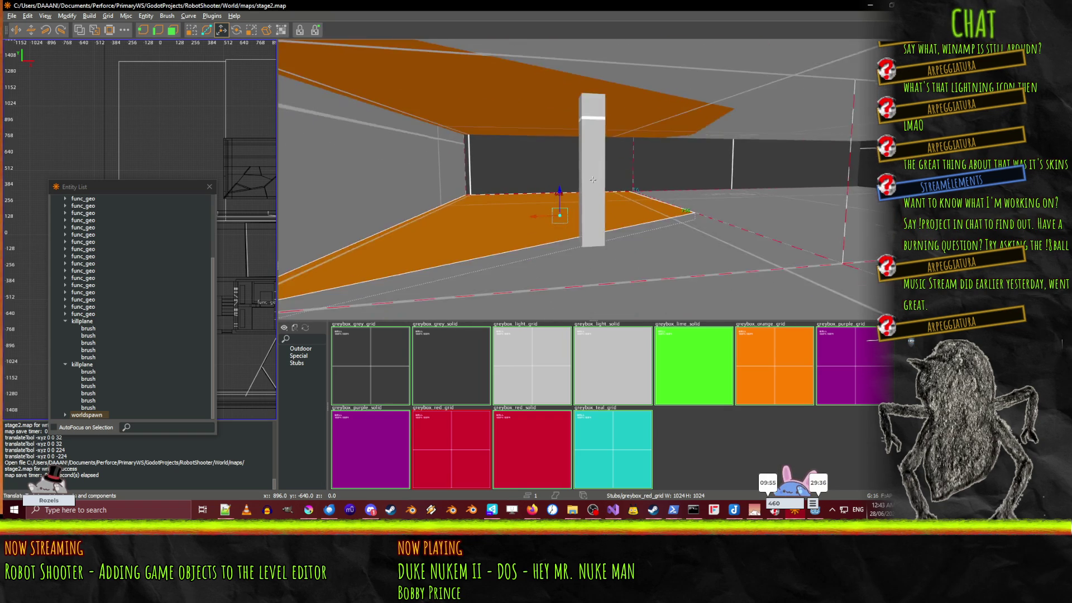
{"action": "scroll", "coordinate": [593, 180], "scroll_direction": "down", "scroll_amount": 10}
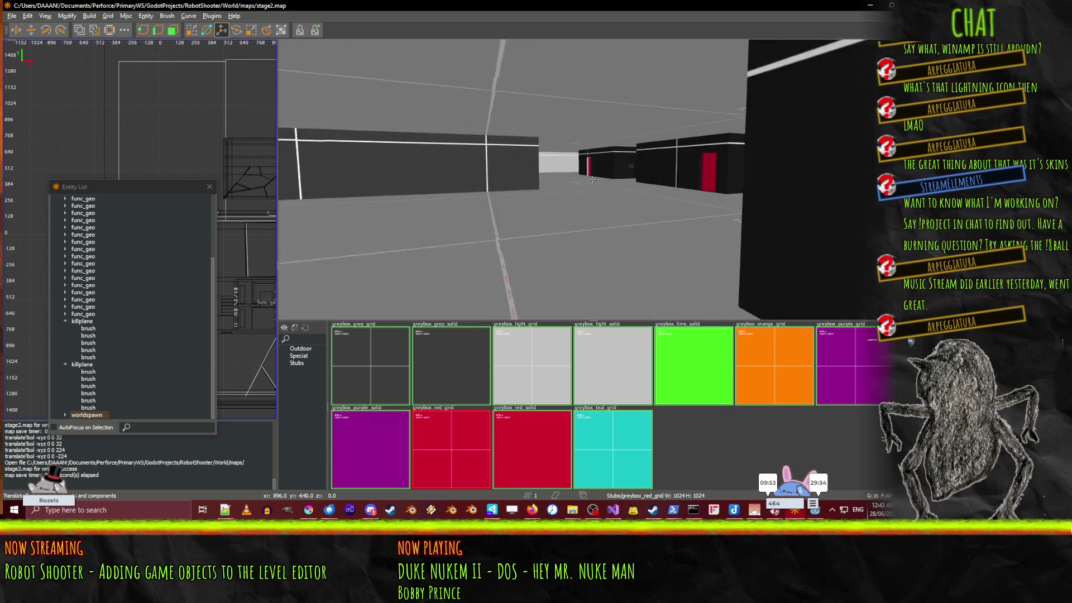
{"action": "scroll", "coordinate": [593, 179], "scroll_direction": "up", "scroll_amount": 3}
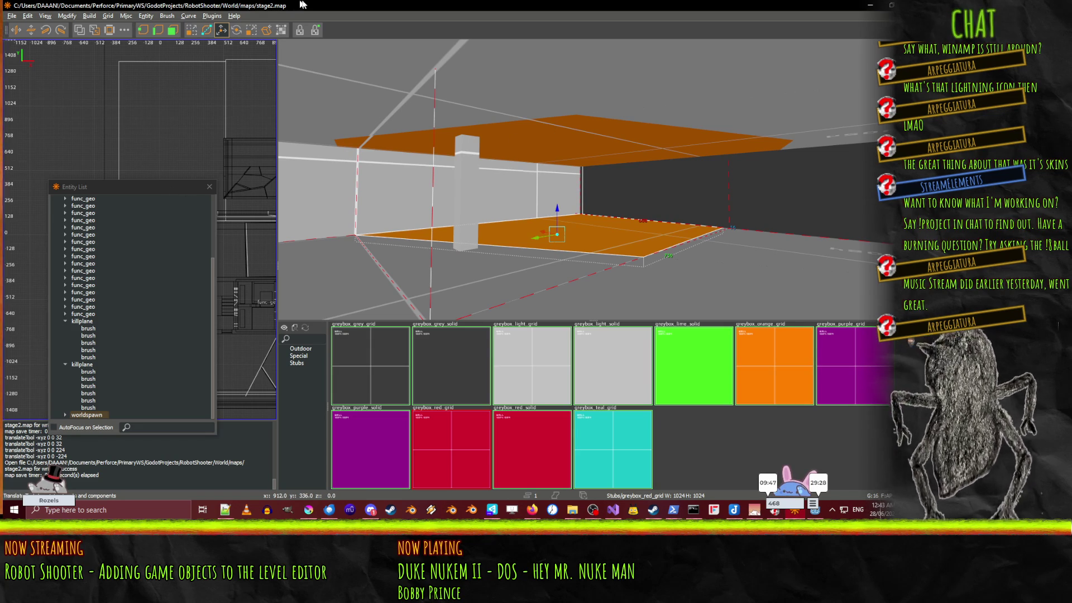
{"action": "key", "text": "alt+Tab"}
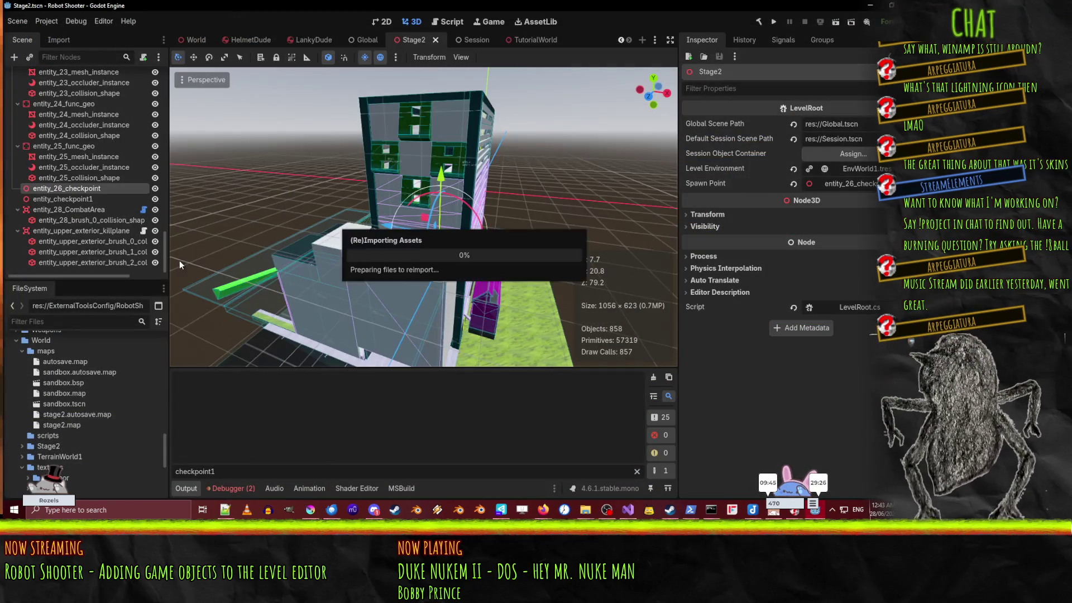
Step: In TutorialWorld, show ExitArae's signals, with body_entered wired to _EndingAreaEntered()
{"action": "left_click", "coordinate": [542, 517]}
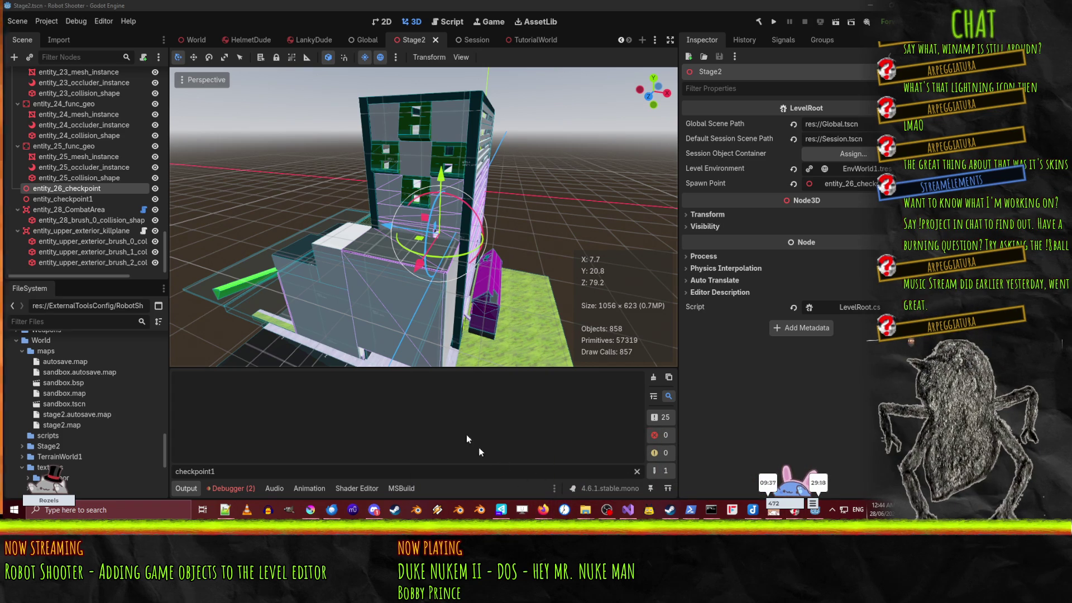
{"action": "left_click", "coordinate": [511, 41]}
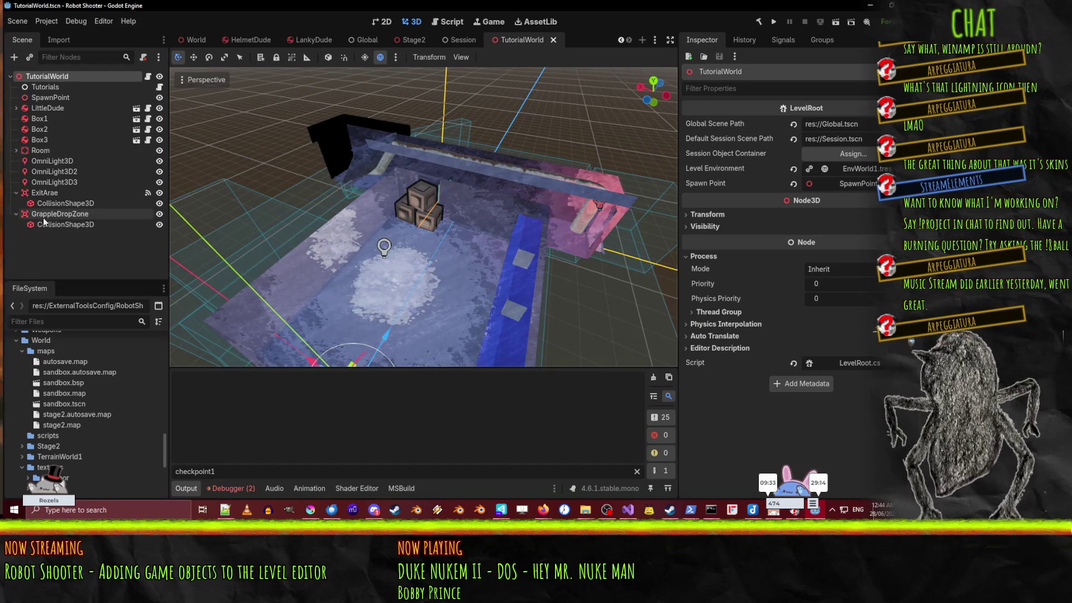
{"action": "left_click", "coordinate": [55, 193]}
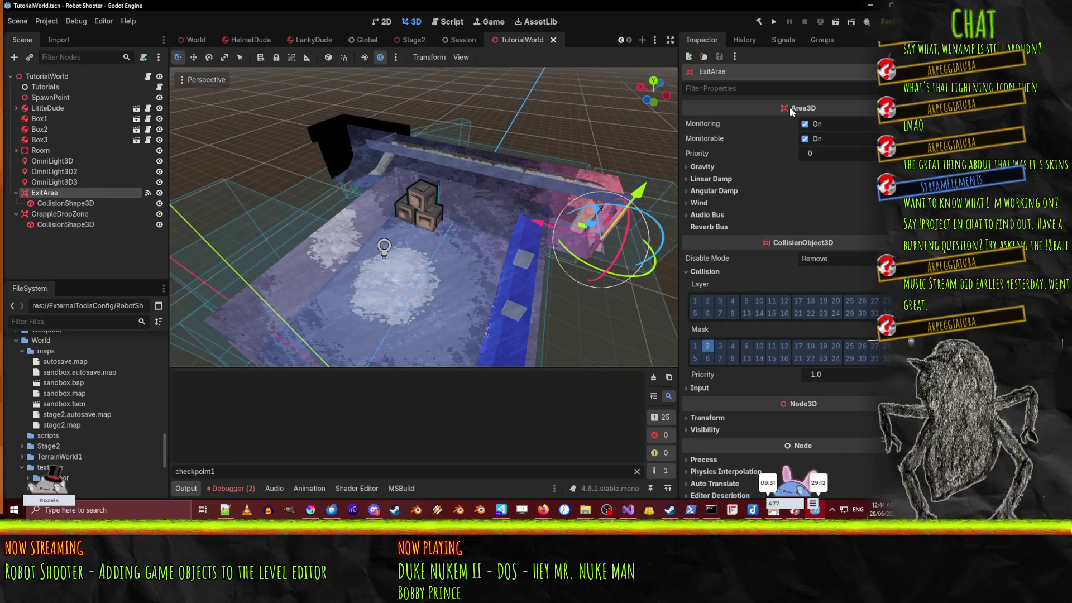
{"action": "scroll", "coordinate": [850, 163], "scroll_direction": "down", "scroll_amount": 2}
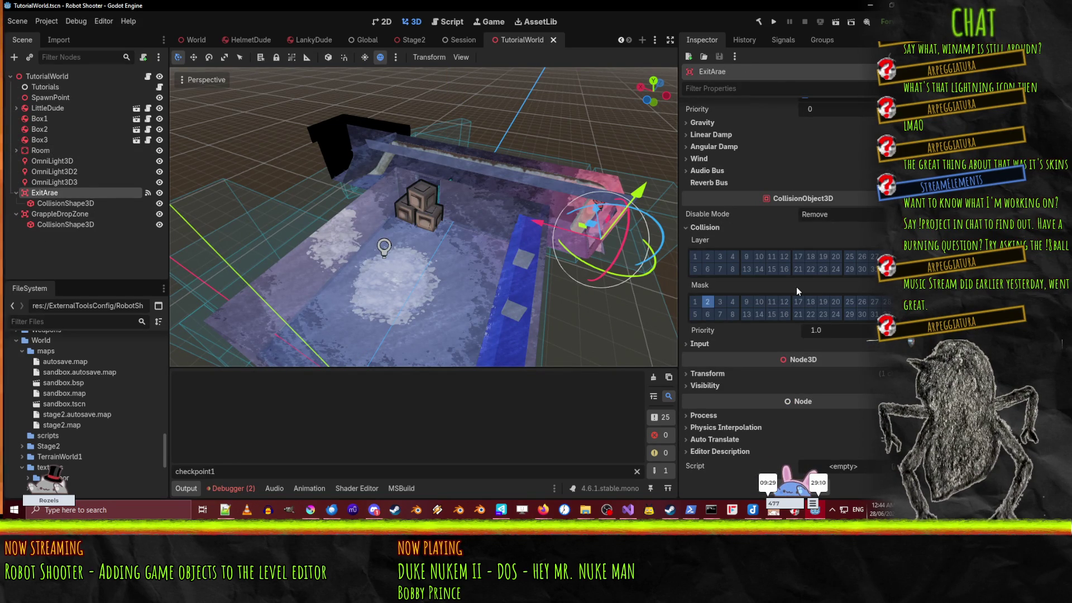
{"action": "scroll", "coordinate": [797, 291], "scroll_direction": "up", "scroll_amount": 2}
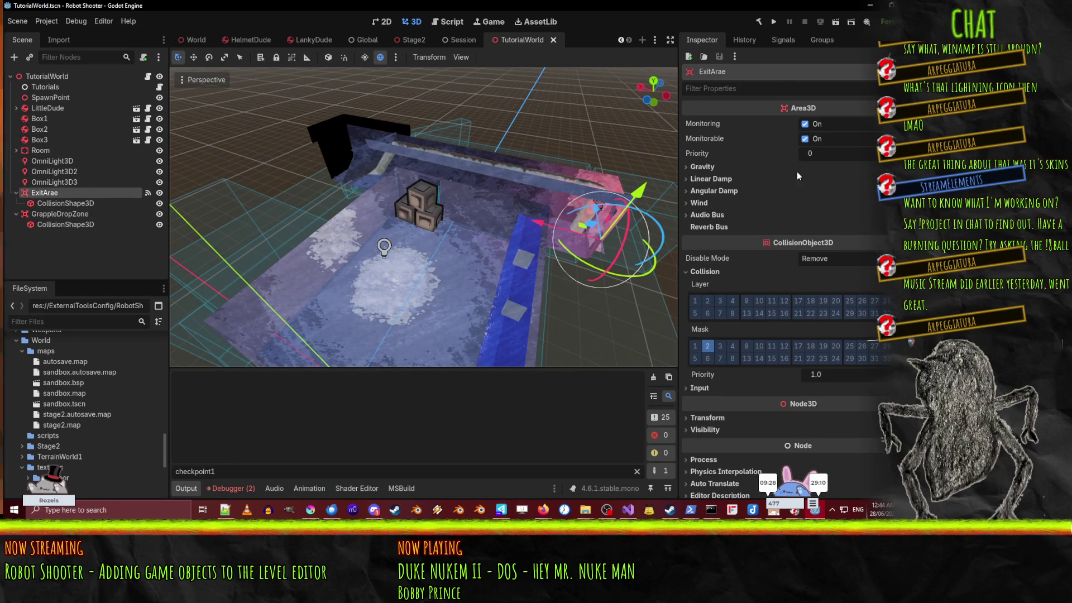
{"action": "left_click", "coordinate": [144, 192]}
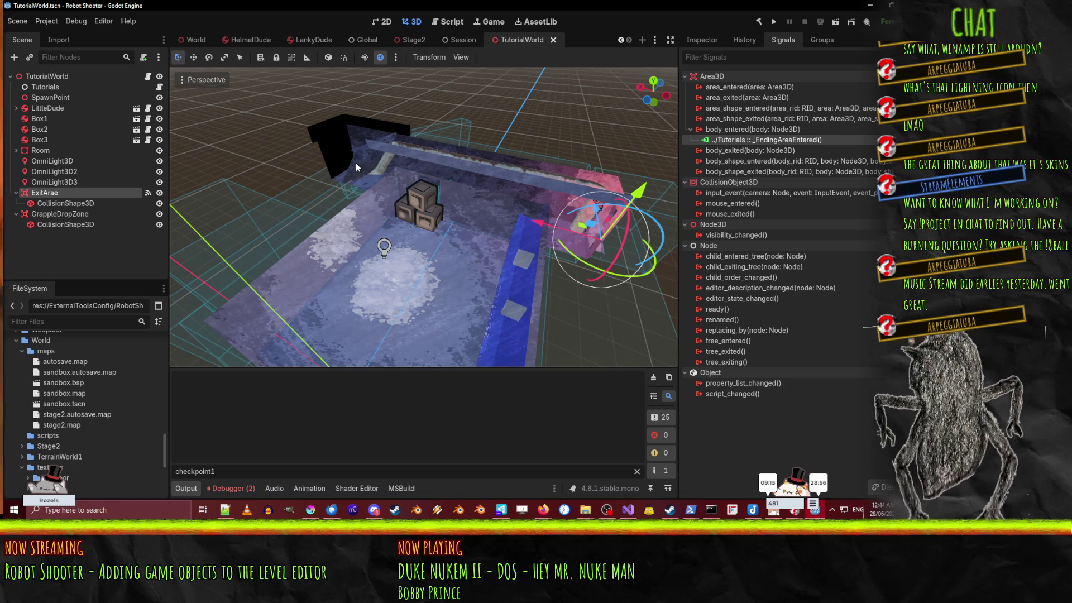
Step: Switch to the World scene and fly the view into the purple room near the orange robot
{"action": "left_click", "coordinate": [193, 40]}
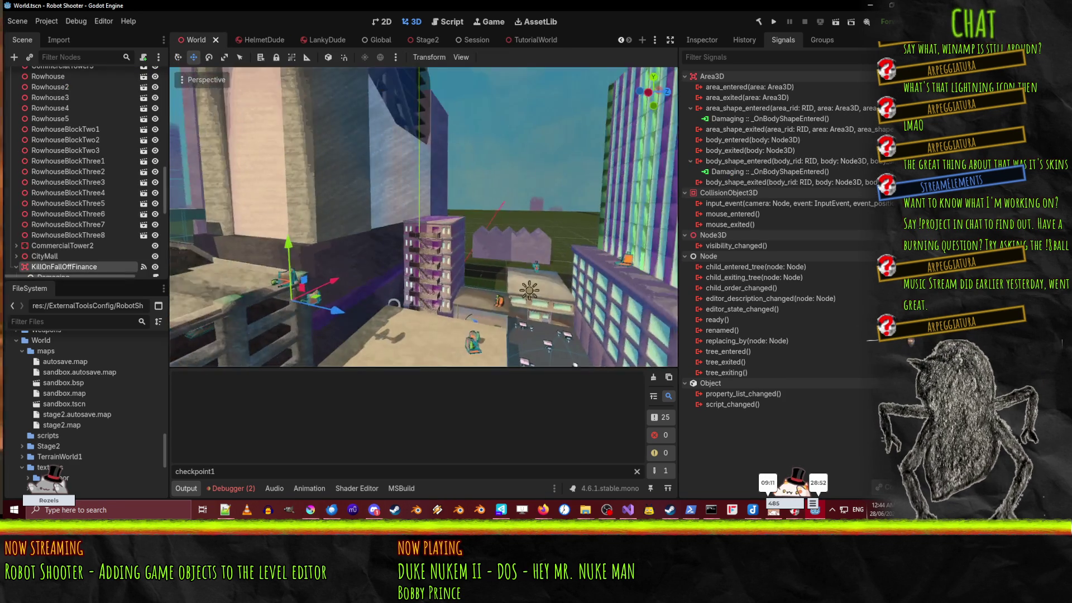
{"action": "key", "text": "w"}
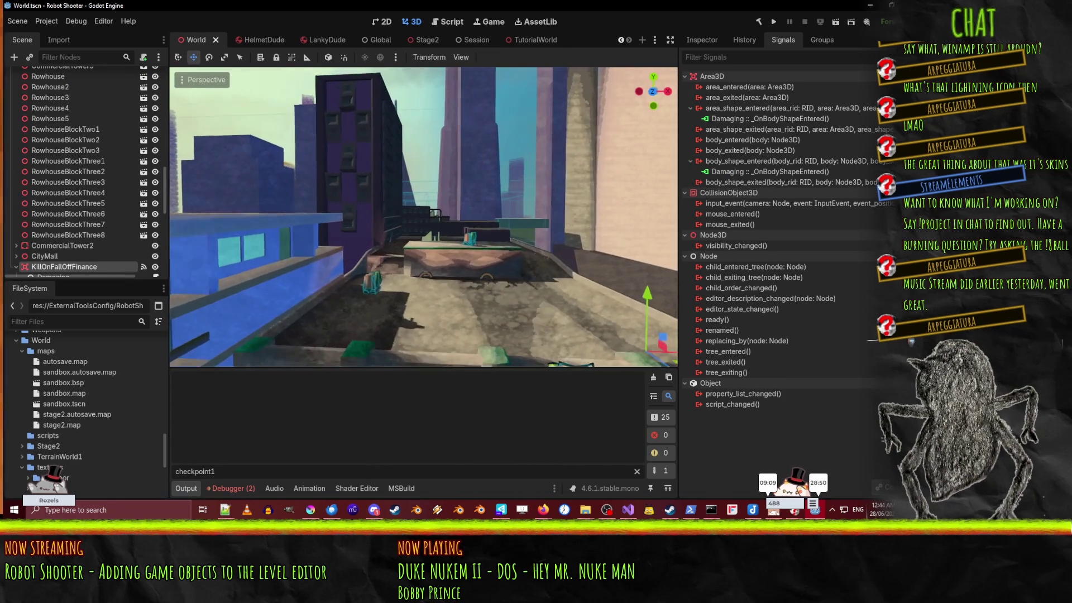
{"action": "key", "text": "w"}
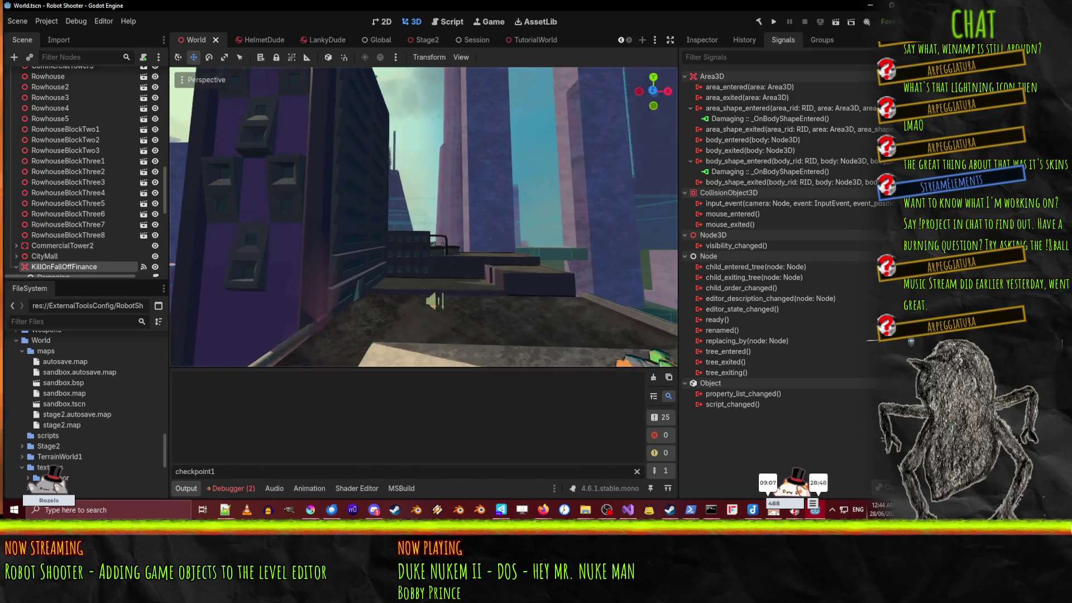
{"action": "key", "text": "w"}
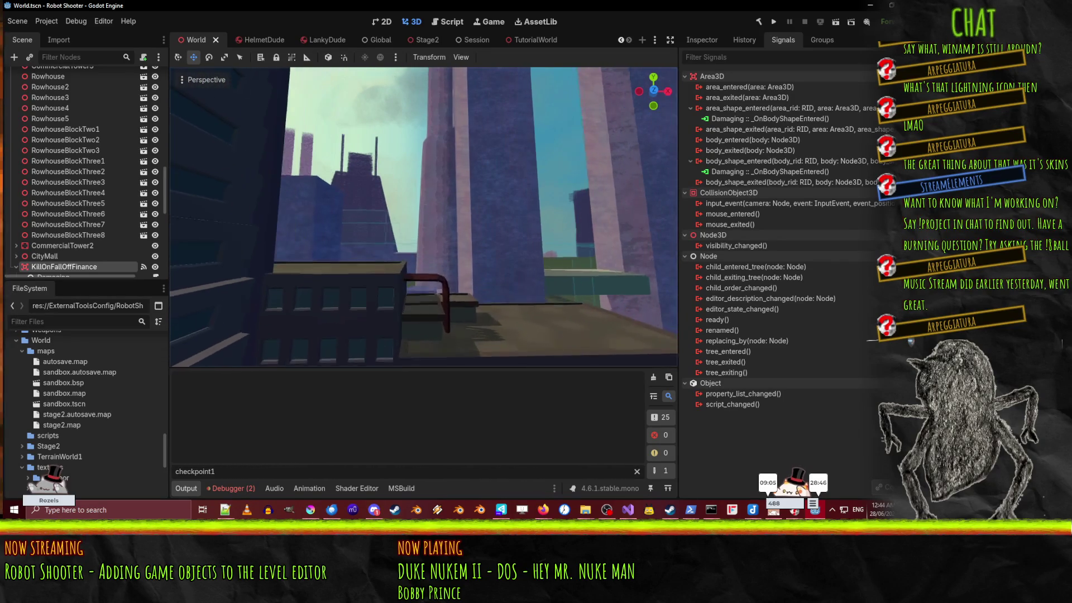
{"action": "key", "text": "w"}
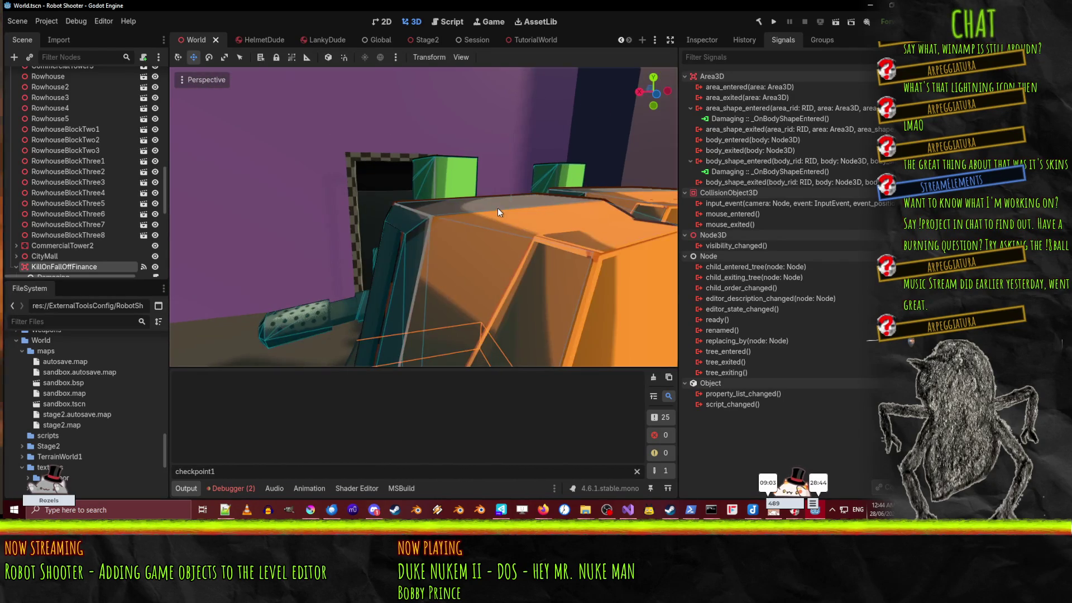
{"action": "scroll", "coordinate": [498, 212], "scroll_direction": "down", "scroll_amount": 5}
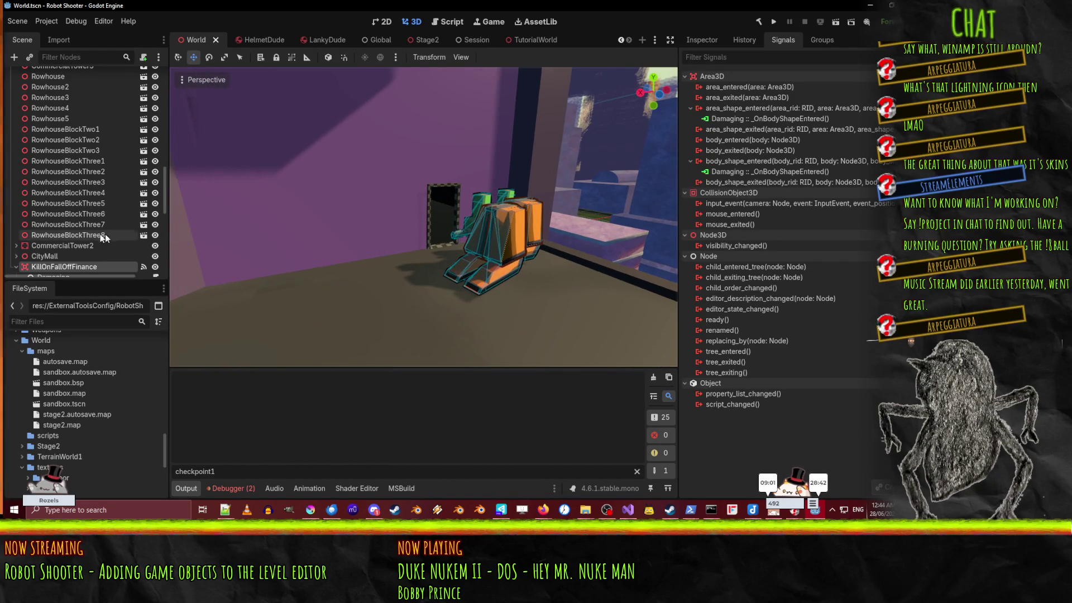
{"action": "scroll", "coordinate": [103, 237], "scroll_direction": "down", "scroll_amount": 5}
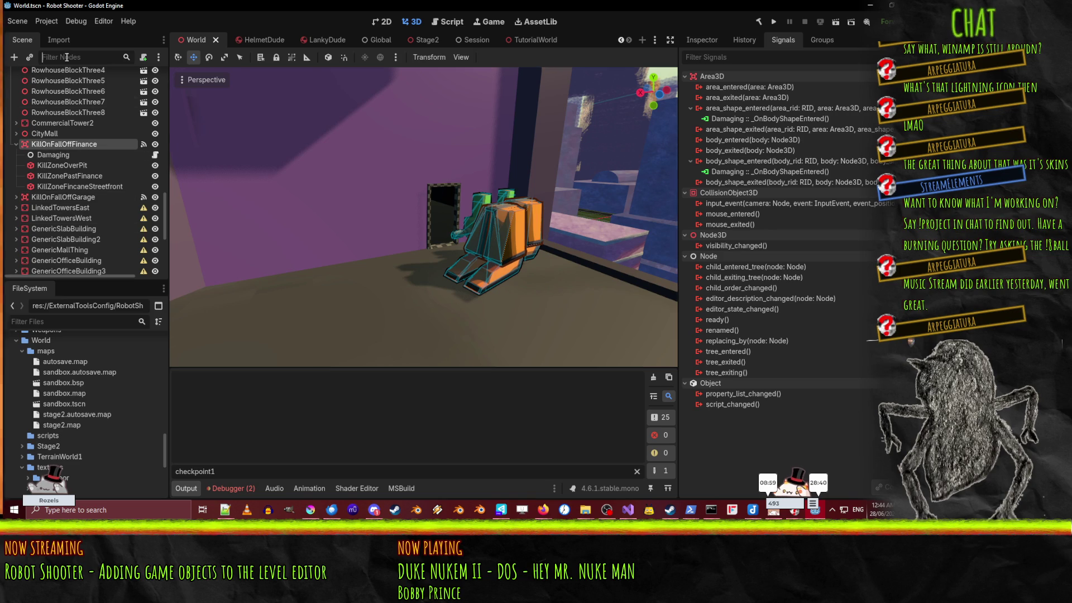
Step: Filter the scene tree by 'win' and select the WinArea node
{"action": "left_click", "coordinate": [67, 57]}
{"action": "type", "text": "win"}
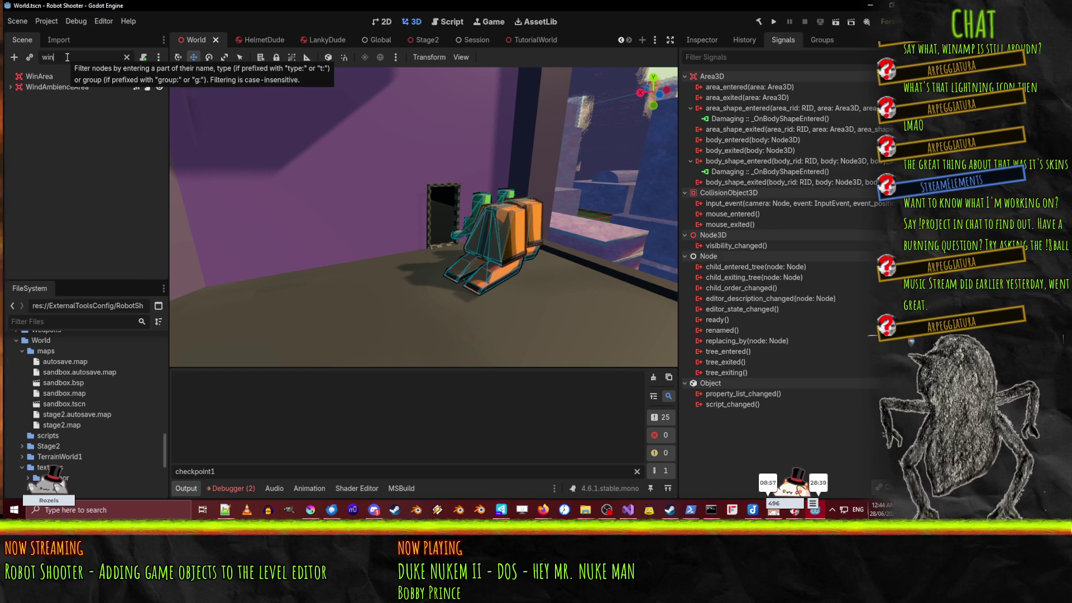
{"action": "left_click", "coordinate": [62, 76]}
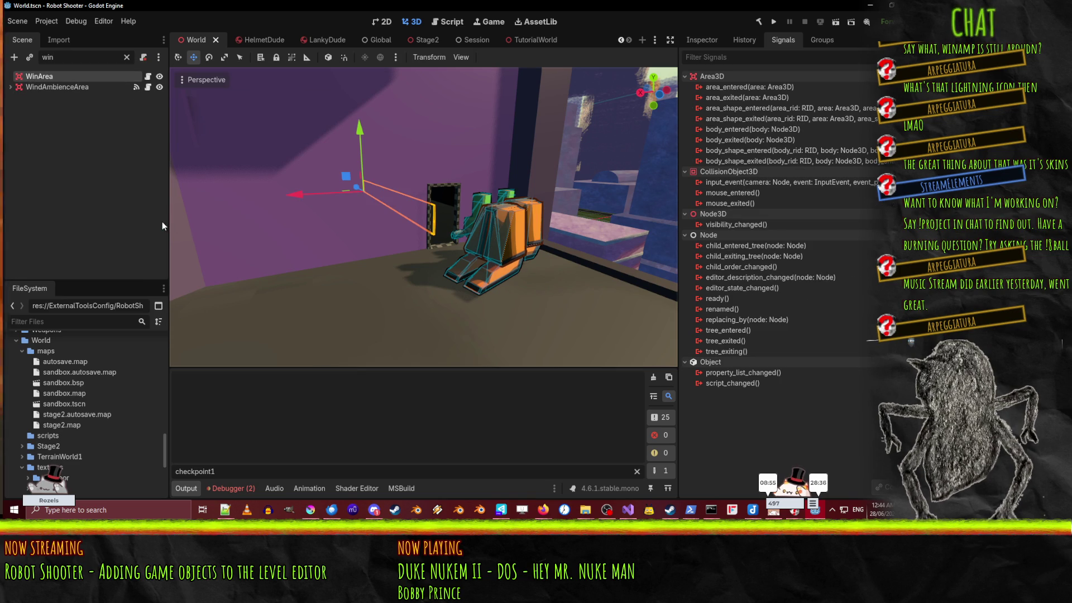
Step: Open WinArea.cs, review its GameComplete call on line 16, then open the Tutorials script
{"action": "left_click", "coordinate": [148, 76]}
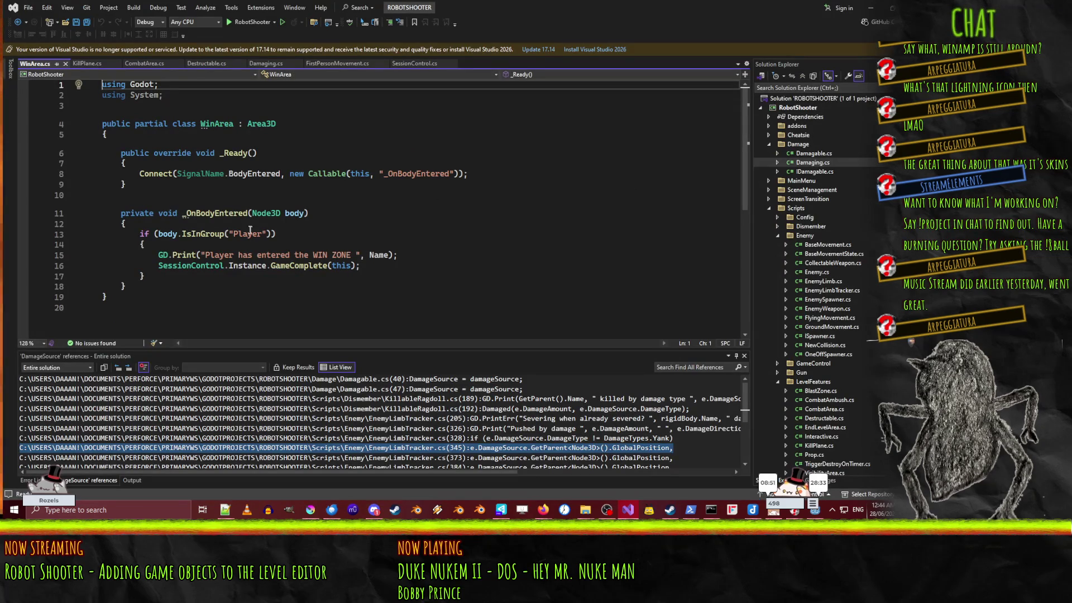
{"action": "left_click", "coordinate": [168, 105]}
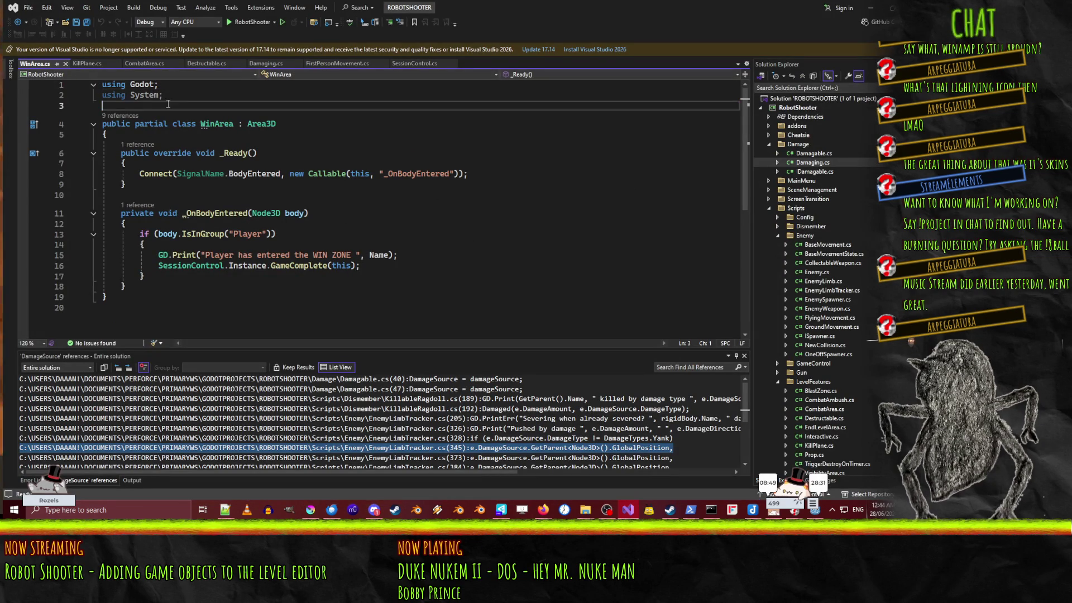
{"action": "left_click", "coordinate": [335, 249]}
{"action": "left_click", "coordinate": [408, 270]}
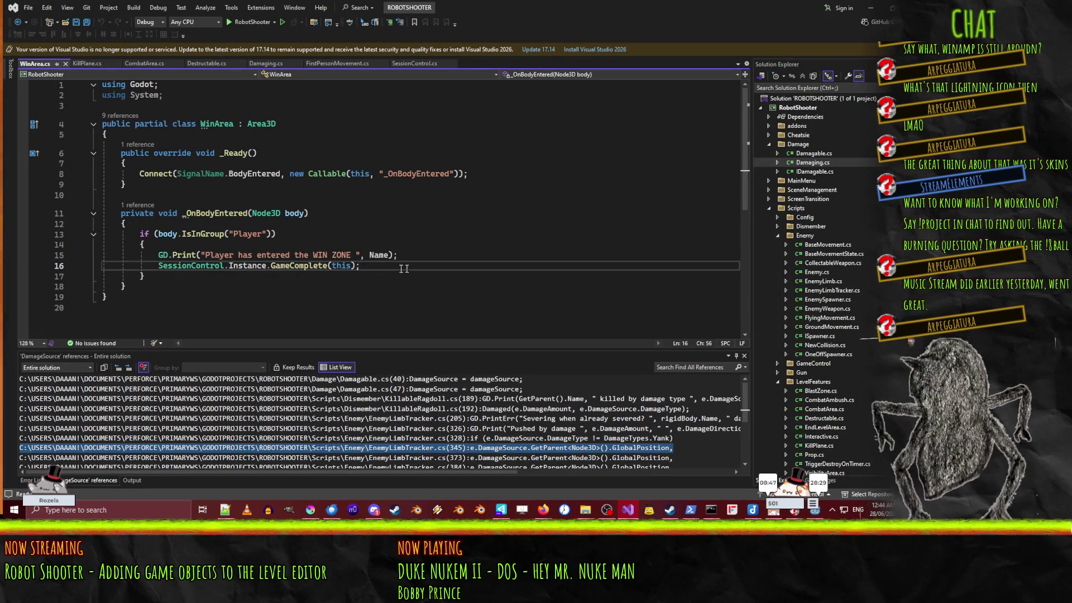
{"action": "left_click_drag", "start_coordinate": [153, 264], "coordinate": [362, 266]}
{"action": "left_click", "coordinate": [438, 266]}
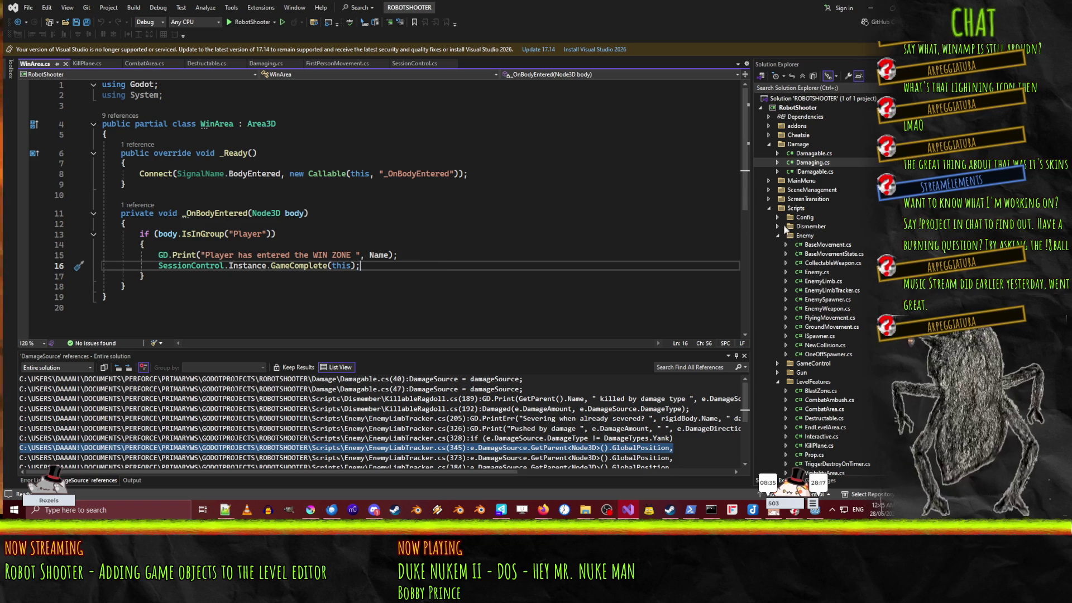
{"action": "key", "text": "alt+Tab"}
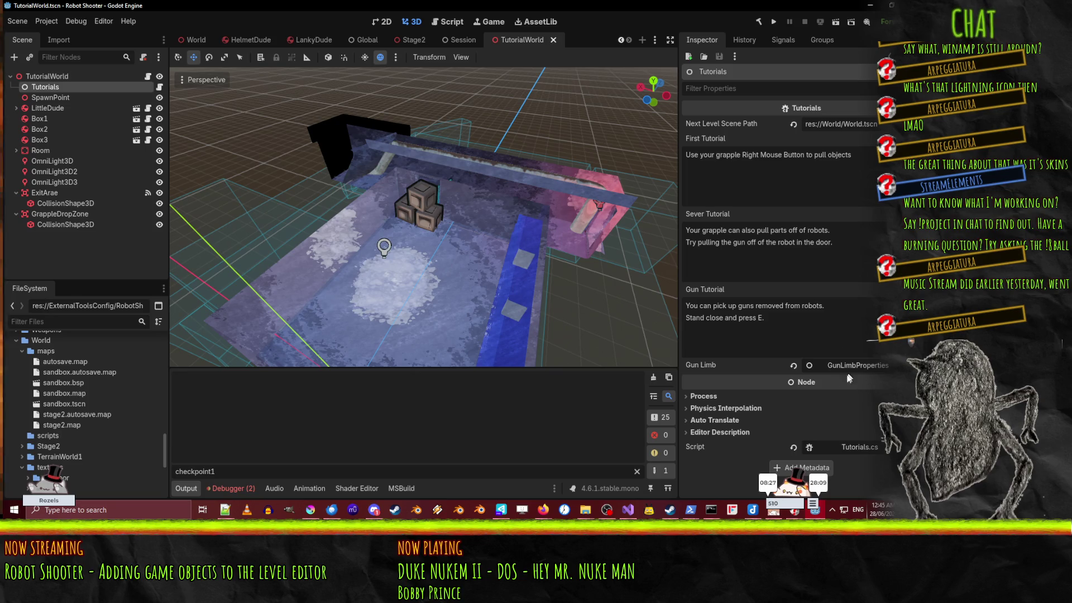
{"action": "left_click", "coordinate": [860, 446]}
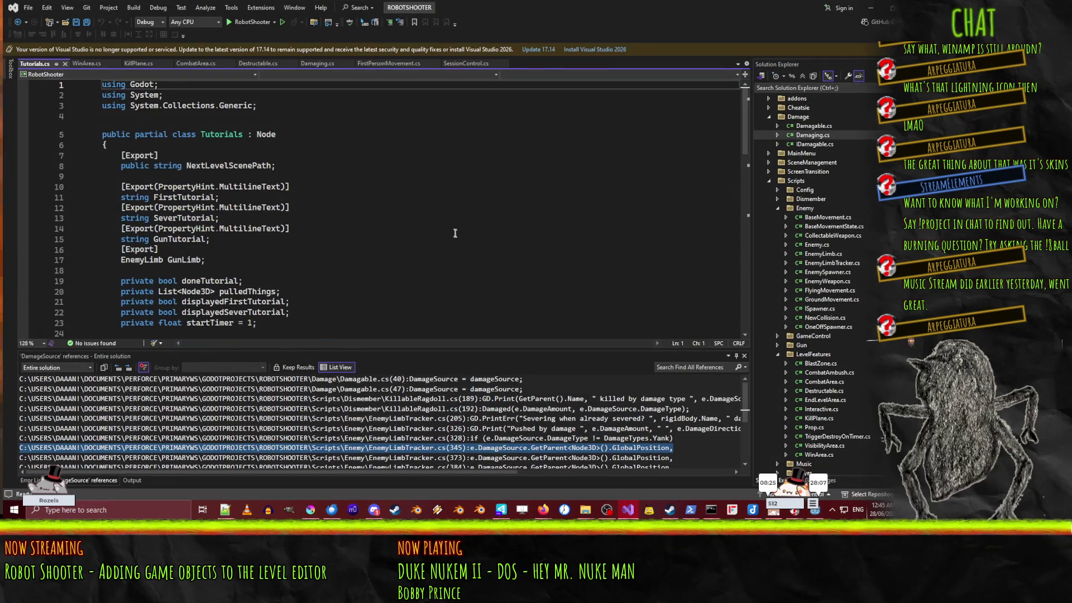
{"action": "scroll", "coordinate": [371, 284], "scroll_direction": "down", "scroll_amount": 20}
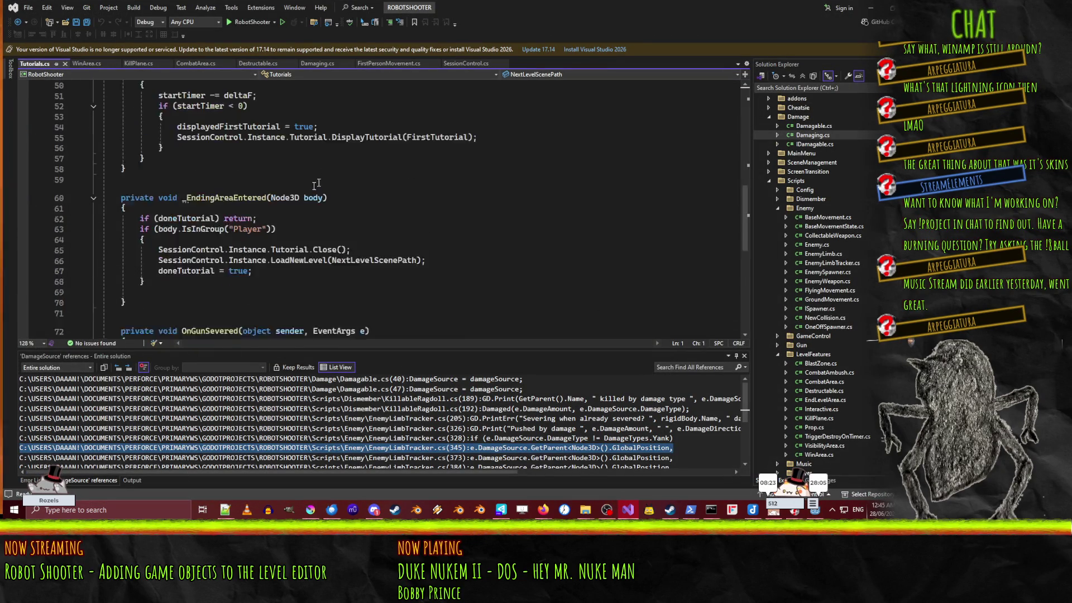
{"action": "scroll", "coordinate": [215, 211], "scroll_direction": "up", "scroll_amount": 3}
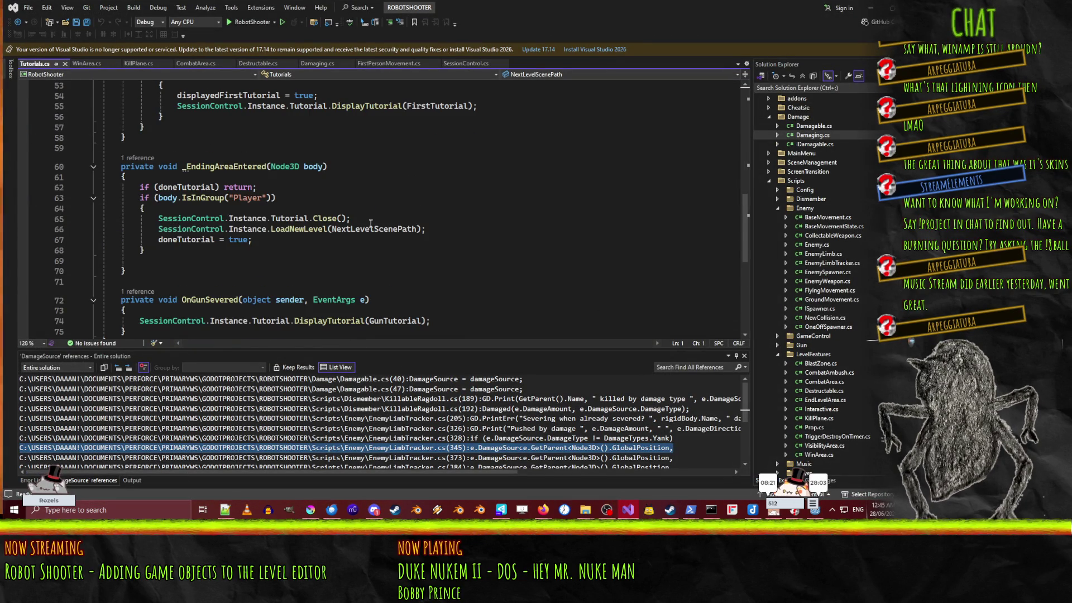
{"action": "scroll", "coordinate": [370, 223], "scroll_direction": "up", "scroll_amount": 2}
{"action": "double_click", "coordinate": [232, 230]}
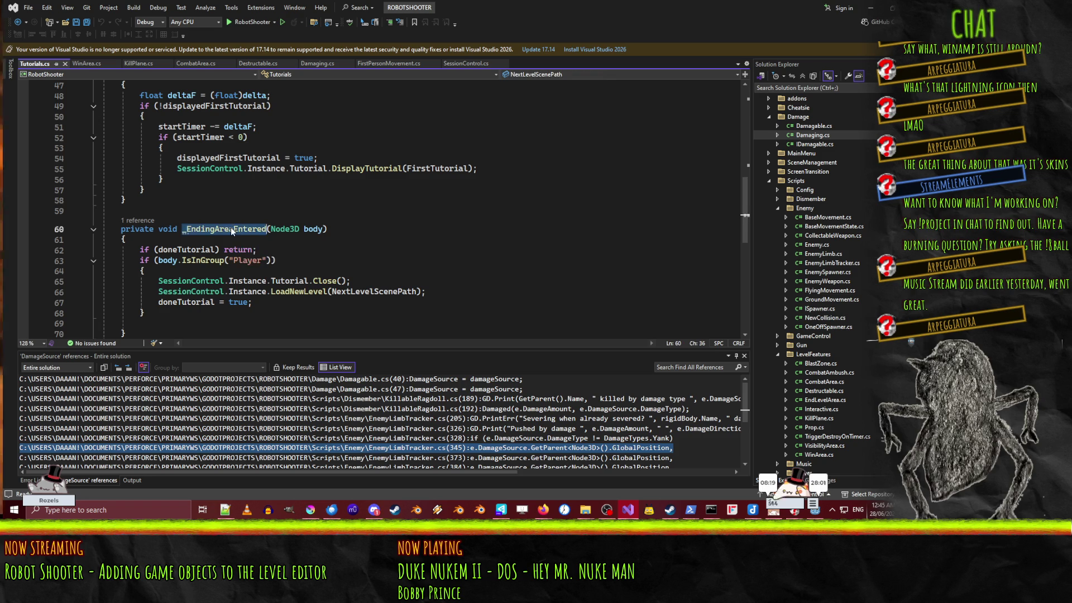
{"action": "left_click", "coordinate": [305, 260]}
{"action": "left_click", "coordinate": [286, 283]}
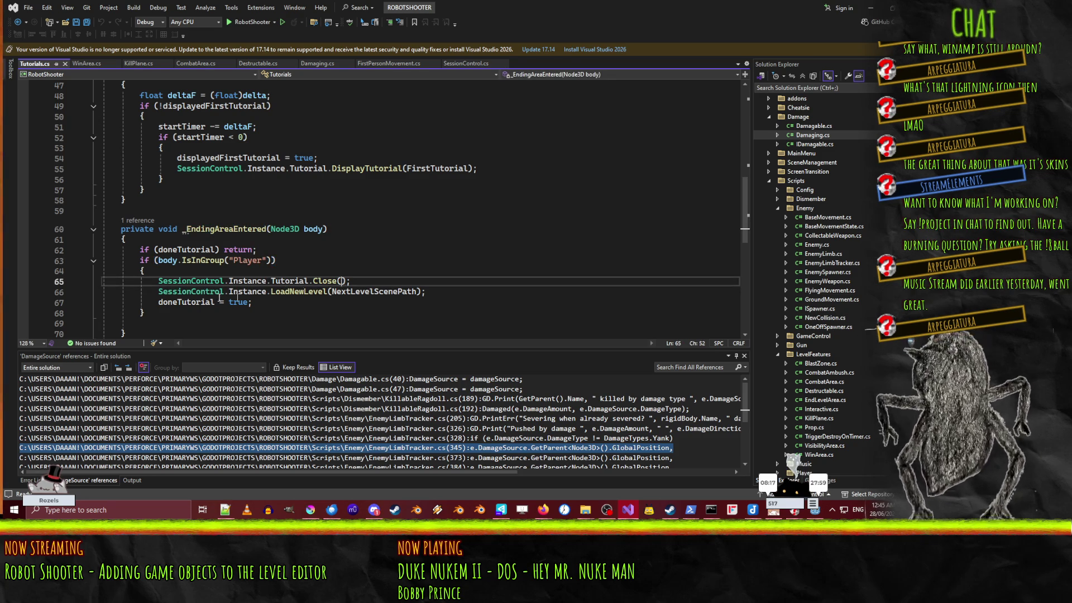
{"action": "double_click", "coordinate": [375, 291]}
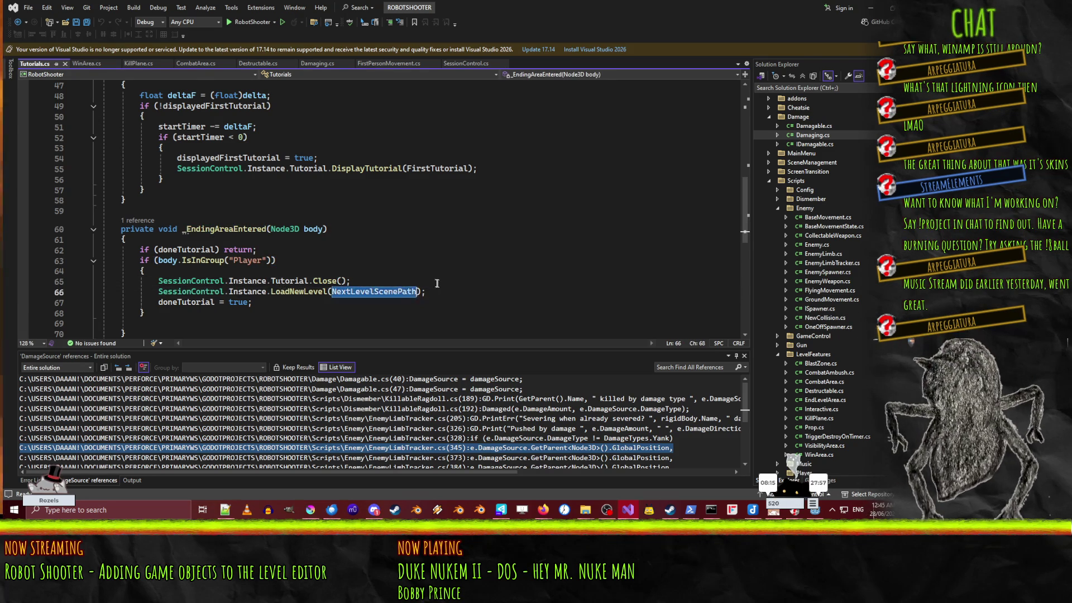
{"action": "scroll", "coordinate": [426, 283], "scroll_direction": "up", "scroll_amount": 7}
{"action": "scroll", "coordinate": [425, 282], "scroll_direction": "up", "scroll_amount": 4}
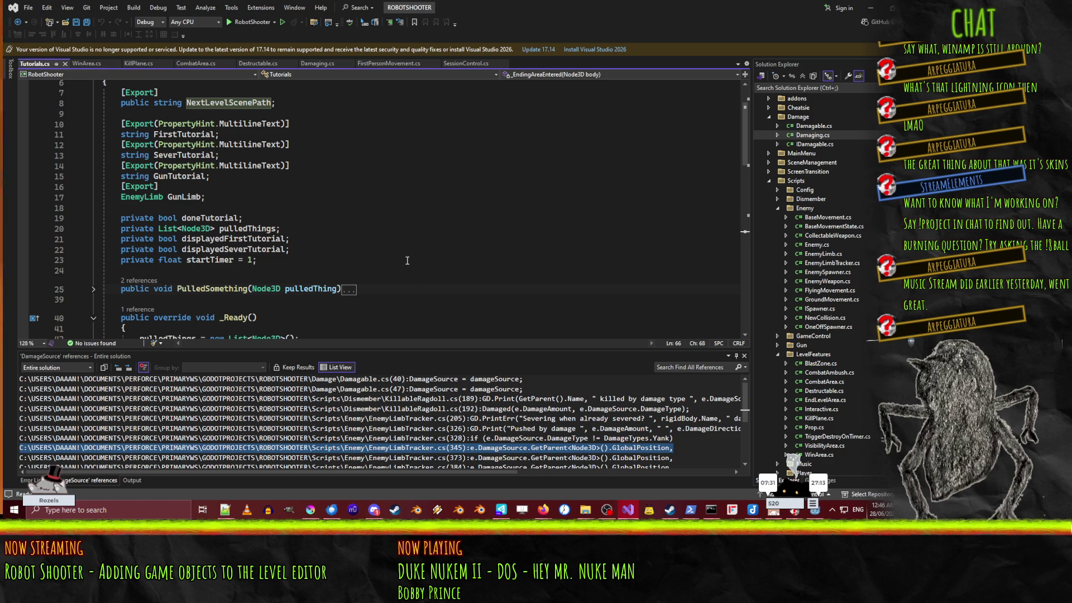
{"action": "scroll", "coordinate": [513, 206], "scroll_direction": "up", "scroll_amount": 2}
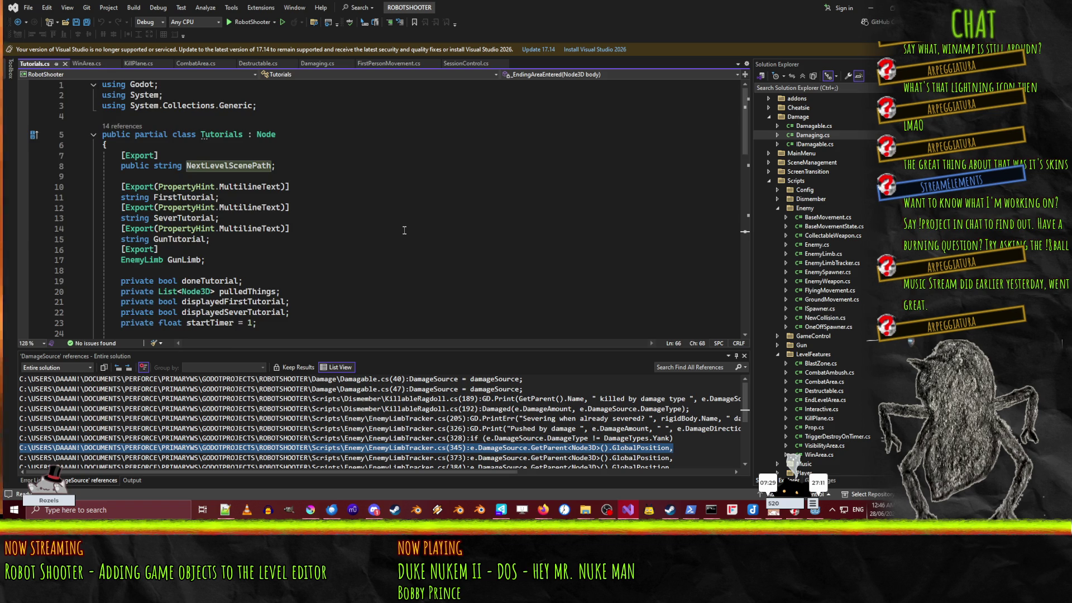
{"action": "scroll", "coordinate": [404, 230], "scroll_direction": "down", "scroll_amount": 2}
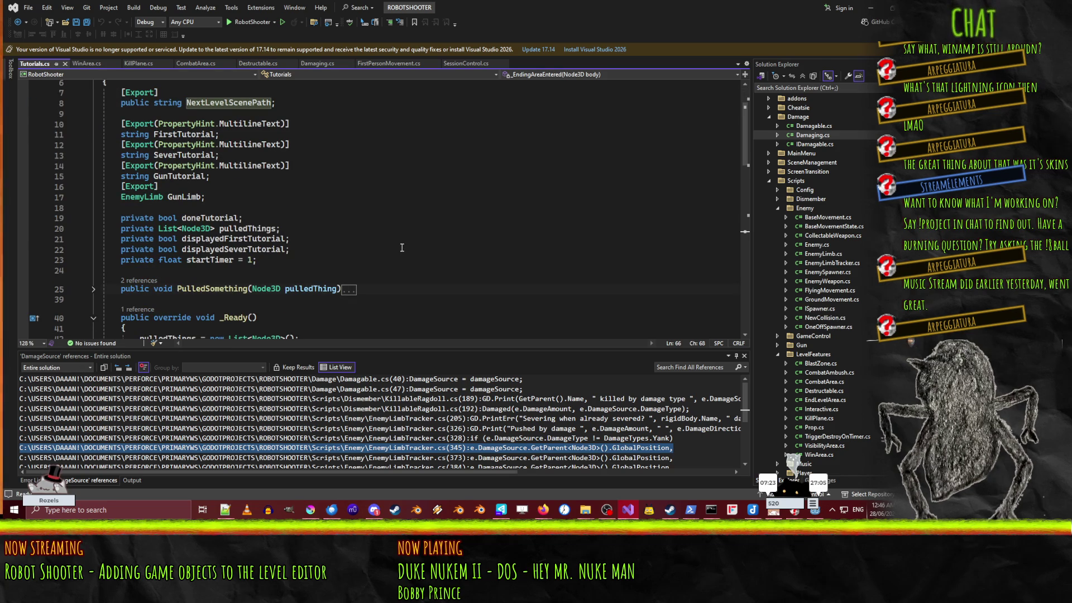
{"action": "scroll", "coordinate": [402, 247], "scroll_direction": "up", "scroll_amount": 2}
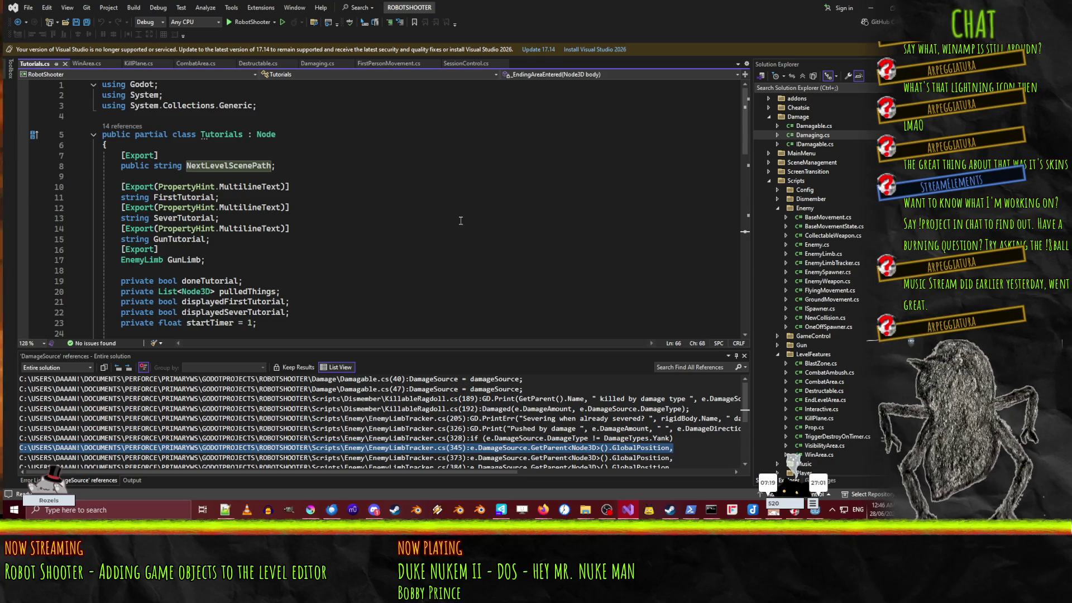
{"action": "scroll", "coordinate": [449, 222], "scroll_direction": "down", "scroll_amount": 13}
{"action": "scroll", "coordinate": [449, 223], "scroll_direction": "down", "scroll_amount": 4}
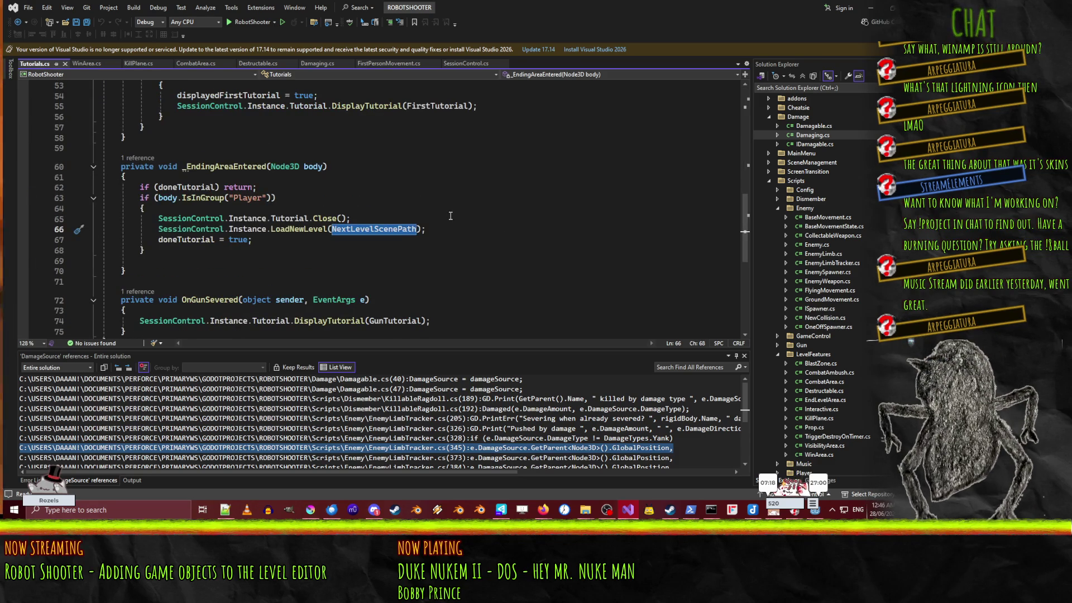
Step: Jump from the LoadNewLevel call on line 66 to its definition in SessionControl.cs
{"action": "left_click", "coordinate": [209, 230]}
{"action": "right_click", "coordinate": [208, 234]}
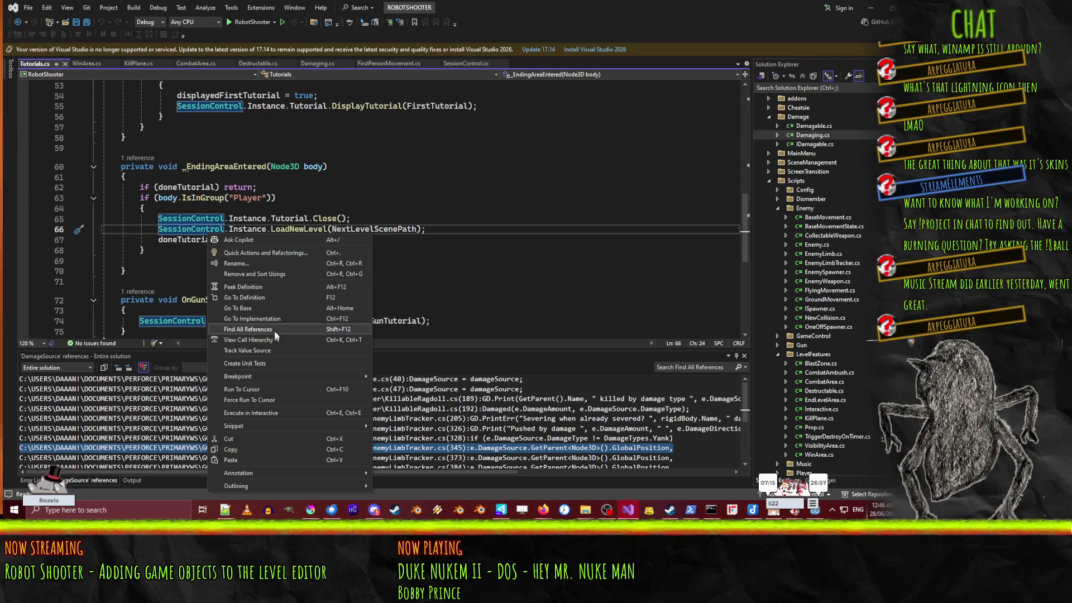
{"action": "left_click", "coordinate": [277, 320]}
{"action": "left_click", "coordinate": [287, 230]}
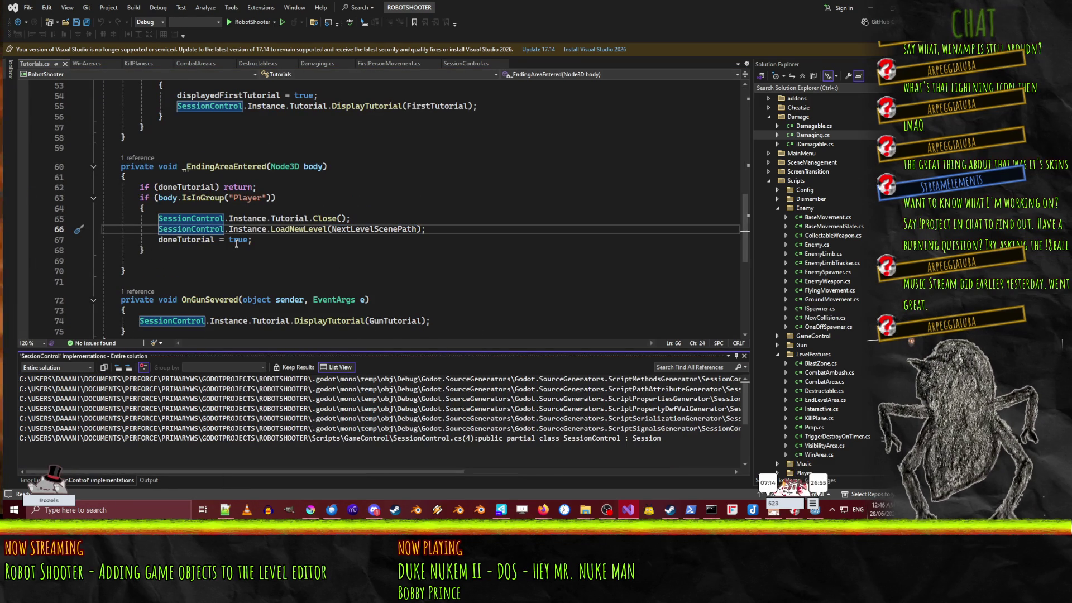
{"action": "right_click", "coordinate": [287, 231]}
{"action": "left_click", "coordinate": [349, 313]}
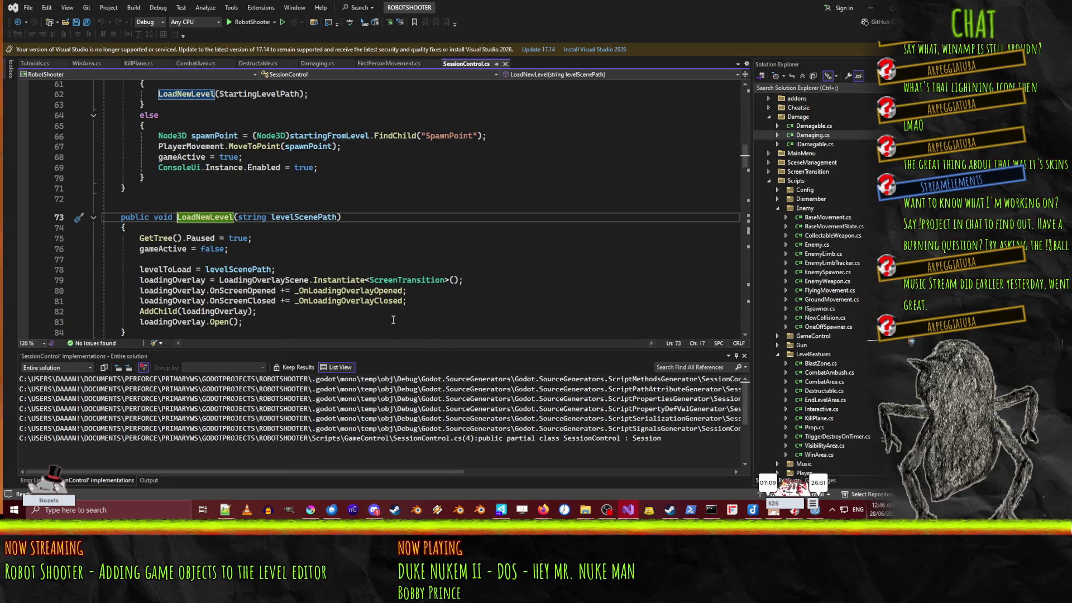
Step: Review LoadNewLevel's body on lines 75–83, then minimise Visual Studio
{"action": "scroll", "coordinate": [302, 244], "scroll_direction": "up", "scroll_amount": 20}
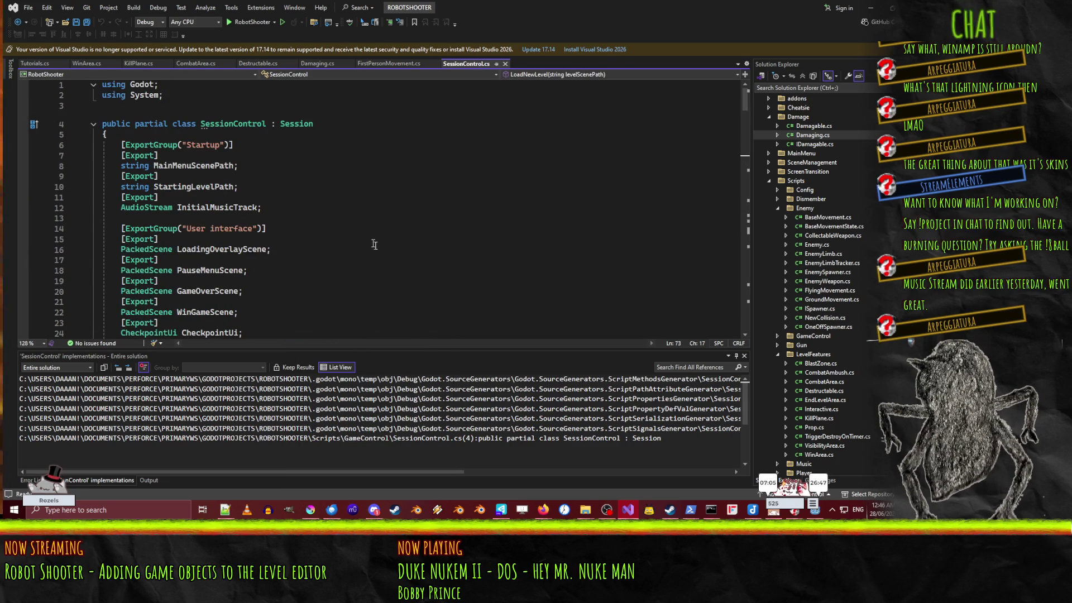
{"action": "scroll", "coordinate": [375, 244], "scroll_direction": "down", "scroll_amount": 6}
{"action": "scroll", "coordinate": [371, 247], "scroll_direction": "up", "scroll_amount": 6}
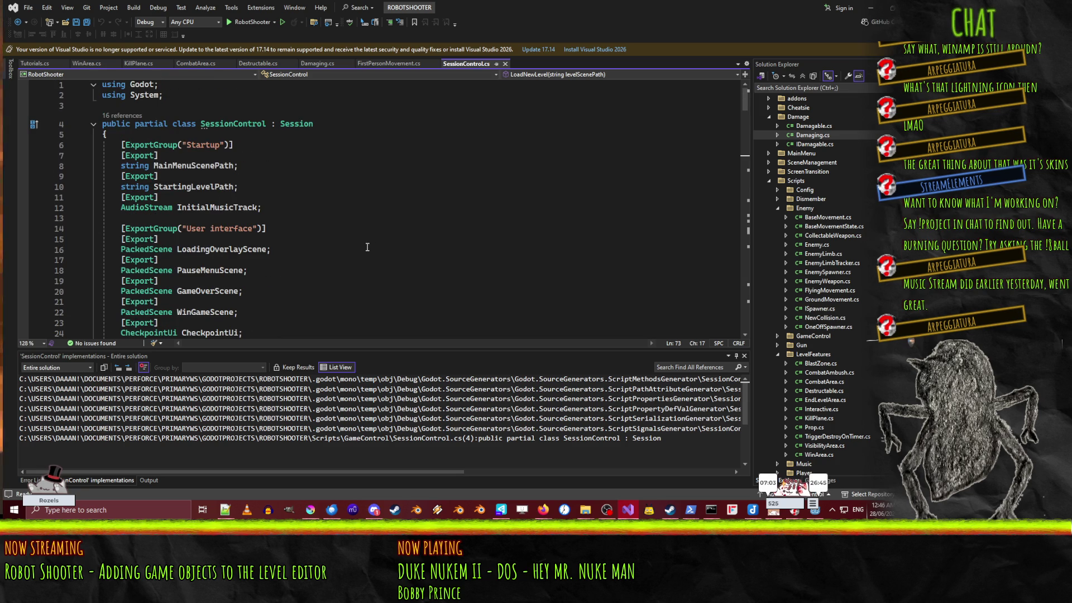
{"action": "scroll", "coordinate": [366, 246], "scroll_direction": "down", "scroll_amount": 7}
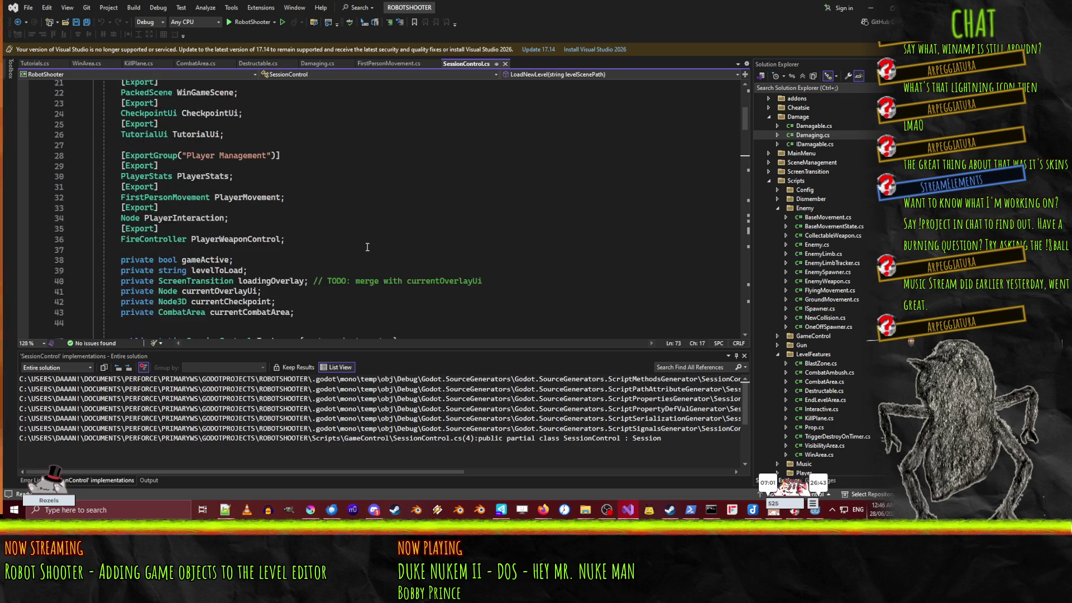
{"action": "scroll", "coordinate": [366, 246], "scroll_direction": "up", "scroll_amount": 6}
{"action": "scroll", "coordinate": [78, 201], "scroll_direction": "down", "scroll_amount": 19}
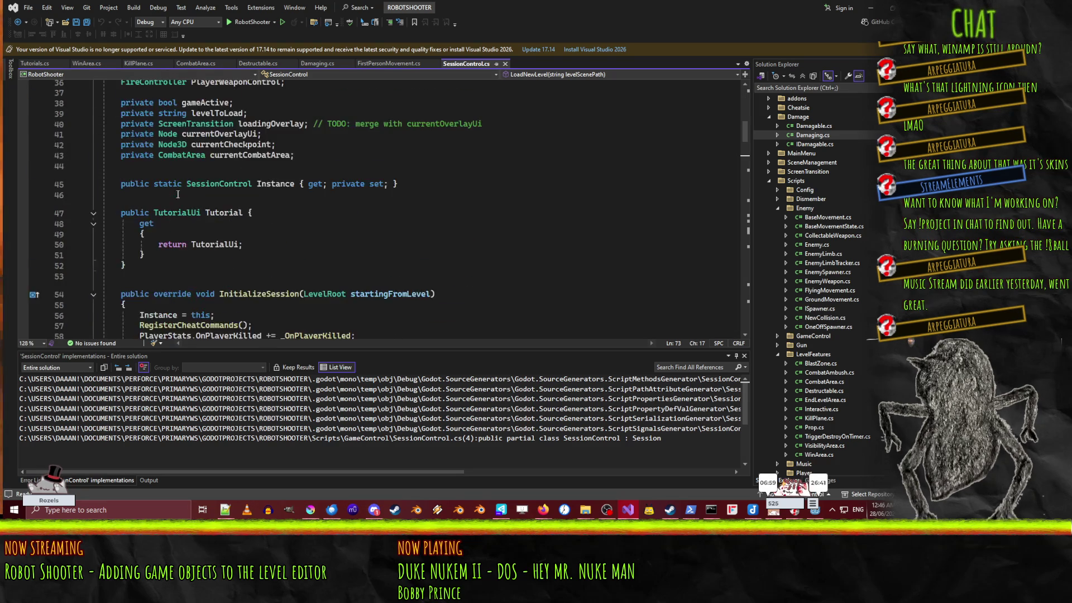
{"action": "scroll", "coordinate": [406, 231], "scroll_direction": "down", "scroll_amount": 2}
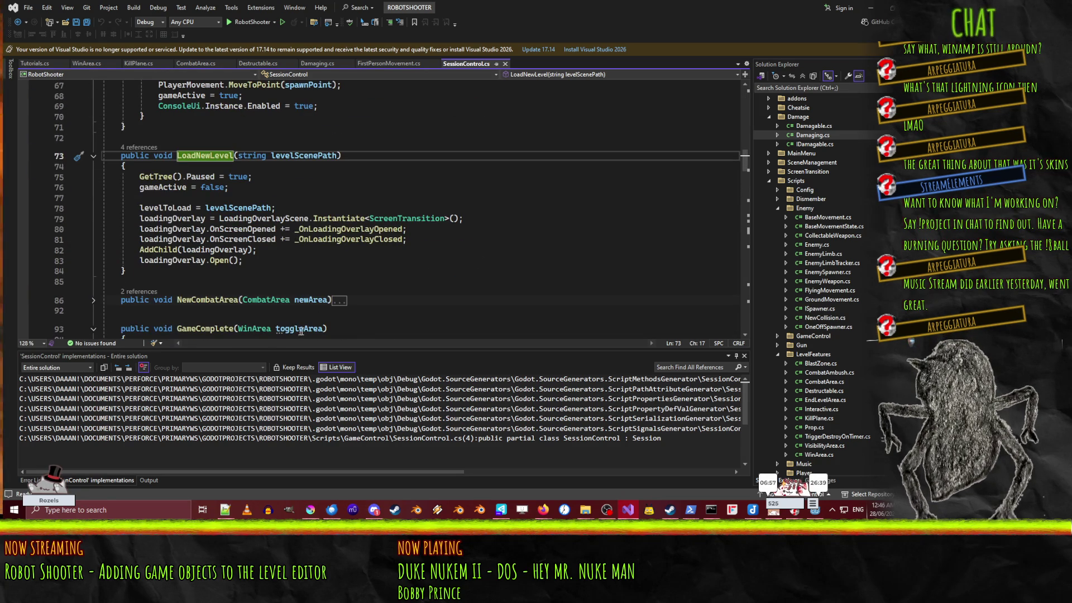
{"action": "mouse_move", "coordinate": [243, 260]}
{"action": "left_mouse_down"}
{"action": "mouse_move", "coordinate": [56, 208]}
{"action": "mouse_move", "coordinate": [49, 177]}
{"action": "left_mouse_up"}
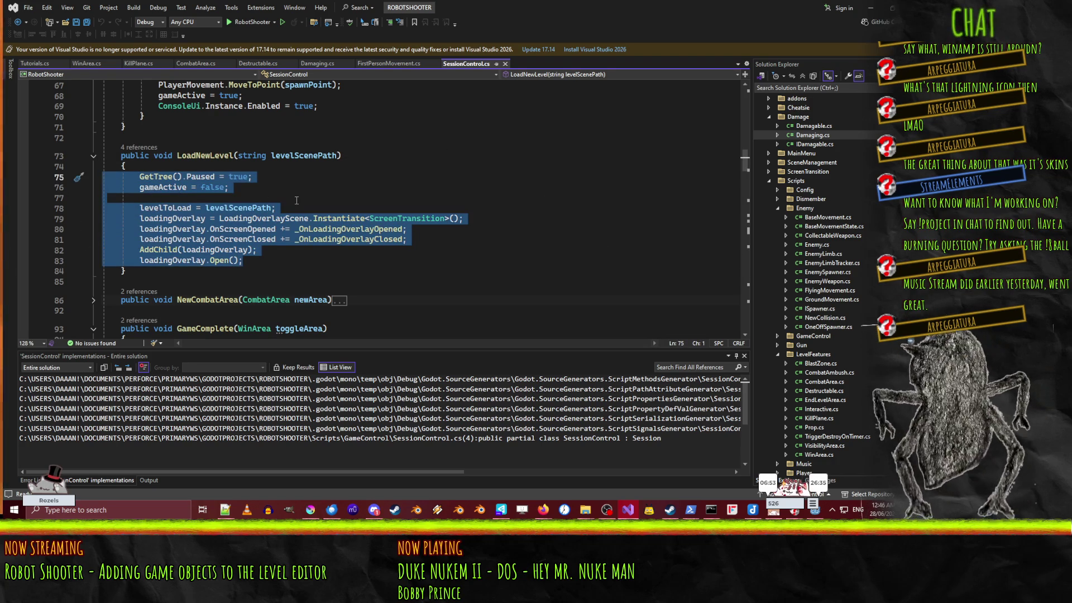
{"action": "left_click", "coordinate": [517, 261]}
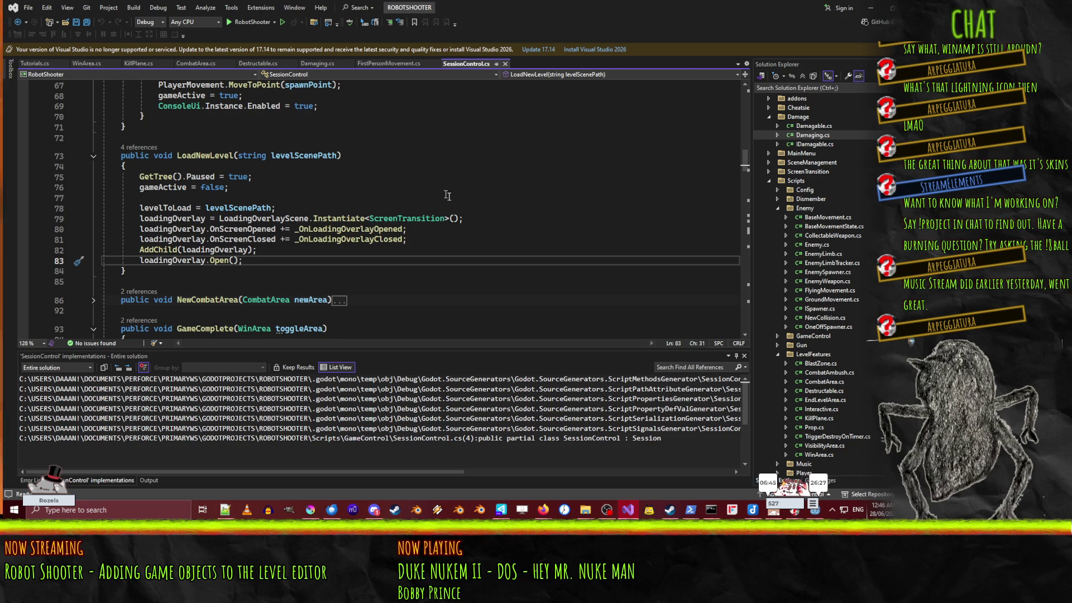
{"action": "left_click", "coordinate": [882, 8]}
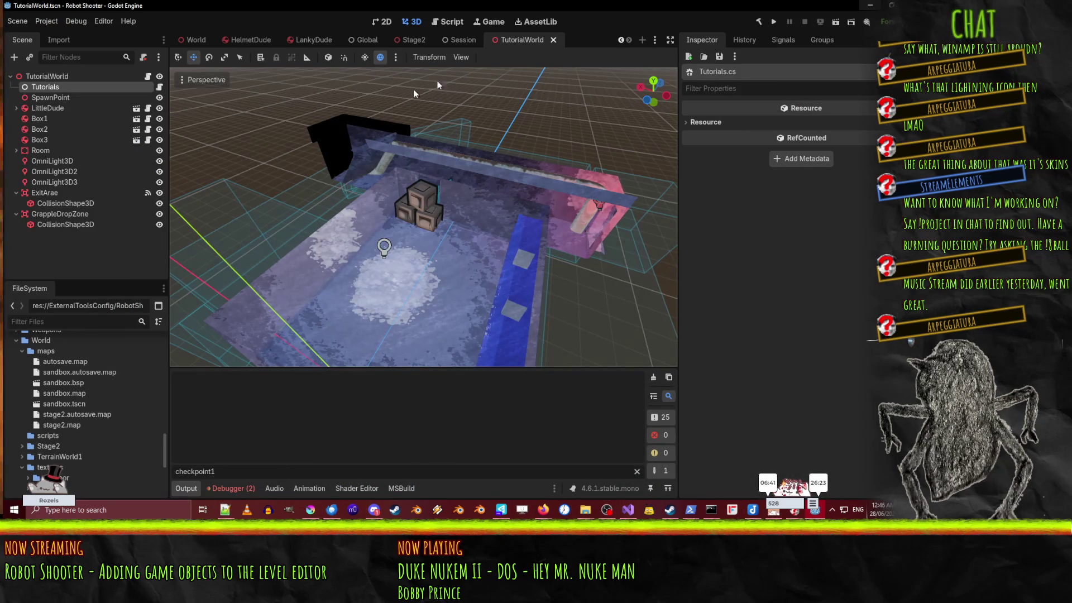
Step: Open WinArea.cs from Scripts/LevelFeatures in Visual Studio
{"action": "scroll", "coordinate": [55, 443], "scroll_direction": "up", "scroll_amount": 5}
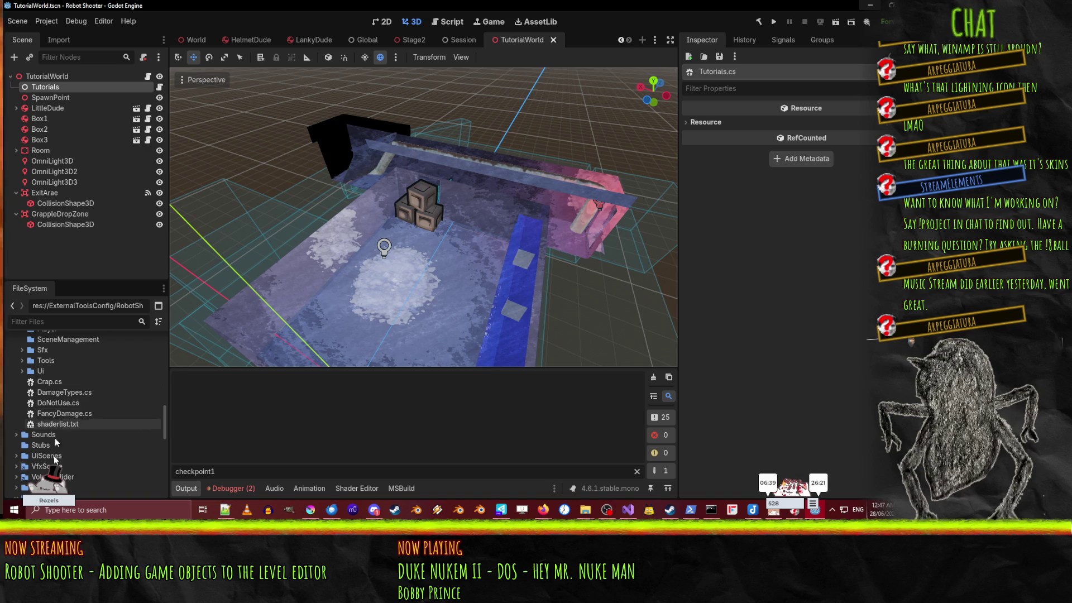
{"action": "scroll", "coordinate": [89, 429], "scroll_direction": "up", "scroll_amount": 5}
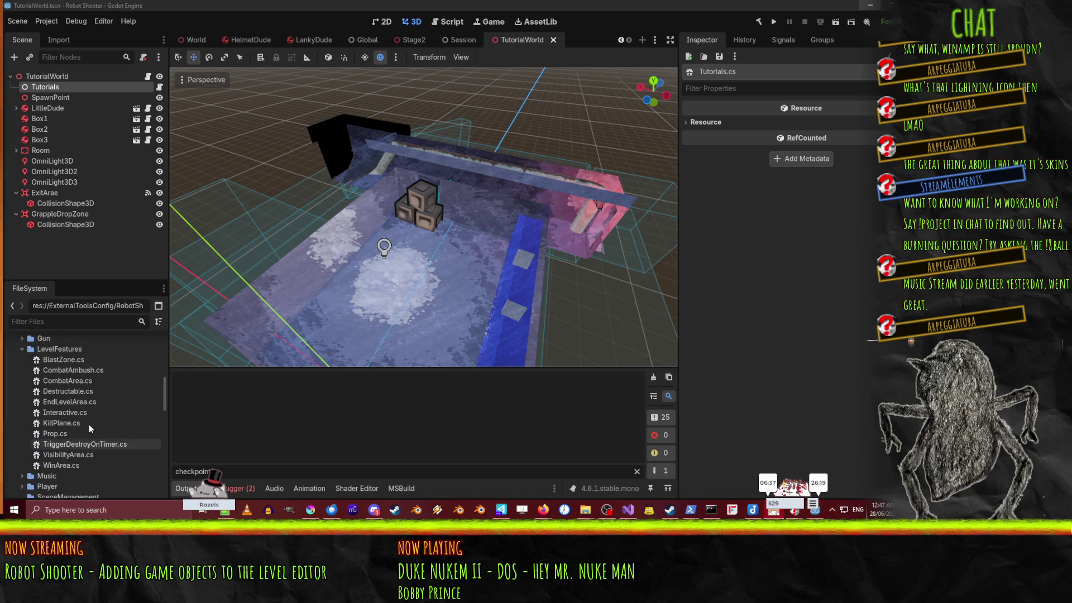
{"action": "scroll", "coordinate": [89, 429], "scroll_direction": "up", "scroll_amount": 5}
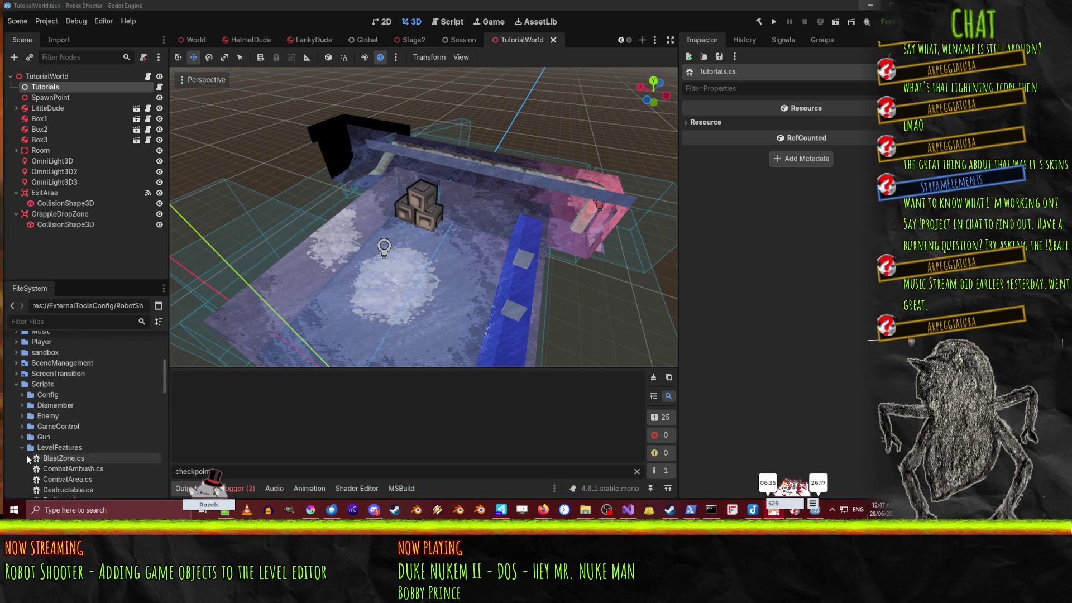
{"action": "scroll", "coordinate": [33, 461], "scroll_direction": "down", "scroll_amount": 5}
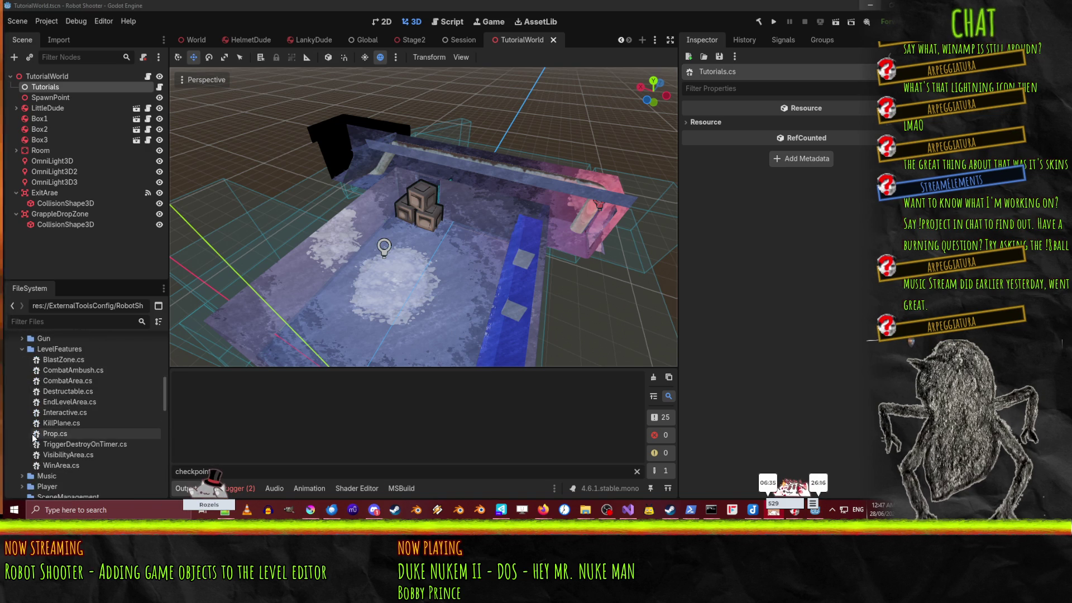
{"action": "double_click", "coordinate": [62, 465]}
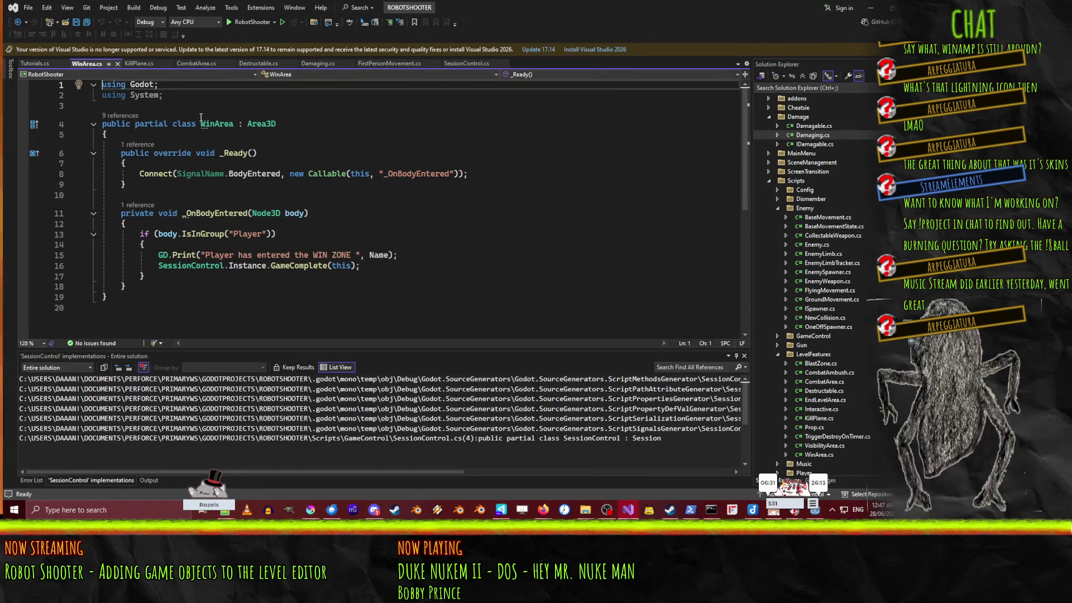
Step: Add an [Export] private string NextLevelPath field to the WinArea class
{"action": "left_click", "coordinate": [523, 134]}
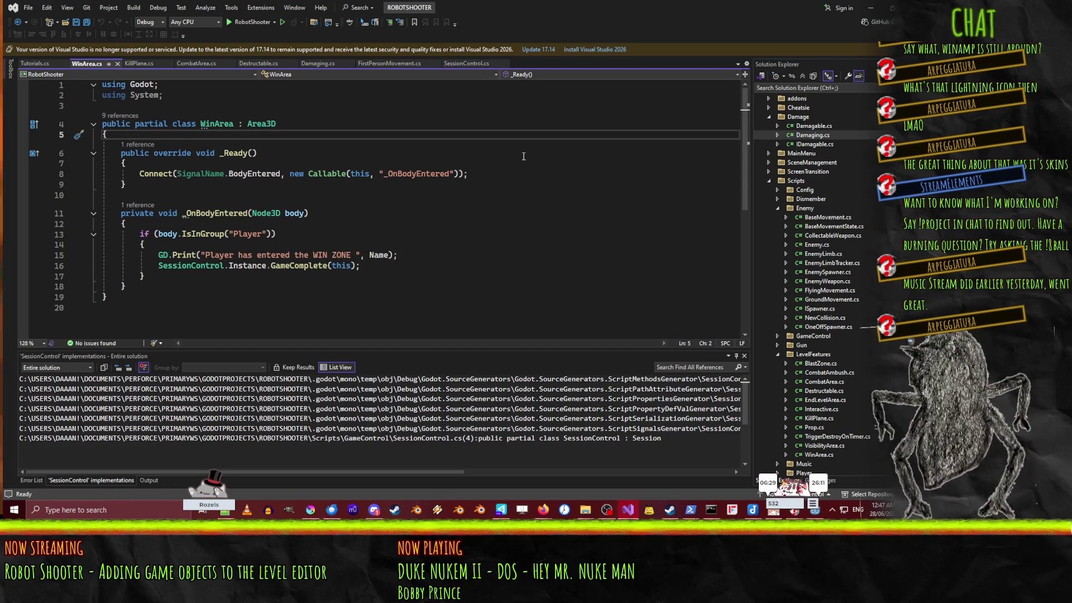
{"action": "key", "text": "Return"}
{"action": "key", "text": "Return"}
{"action": "key", "text": "Up"}
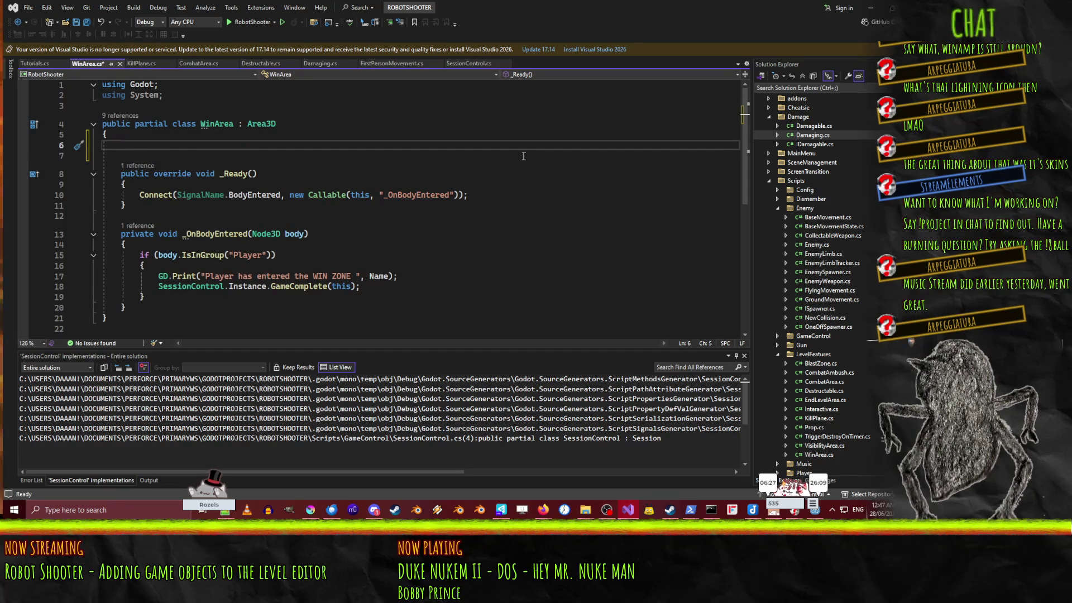
{"action": "type", "text": "[export]"}
{"action": "key", "text": "Return"}
{"action": "type", "text": "or"}
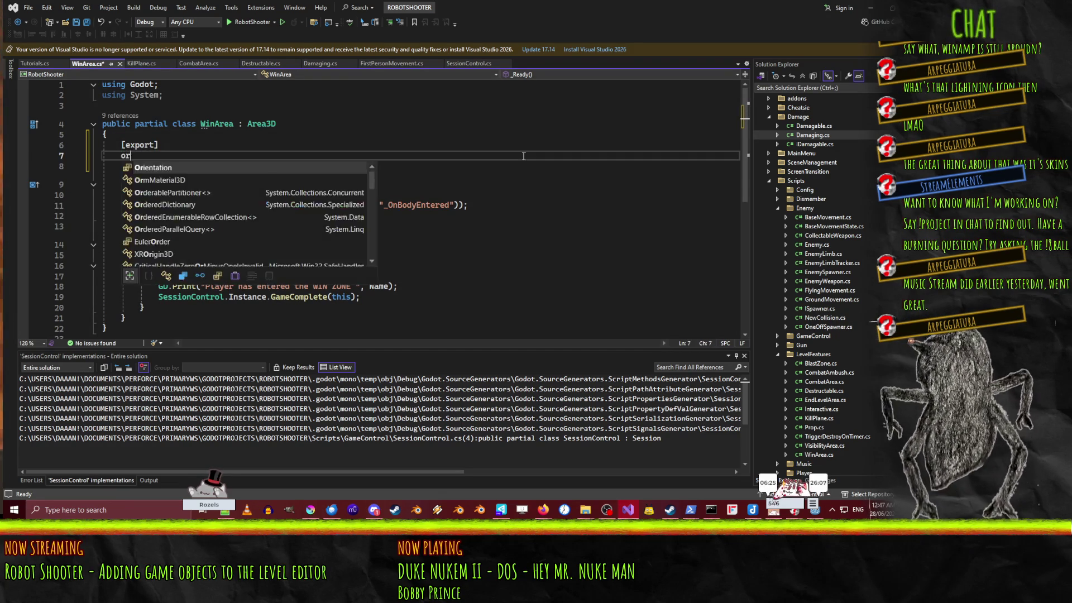
{"action": "key", "text": "BackSpace"}
{"action": "key", "text": "BackSpace"}
{"action": "type", "text": "private stri"}
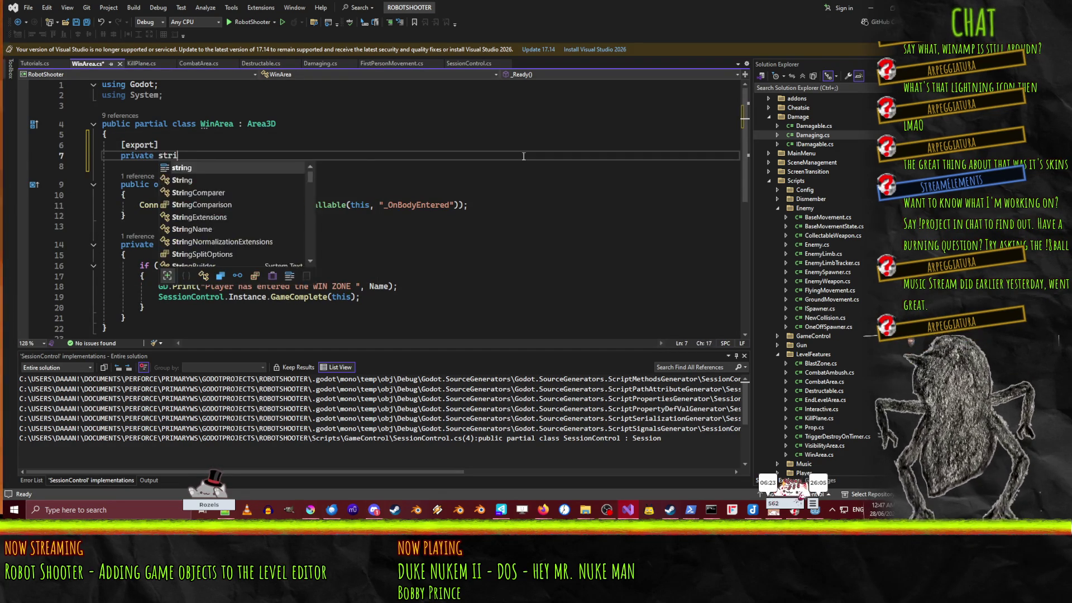
{"action": "type", "text": "ng NextLe"}
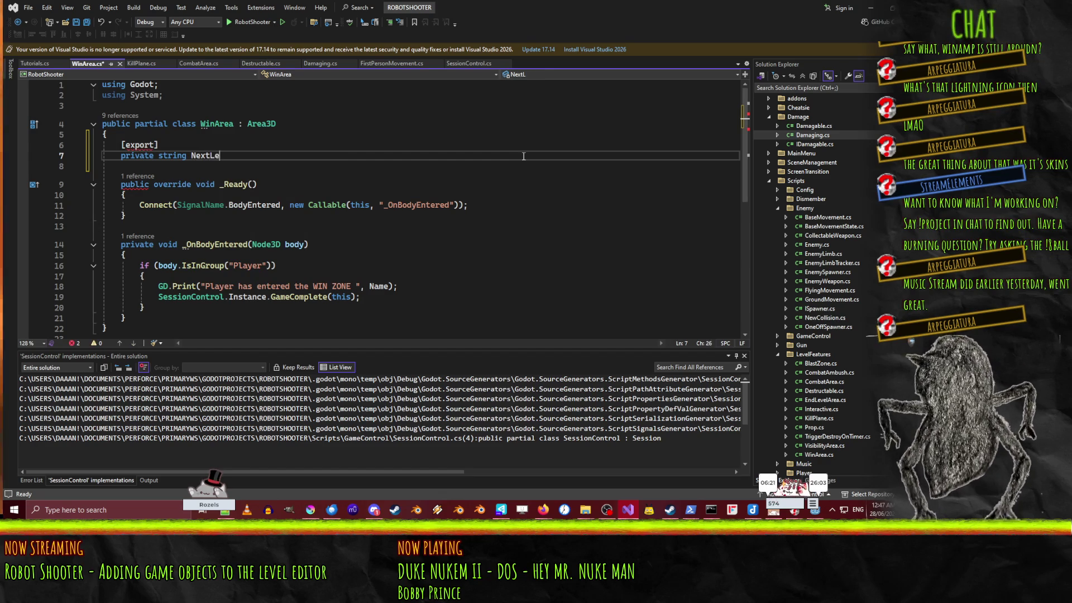
{"action": "type", "text": "velPath;"}
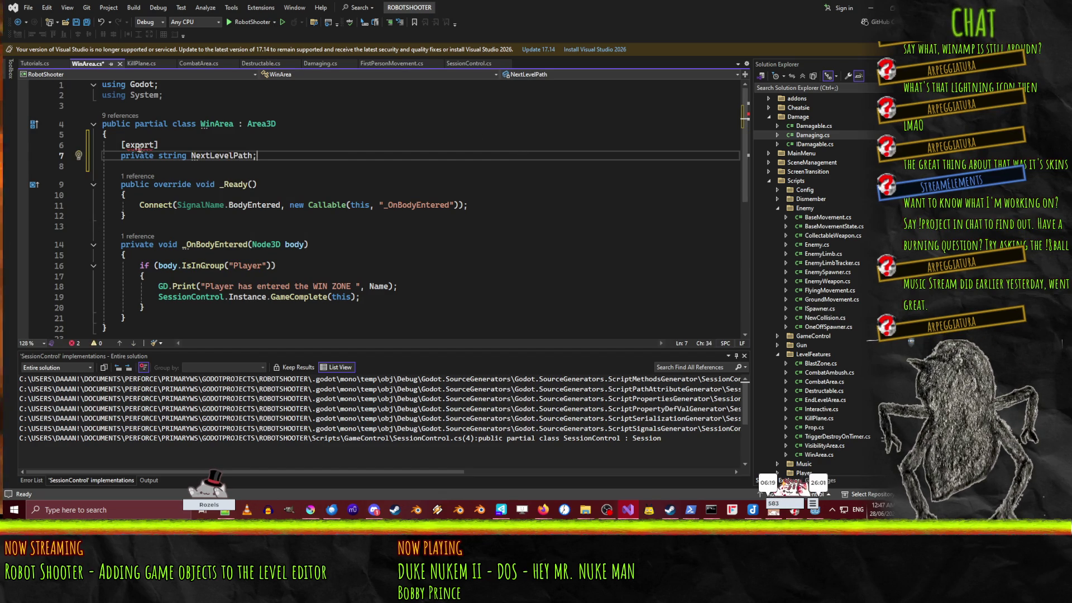
{"action": "key", "text": "Up"}
{"action": "key", "text": "Left"}
{"action": "key", "text": "Left"}
{"action": "key", "text": "Left"}
{"action": "key", "text": "BackSpace"}
{"action": "type", "text": "E"}
Step: Wrap the GameComplete call in if (string.IsNullOrEmpty(NextLevelPath)) after the print line
{"action": "key", "text": "Down"}
{"action": "key", "text": "Down"}
{"action": "key", "text": "Down"}
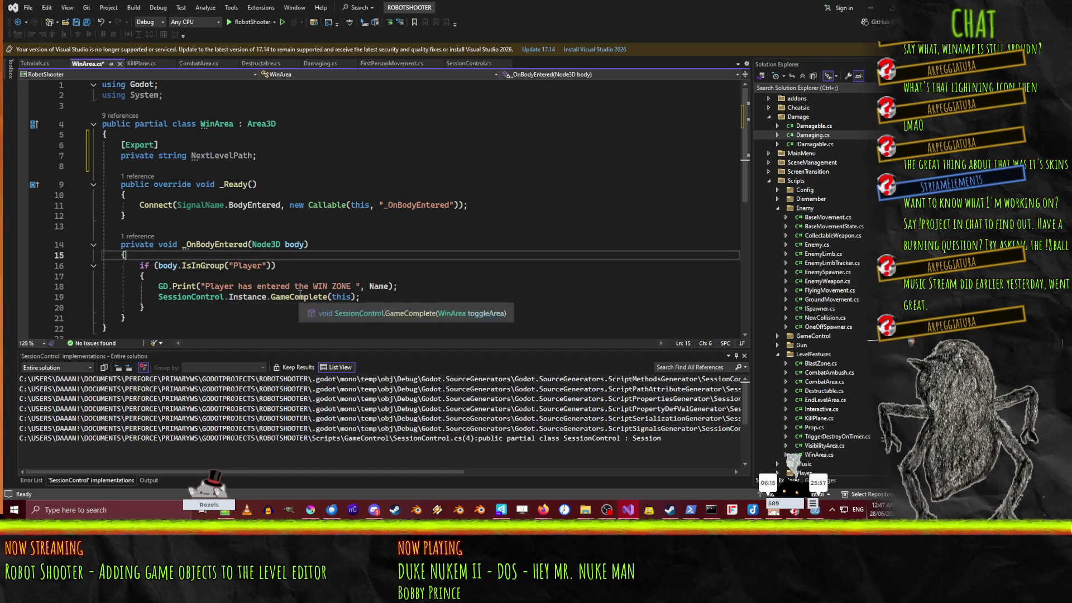
{"action": "key", "text": "Down"}
{"action": "key", "text": "Down"}
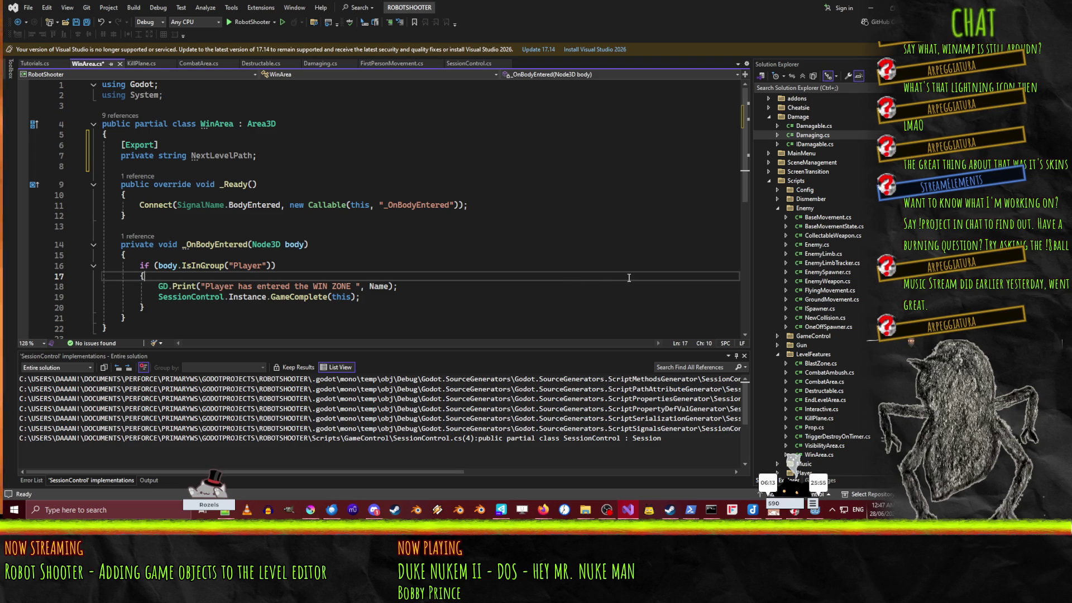
{"action": "key", "text": "Down"}
{"action": "key", "text": "End"}
{"action": "key", "text": "Return"}
{"action": "type", "text": "f(Nex"}
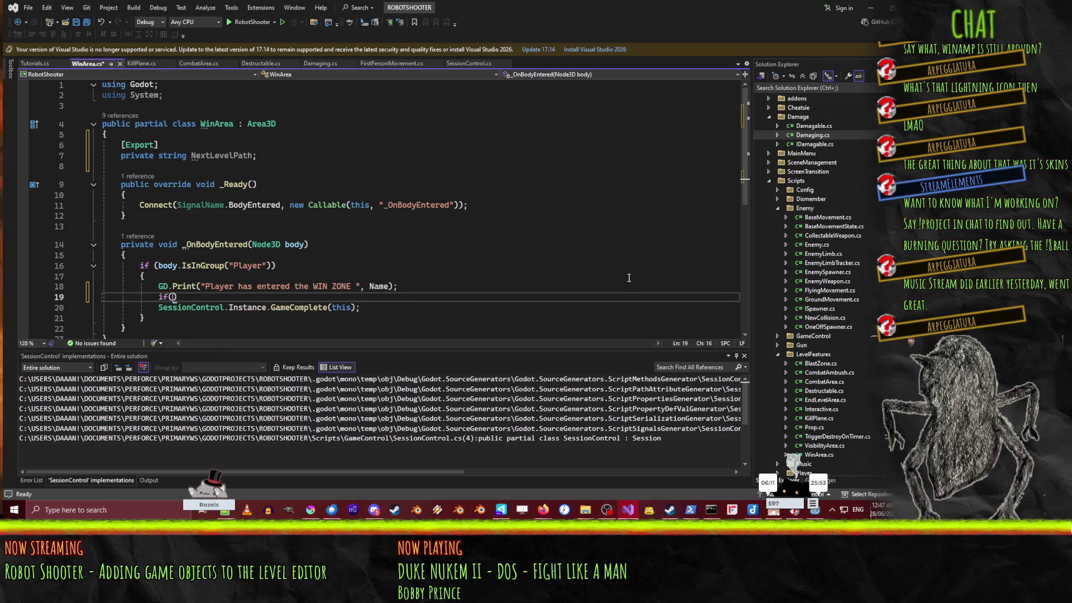
{"action": "key", "text": "Tab"}
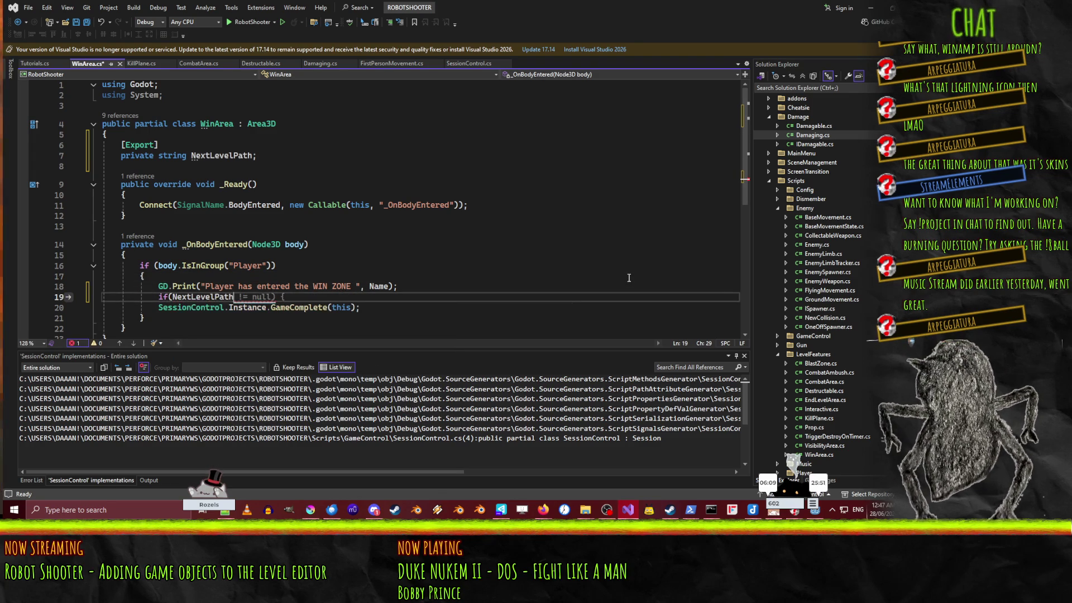
{"action": "key", "text": "Left"}
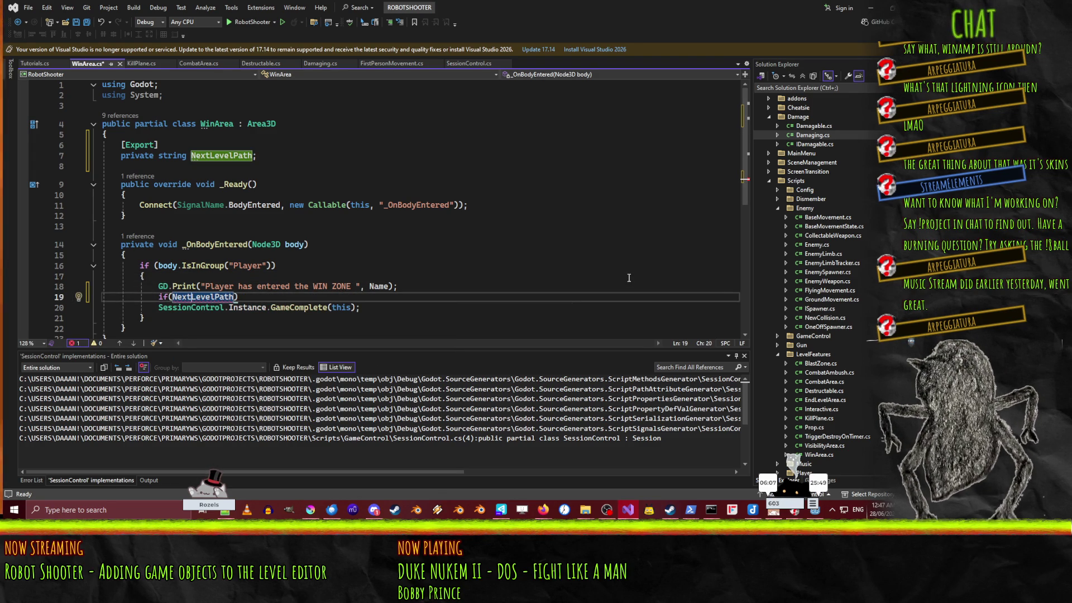
{"action": "type", "text": "string.IsNullOrEmpty("}
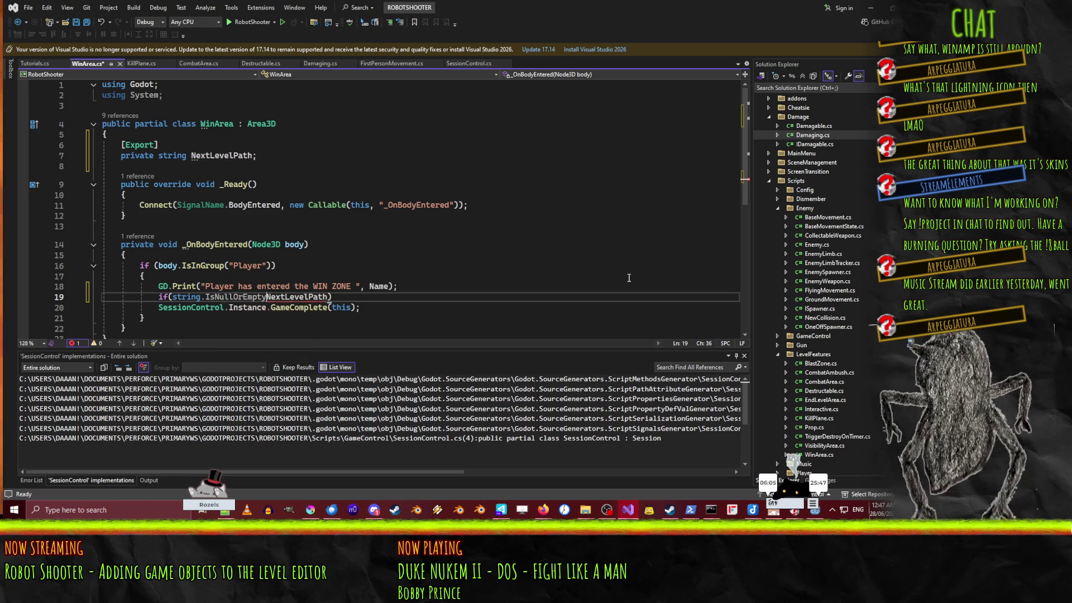
{"action": "key", "text": "Escape"}
{"action": "key", "text": "End"}
{"action": "type", "text": ") {"}
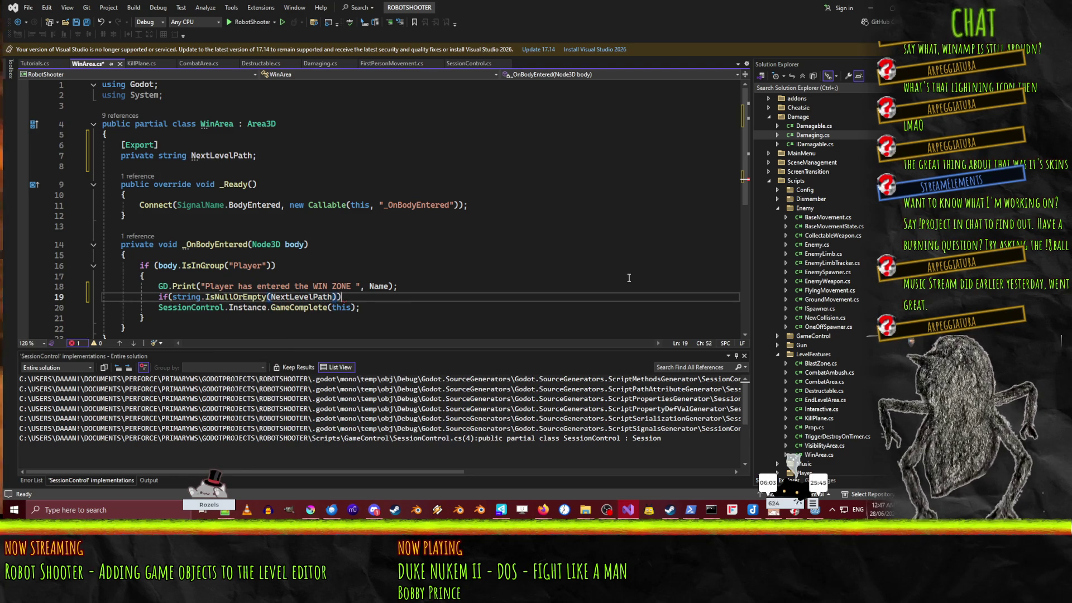
{"action": "key", "text": "Return"}
Step: Add an else branch calling SessionControl.Instance.LoadNewLevel(NextLevelPath), then save WinArea.cs
{"action": "key", "text": "Delete"}
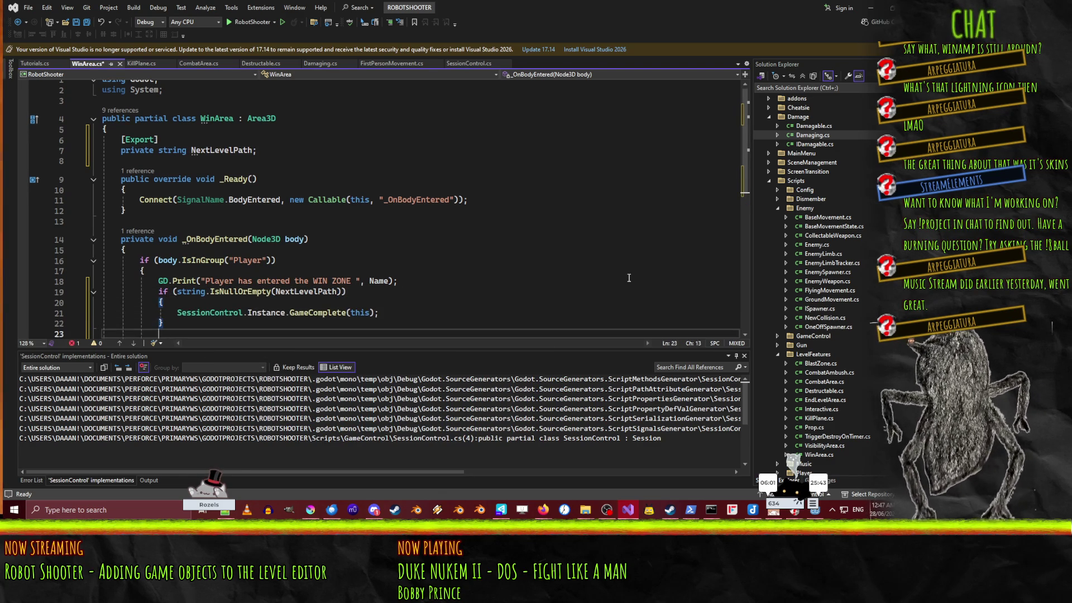
{"action": "key", "text": "Down"}
{"action": "key", "text": "End"}
{"action": "key", "text": "Return"}
{"action": "type", "text": "el"}
{"action": "key", "text": "Return"}
{"action": "key", "text": "Return"}
{"action": "type", "text": "{"}
{"action": "key", "text": "Return"}
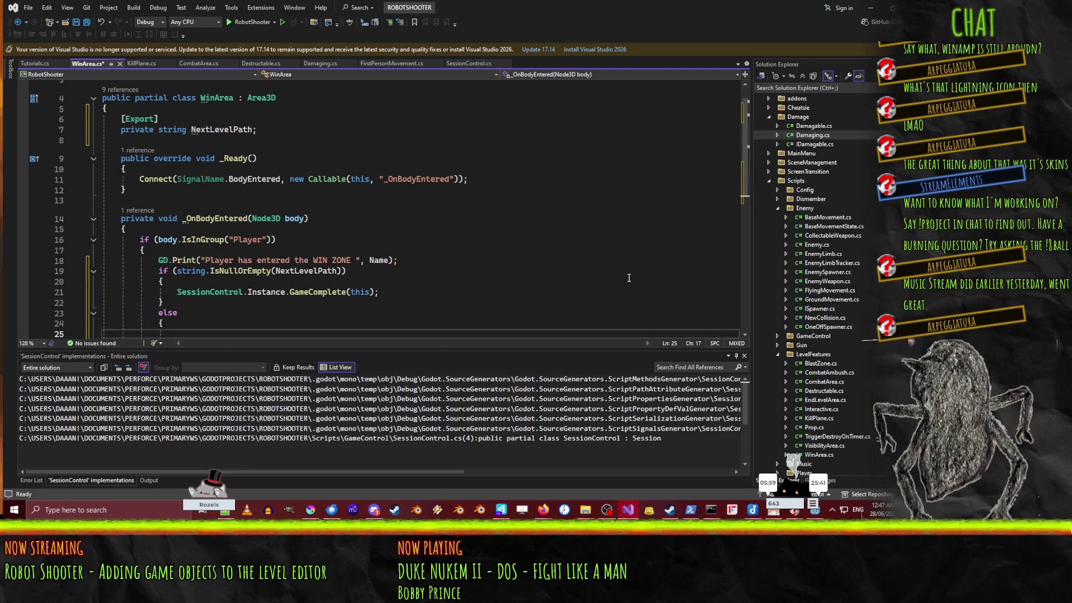
{"action": "type", "text": "SessionControl.i"}
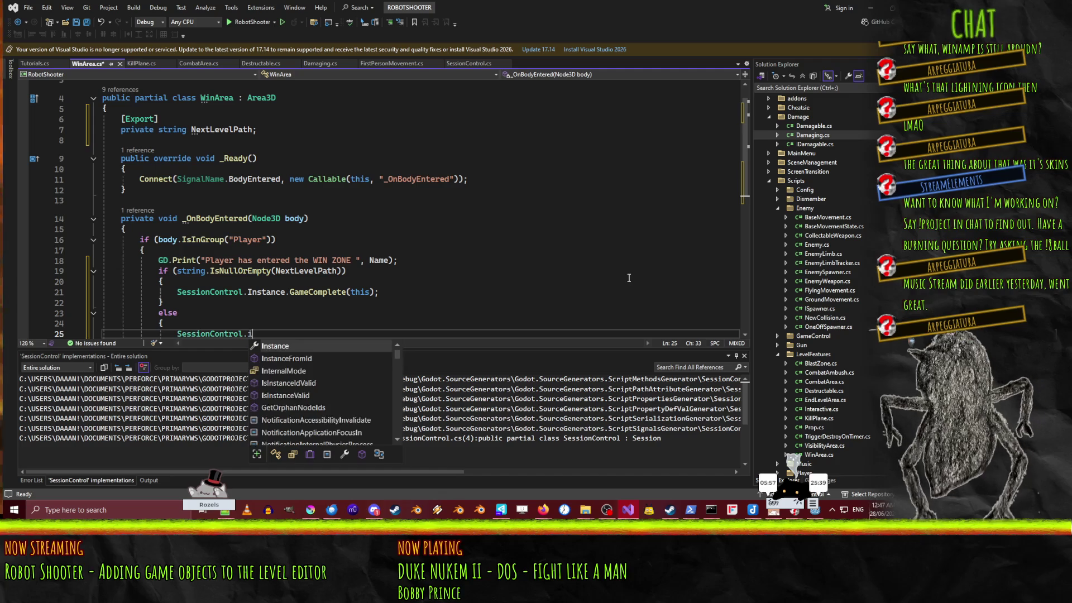
{"action": "type", "text": ".Load"}
{"action": "key", "text": "Tab"}
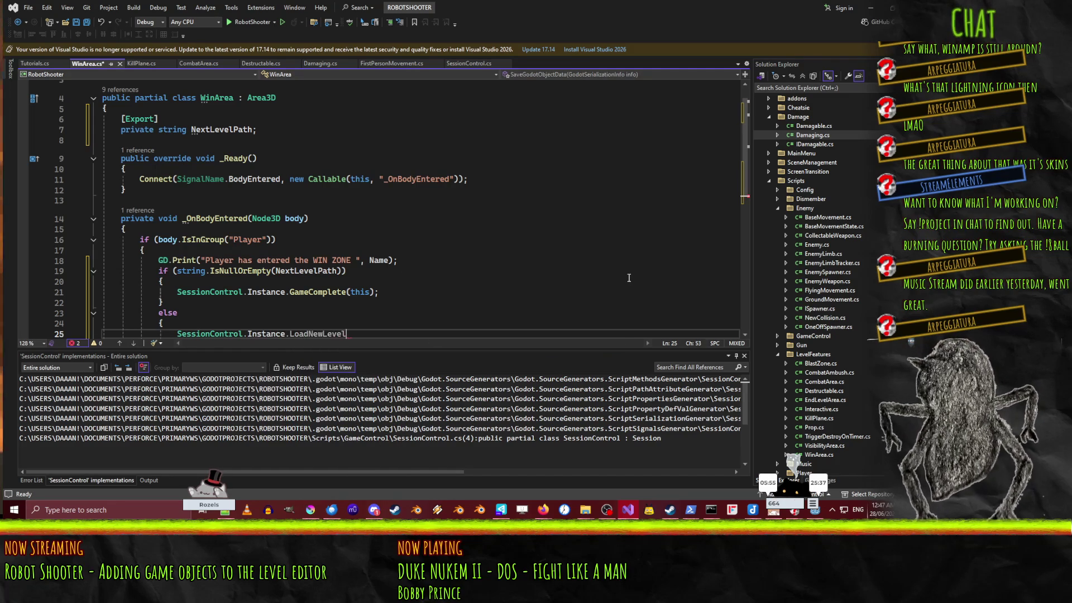
{"action": "type", "text": "("}
{"action": "type", "text": "NextLe"}
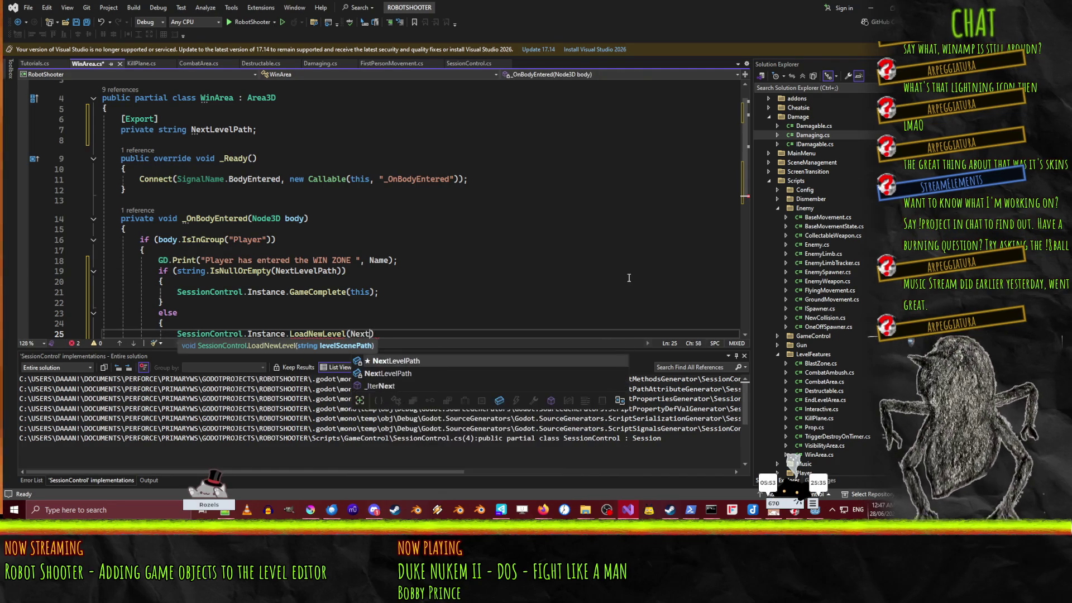
{"action": "key", "text": "Tab"}
{"action": "type", "text": ";"}
{"action": "key", "text": "ctrl+s"}
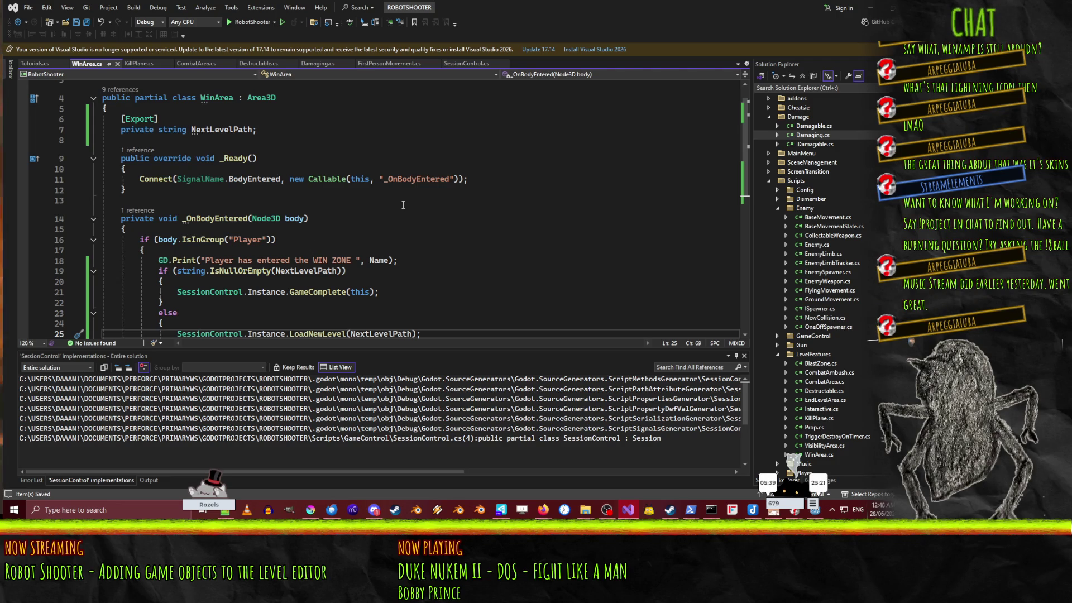
{"action": "left_click", "coordinate": [870, 8]}
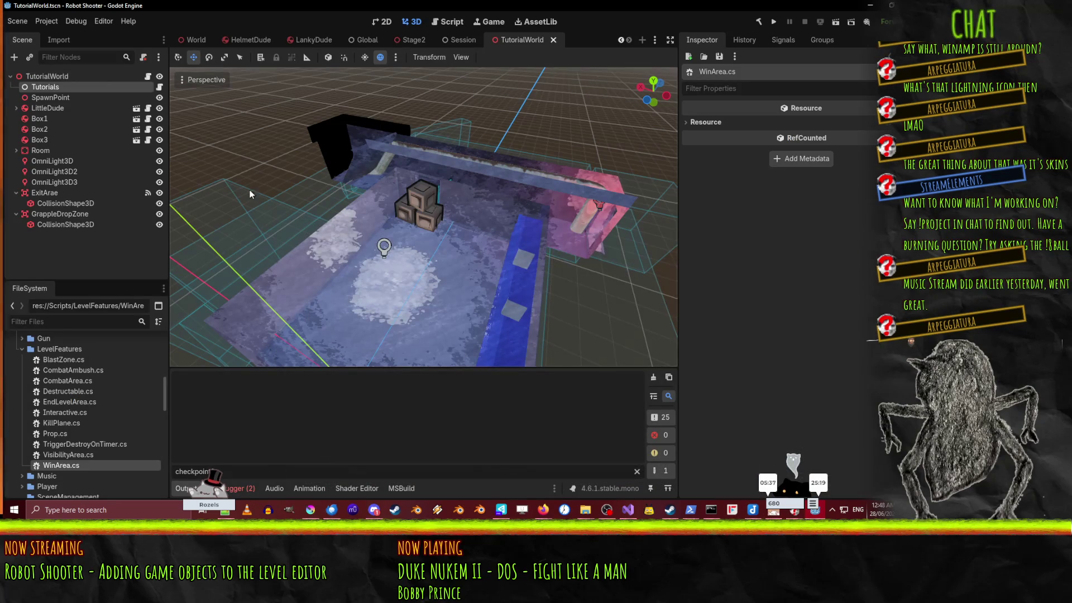
Step: Add a fifth Entity Definitions slot to RobotShooterFgd.tres holding a new FuncGodotFGDSolidClass
{"action": "scroll", "coordinate": [84, 395], "scroll_direction": "up", "scroll_amount": 10}
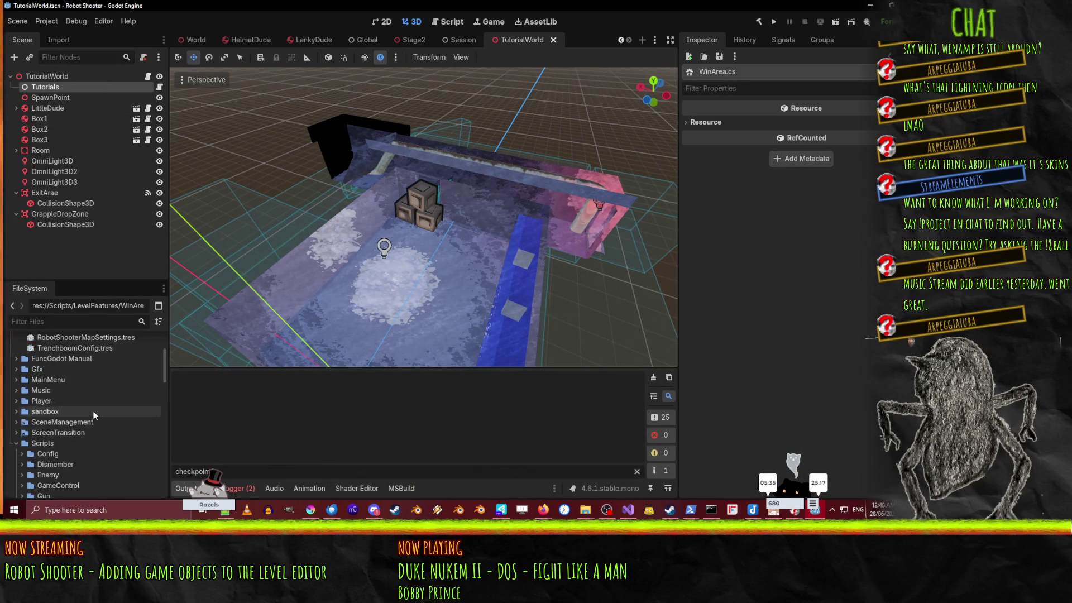
{"action": "left_click", "coordinate": [71, 425]}
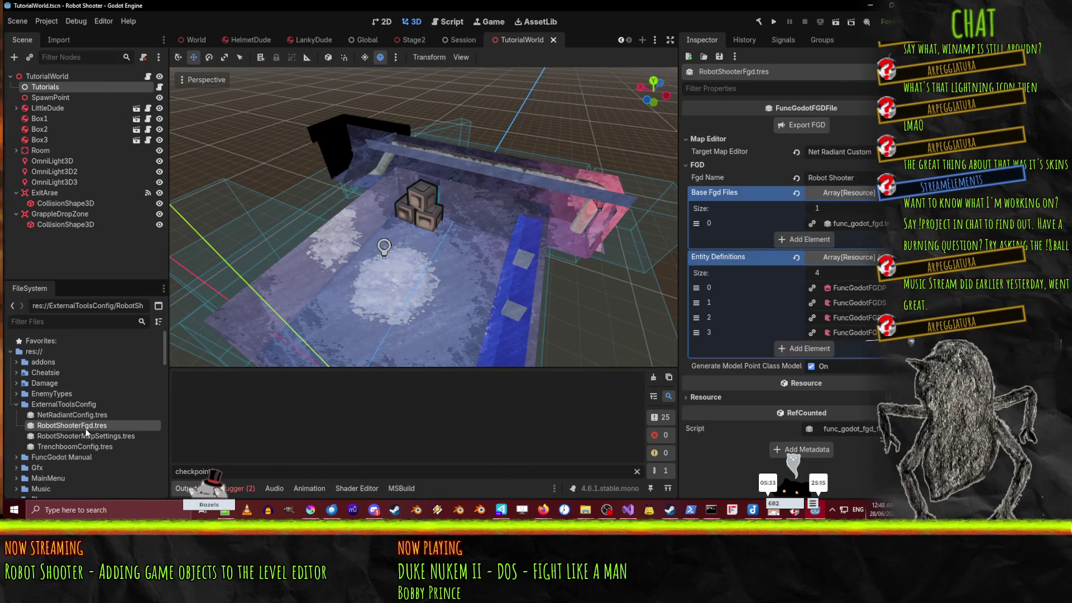
{"action": "left_click", "coordinate": [809, 349]}
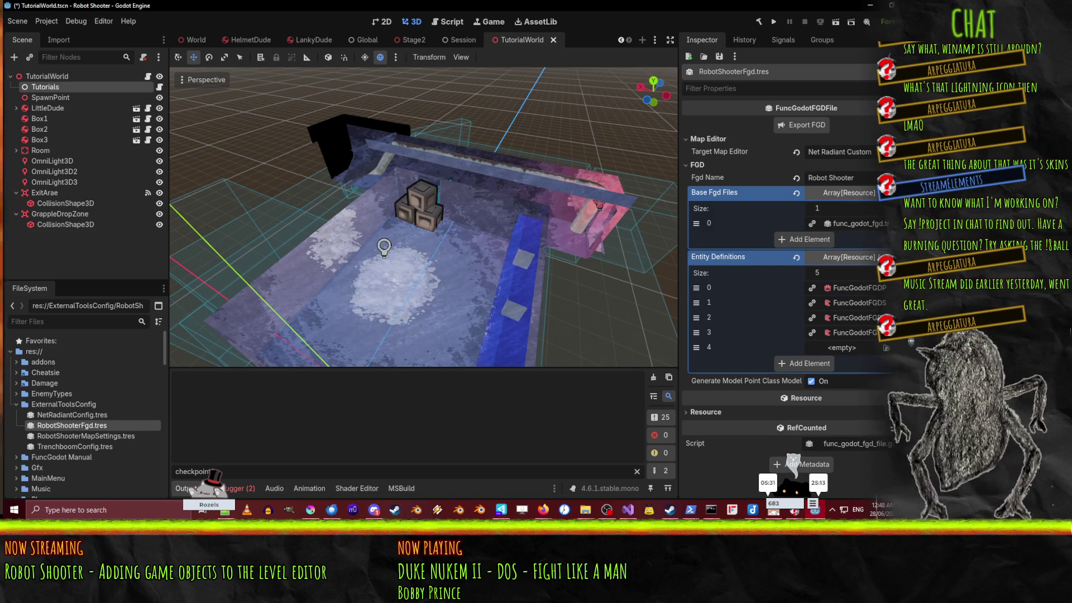
{"action": "left_click", "coordinate": [886, 347]}
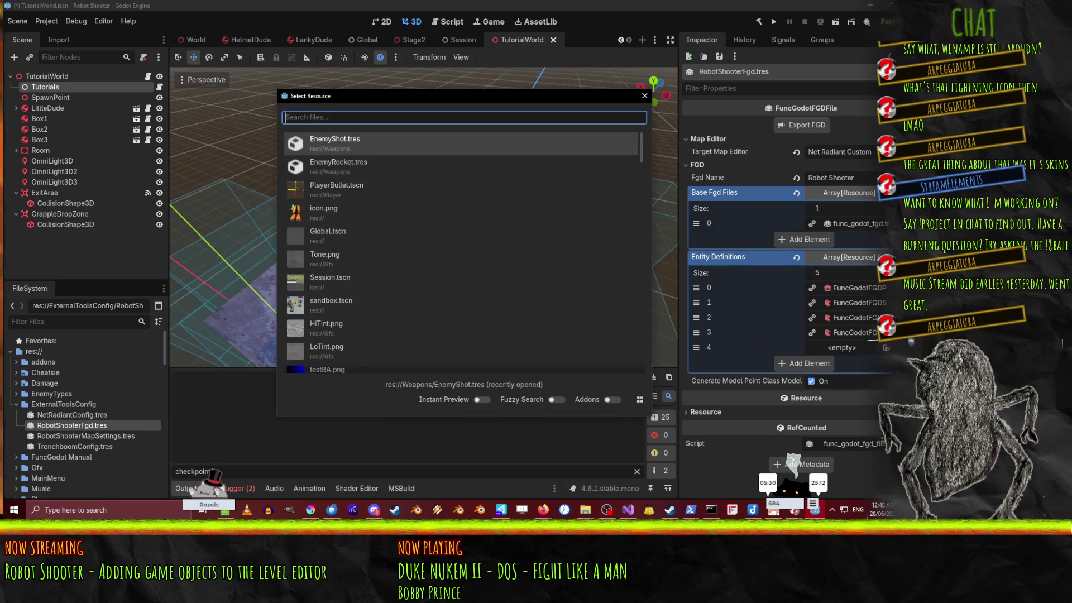
{"action": "left_click", "coordinate": [644, 95]}
{"action": "left_click", "coordinate": [887, 348]}
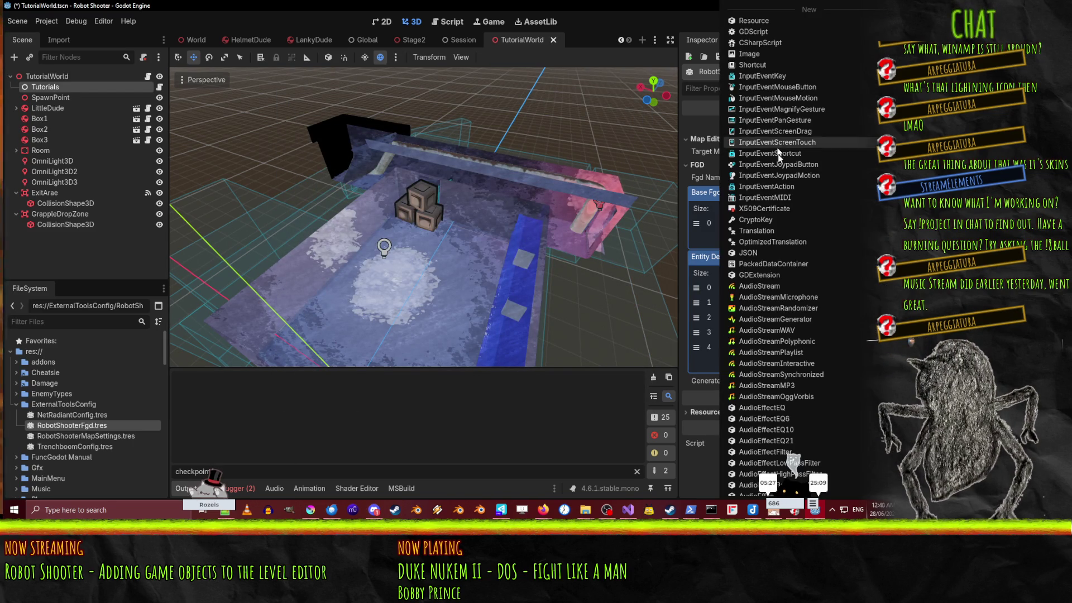
{"action": "scroll", "coordinate": [797, 208], "scroll_direction": "down", "scroll_amount": 5}
{"action": "scroll", "coordinate": [798, 207], "scroll_direction": "down", "scroll_amount": 10}
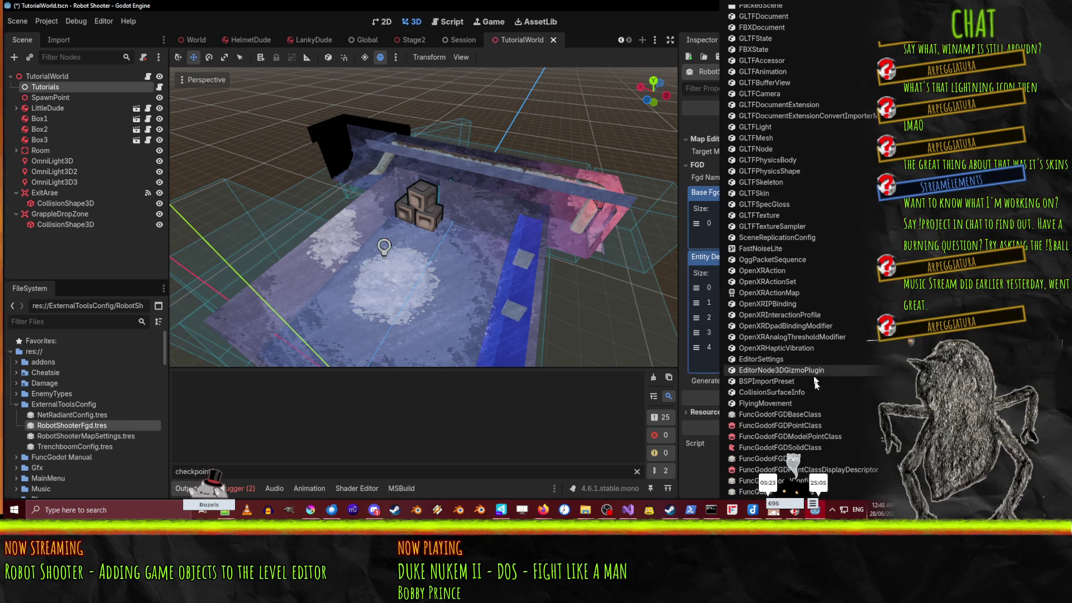
{"action": "scroll", "coordinate": [839, 430], "scroll_direction": "down", "scroll_amount": 5}
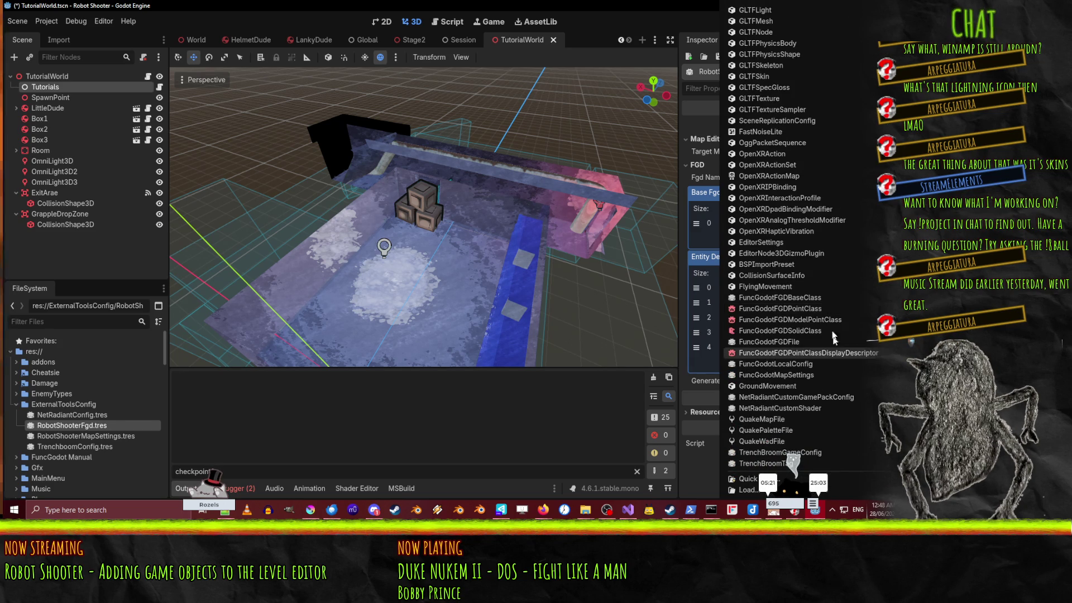
{"action": "left_click", "coordinate": [772, 330]}
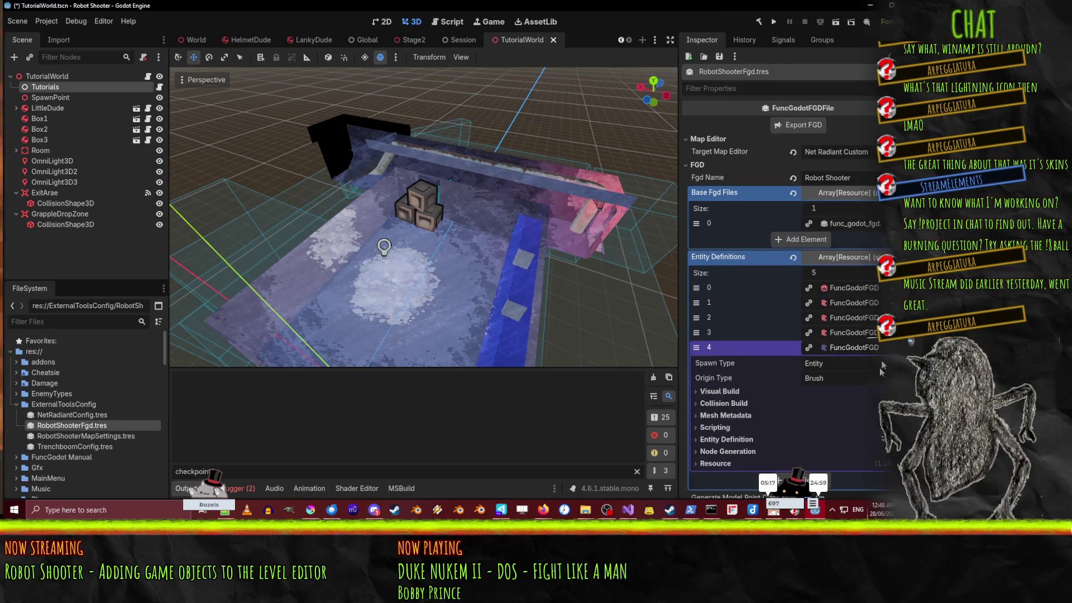
Step: Keep origin type Brush, turn off visual build and baked light, and change shadow casting
{"action": "scroll", "coordinate": [844, 360], "scroll_direction": "down", "scroll_amount": 2}
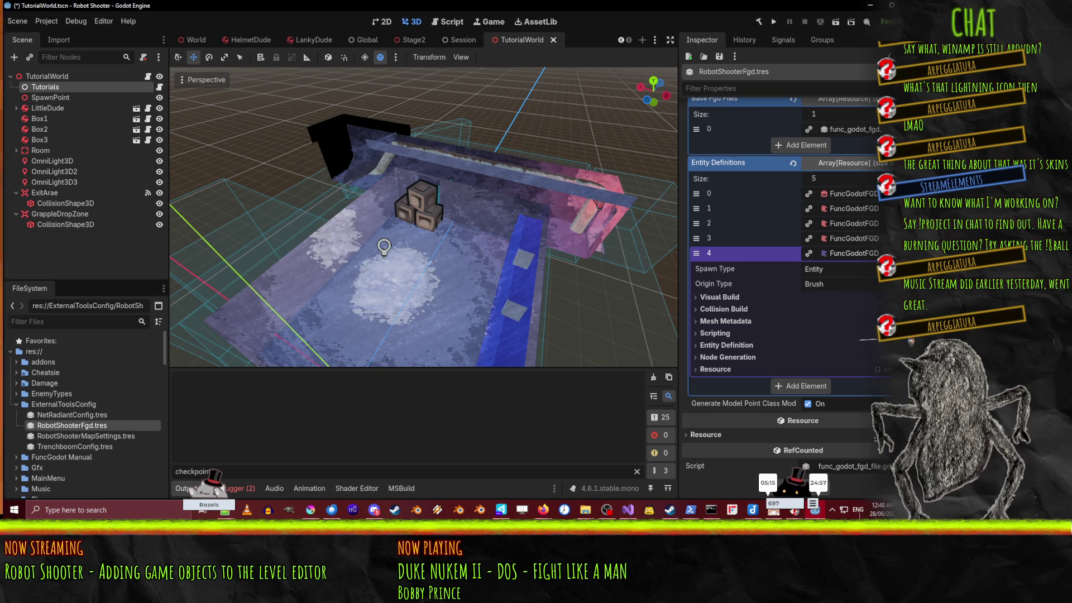
{"action": "left_click", "coordinate": [805, 285]}
{"action": "left_click", "coordinate": [806, 286]}
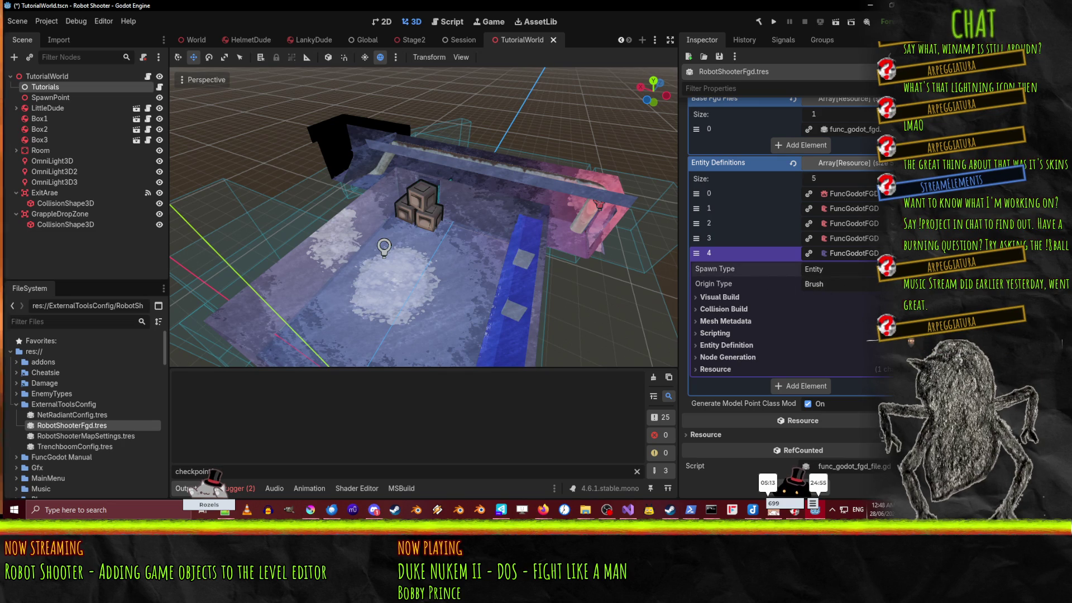
{"action": "left_click", "coordinate": [720, 297]}
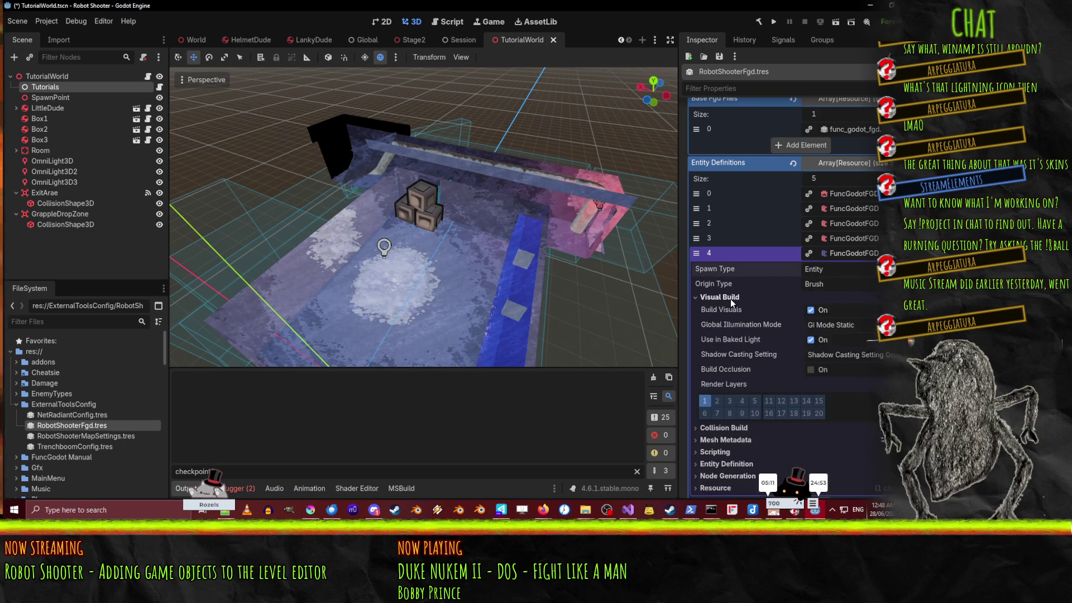
{"action": "left_click", "coordinate": [811, 310]}
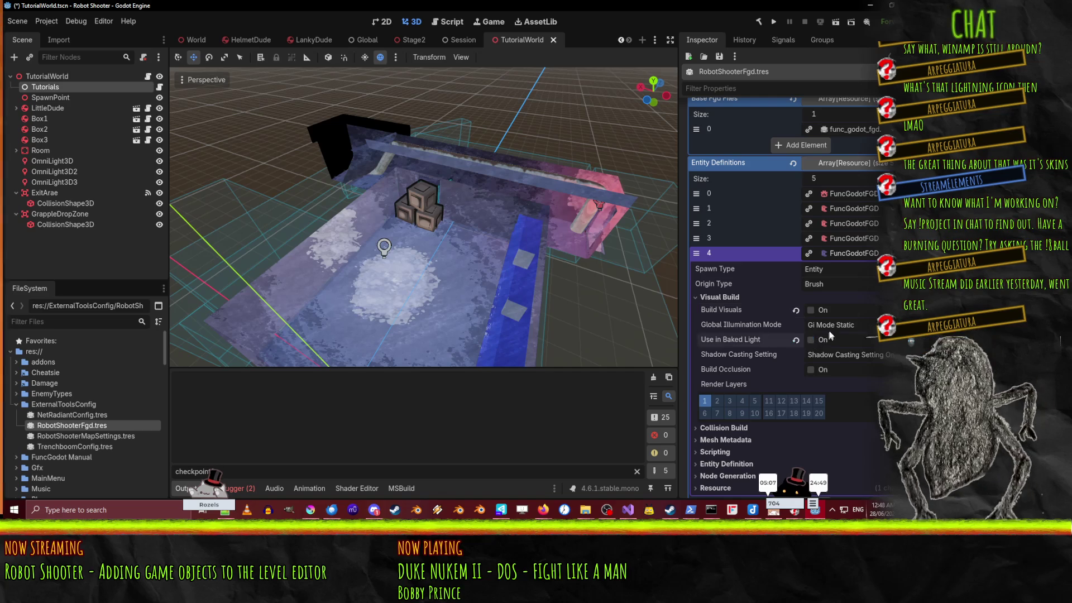
{"action": "left_click", "coordinate": [811, 340]}
{"action": "left_click", "coordinate": [842, 355]}
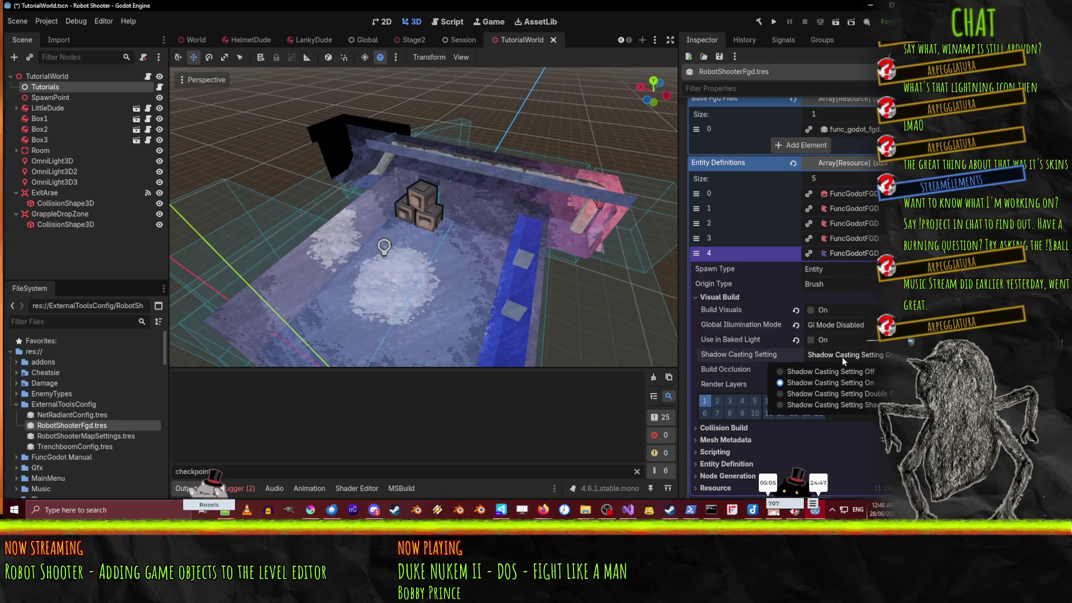
{"action": "left_click", "coordinate": [843, 373]}
{"action": "scroll", "coordinate": [782, 323], "scroll_direction": "down", "scroll_amount": 3}
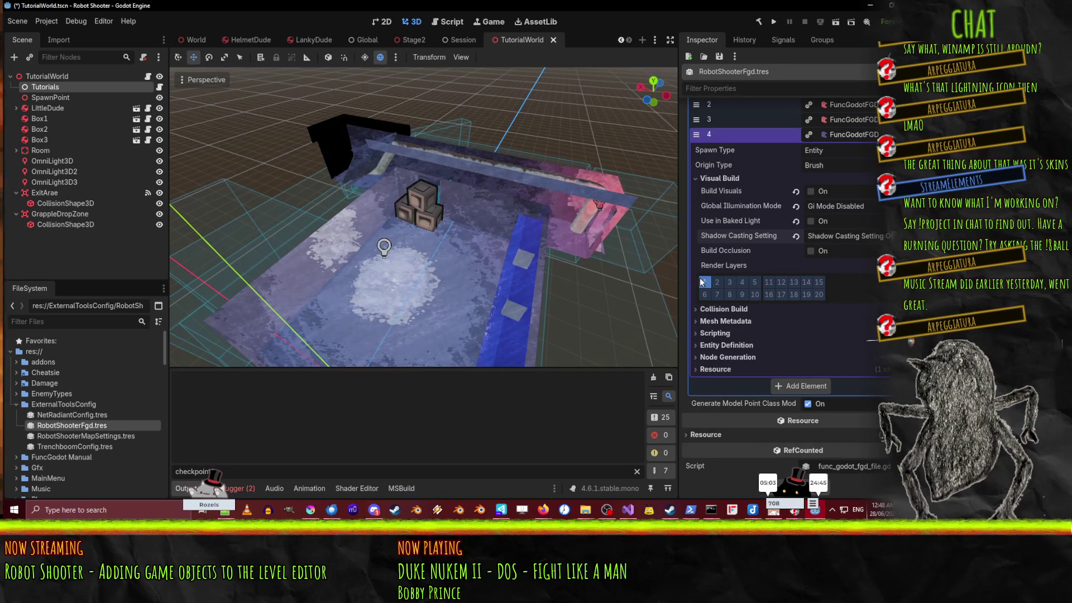
Step: Change the entry's collision mask from layer 1 to layer 2
{"action": "left_click", "coordinate": [713, 308]}
{"action": "scroll", "coordinate": [813, 327], "scroll_direction": "down", "scroll_amount": 3}
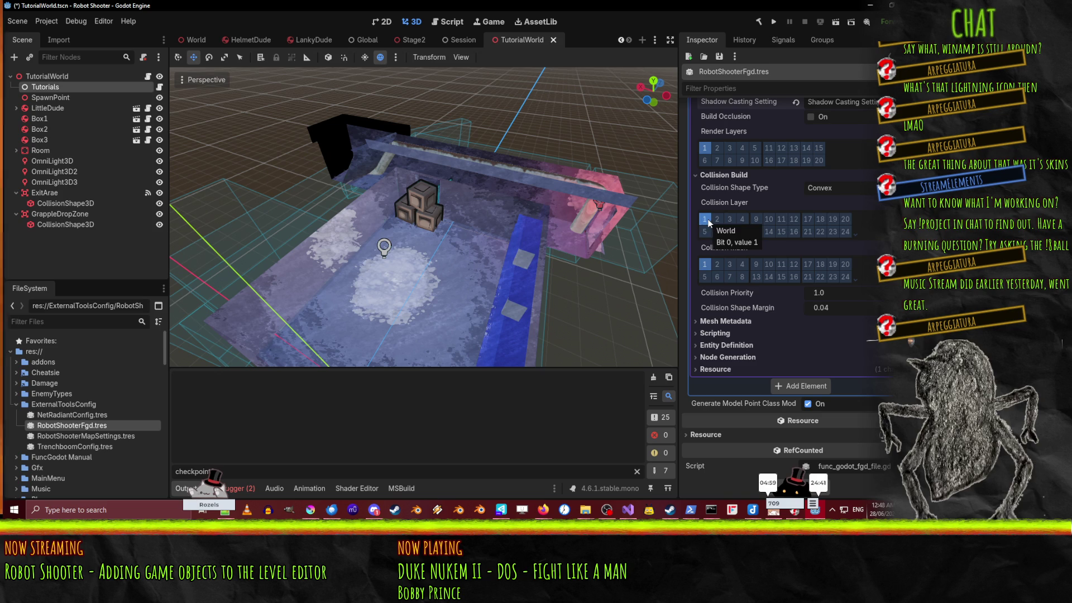
{"action": "left_click", "coordinate": [705, 265]}
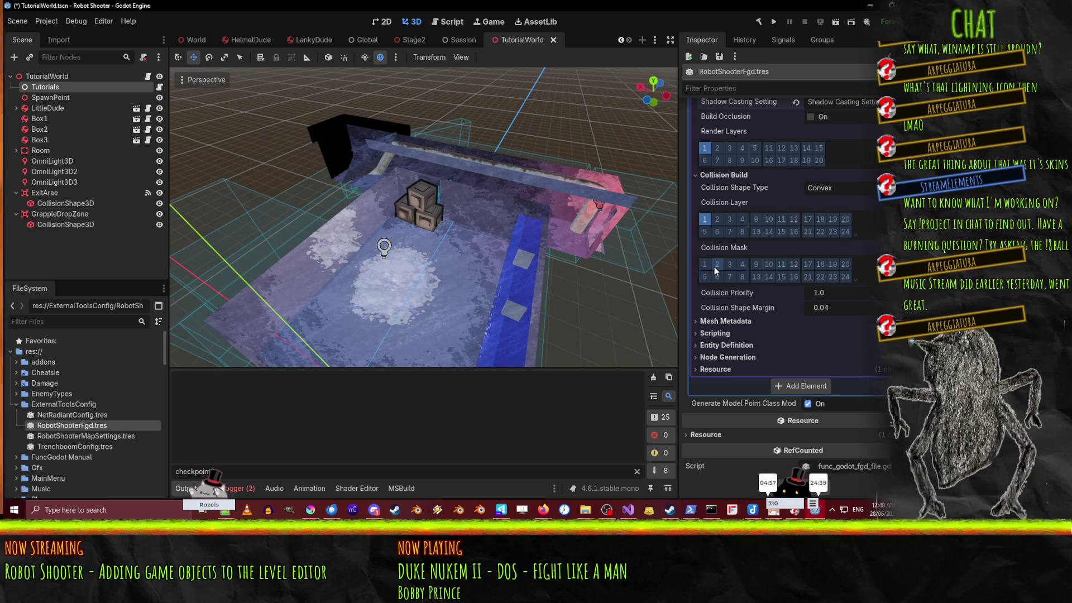
{"action": "left_click", "coordinate": [715, 267]}
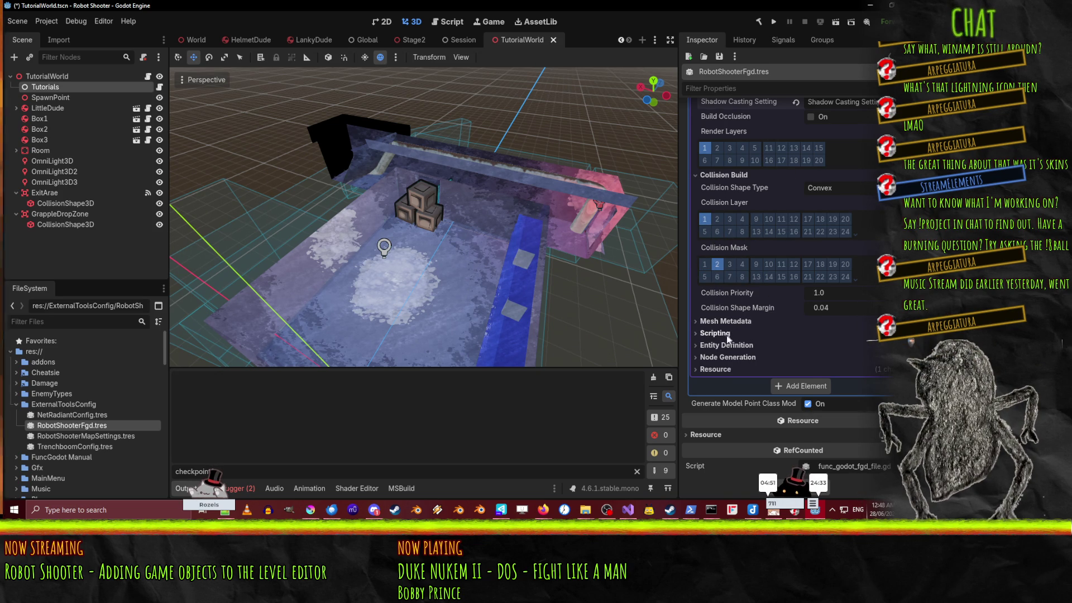
{"action": "left_click", "coordinate": [723, 332]}
{"action": "left_click", "coordinate": [844, 332]}
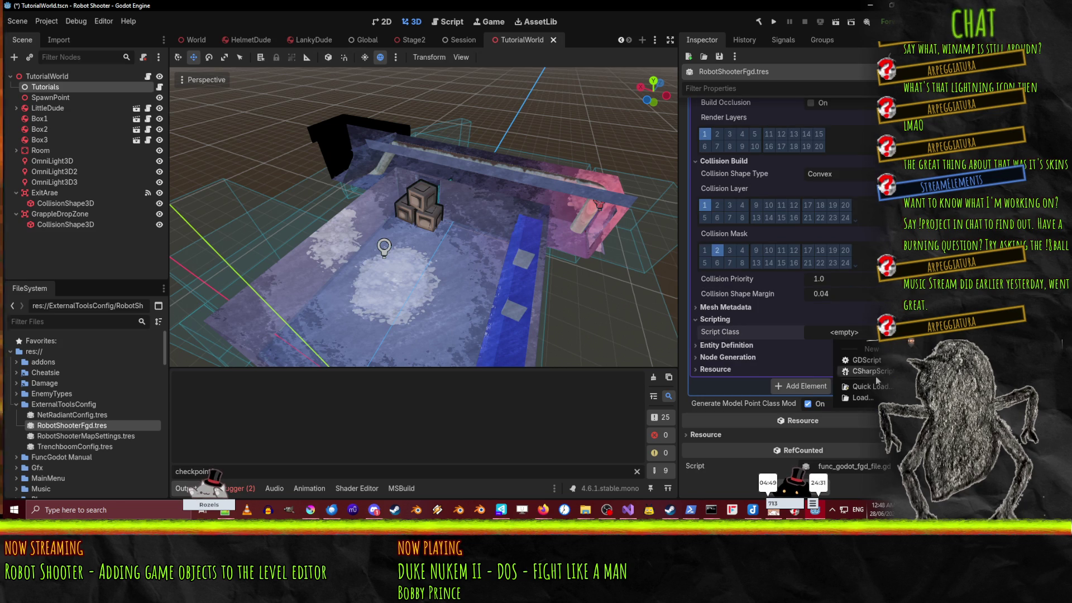
{"action": "left_click", "coordinate": [862, 397]}
Step: Set WinArea.cs as the entity's script class via Quick Load
{"action": "left_click", "coordinate": [570, 416]}
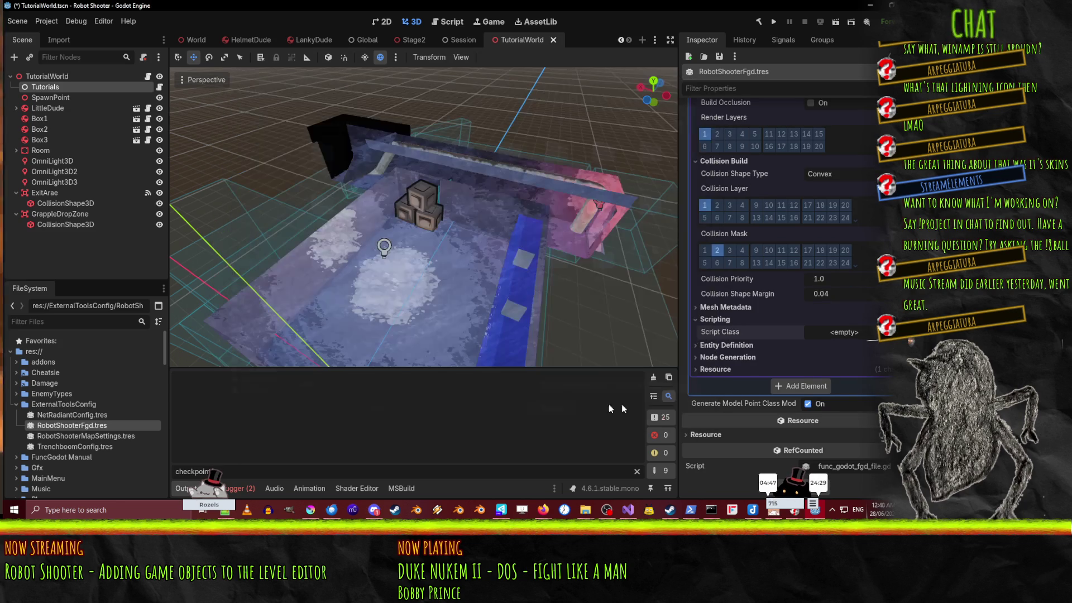
{"action": "left_click", "coordinate": [844, 332]}
{"action": "left_click", "coordinate": [863, 387]}
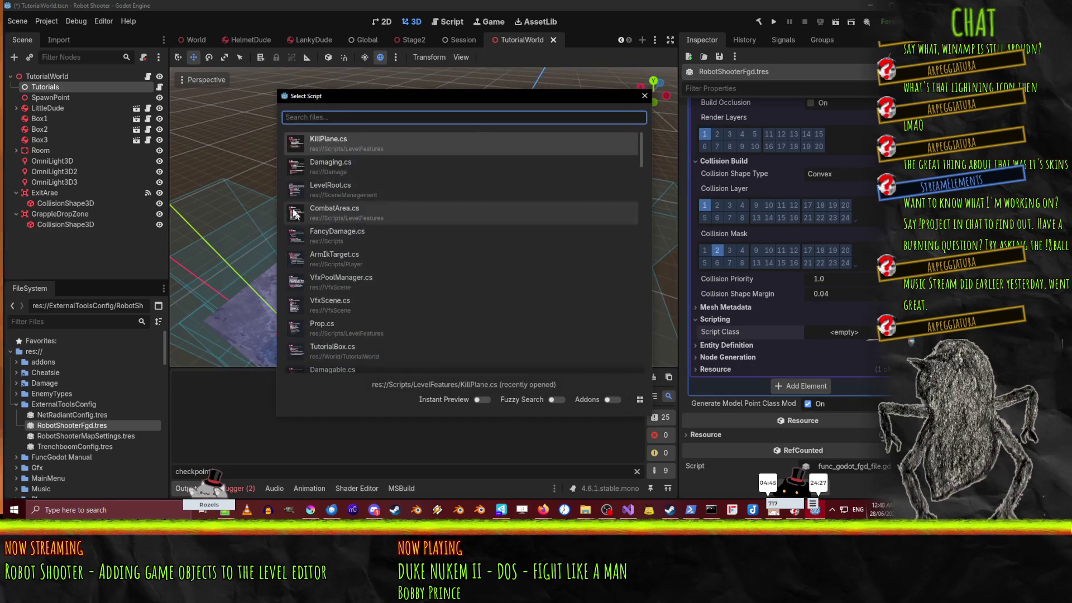
{"action": "type", "text": "w"}
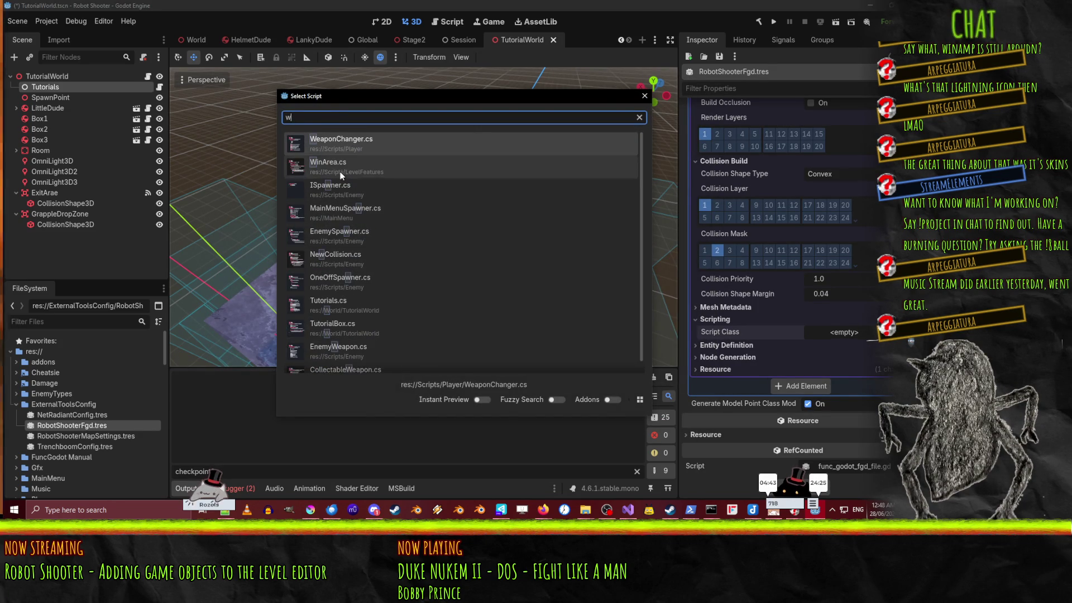
{"action": "double_click", "coordinate": [393, 160]}
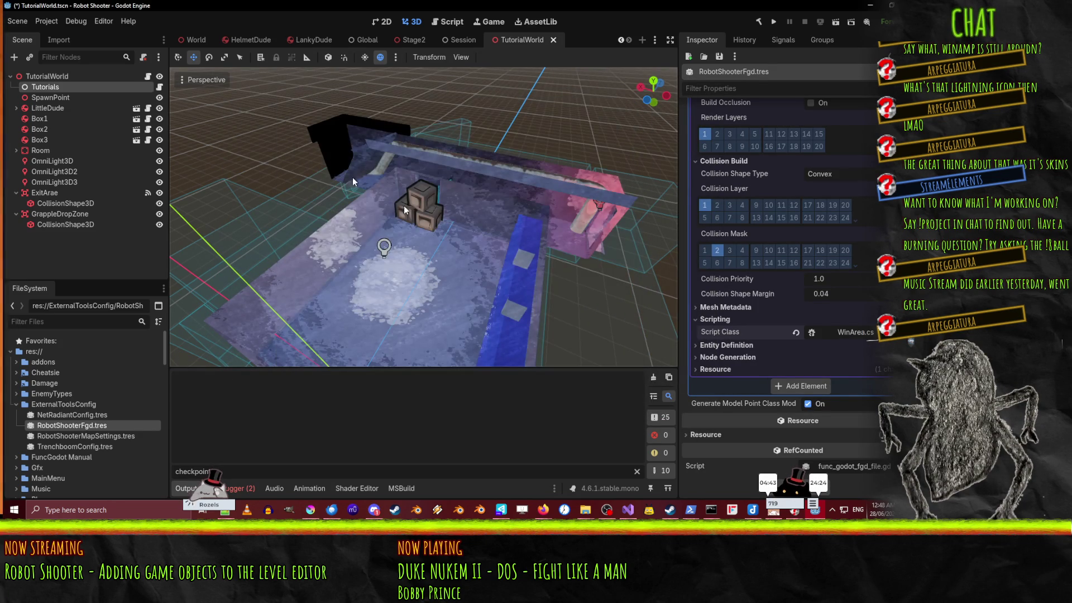
Step: Enter 'win' as the classname under Entity Definition
{"action": "left_click", "coordinate": [729, 344]}
{"action": "left_click", "coordinate": [821, 258]}
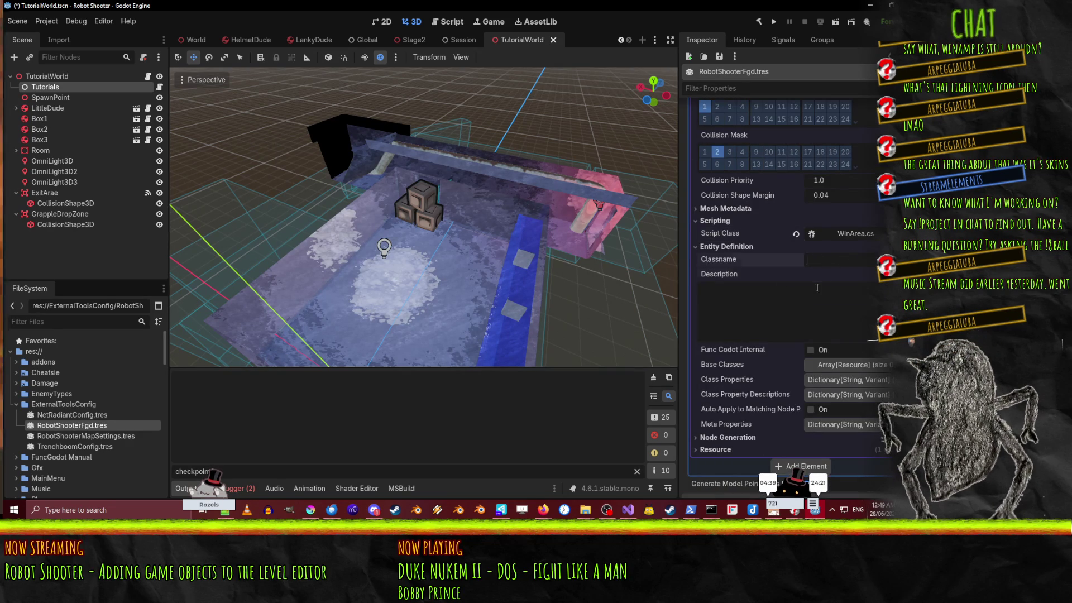
{"action": "left_click", "coordinate": [776, 302]}
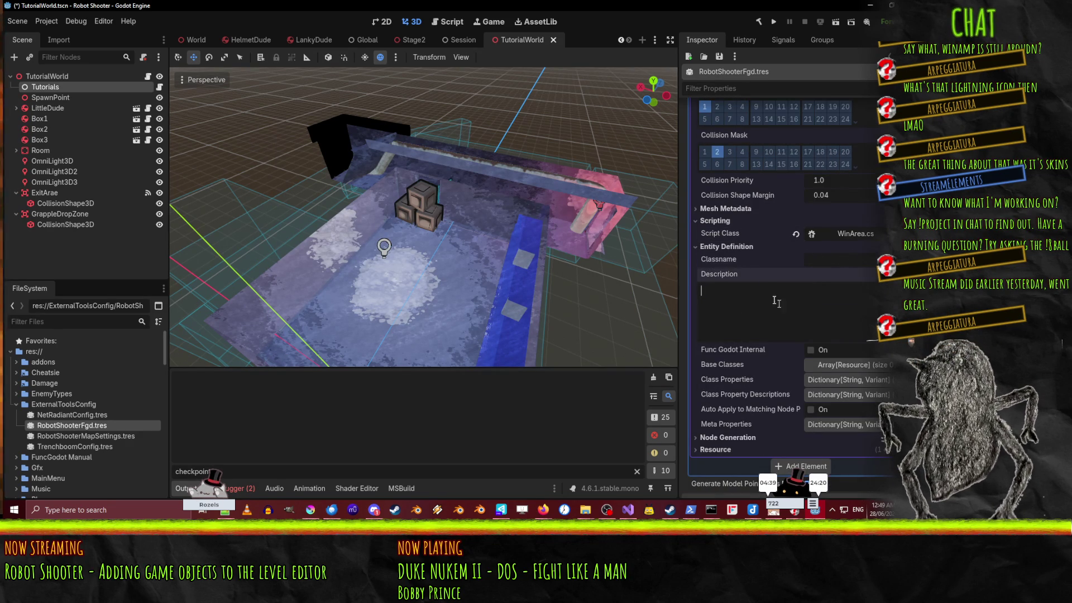
{"action": "left_click", "coordinate": [821, 260]}
{"action": "type", "text": "ein"}
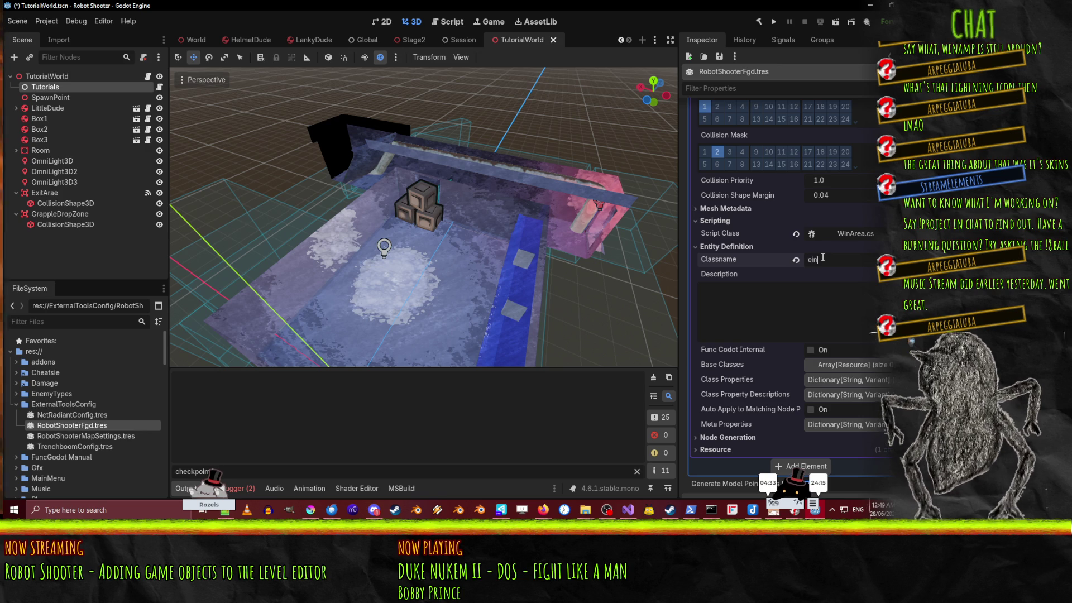
{"action": "key", "text": "BackSpace"}
{"action": "key", "text": "BackSpace"}
{"action": "type", "text": "w"}
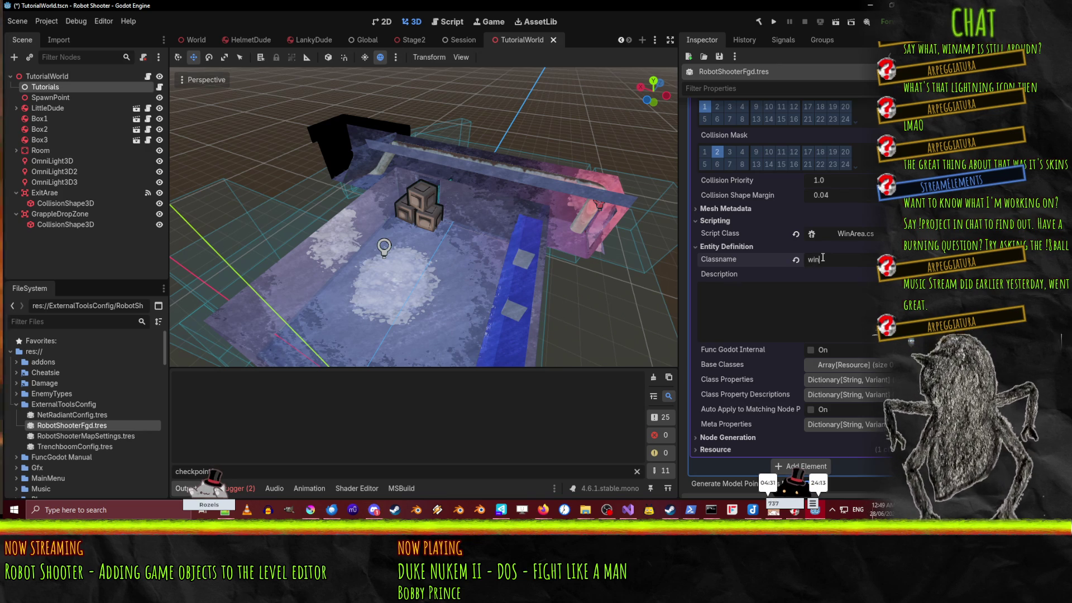
{"action": "left_click", "coordinate": [826, 305]}
{"action": "type", "text": "Entering this will complete the level and either load the endgame (if no next level is specified) or load the next level."}
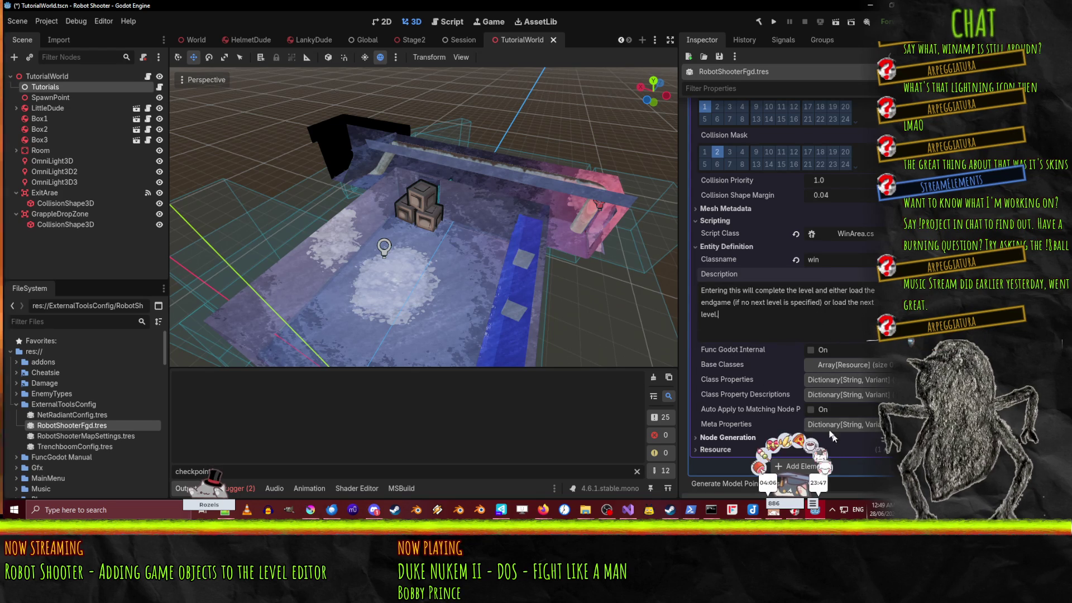
Step: Under Node Generation, set Node Class to Area3D and Name Property to name
{"action": "left_click", "coordinate": [725, 438]}
{"action": "scroll", "coordinate": [788, 424], "scroll_direction": "down", "scroll_amount": 3}
{"action": "left_click", "coordinate": [845, 325]}
{"action": "type", "text": "Area3D"}
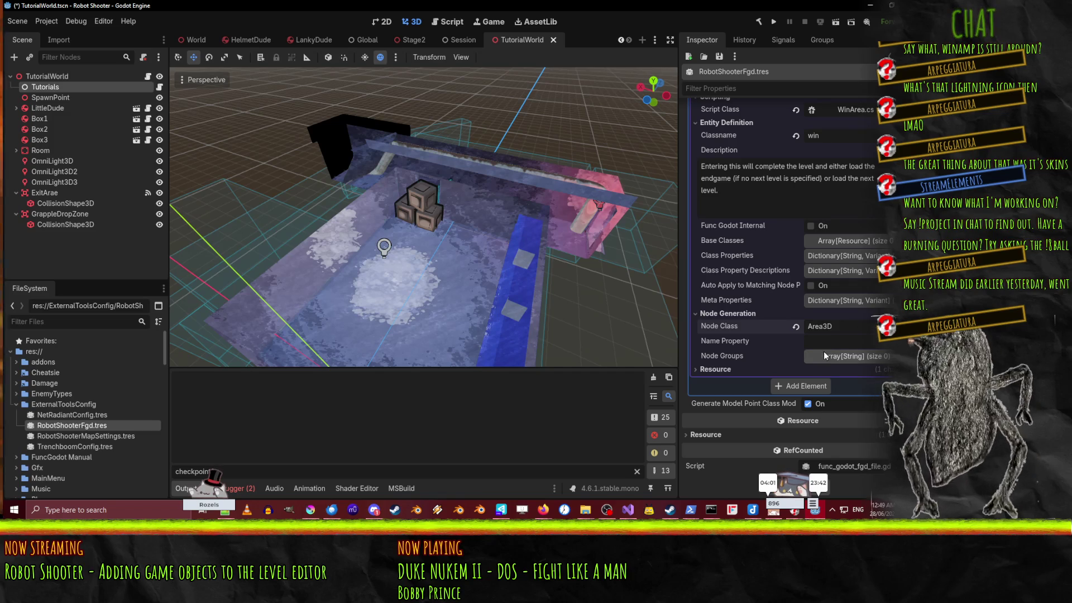
{"action": "left_click", "coordinate": [837, 342]}
{"action": "type", "text": "name"}
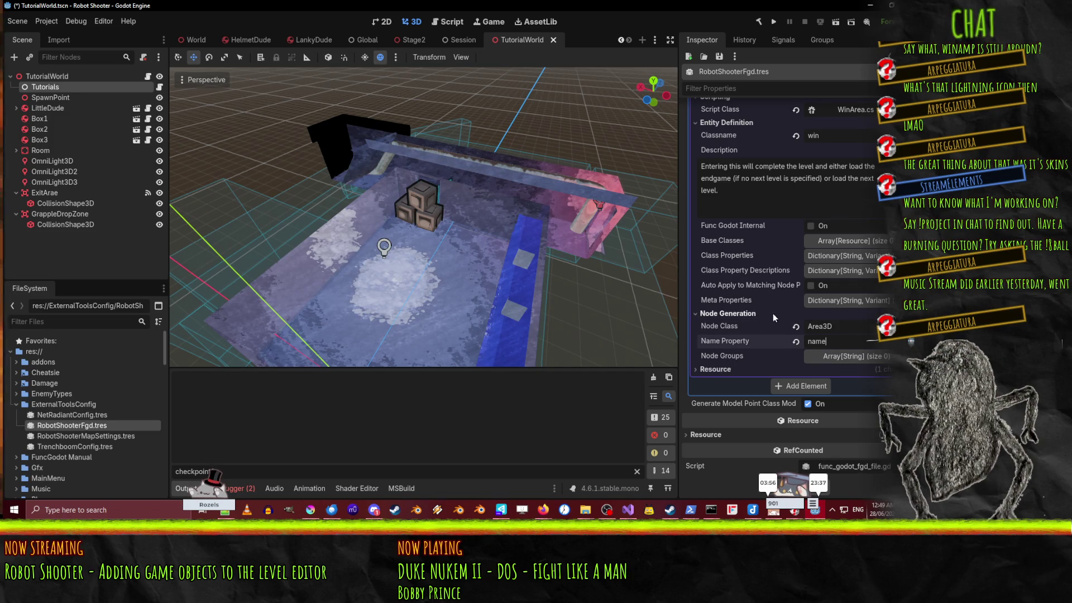
{"action": "left_click", "coordinate": [835, 257]}
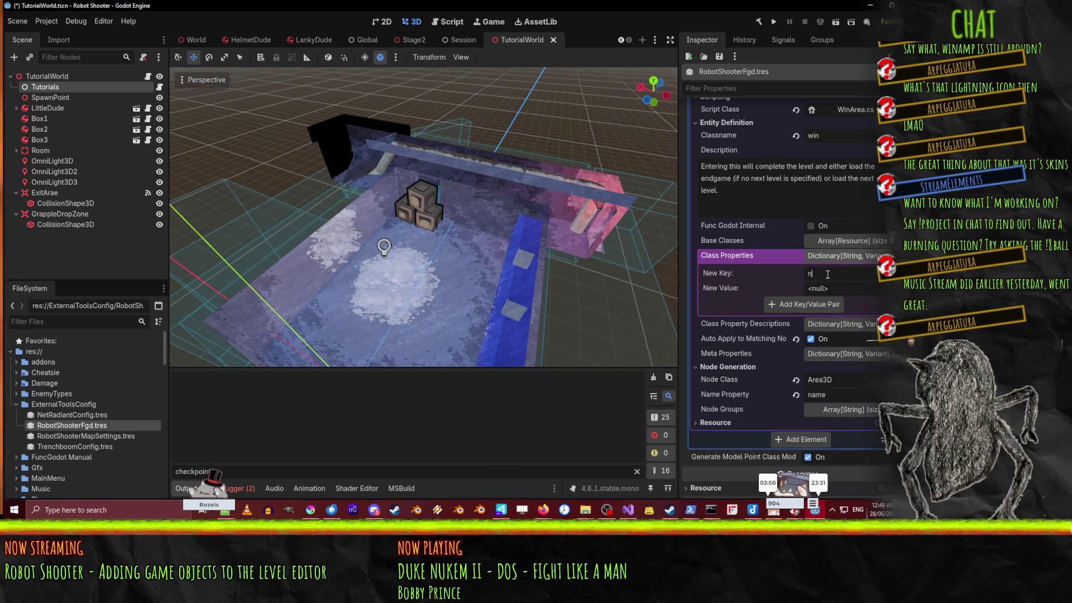
Step: Add a 'name' key with a String value to Class Properties
{"action": "type", "text": "ame"}
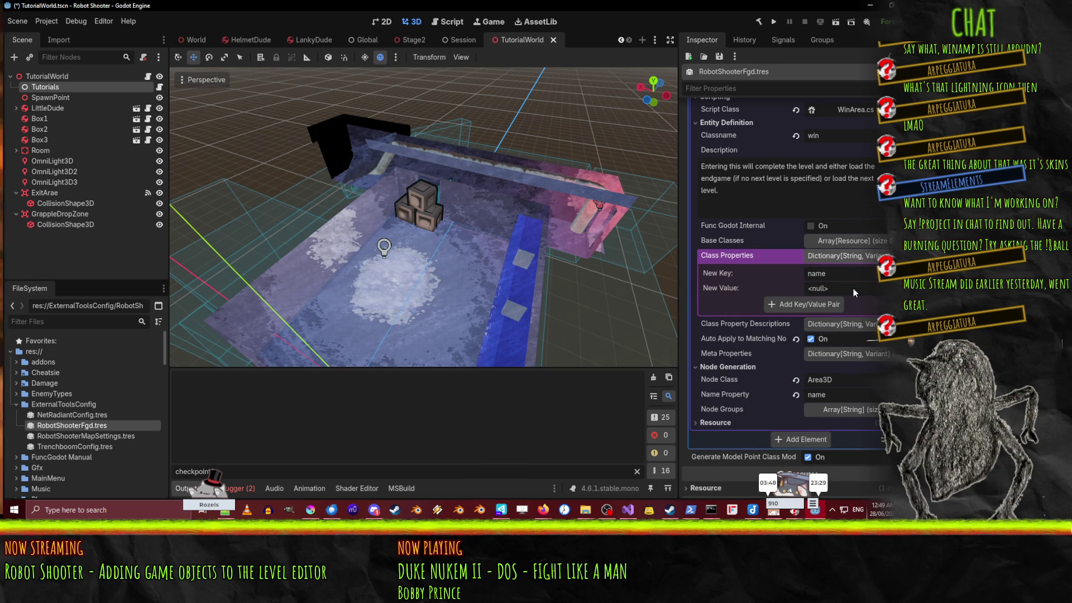
{"action": "left_click", "coordinate": [827, 289]}
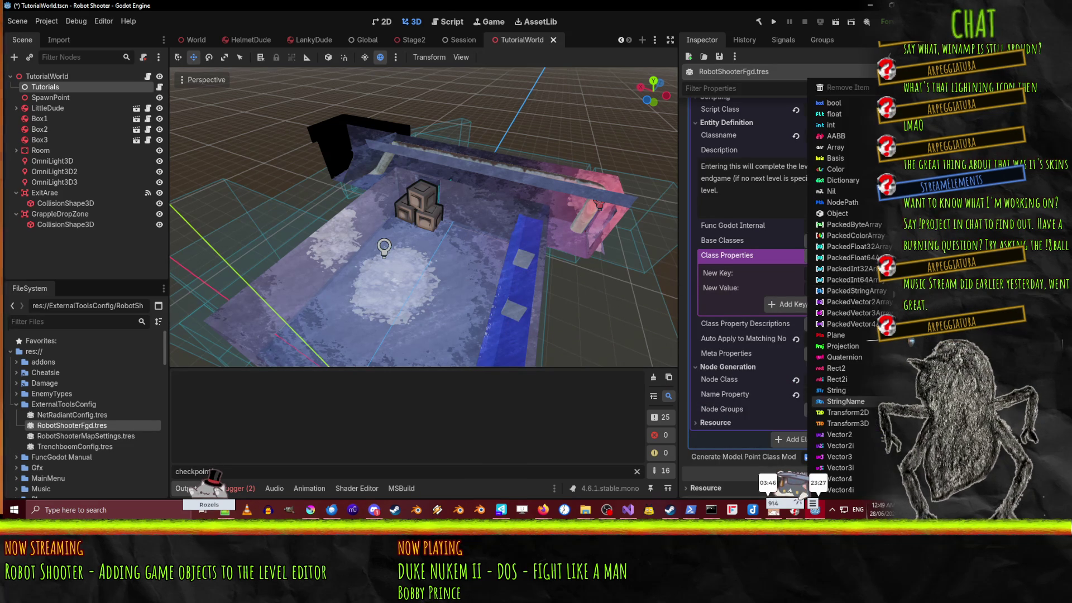
{"action": "left_click", "coordinate": [854, 393]}
{"action": "left_click", "coordinate": [829, 304]}
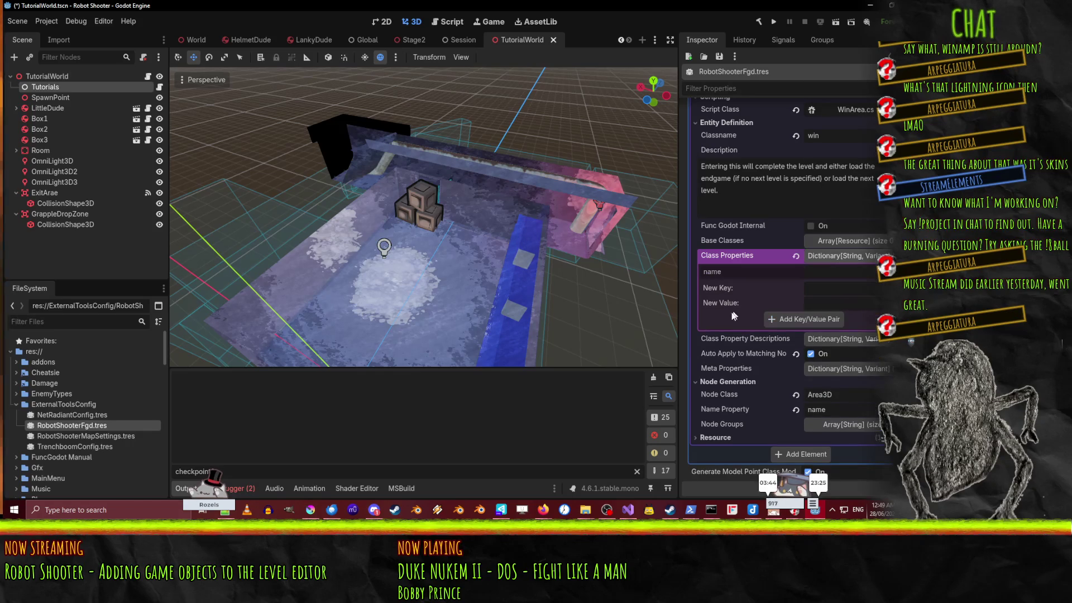
Step: Add a NextLevelPath key, copied from WinArea.cs, with a String value to Class Properties
{"action": "left_click", "coordinate": [627, 510]}
{"action": "double_click", "coordinate": [221, 129]}
{"action": "key", "text": "ctrl+c"}
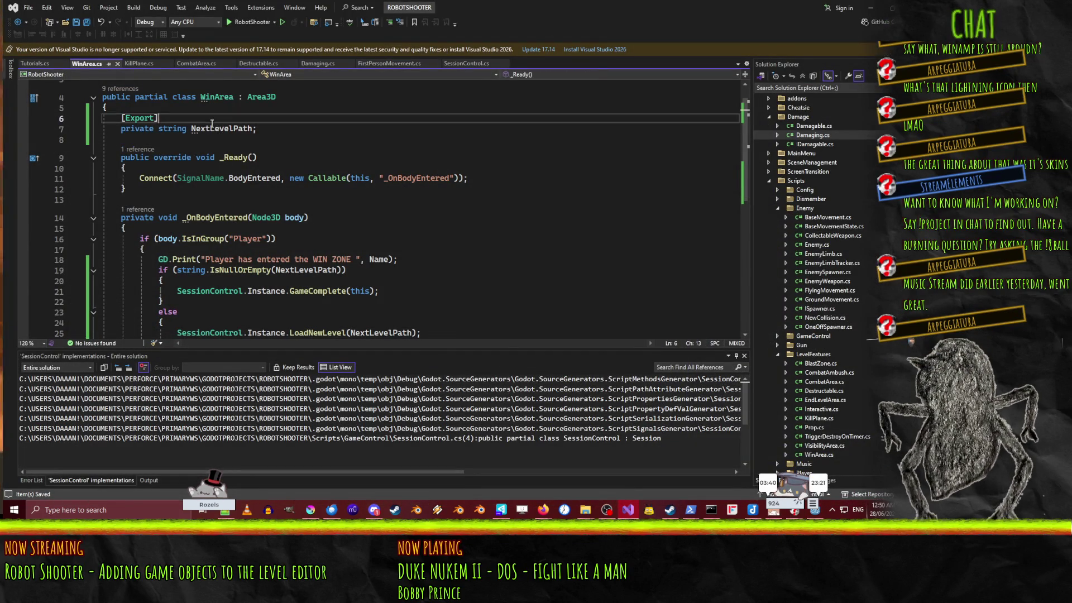
{"action": "key", "text": "alt+Tab"}
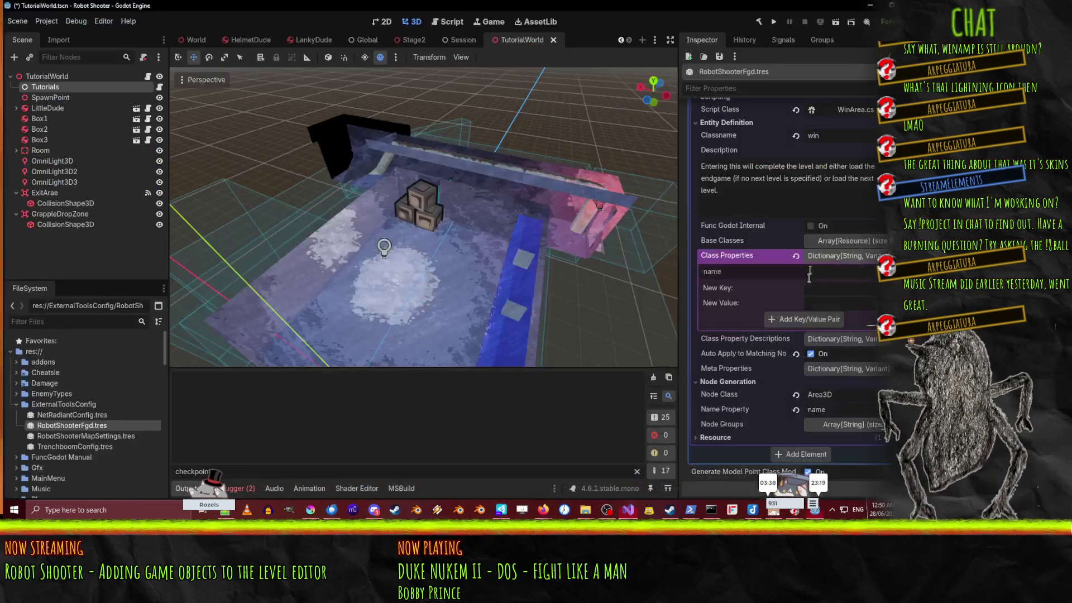
{"action": "key", "text": "ctrl+v"}
{"action": "left_click", "coordinate": [888, 303]}
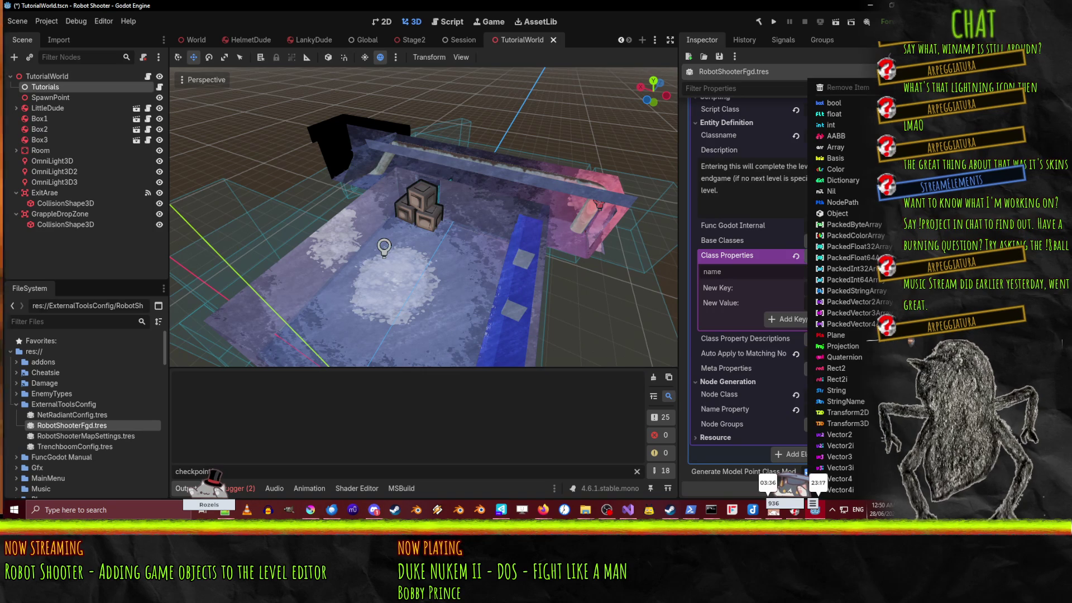
{"action": "left_click", "coordinate": [858, 390]}
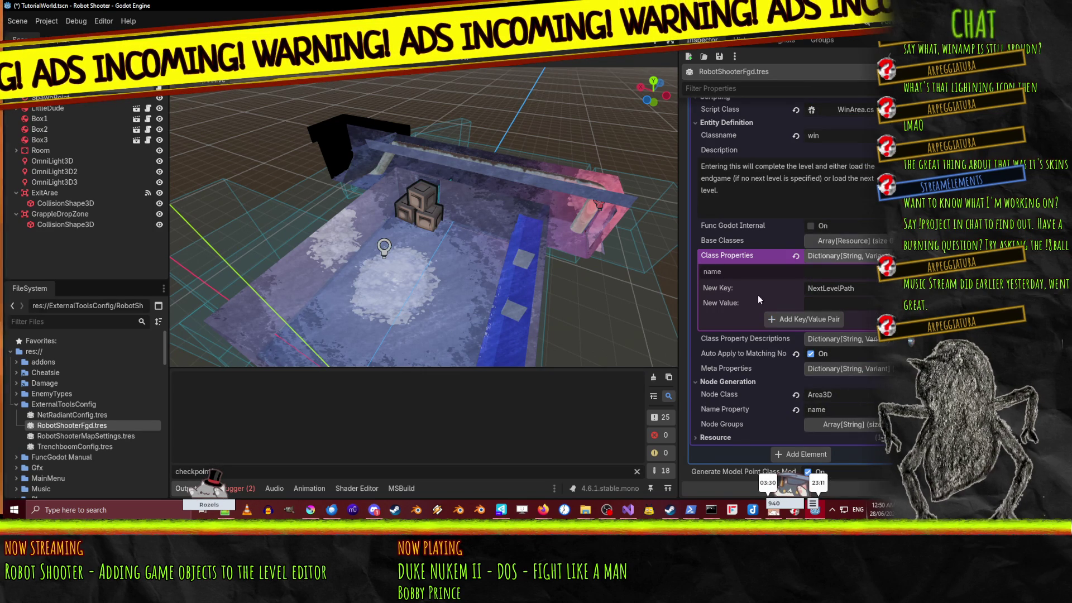
{"action": "left_click", "coordinate": [803, 320]}
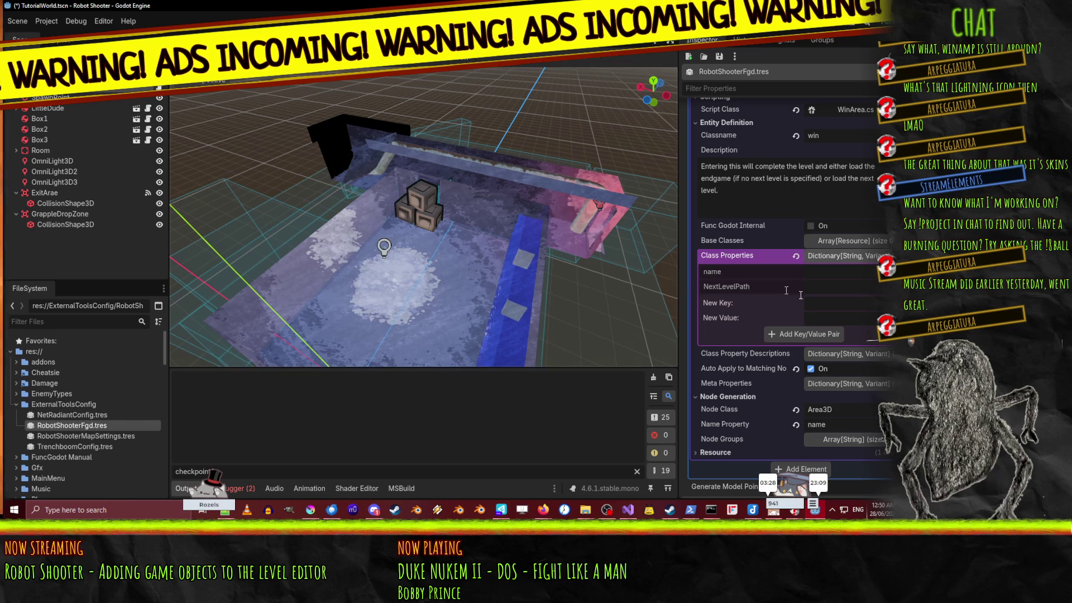
{"action": "left_click", "coordinate": [821, 285]}
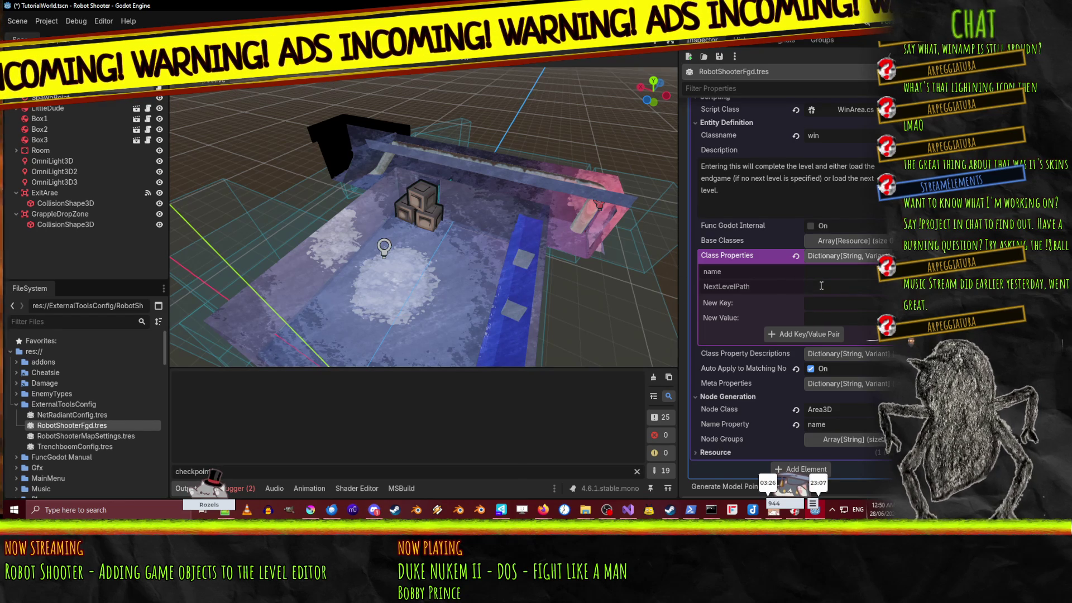
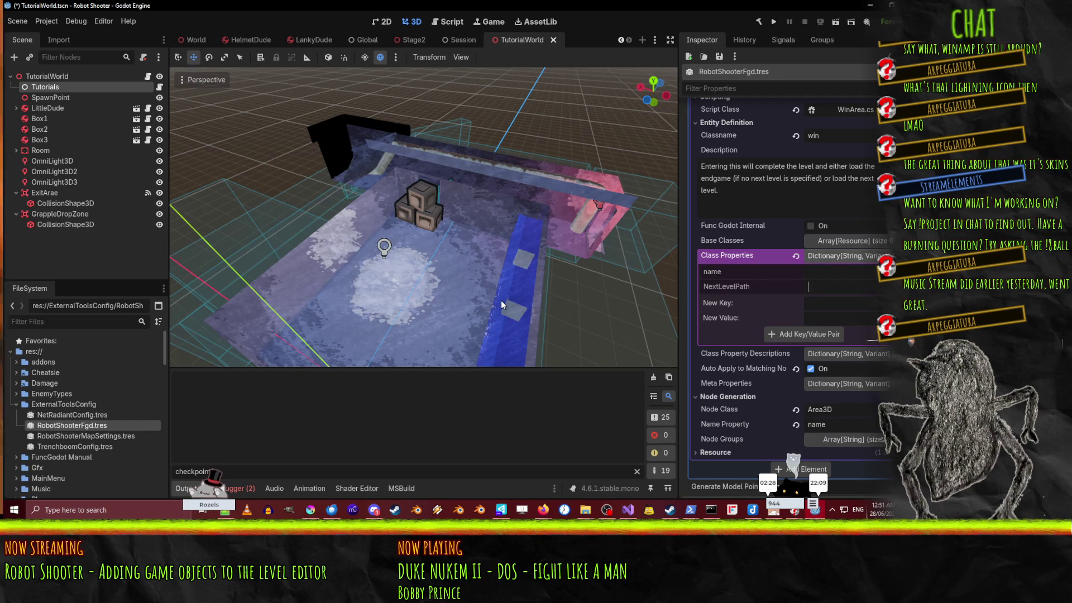
Step: Orbit around the tutorial room, then switch to the World scene showing WinArea
{"action": "mouse_move", "coordinate": [388, 280]}
{"action": "left_mouse_down"}
{"action": "mouse_move", "coordinate": [610, 243]}
{"action": "mouse_move", "coordinate": [631, 250]}
{"action": "mouse_move", "coordinate": [444, 280]}
{"action": "mouse_move", "coordinate": [358, 257]}
{"action": "left_mouse_up"}
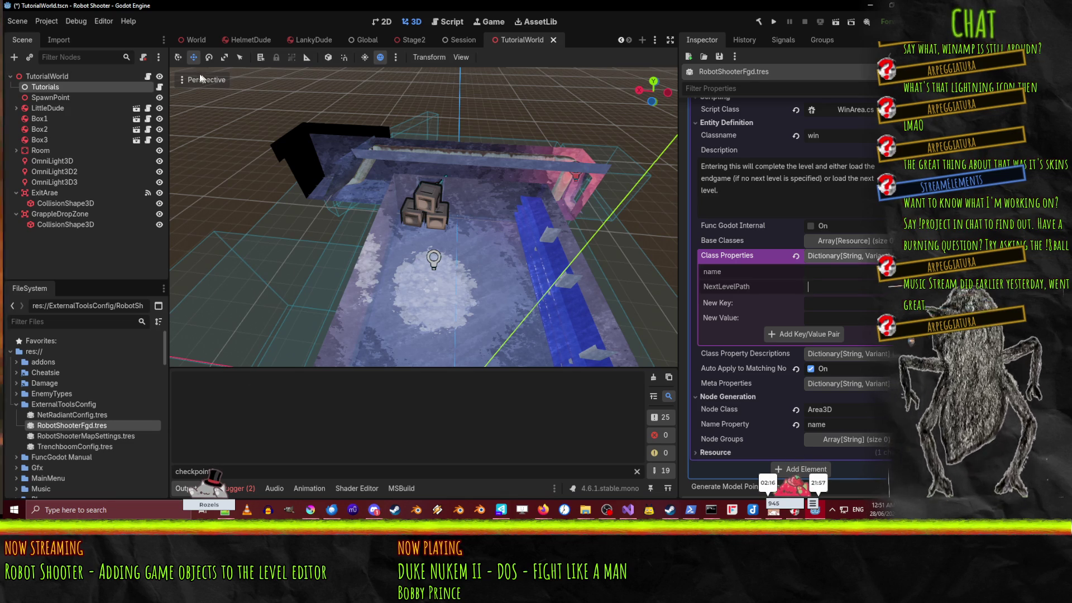
{"action": "mouse_move", "coordinate": [403, 49]}
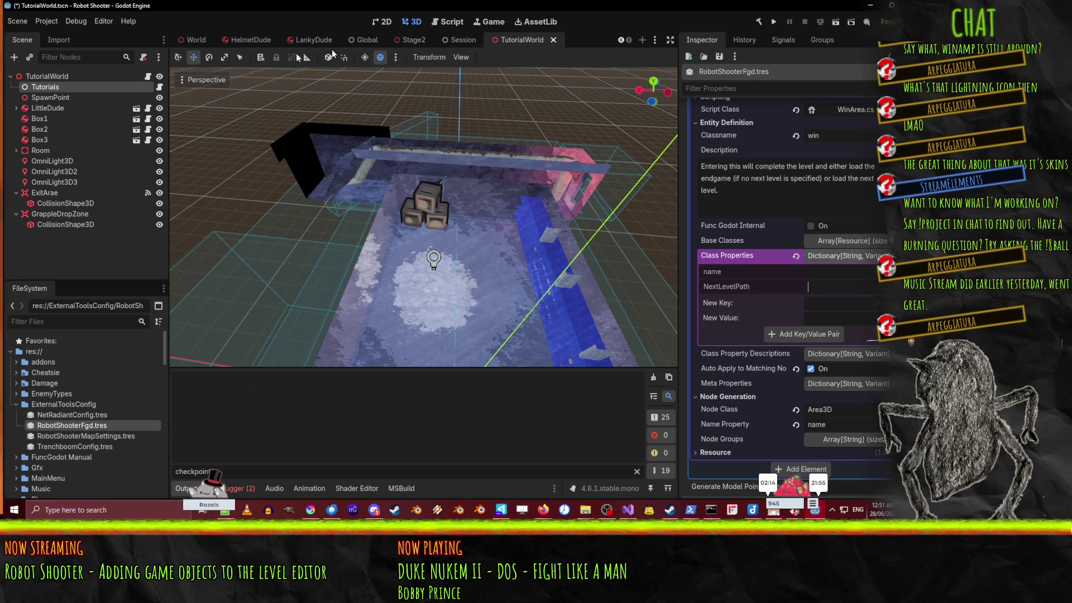
{"action": "left_click", "coordinate": [192, 43]}
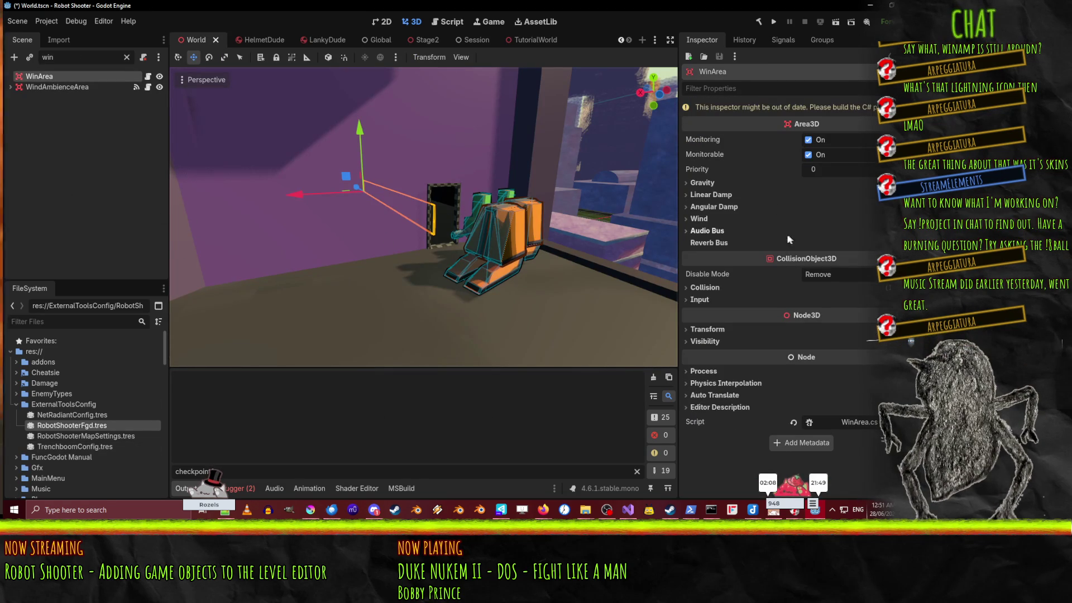
Step: Rebuild the C# project and expand the FileSystem folders down to Stage2.tscn
{"action": "key", "text": "alt+b"}
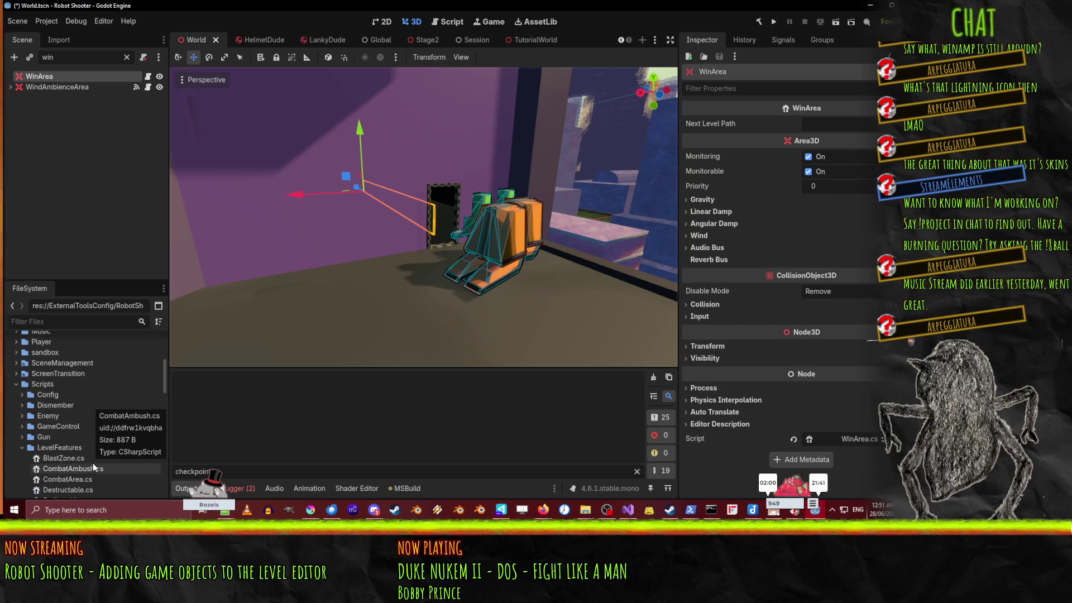
{"action": "scroll", "coordinate": [92, 466], "scroll_direction": "down", "scroll_amount": 10}
{"action": "scroll", "coordinate": [98, 463], "scroll_direction": "down", "scroll_amount": 5}
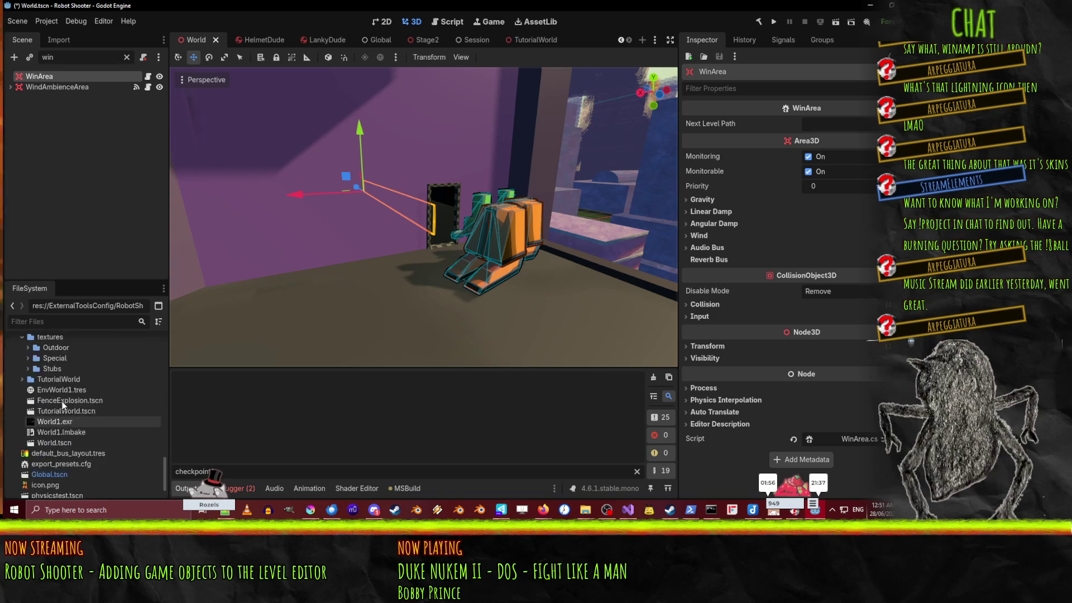
{"action": "scroll", "coordinate": [45, 396], "scroll_direction": "up", "scroll_amount": 3}
{"action": "scroll", "coordinate": [45, 363], "scroll_direction": "up", "scroll_amount": 3}
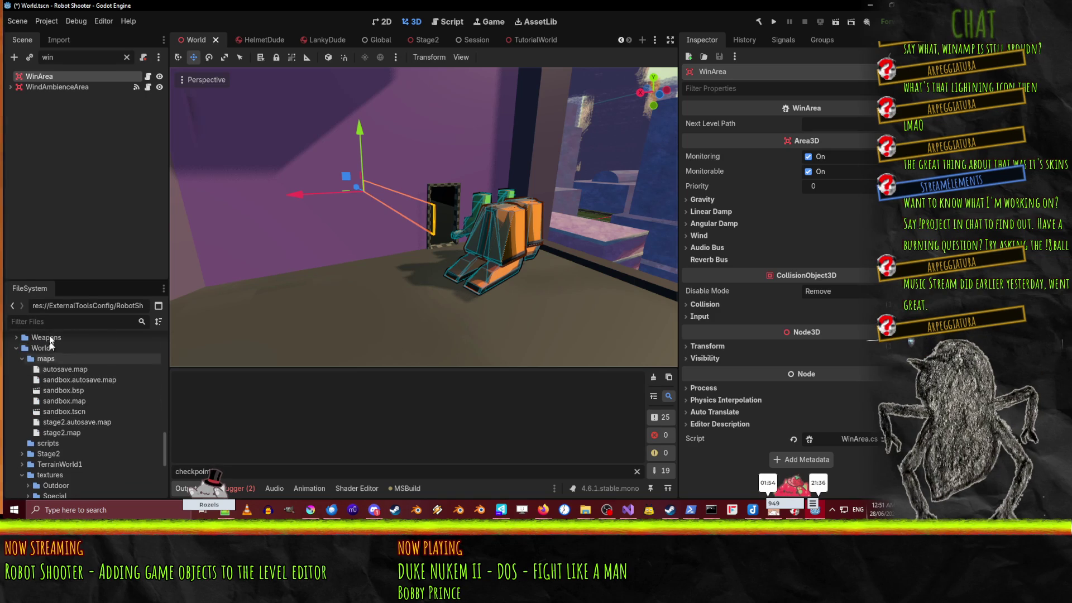
{"action": "left_click", "coordinate": [58, 431]}
{"action": "left_click", "coordinate": [89, 411]}
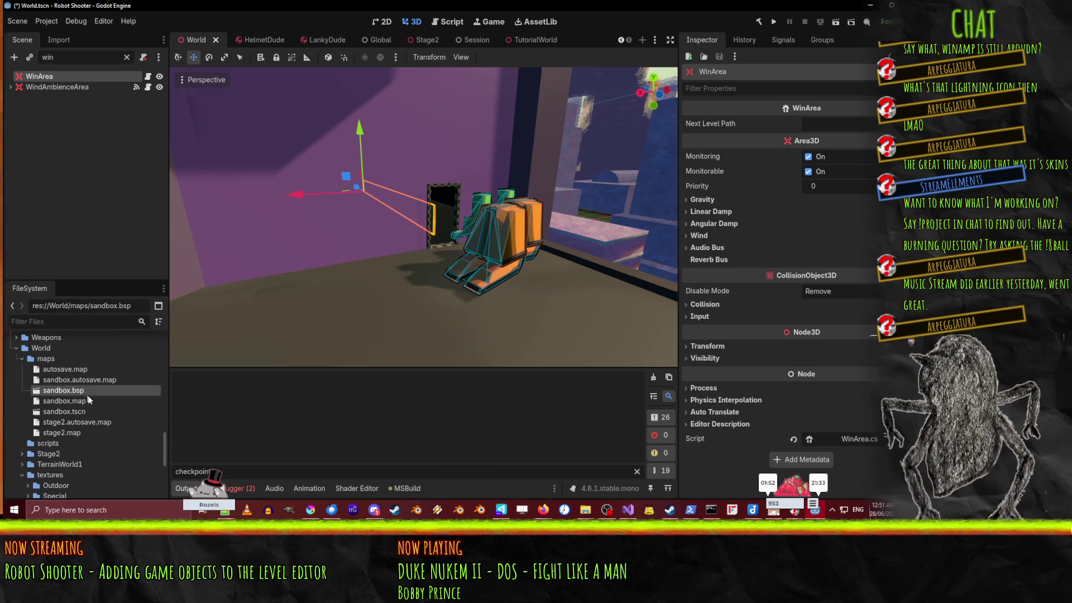
{"action": "left_click", "coordinate": [93, 380]}
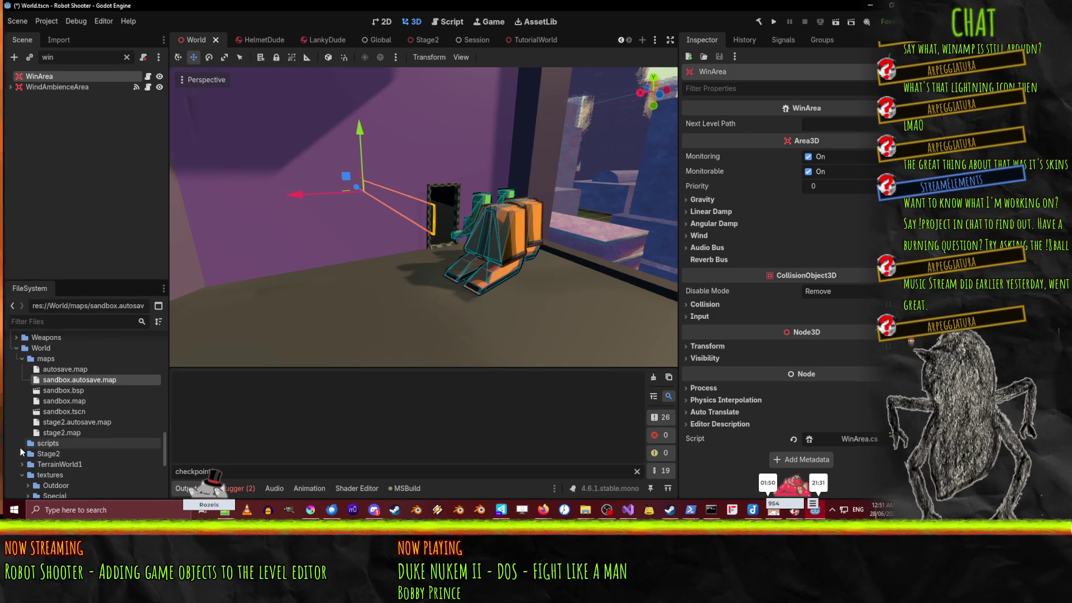
{"action": "left_click", "coordinate": [62, 443]}
{"action": "left_click", "coordinate": [22, 454]}
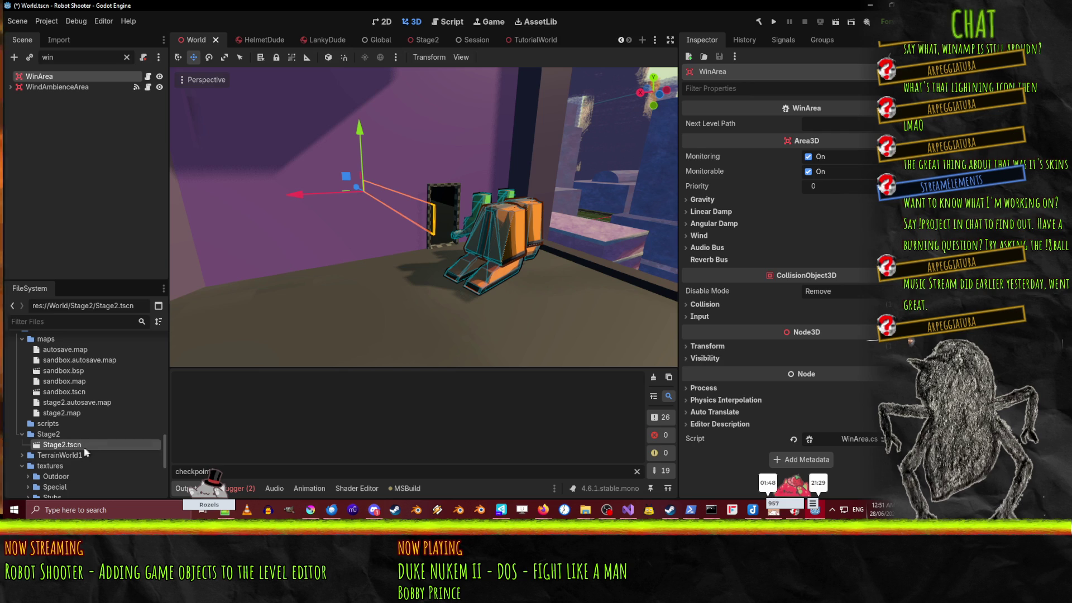
Step: Copy Stage2.tscn's path into WinArea's Next Level Path and save the World scene
{"action": "right_click", "coordinate": [84, 447]}
{"action": "left_click", "coordinate": [141, 371]}
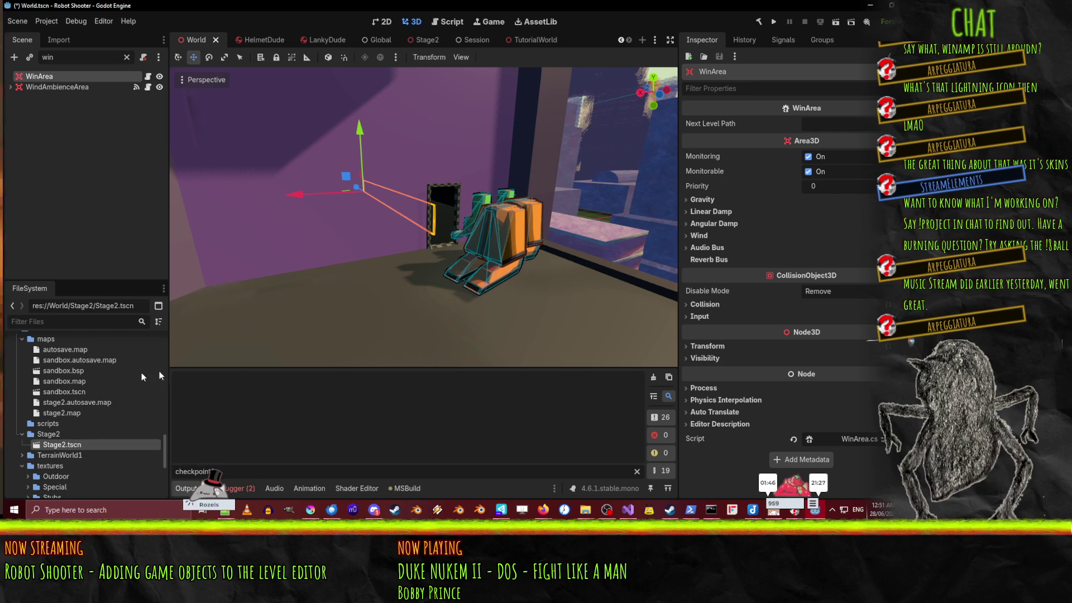
{"action": "left_click", "coordinate": [841, 124]}
{"action": "key", "text": "ctrl+v"}
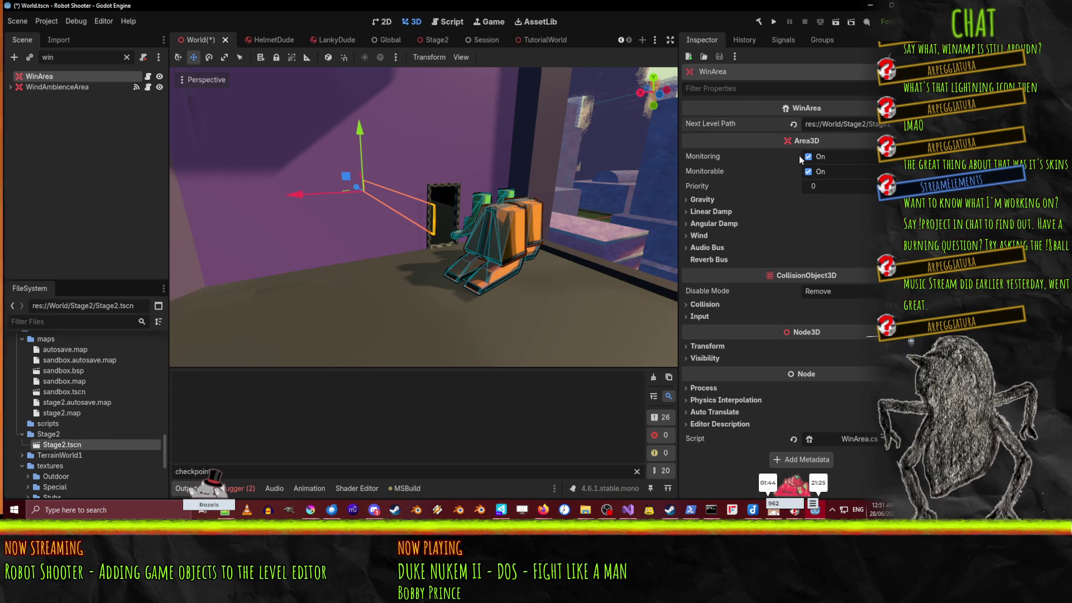
{"action": "key", "text": "ctrl+s"}
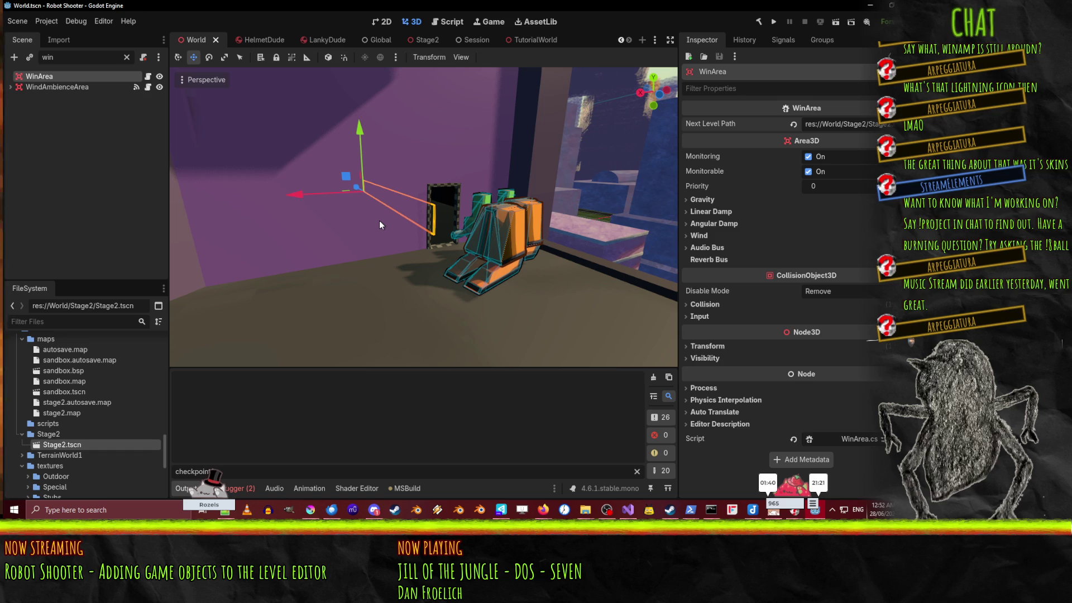
Step: Switch to the Stage2 scene and browse the FileSystem for the NetRadiant config
{"action": "left_click", "coordinate": [424, 41]}
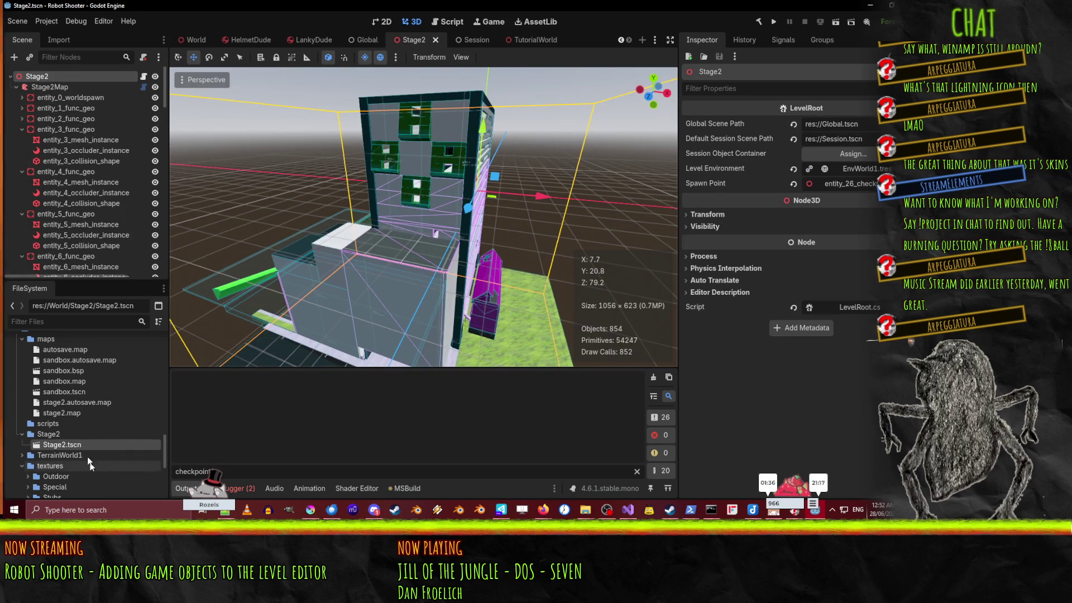
{"action": "scroll", "coordinate": [79, 440], "scroll_direction": "up", "scroll_amount": 4}
{"action": "scroll", "coordinate": [78, 439], "scroll_direction": "up", "scroll_amount": 5}
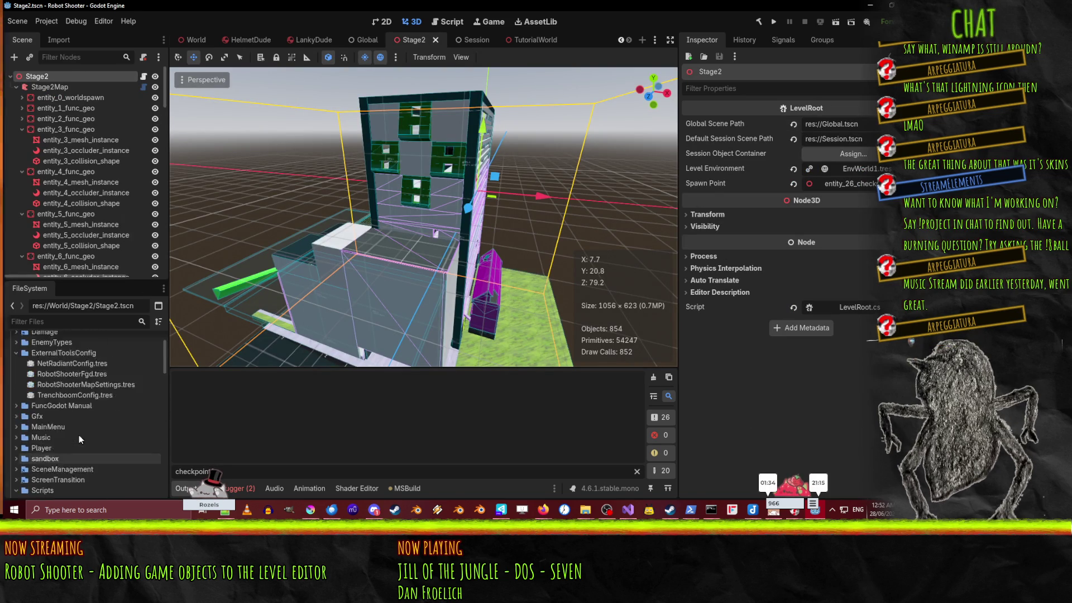
{"action": "scroll", "coordinate": [62, 437], "scroll_direction": "down", "scroll_amount": 1}
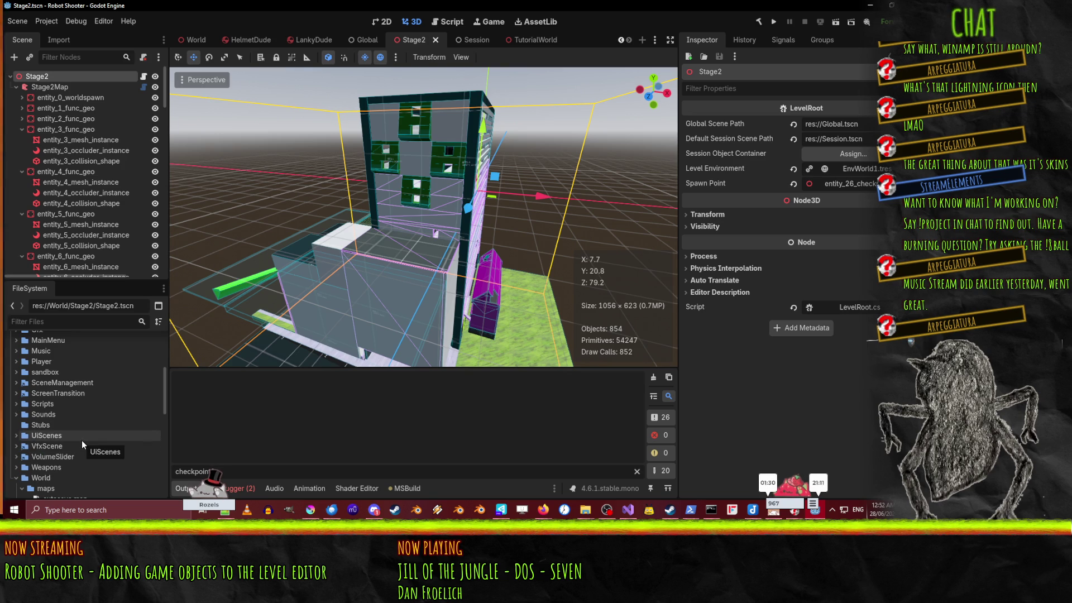
{"action": "scroll", "coordinate": [80, 438], "scroll_direction": "up", "scroll_amount": 5}
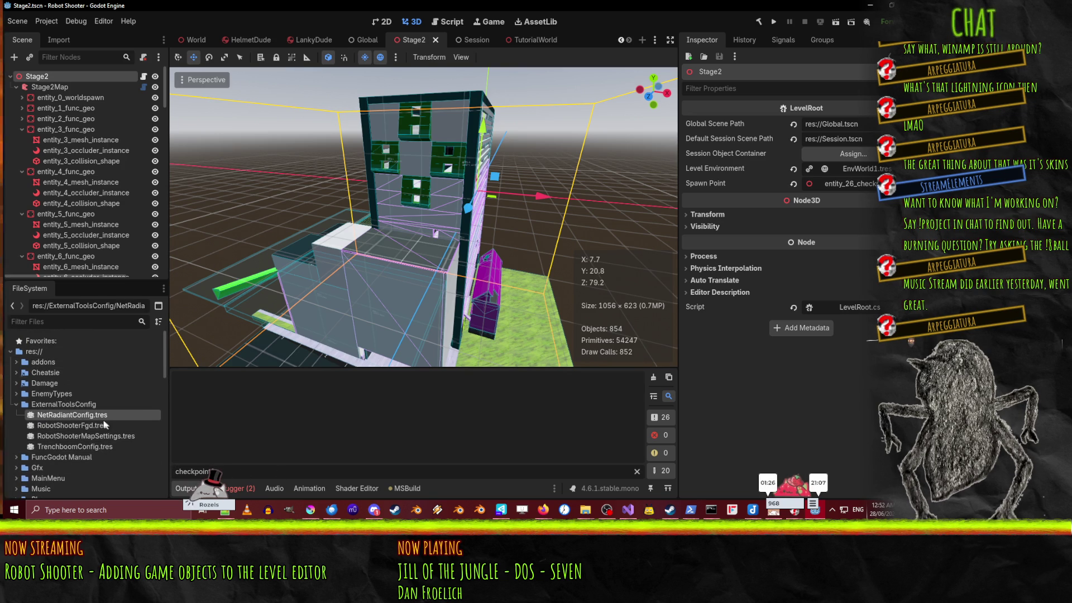
Step: Export the gamepack from NetRadiantConfig.tres and review the full output log
{"action": "left_click", "coordinate": [84, 415]}
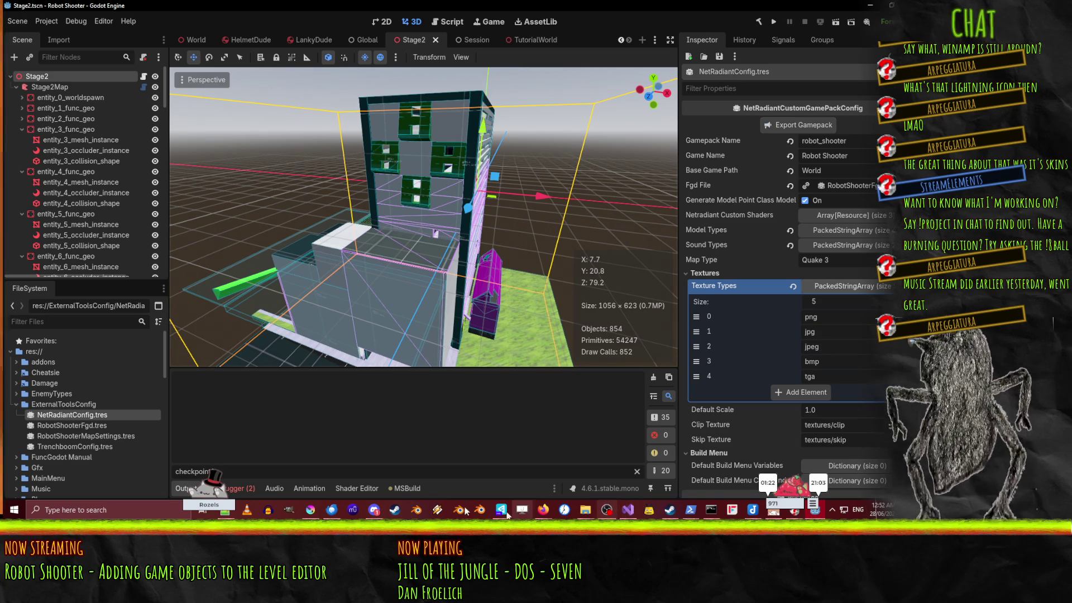
{"action": "left_click", "coordinate": [636, 472]}
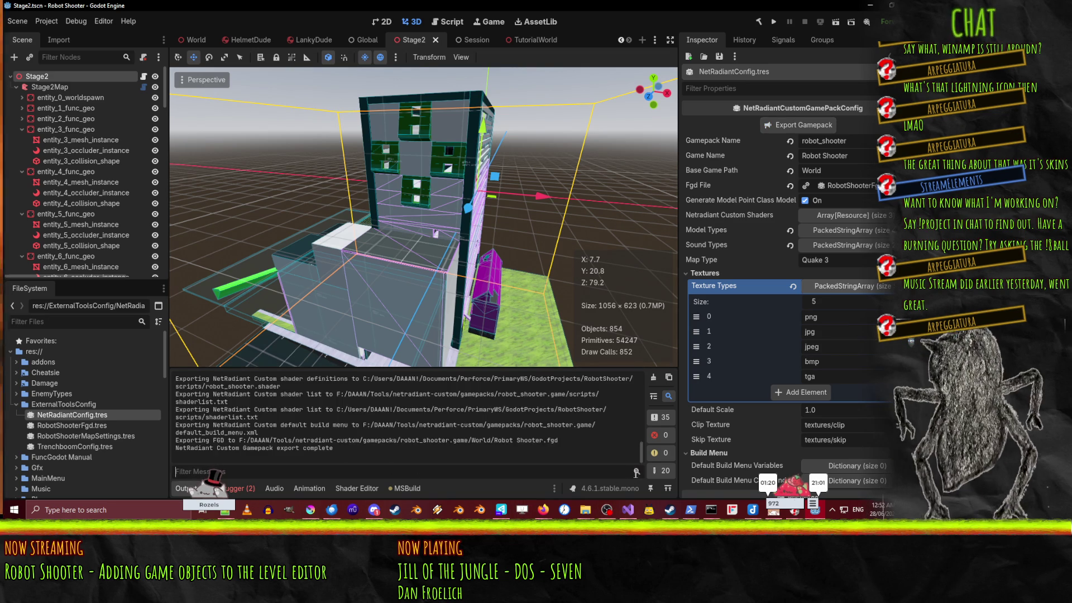
{"action": "mouse_move", "coordinate": [585, 509]}
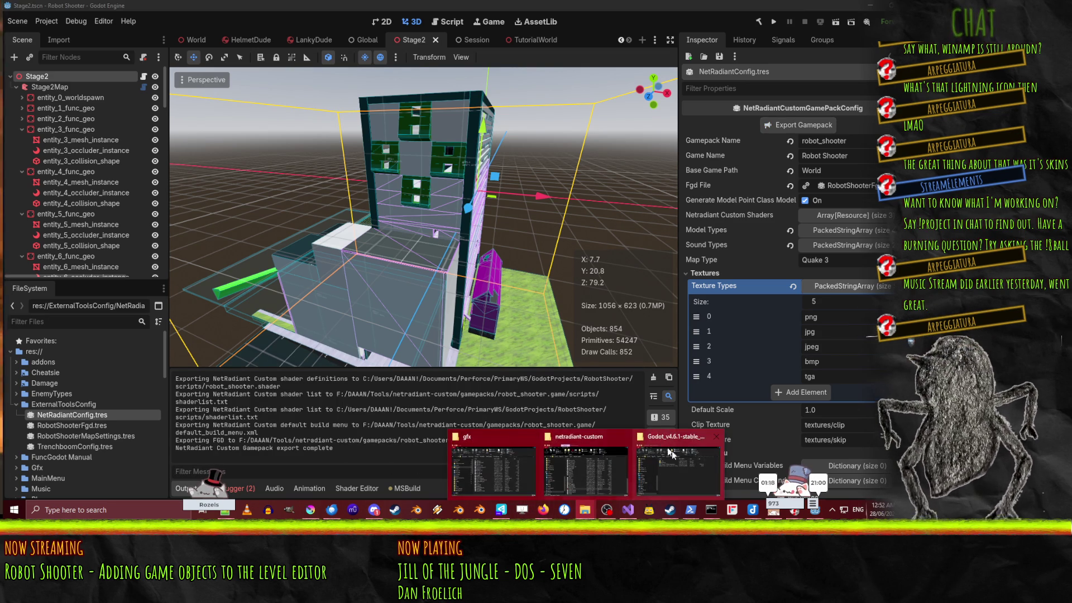
{"action": "left_click", "coordinate": [585, 469]}
Step: Launch NetRadiant Custom and fly the camera down the corridor to the green end wall
{"action": "double_click", "coordinate": [499, 368]}
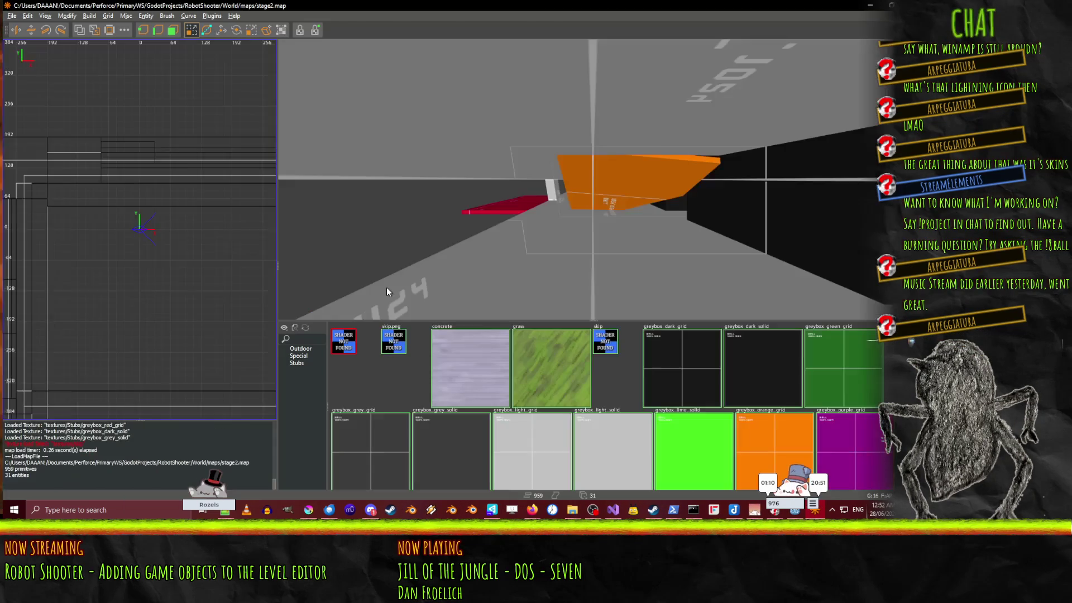
{"action": "right_click", "coordinate": [478, 234]}
{"action": "key", "text": "Up"}
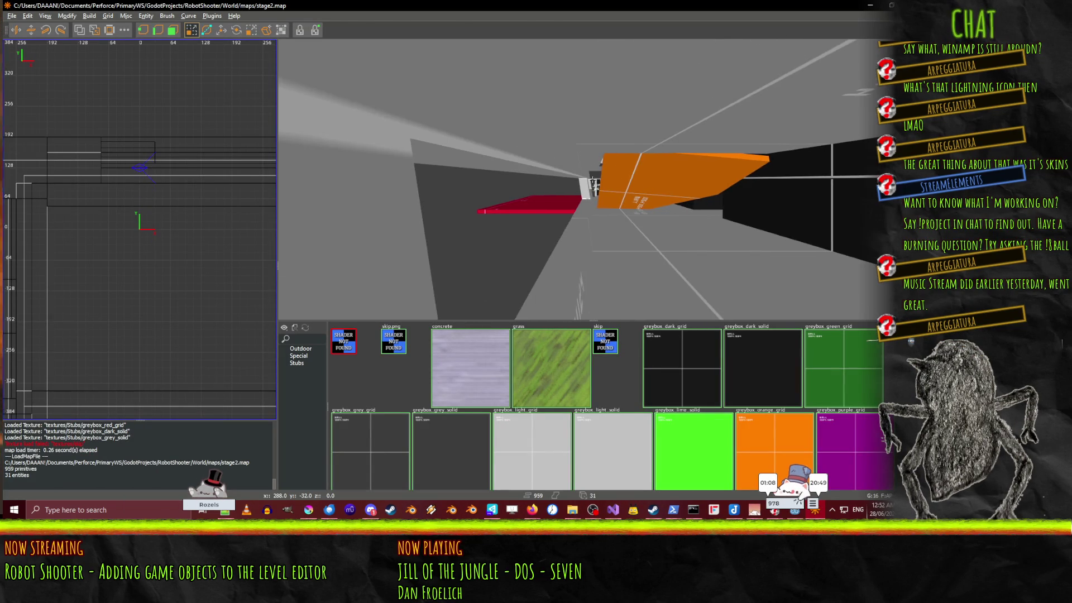
{"action": "right_click", "coordinate": [592, 179]}
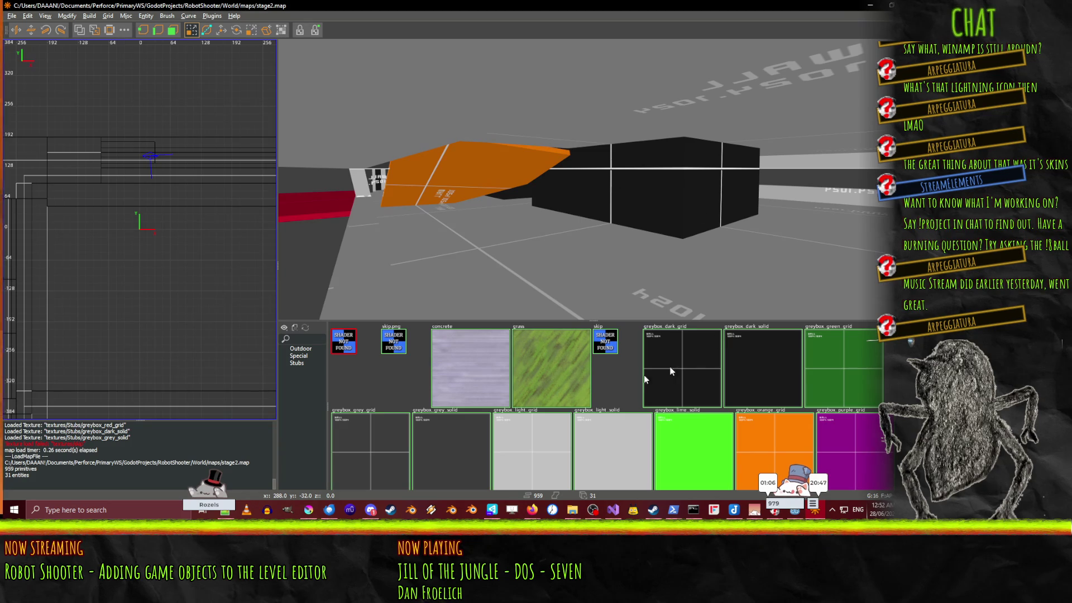
{"action": "right_click", "coordinate": [547, 243]}
{"action": "key", "text": "Up"}
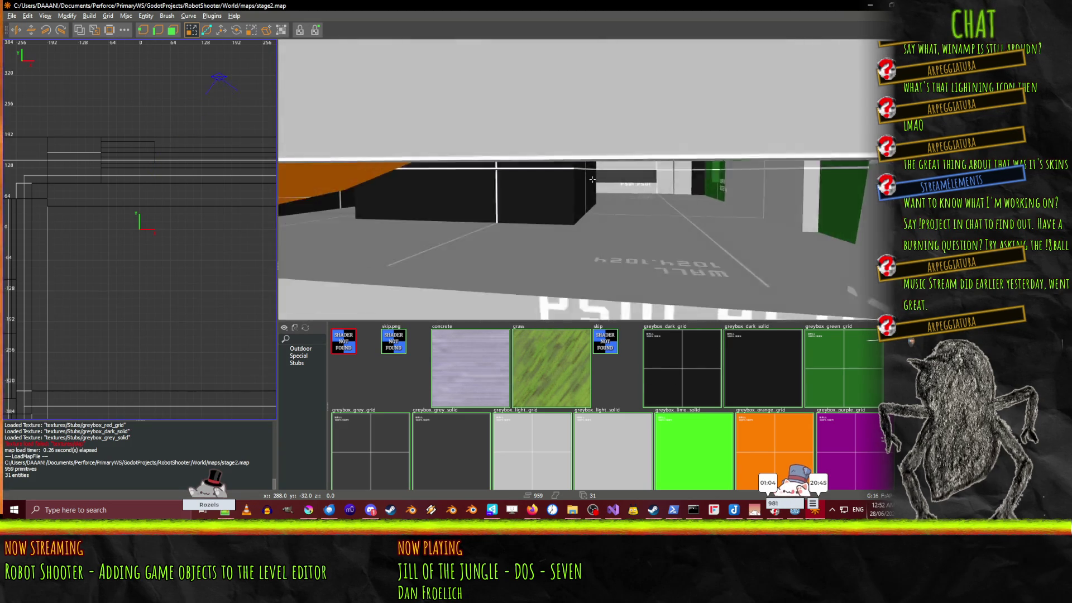
{"action": "key", "text": "Up"}
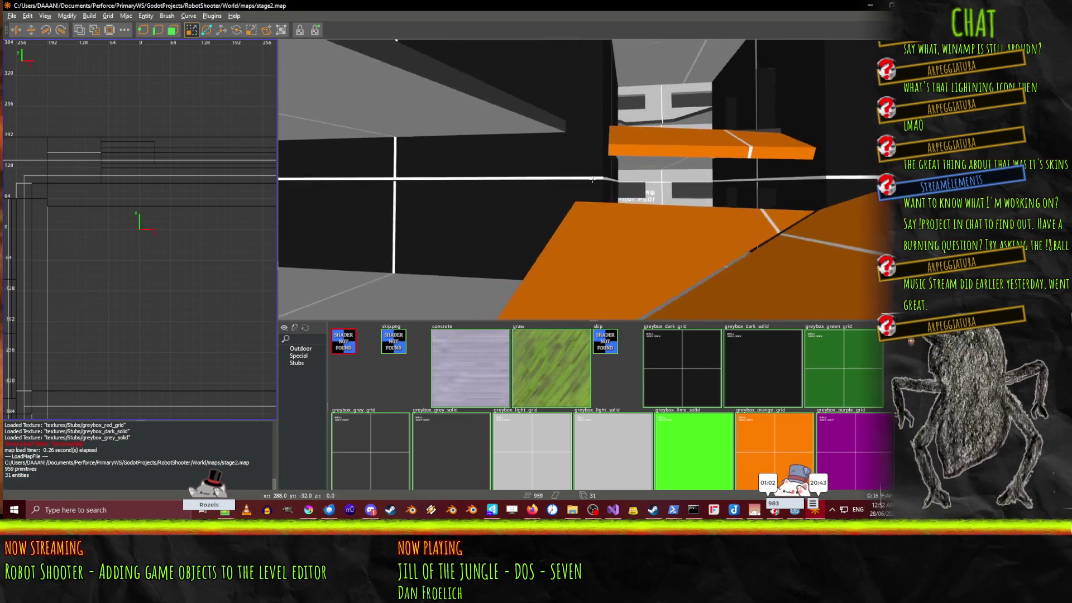
{"action": "key", "text": "Up"}
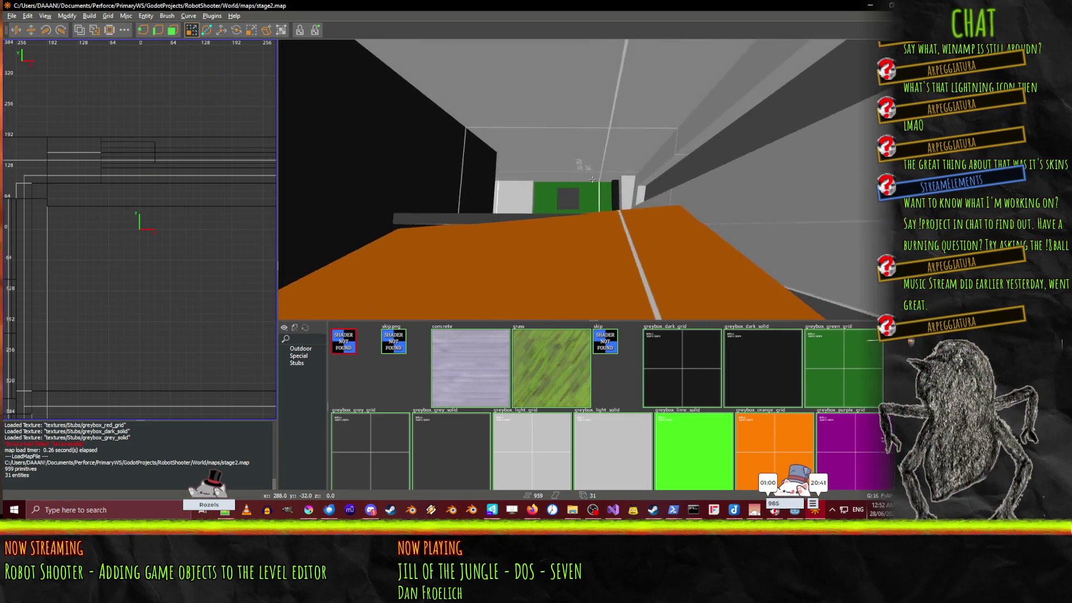
{"action": "key", "text": "Up"}
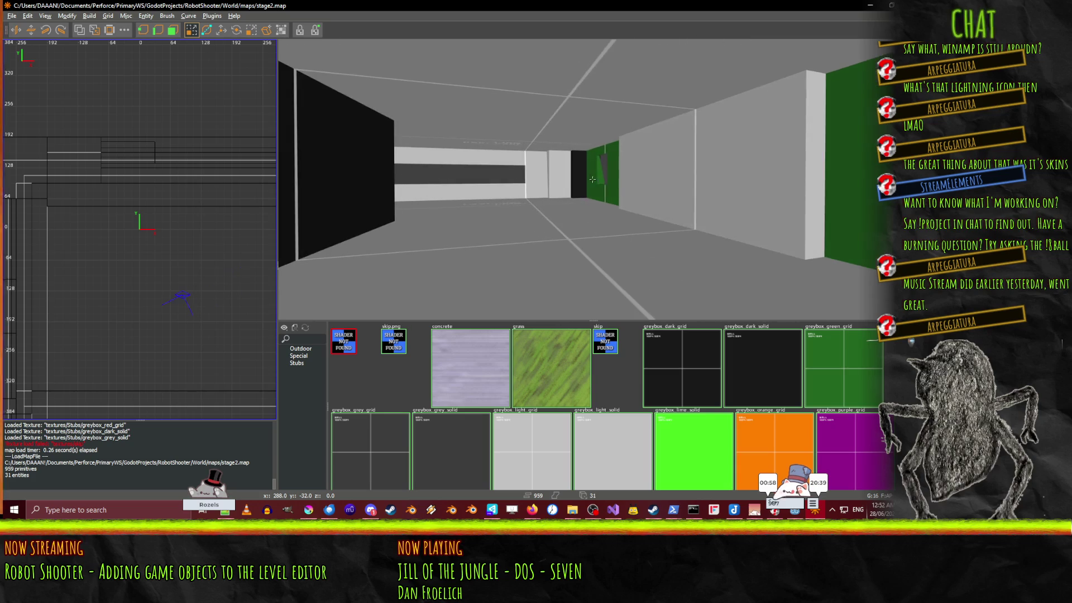
{"action": "key", "text": "Up"}
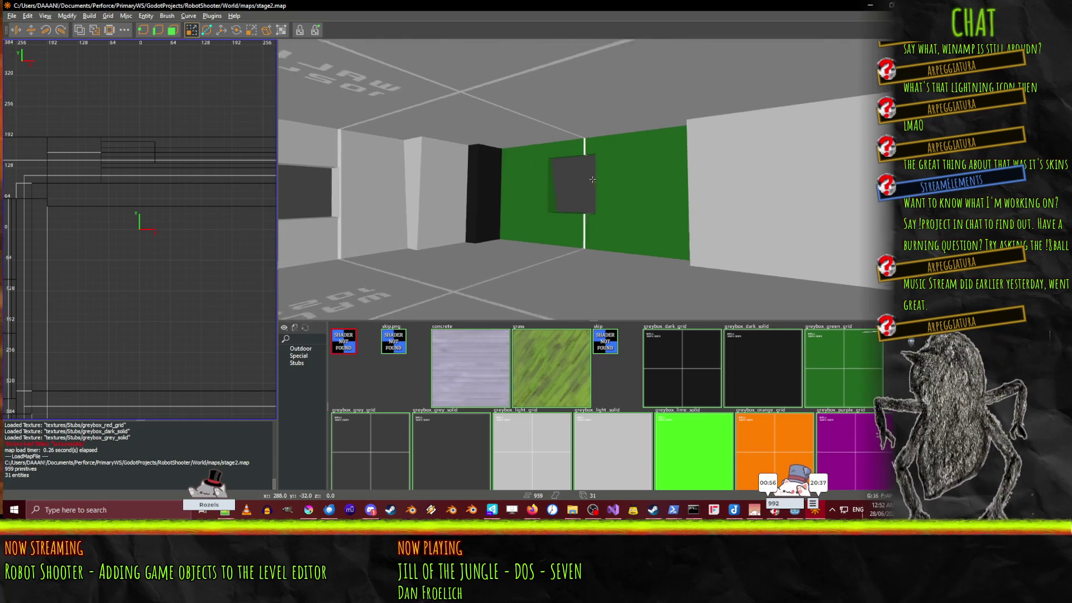
Step: Draw a 192-unit-tall greybox_lime_solid block and slide it alongside the green wall
{"action": "scroll", "coordinate": [678, 458], "scroll_direction": "down", "scroll_amount": 1}
{"action": "left_click", "coordinate": [680, 474]}
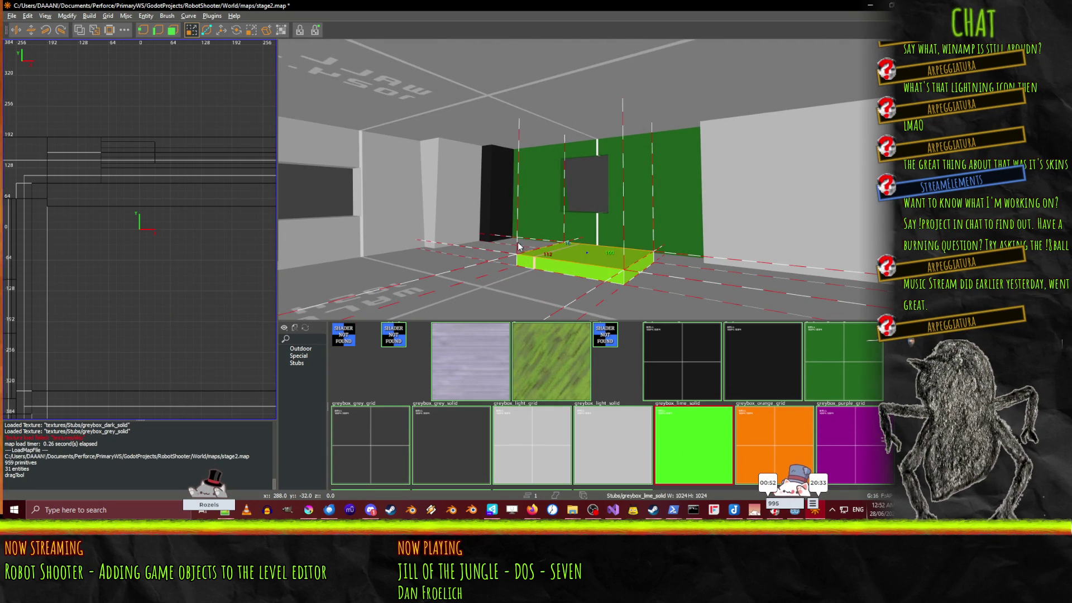
{"action": "left_click_drag", "start_coordinate": [512, 251], "coordinate": [512, 107]}
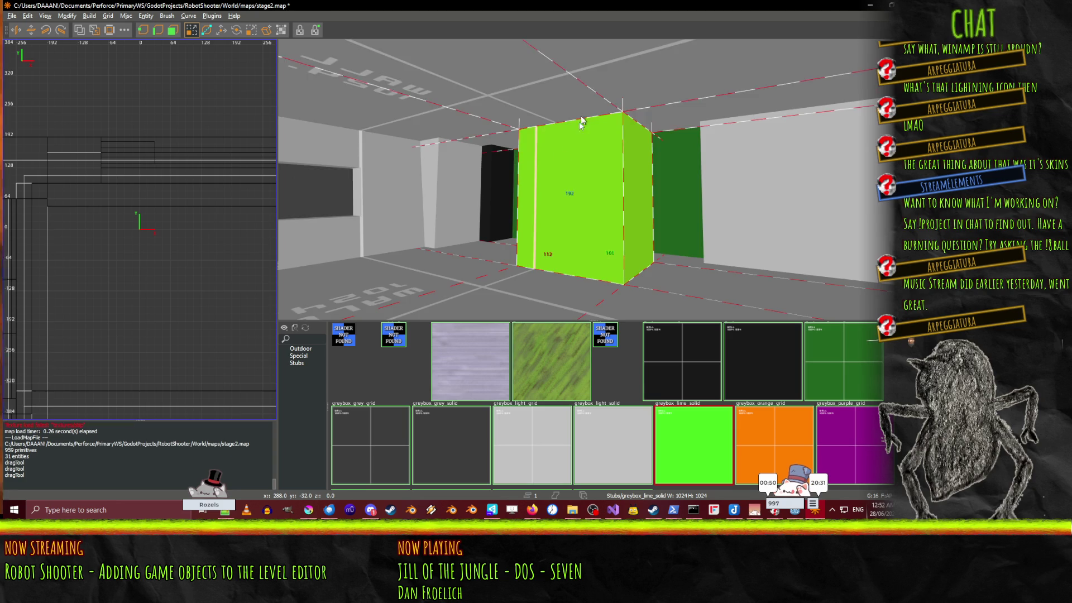
{"action": "key", "text": "Up"}
{"action": "key", "text": "Down"}
{"action": "right_click", "coordinate": [588, 183]}
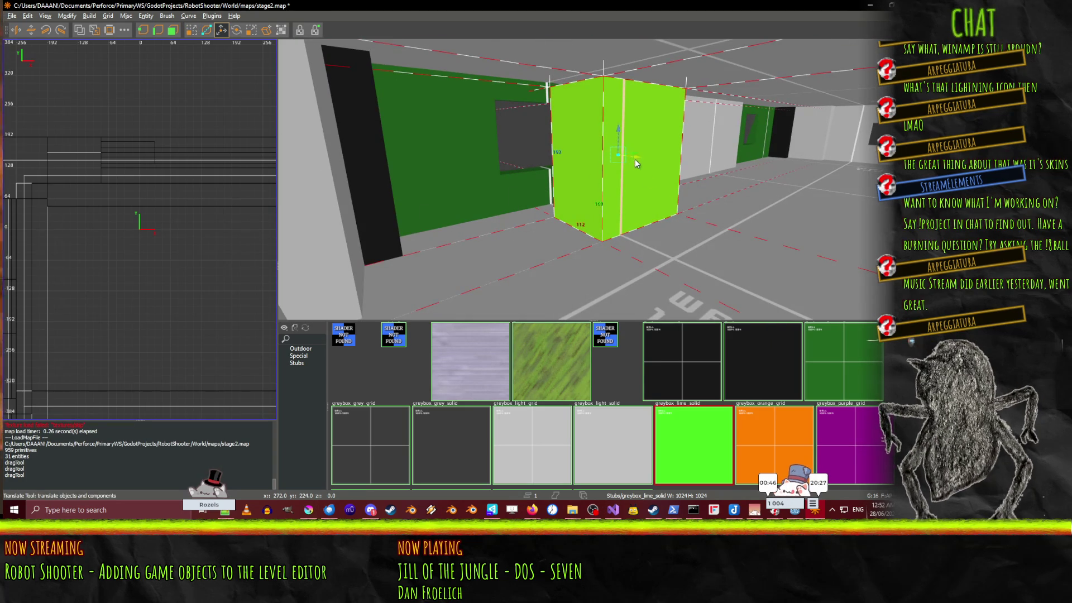
{"action": "left_click_drag", "start_coordinate": [636, 163], "coordinate": [573, 135]}
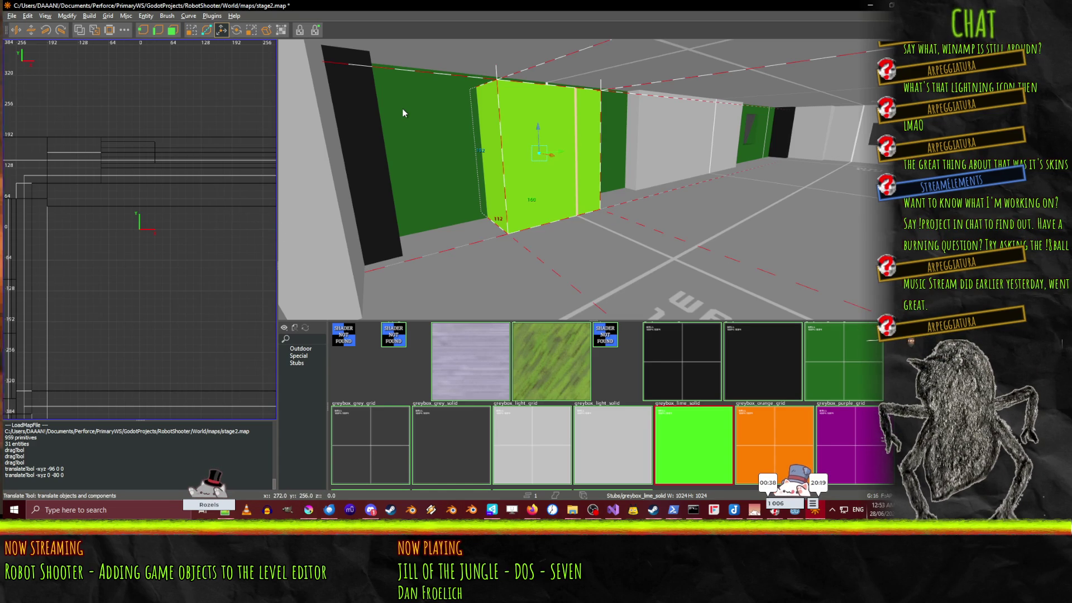
Step: Convert the selected lime brush into a 'win' entity
{"action": "key", "text": "n"}
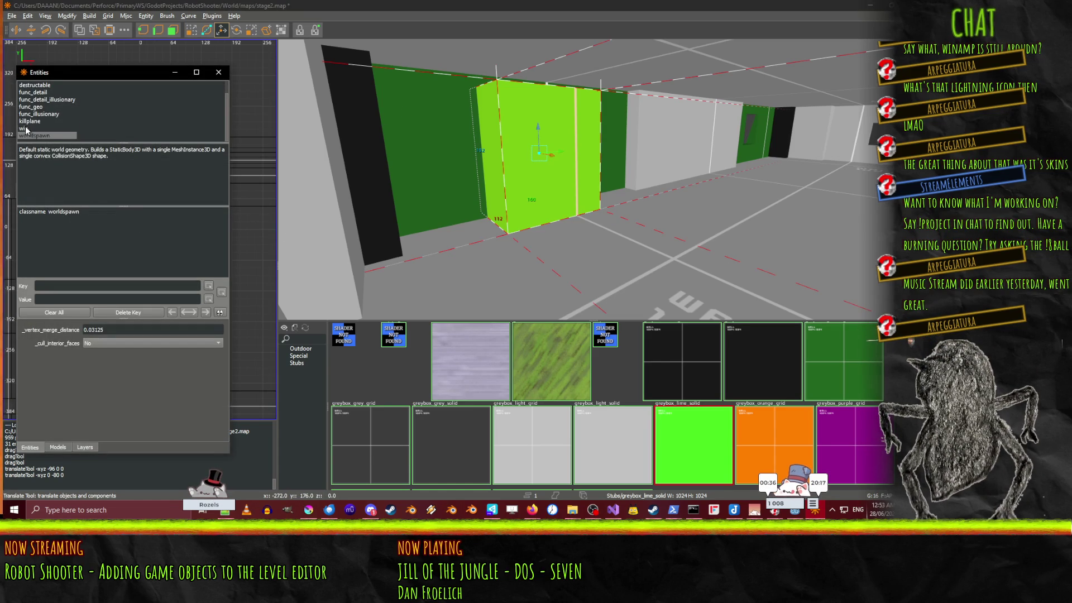
{"action": "double_click", "coordinate": [25, 130]}
{"action": "left_click", "coordinate": [587, 171]}
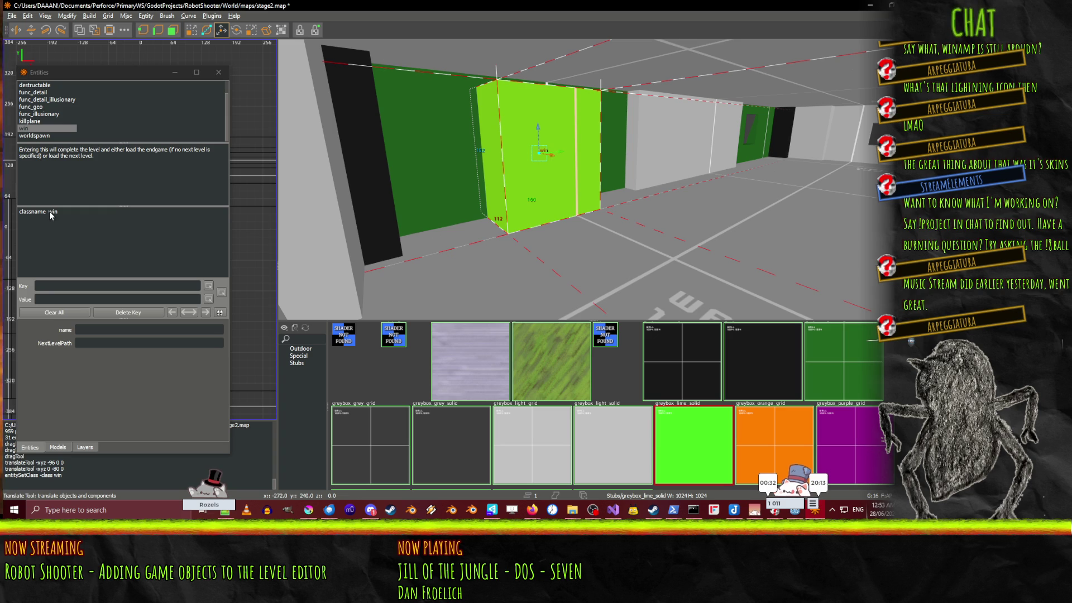
Step: Name the entity test_win, clear its NextLevelPath, and close the properties window
{"action": "left_click", "coordinate": [119, 351]}
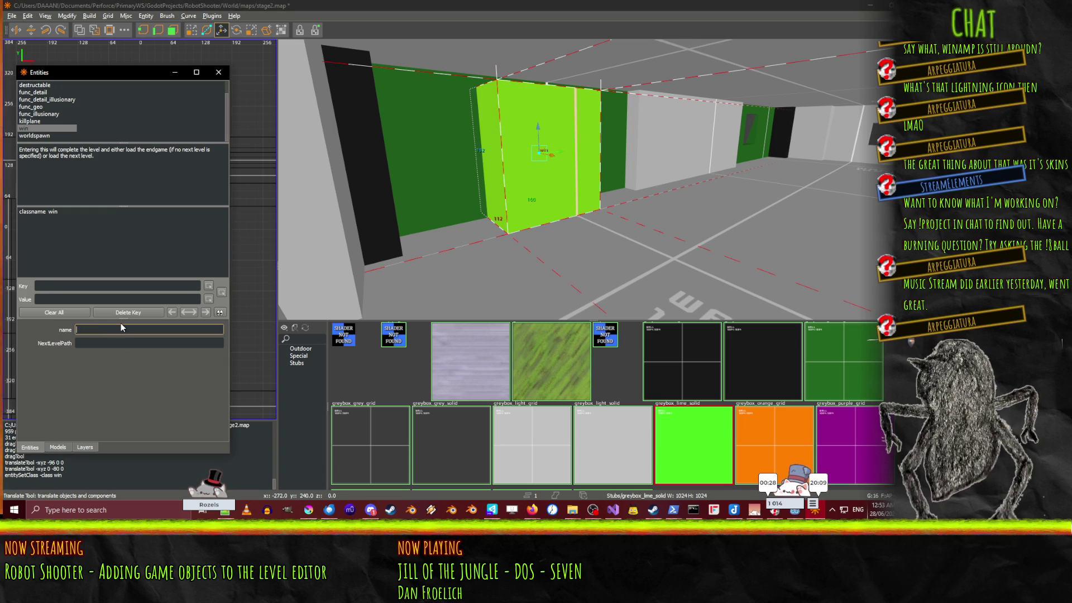
{"action": "type", "text": "test_win"}
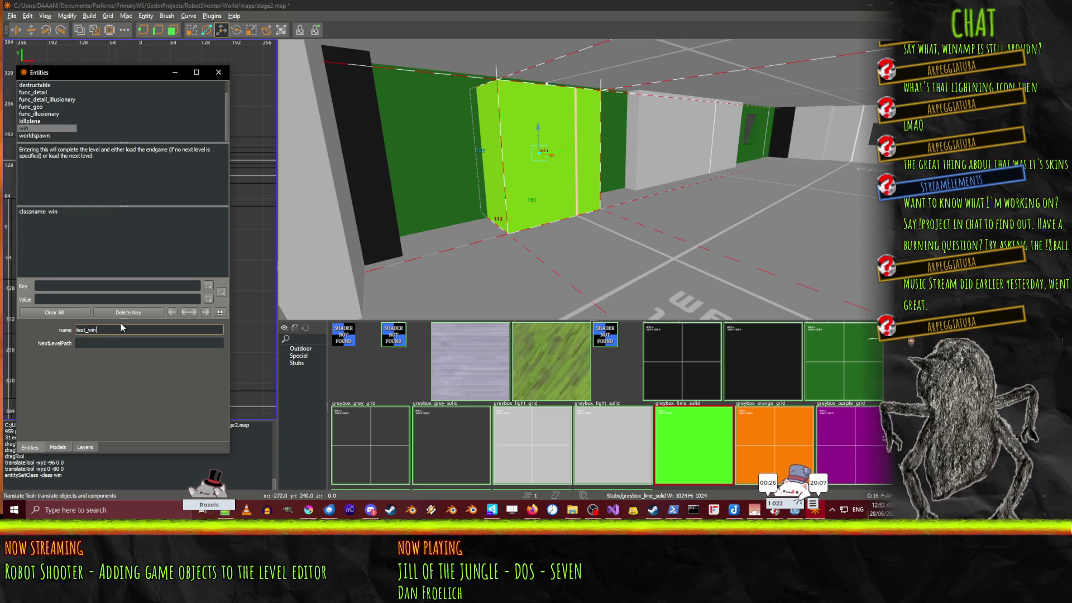
{"action": "left_click", "coordinate": [96, 344]}
{"action": "type", "text": "res://World/Stage2/Stage2.tscn"}
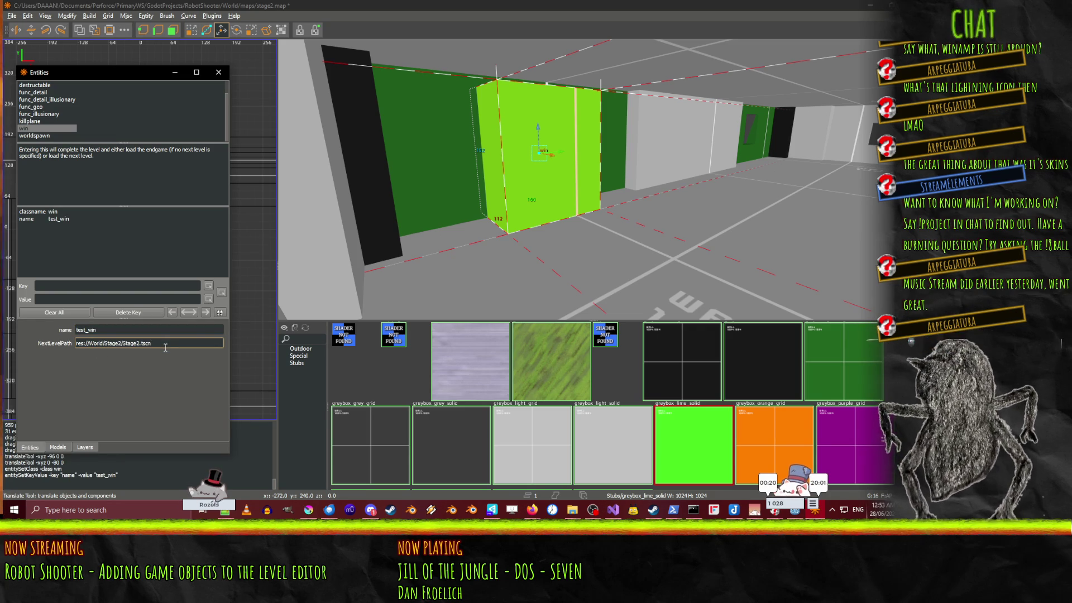
{"action": "key", "text": "ctrl+a"}
{"action": "key", "text": "BackSpace"}
{"action": "left_click", "coordinate": [124, 383]}
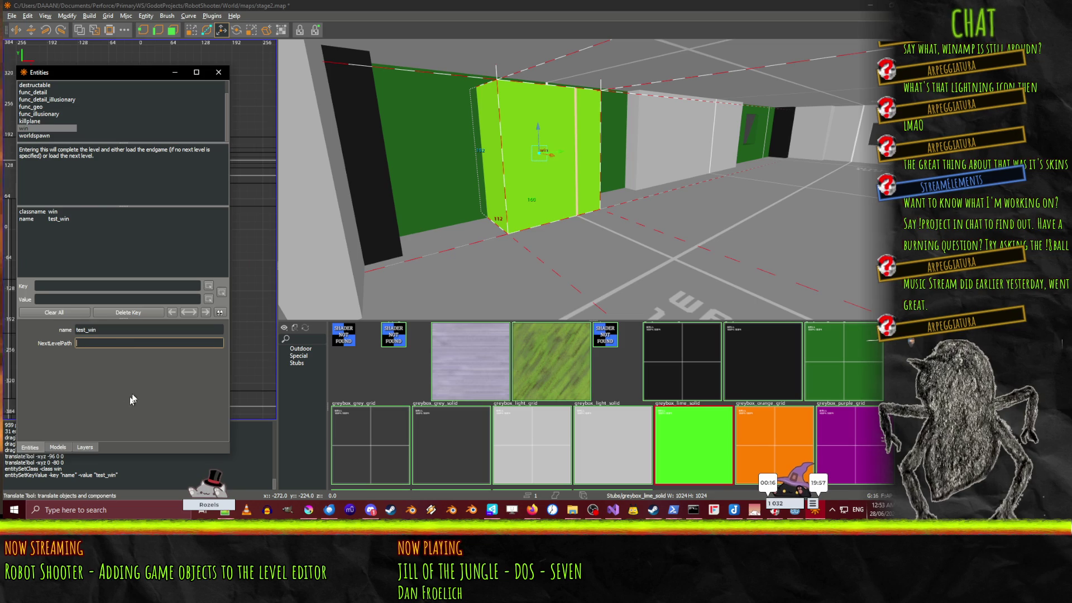
{"action": "left_click", "coordinate": [218, 72]}
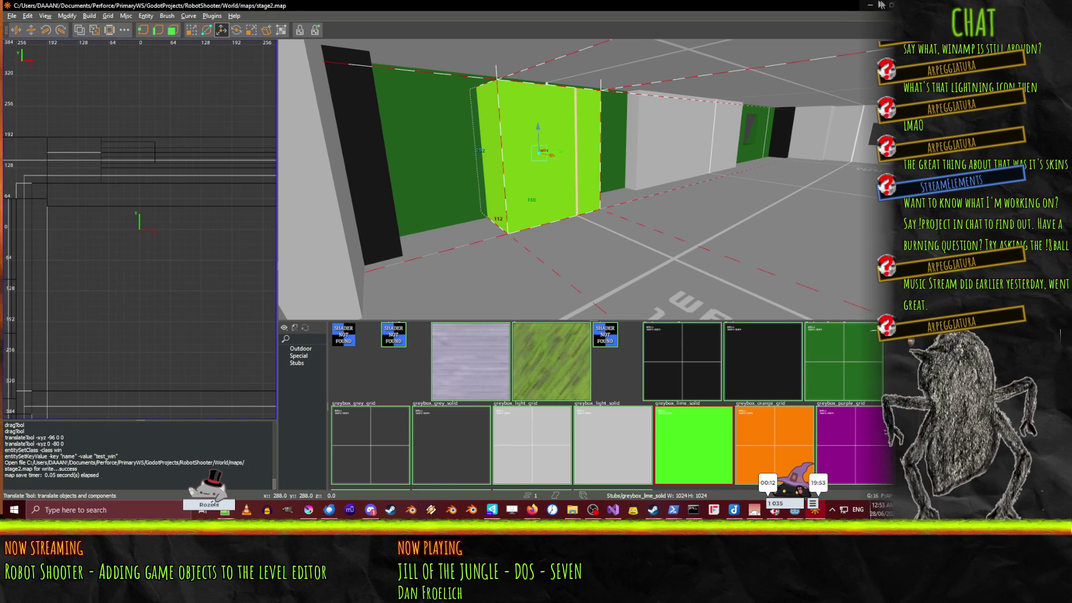
Step: Back in Godot, rebuild Stage2Map with Build Map and launch the game with F5
{"action": "left_click", "coordinate": [870, 5]}
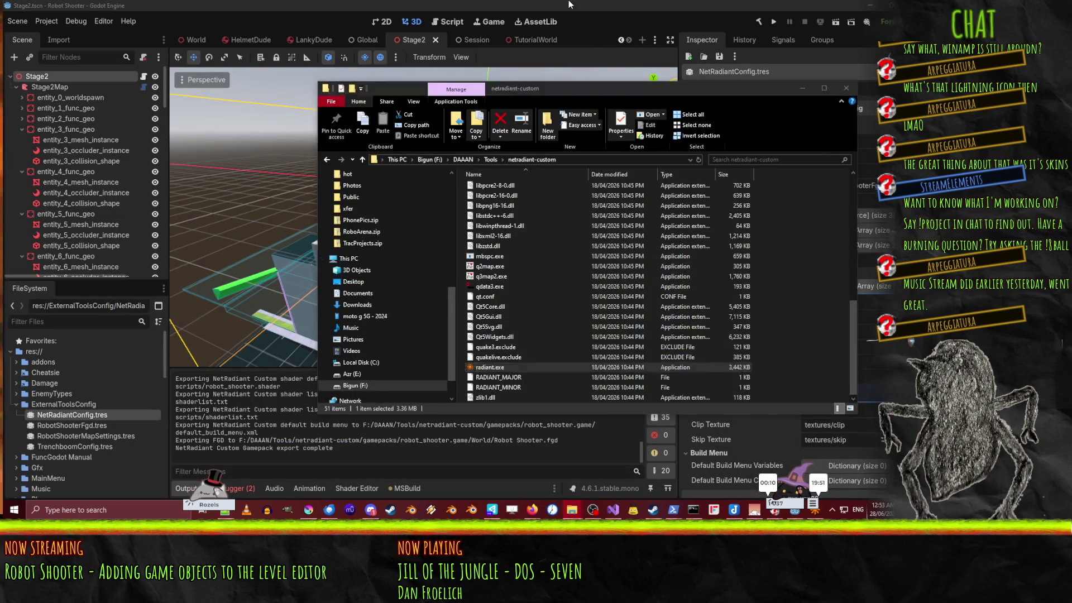
{"action": "key", "text": "alt+Tab"}
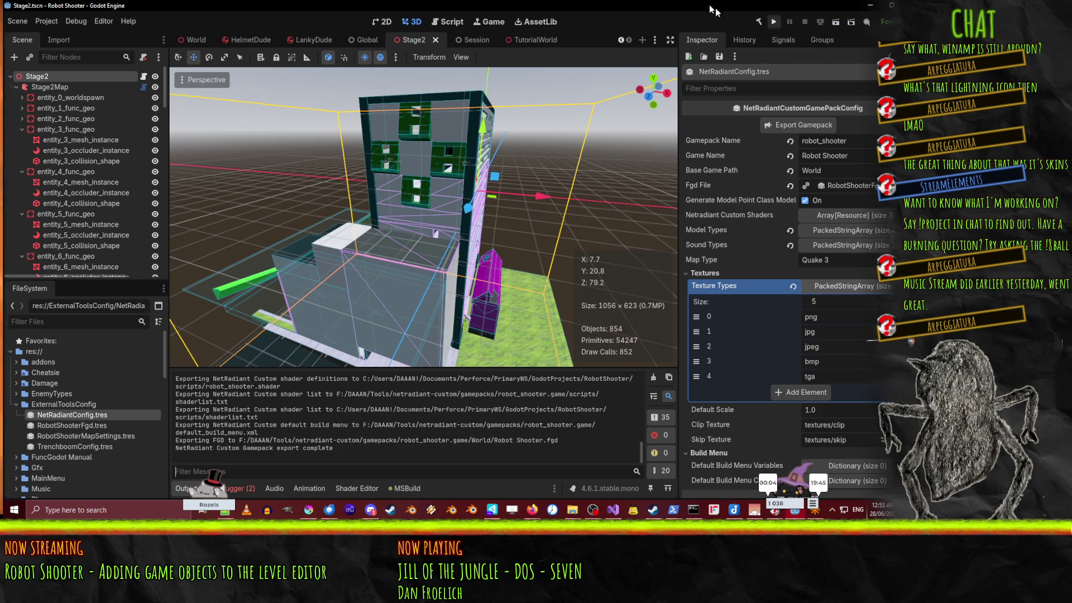
{"action": "left_click", "coordinate": [50, 87]}
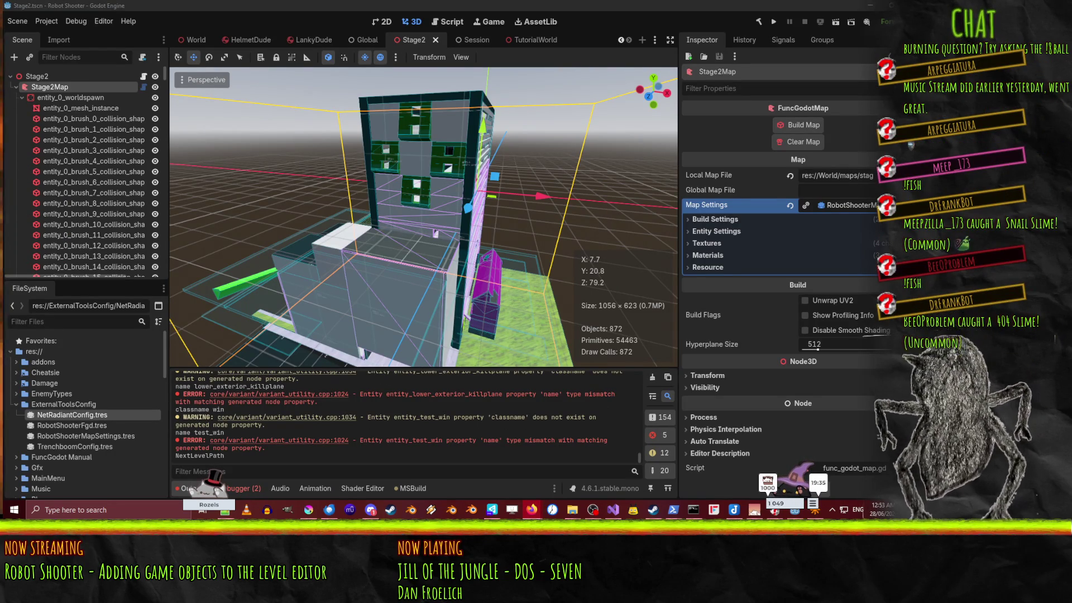
{"action": "left_click", "coordinate": [805, 126]}
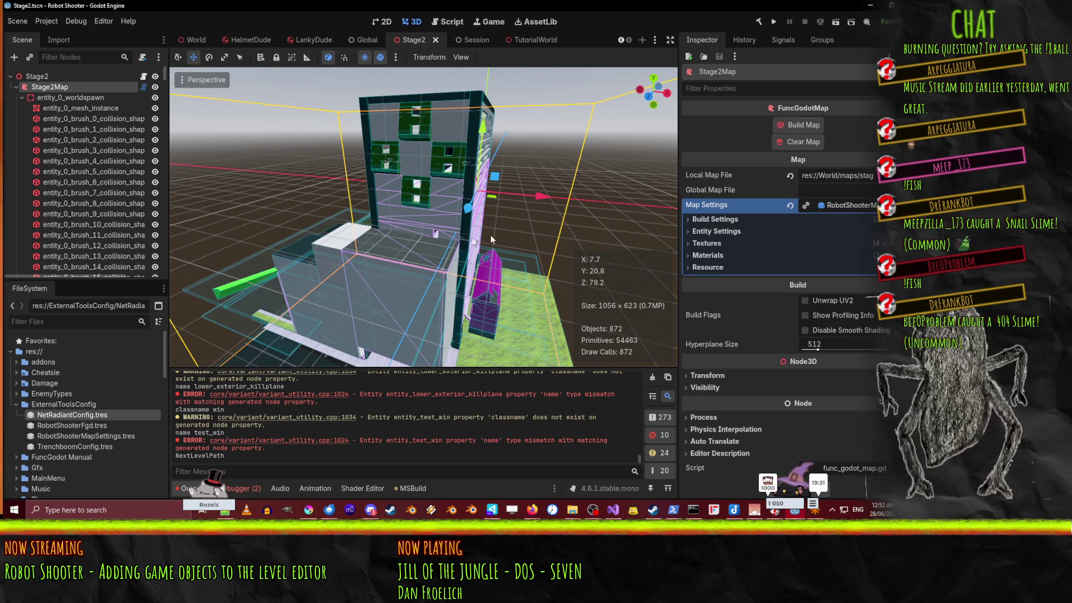
{"action": "key", "text": "F5"}
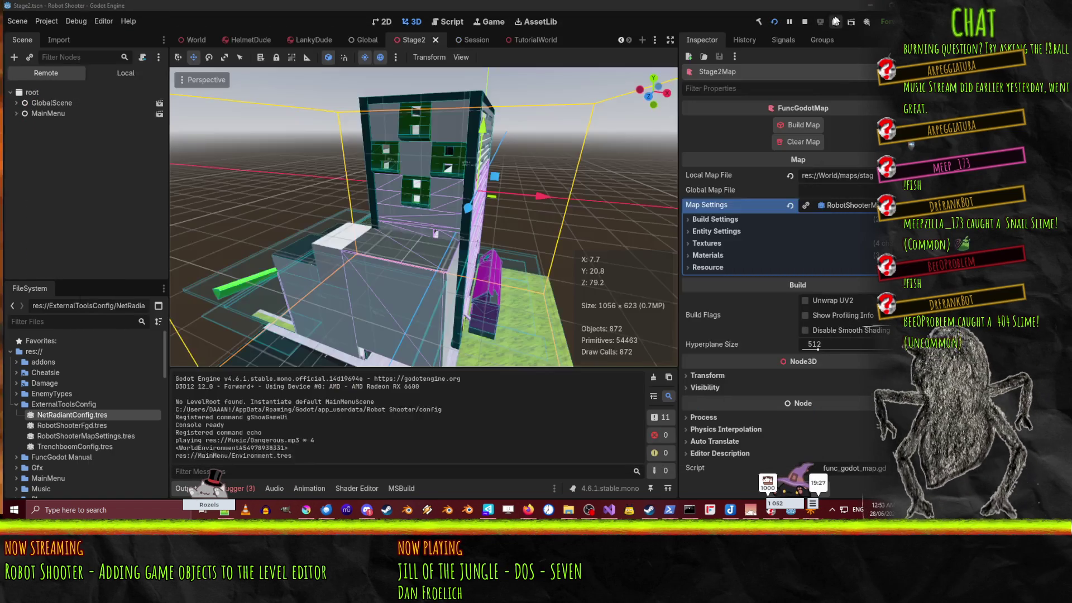
Step: Walk the player forward into the green win area at the corridor's end
{"action": "left_click", "coordinate": [835, 21]}
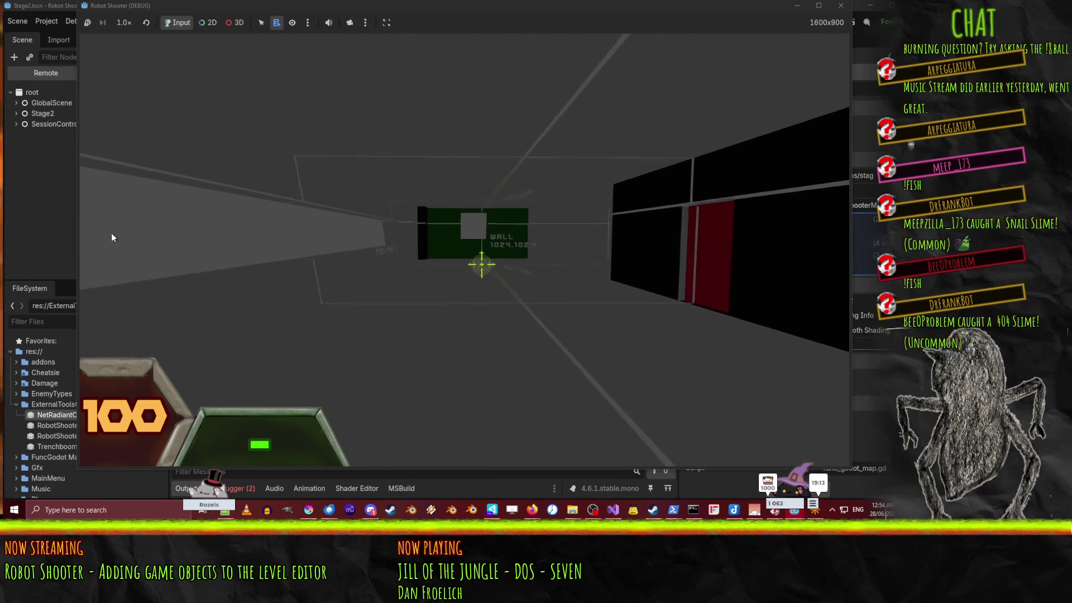
{"action": "key", "text": "w"}
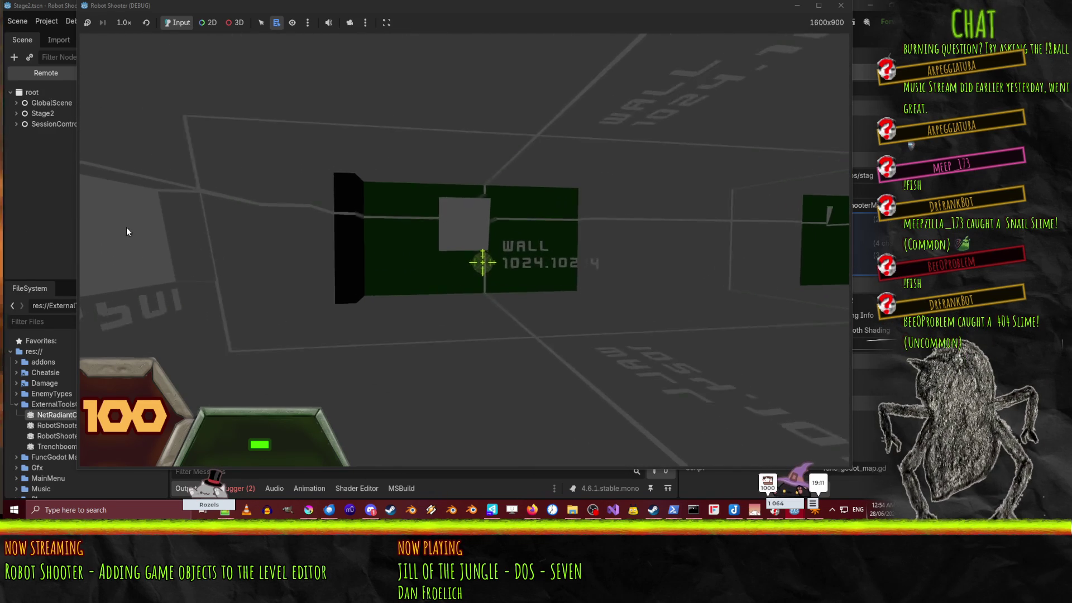
{"action": "key", "text": "w"}
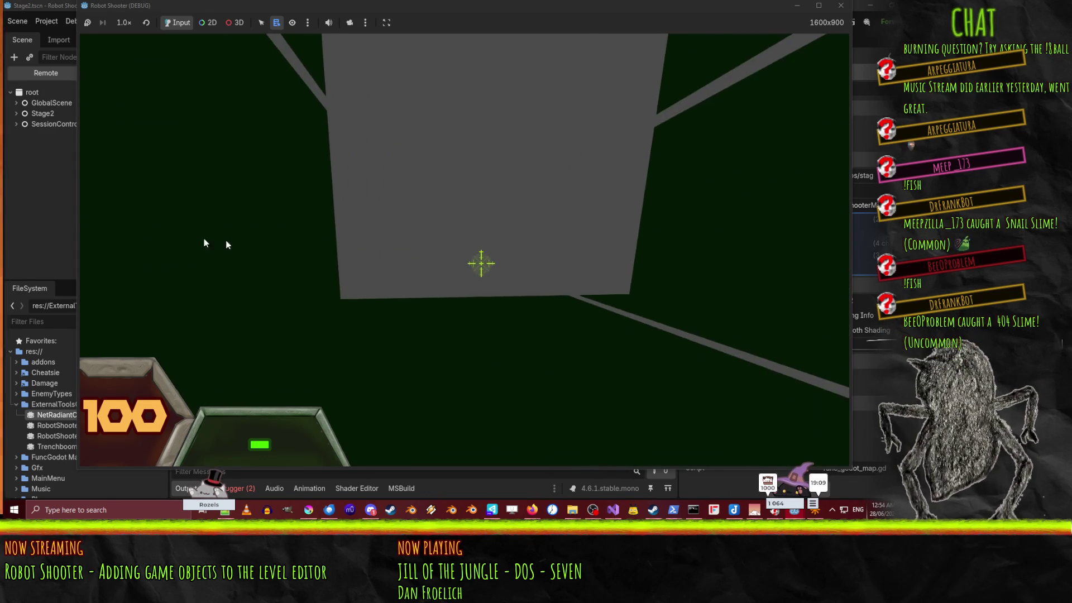
Step: Stop the game and check the Debugger's error list
{"action": "key", "text": "F8"}
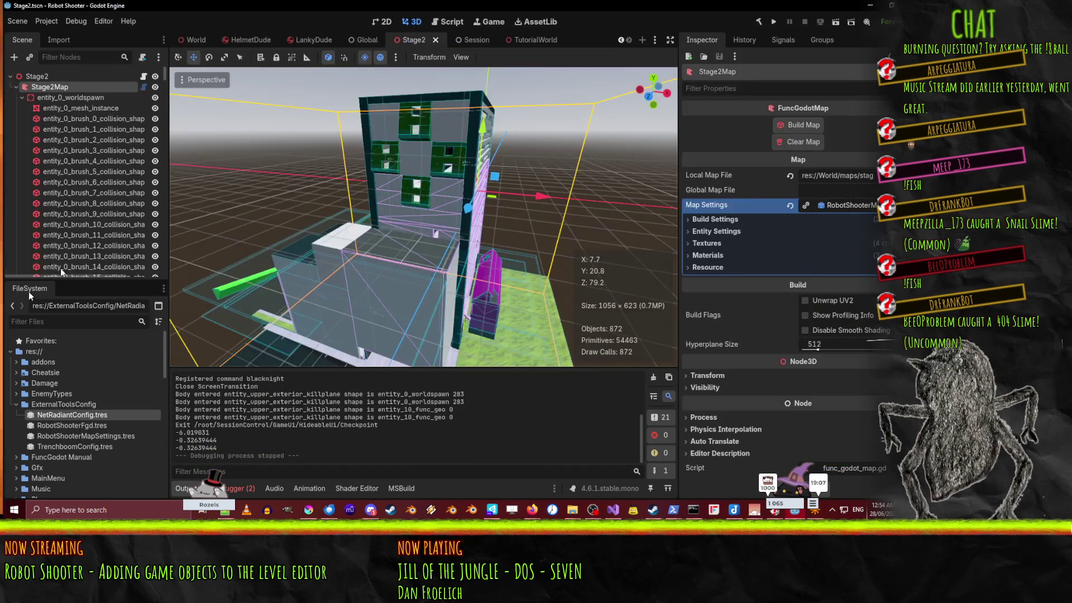
{"action": "left_click", "coordinate": [246, 485]}
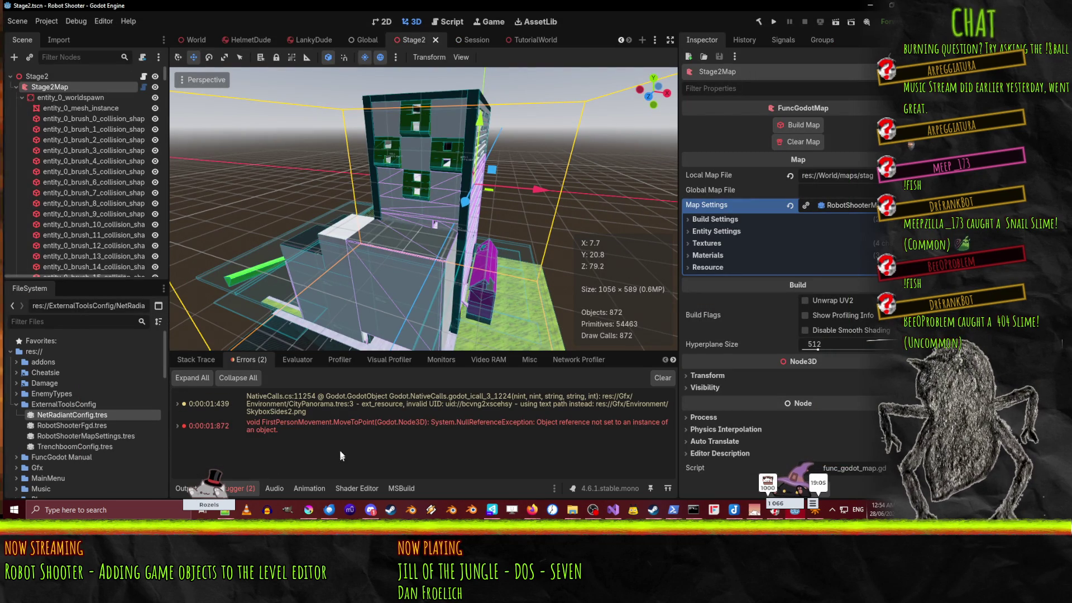
{"action": "mouse_move", "coordinate": [407, 426]}
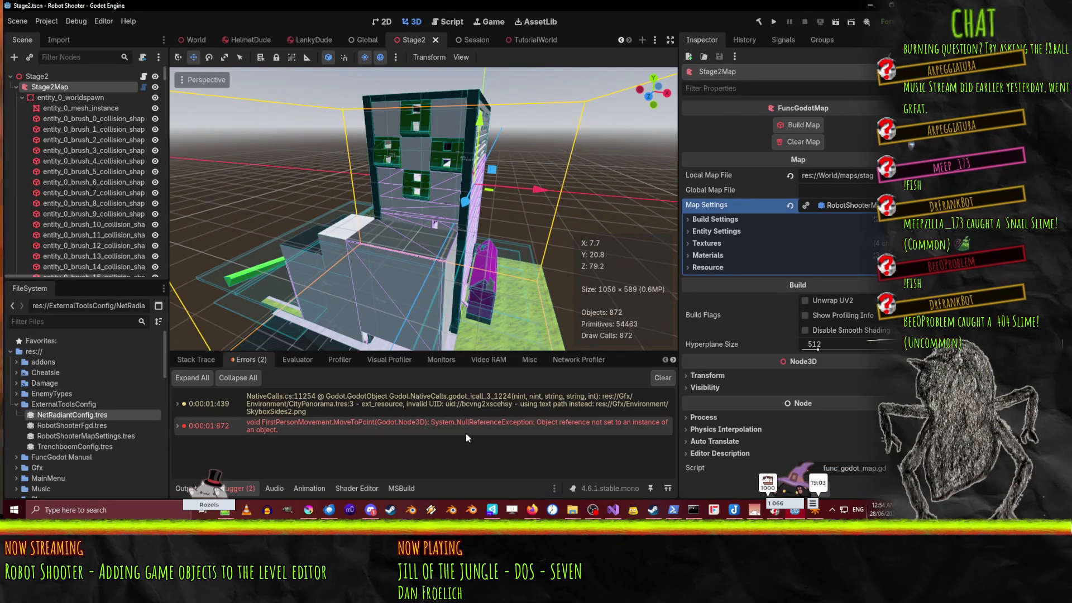
Step: Assign entity_26_checkpoint as Stage2's Spawn Point, save, and select entity_test_win
{"action": "left_click", "coordinate": [36, 75]}
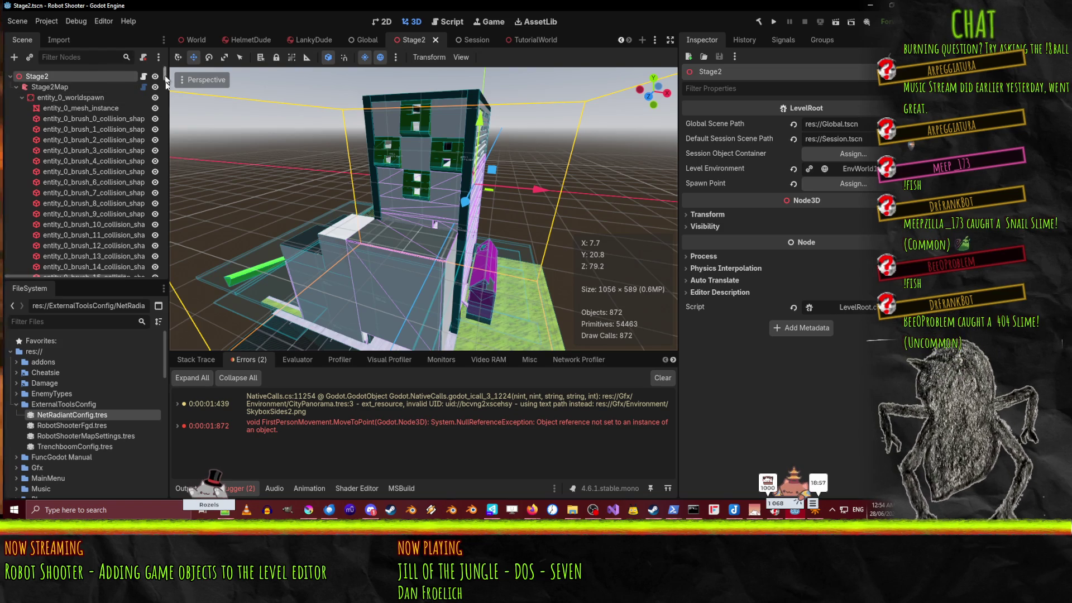
{"action": "left_click_drag", "start_coordinate": [165, 71], "coordinate": [180, 275]}
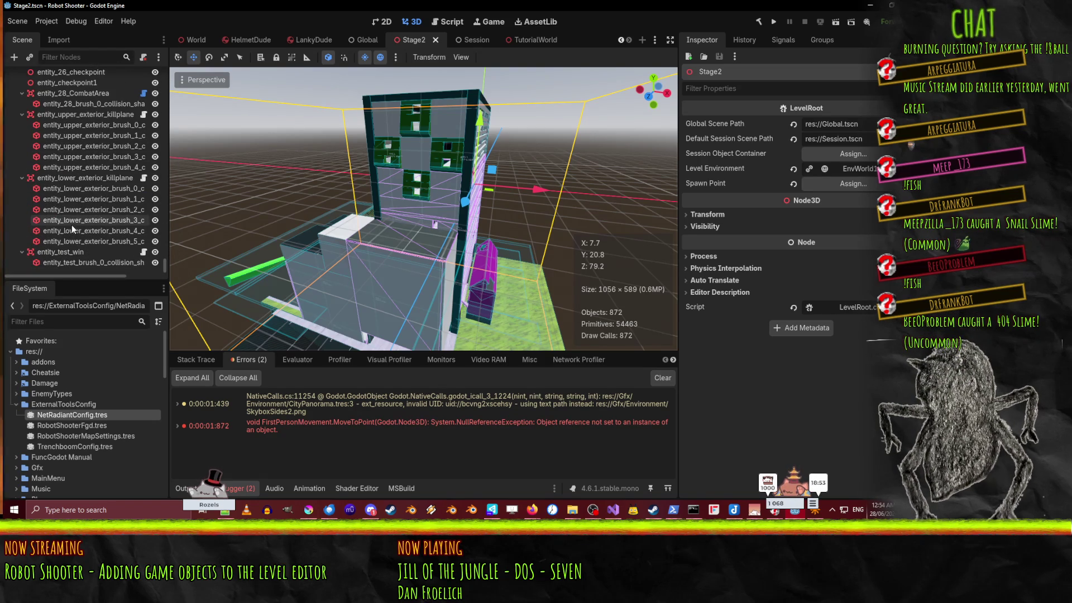
{"action": "scroll", "coordinate": [50, 116], "scroll_direction": "up", "scroll_amount": 3}
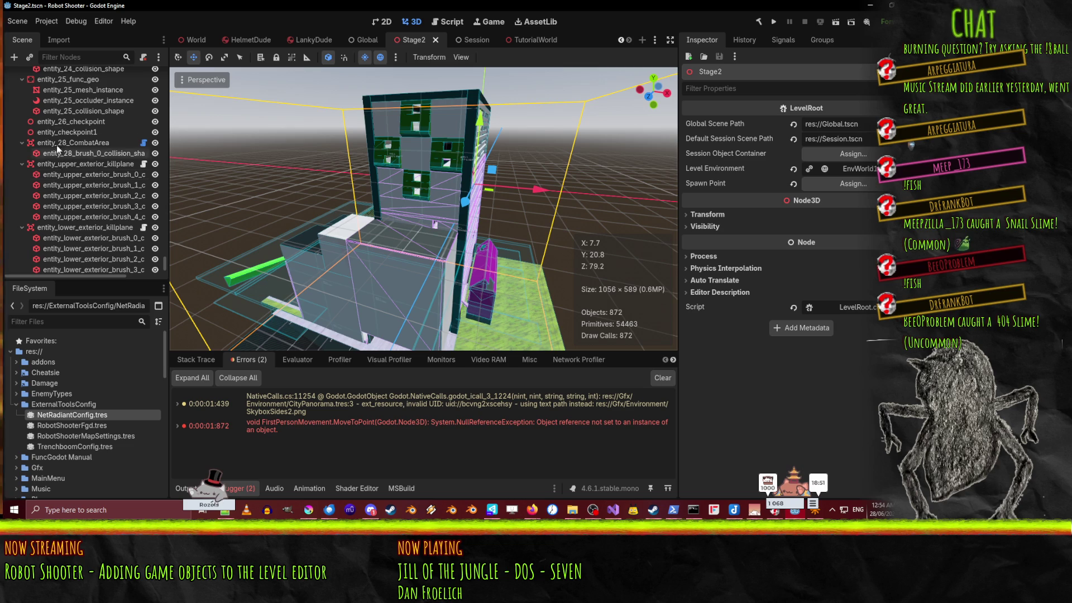
{"action": "left_click_drag", "start_coordinate": [61, 132], "coordinate": [842, 187]}
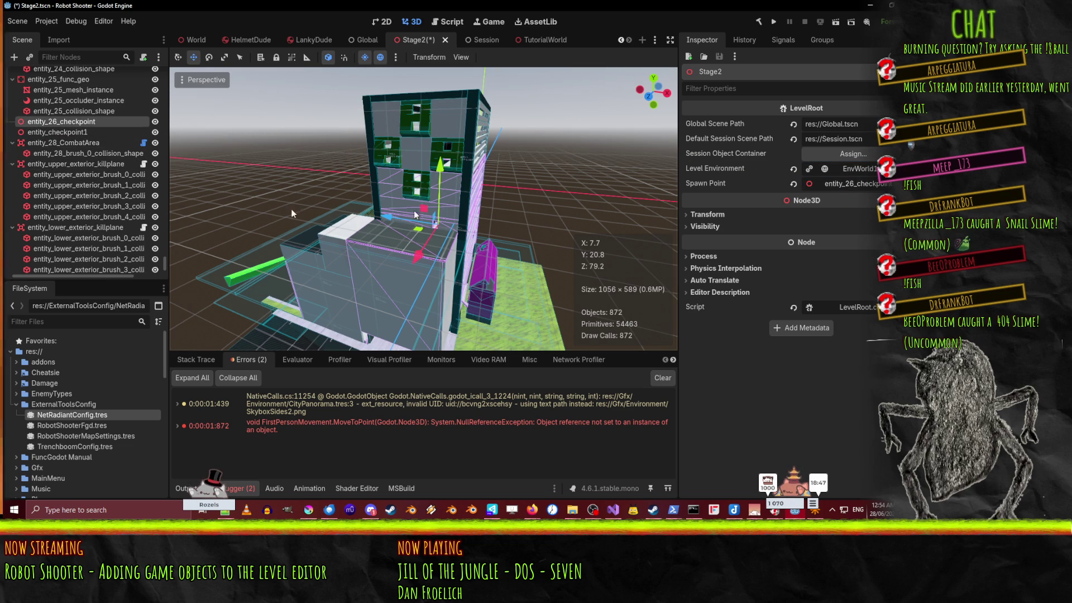
{"action": "key", "text": "ctrl+s"}
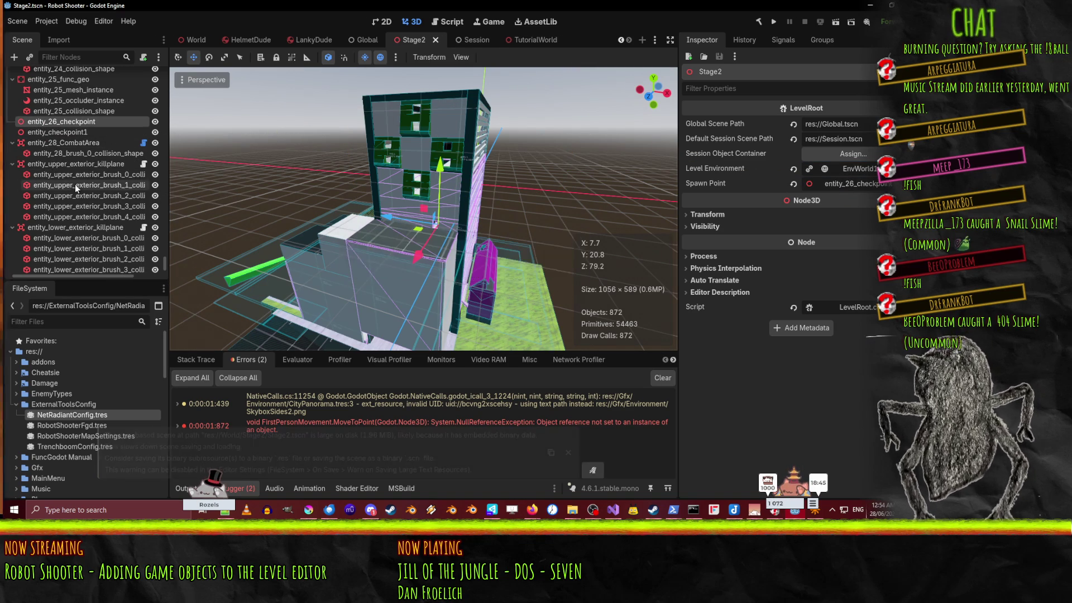
{"action": "scroll", "coordinate": [65, 232], "scroll_direction": "down", "scroll_amount": 2}
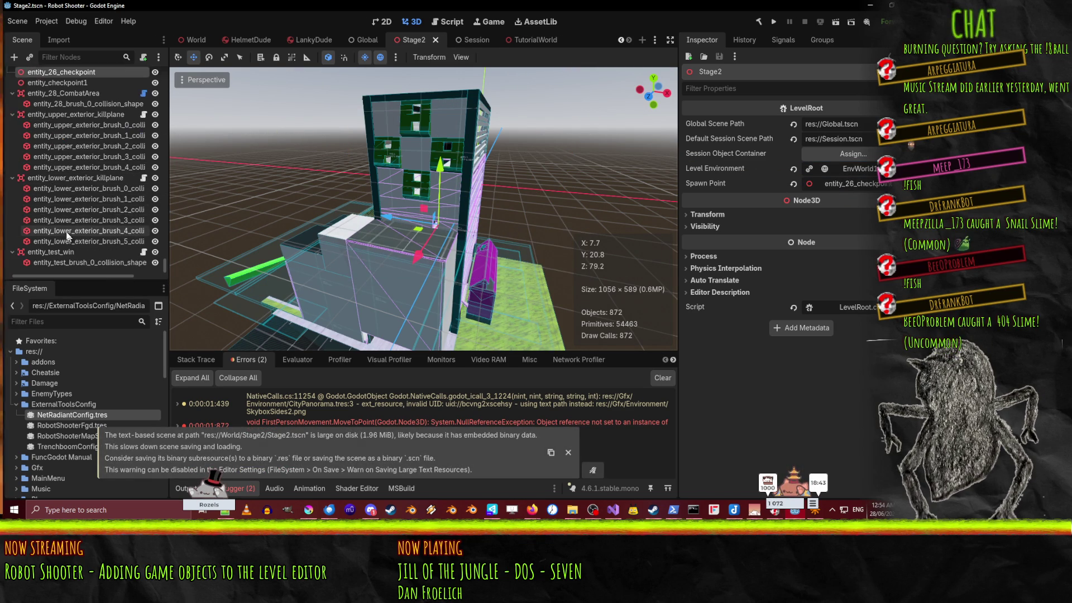
{"action": "left_click", "coordinate": [62, 252]}
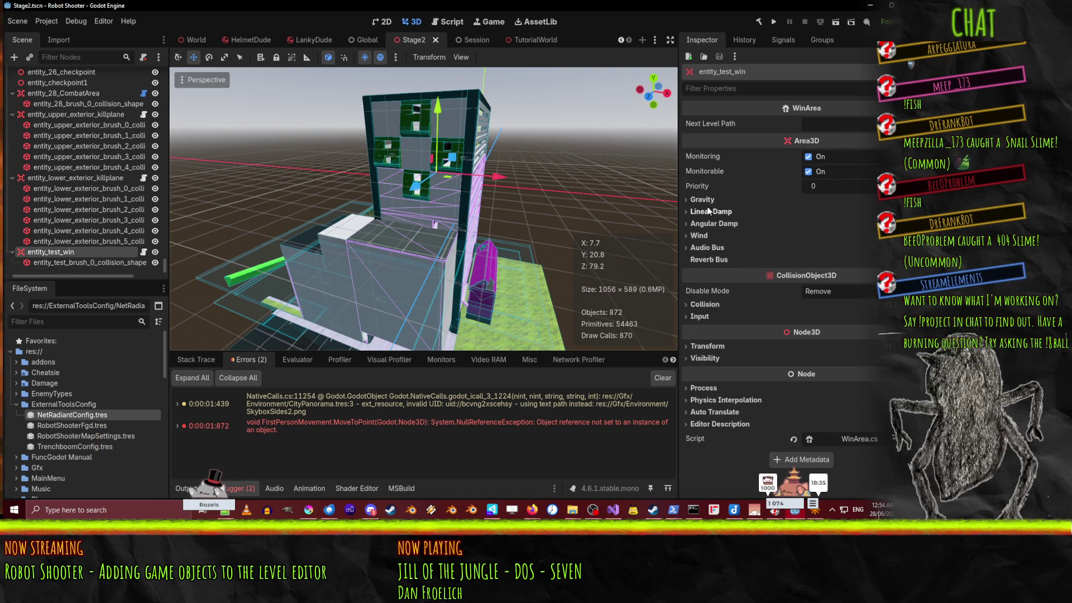
Step: Expand entity_test_win's collision layers, then relaunch and run Stage2 to test again
{"action": "left_click", "coordinate": [705, 304]}
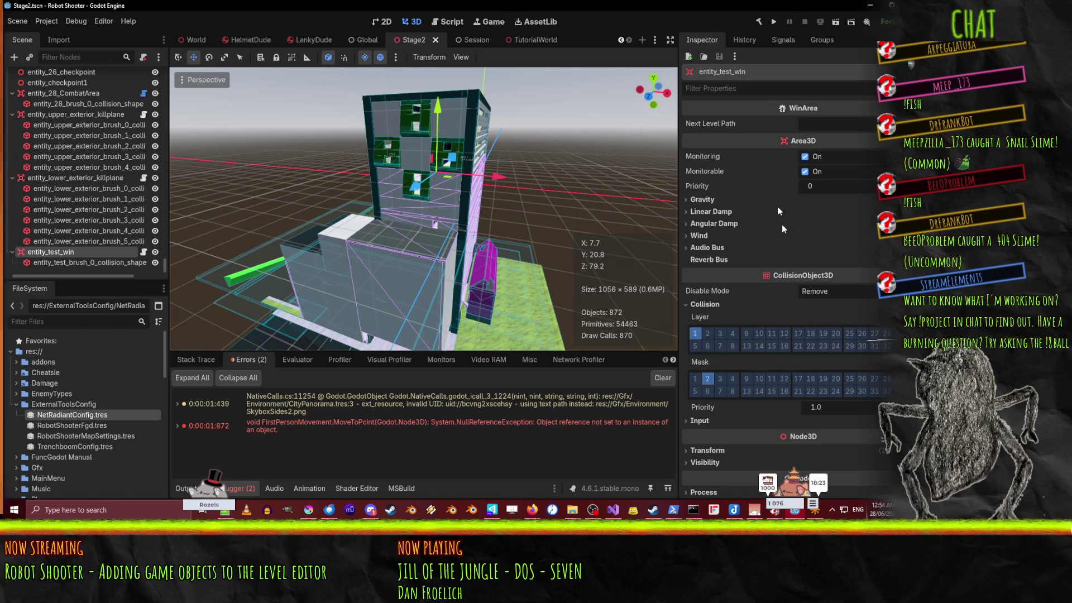
{"action": "left_click", "coordinate": [773, 21]}
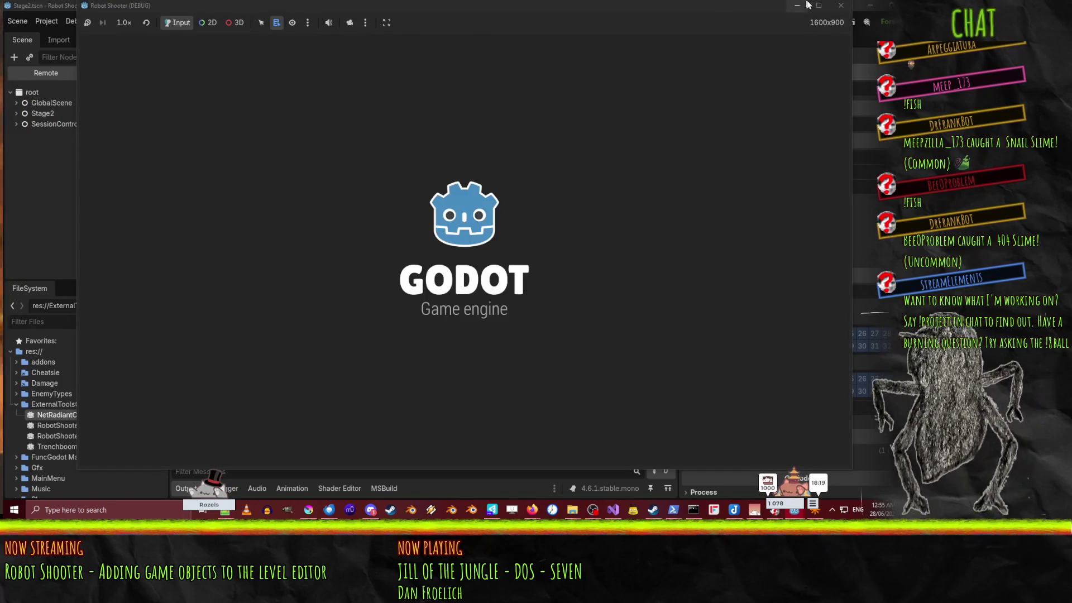
{"action": "key", "text": "F8"}
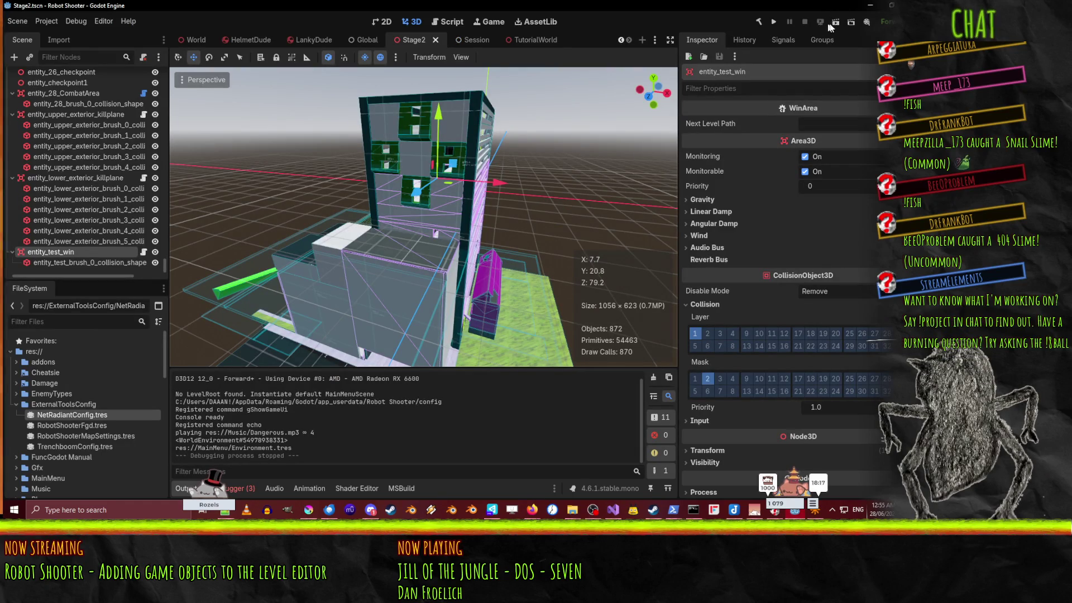
{"action": "left_click", "coordinate": [836, 23]}
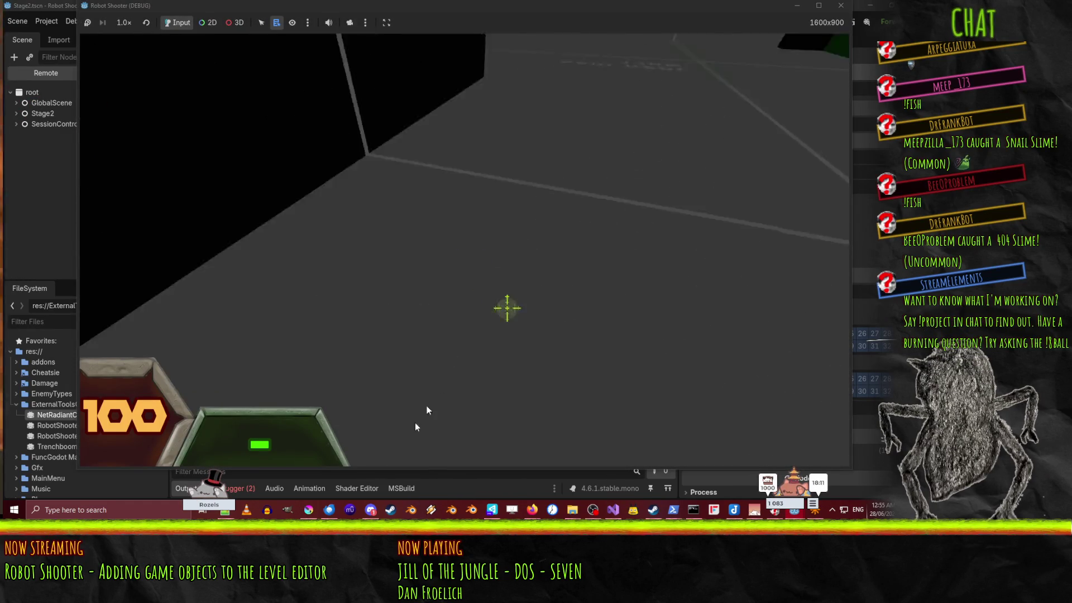
Step: Open the MoveToPoint null-reference error's source line from the Debugger
{"action": "left_click", "coordinate": [242, 490]}
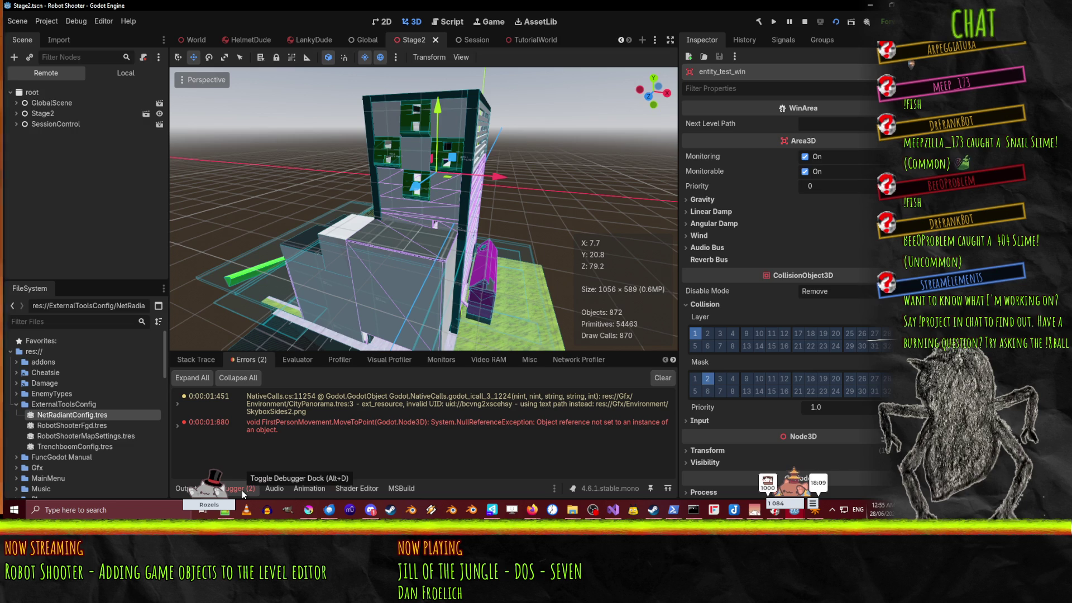
{"action": "mouse_move", "coordinate": [433, 424]}
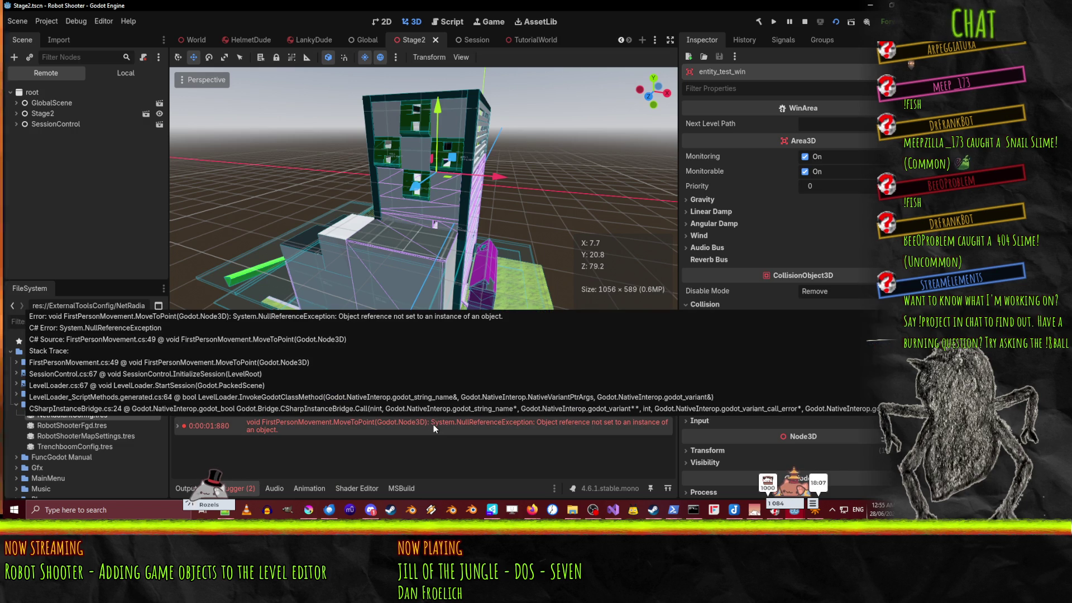
{"action": "double_click", "coordinate": [427, 421]}
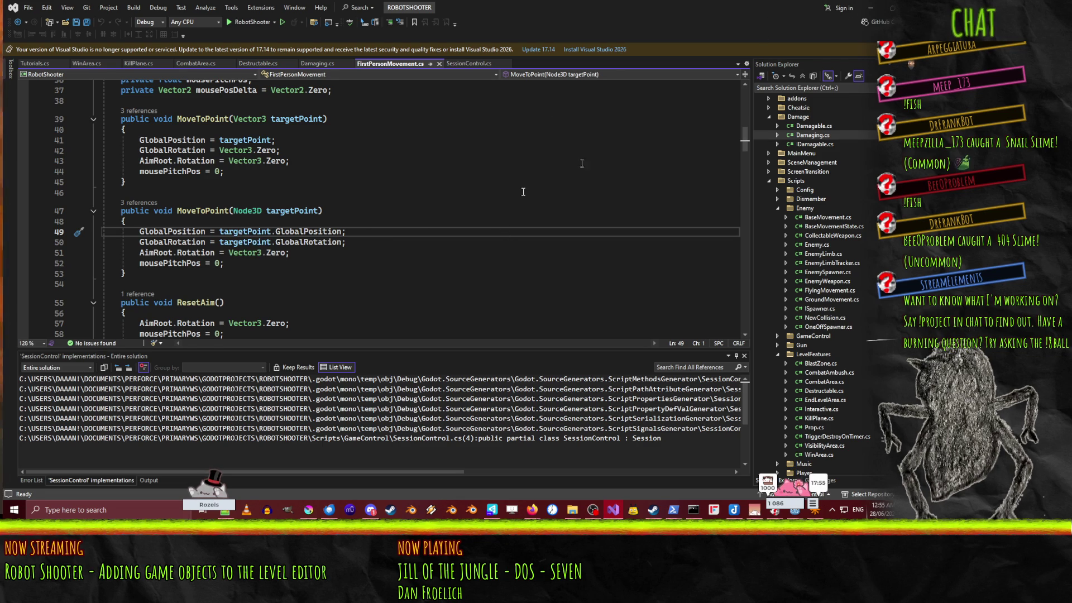
Step: Scroll through both MoveToPoint overloads near line 49, then minimize Visual Studio
{"action": "scroll", "coordinate": [523, 192], "scroll_direction": "up", "scroll_amount": 5}
{"action": "scroll", "coordinate": [477, 212], "scroll_direction": "down", "scroll_amount": 11}
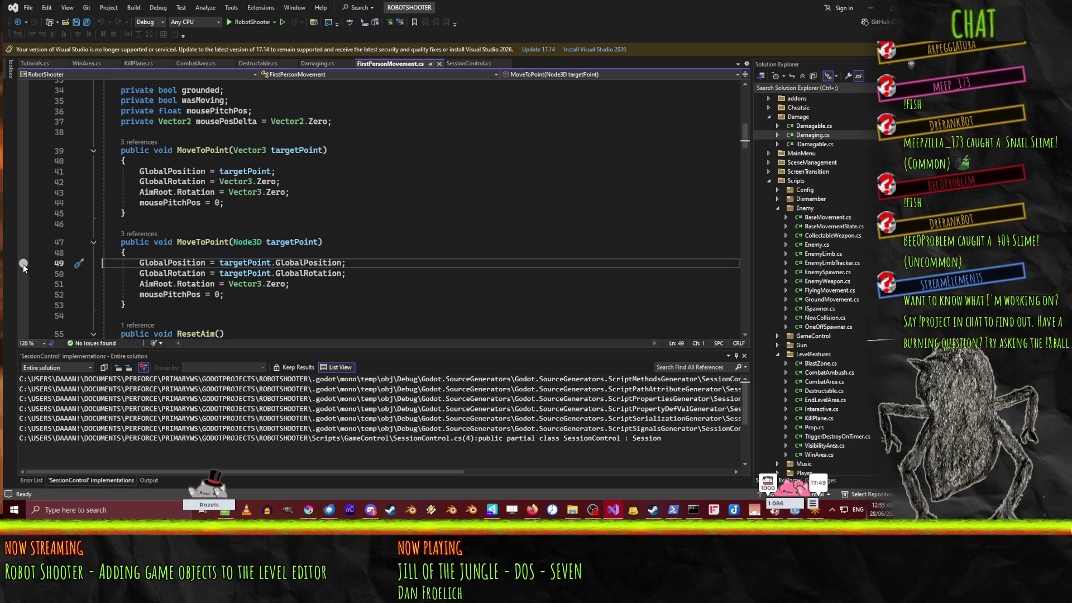
{"action": "left_click", "coordinate": [880, 7]}
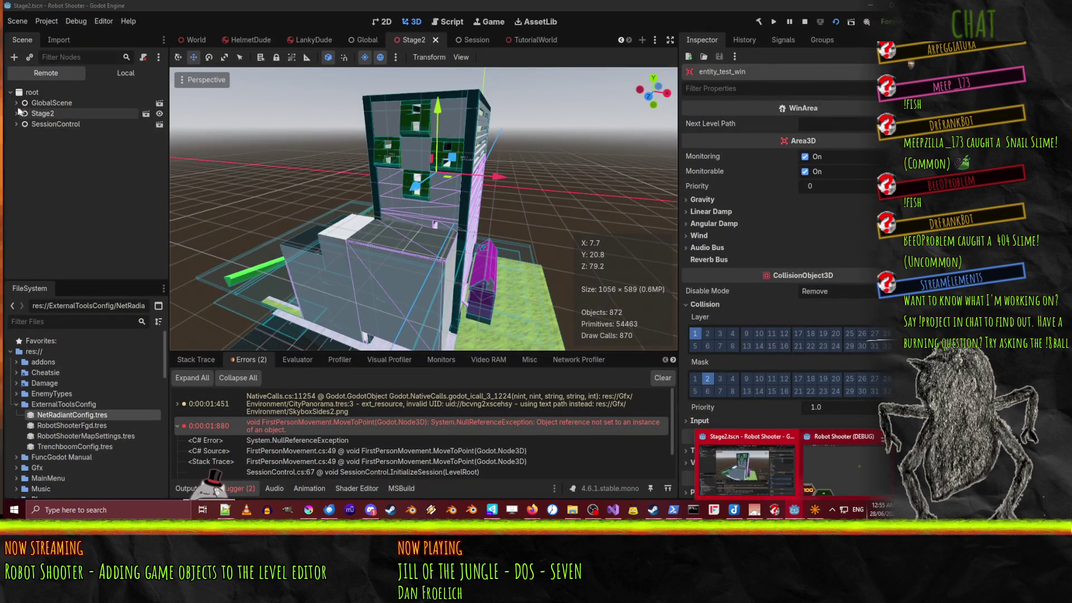
Step: Expand GlobalScene in the Remote tree and inspect the running Stage2 node, briefly checking the game
{"action": "left_click", "coordinate": [17, 107]}
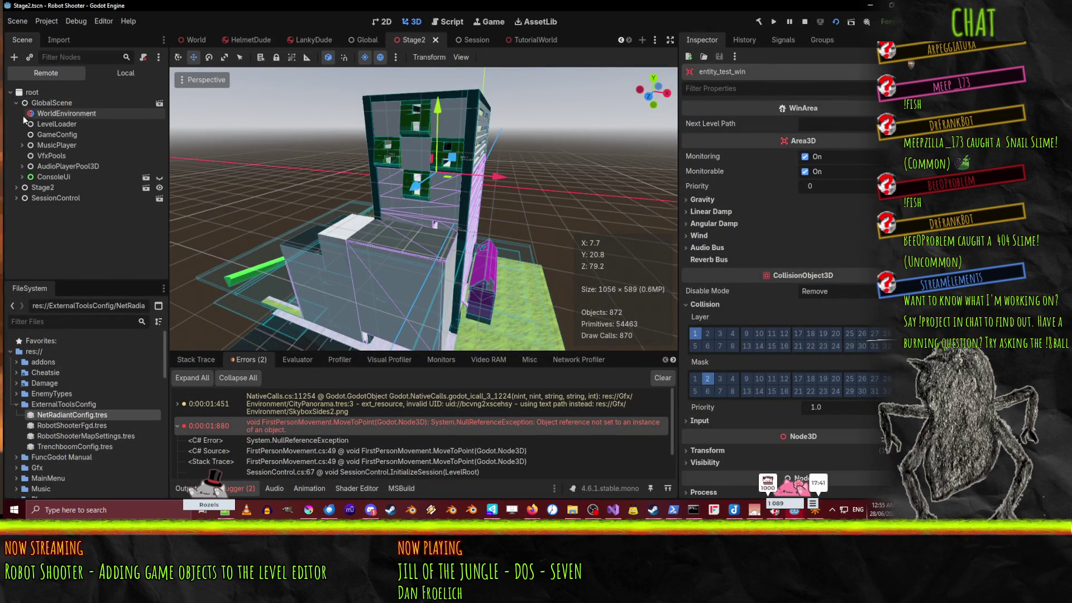
{"action": "left_click", "coordinate": [43, 114]}
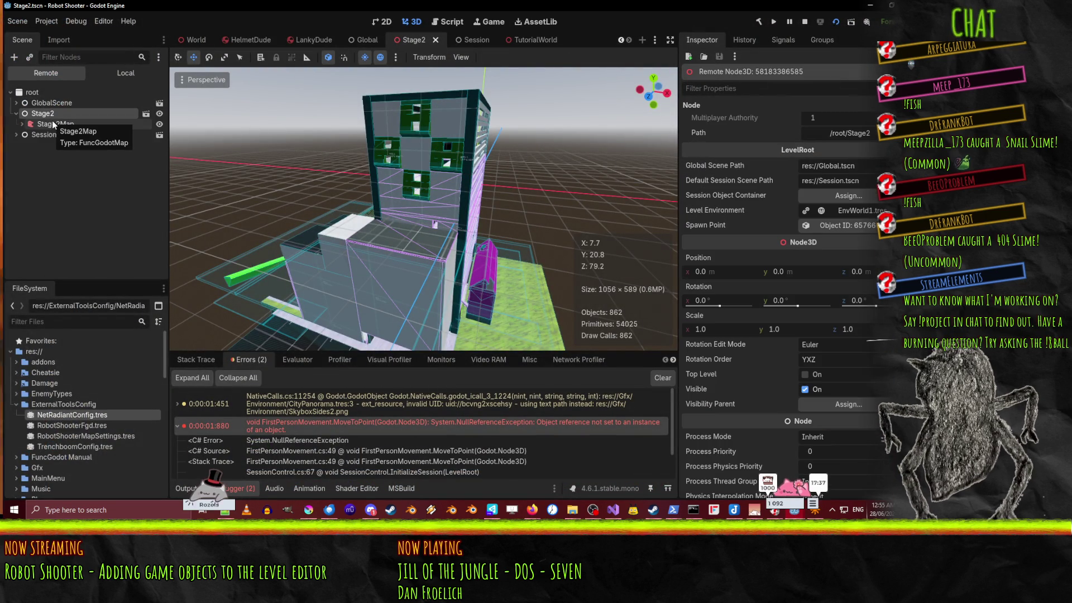
{"action": "mouse_move", "coordinate": [808, 518]}
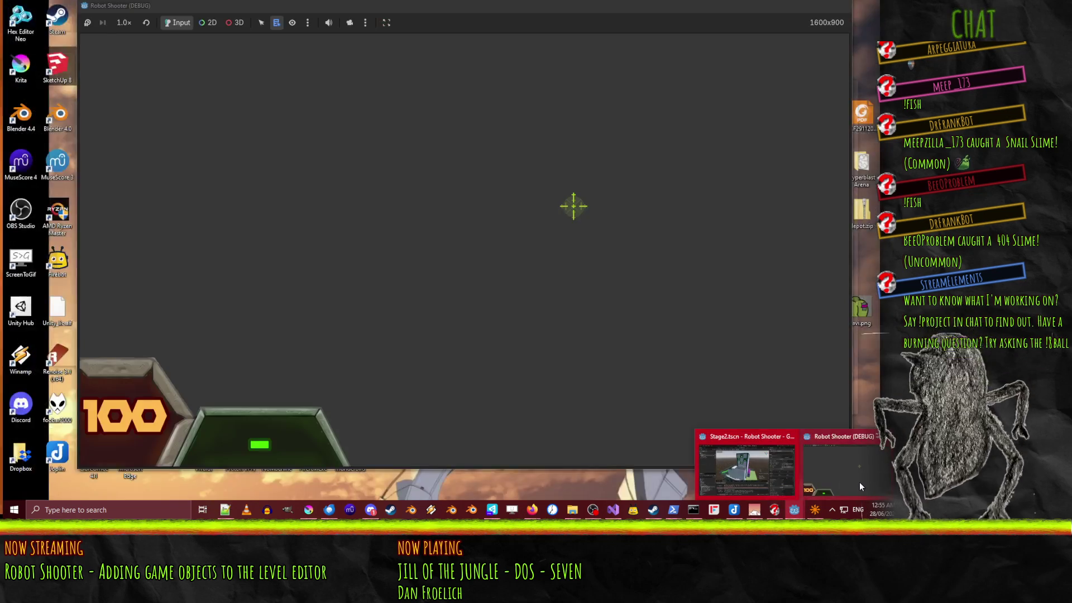
{"action": "left_click", "coordinate": [860, 481]}
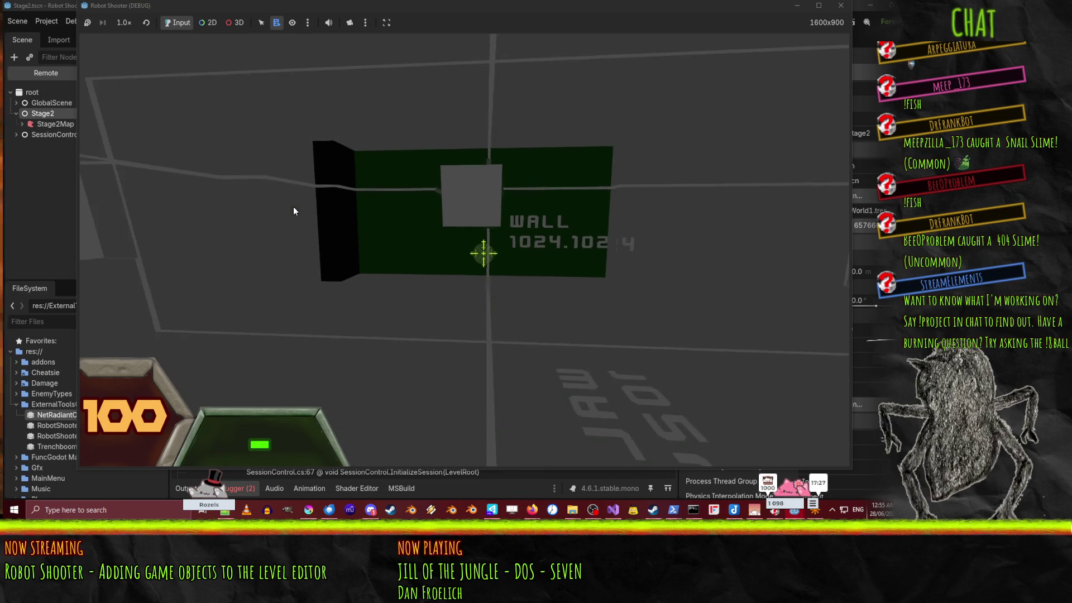
{"action": "key", "text": "F8"}
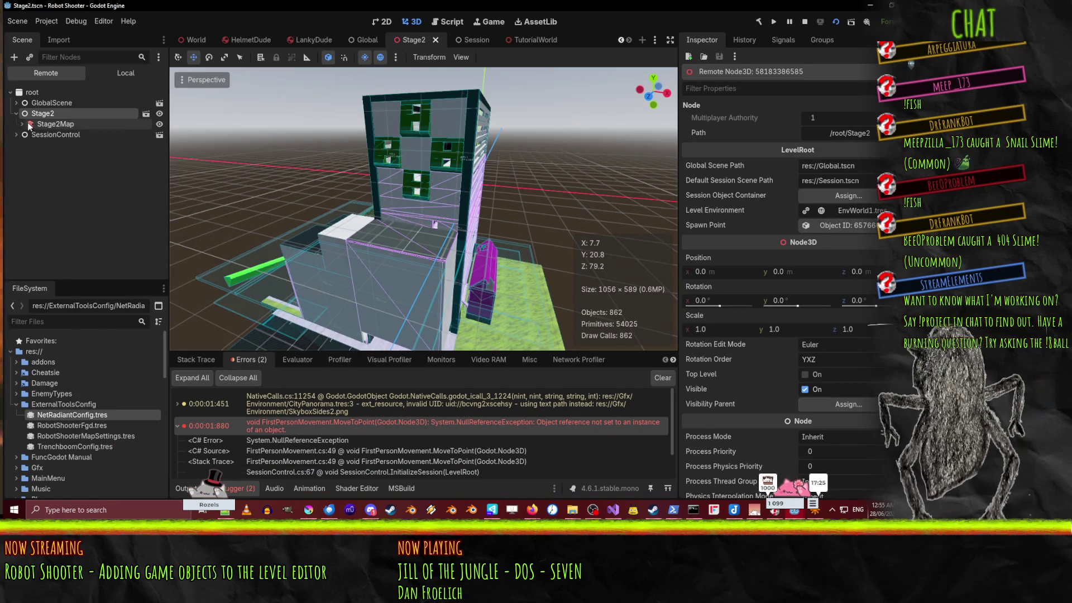
Step: Inspect Stage2Map's entity_test_win win area and its collision brush and shape
{"action": "left_click", "coordinate": [28, 122]}
{"action": "scroll", "coordinate": [89, 182], "scroll_direction": "down", "scroll_amount": 5}
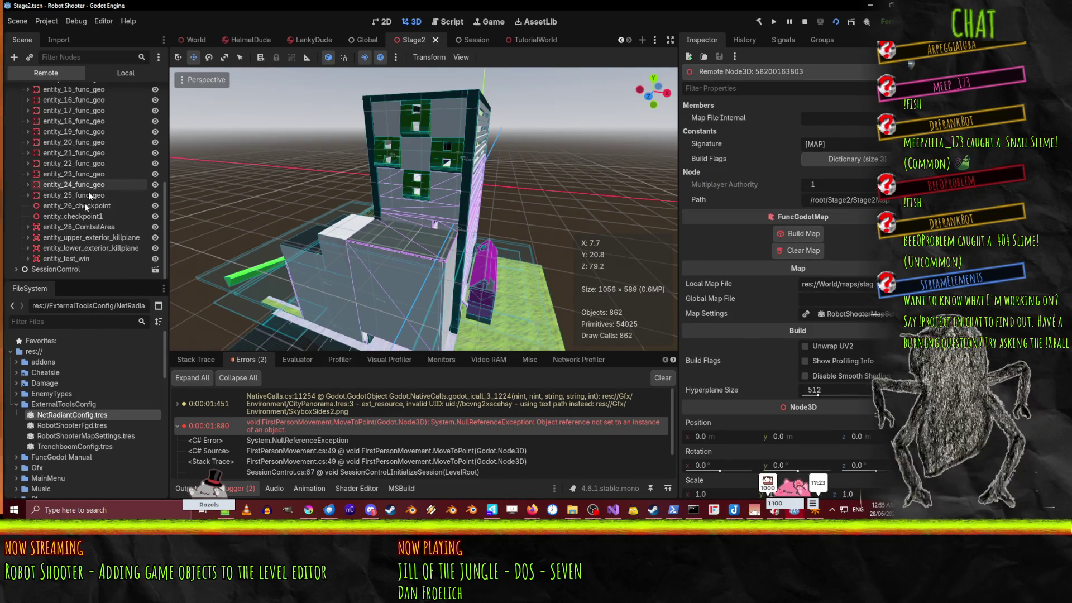
{"action": "left_click", "coordinate": [78, 259]}
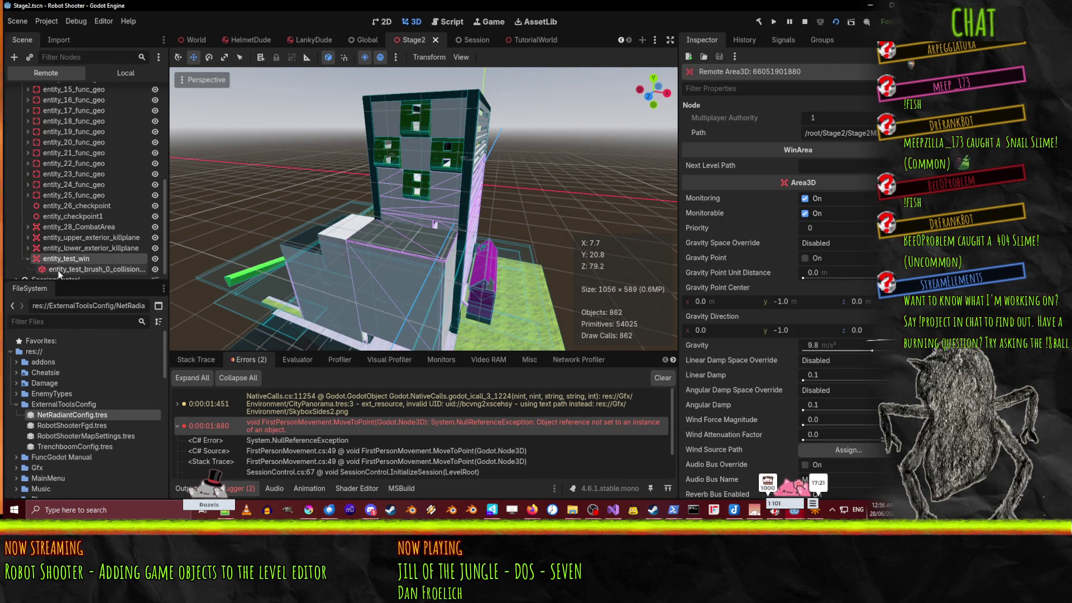
{"action": "left_click", "coordinate": [59, 270]}
{"action": "left_click", "coordinate": [60, 259]}
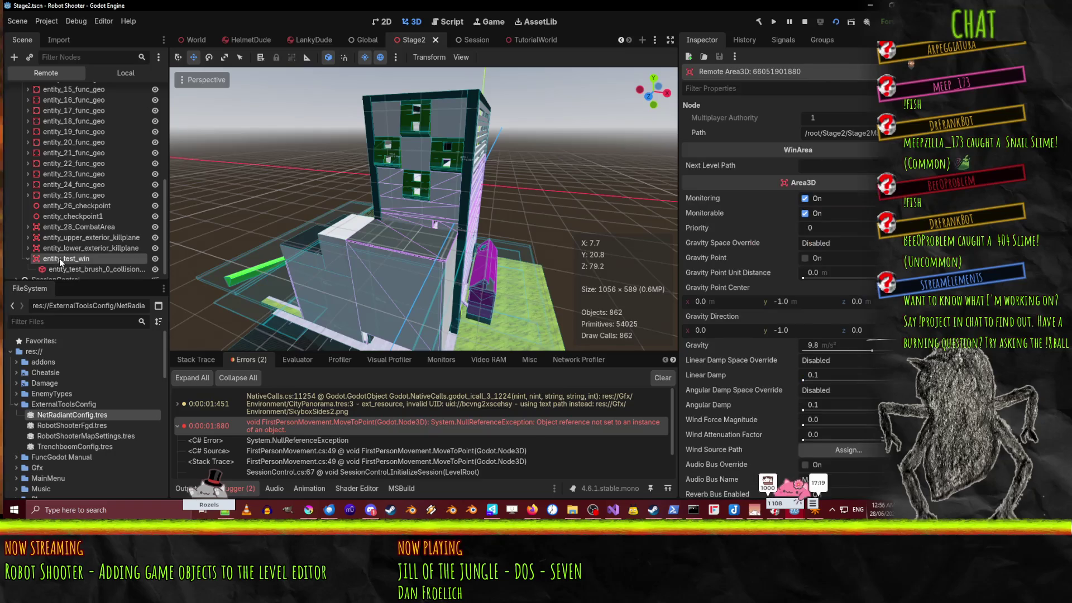
{"action": "left_click", "coordinate": [77, 268]}
Step: Orbit the viewport toward the building, then bring the running game back to the front
{"action": "mouse_move", "coordinate": [484, 167]}
{"action": "left_mouse_down"}
{"action": "mouse_move", "coordinate": [331, 239]}
{"action": "mouse_move", "coordinate": [279, 189]}
{"action": "left_mouse_up"}
{"action": "mouse_move", "coordinate": [515, 198]}
{"action": "left_mouse_down"}
{"action": "mouse_move", "coordinate": [424, 183]}
{"action": "mouse_move", "coordinate": [400, 191]}
{"action": "mouse_move", "coordinate": [424, 205]}
{"action": "mouse_move", "coordinate": [404, 192]}
{"action": "mouse_move", "coordinate": [438, 189]}
{"action": "left_mouse_up"}
{"action": "scroll", "coordinate": [425, 183], "scroll_direction": "up", "scroll_amount": 3}
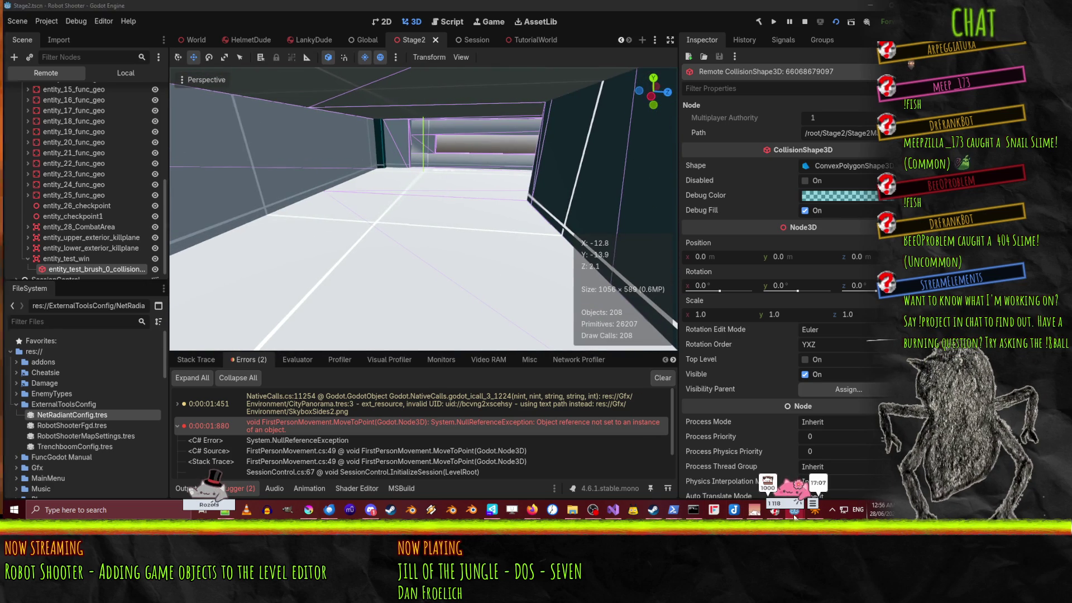
{"action": "left_click", "coordinate": [842, 462]}
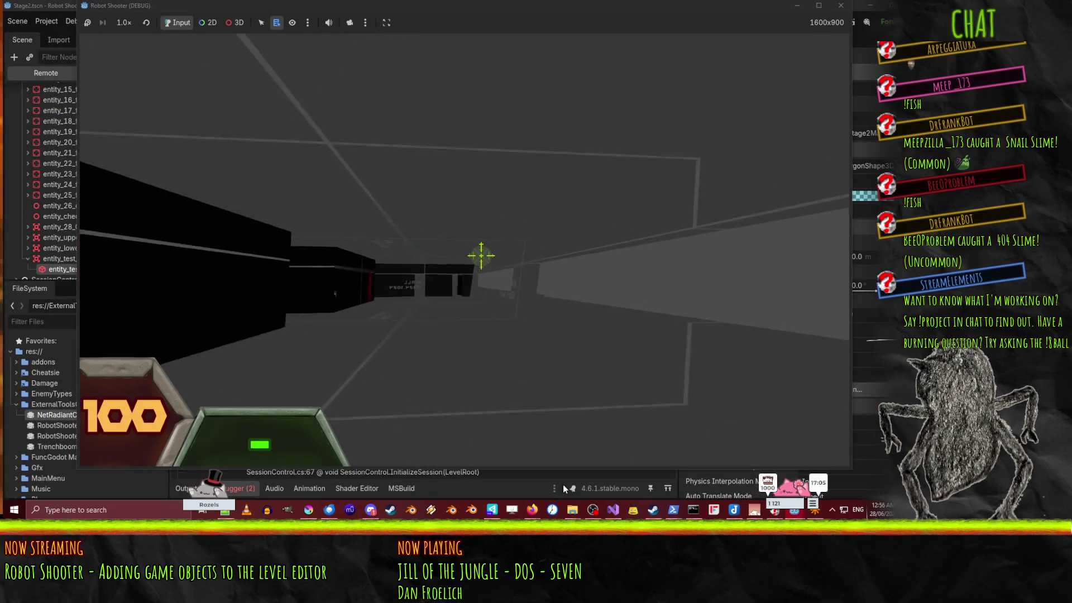
Step: Walk the player up the orange ramp into the trigger box, then exit from Demo Complete
{"action": "key", "text": "w"}
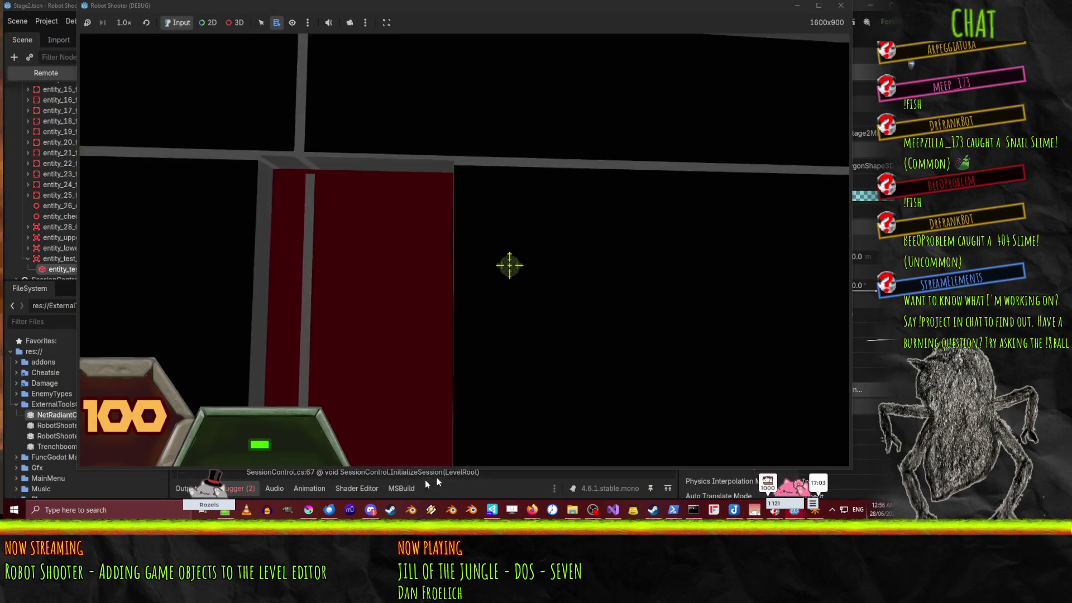
{"action": "key", "text": "w"}
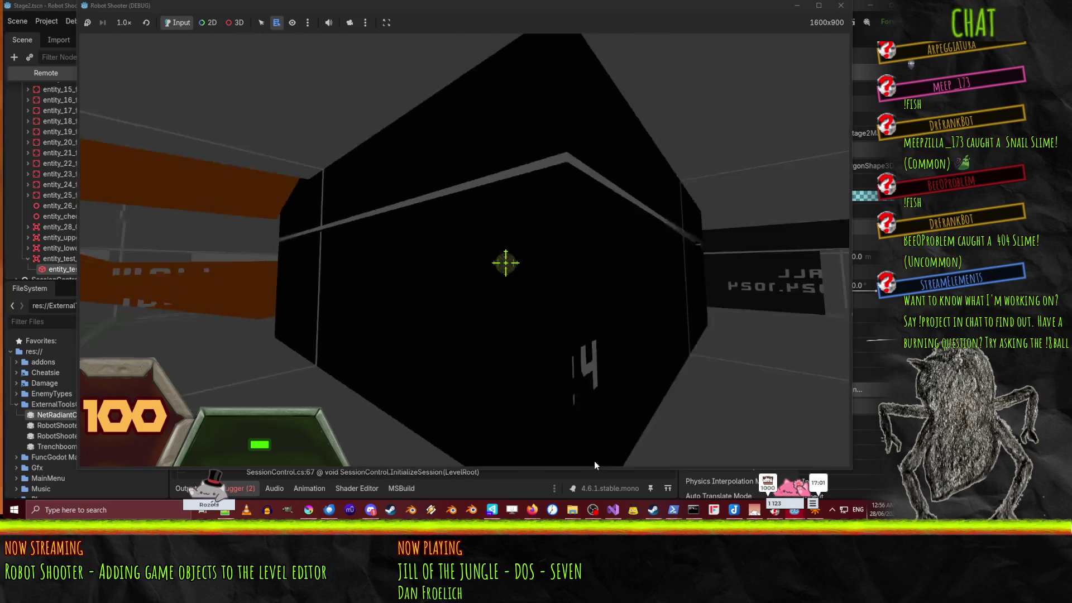
{"action": "key", "text": "w"}
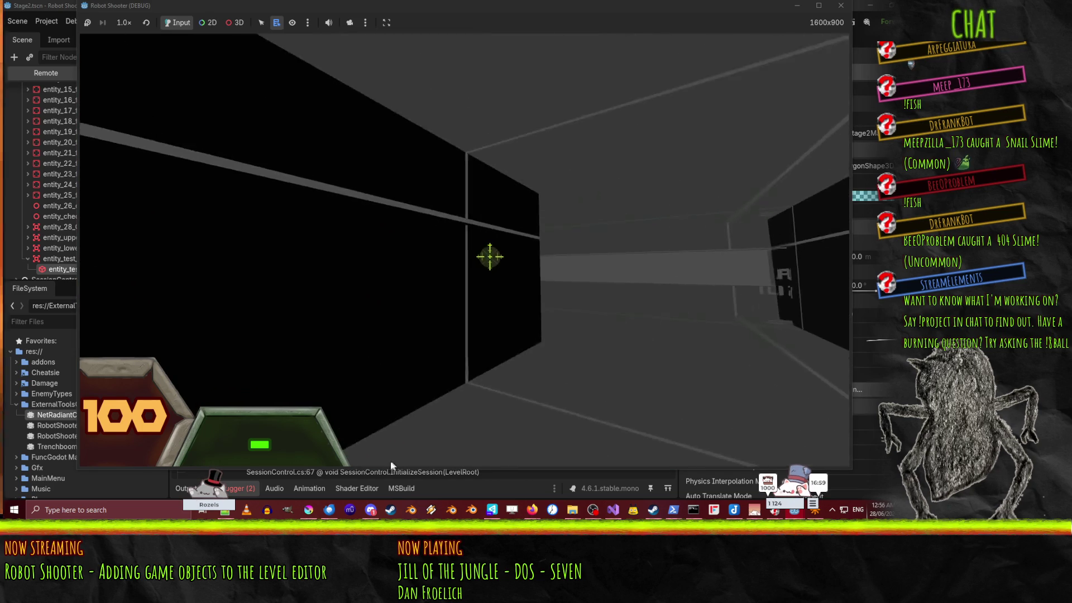
{"action": "key", "text": "w"}
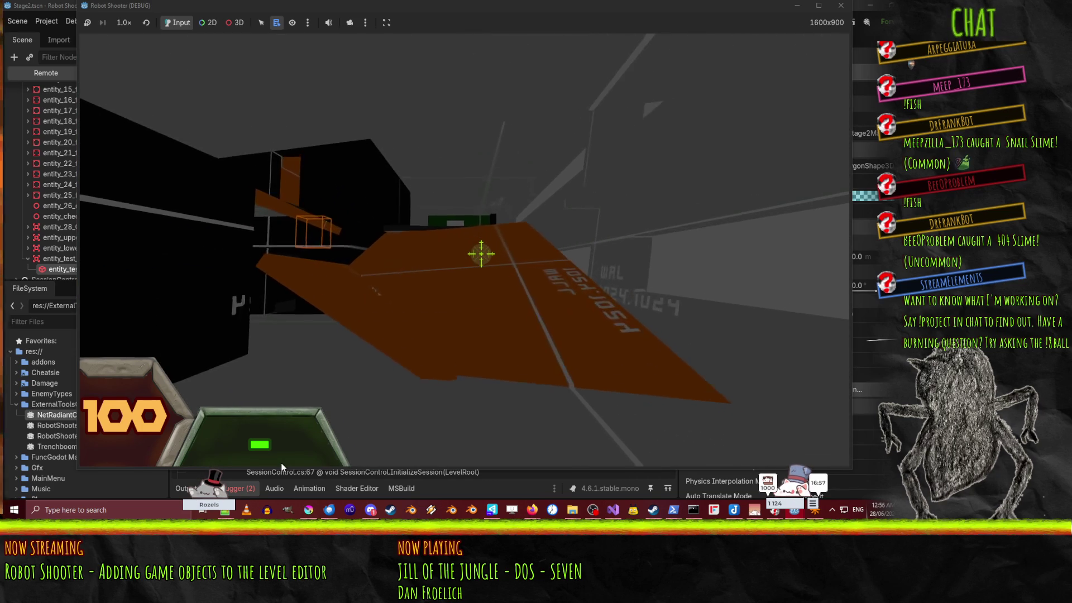
{"action": "key", "text": "w"}
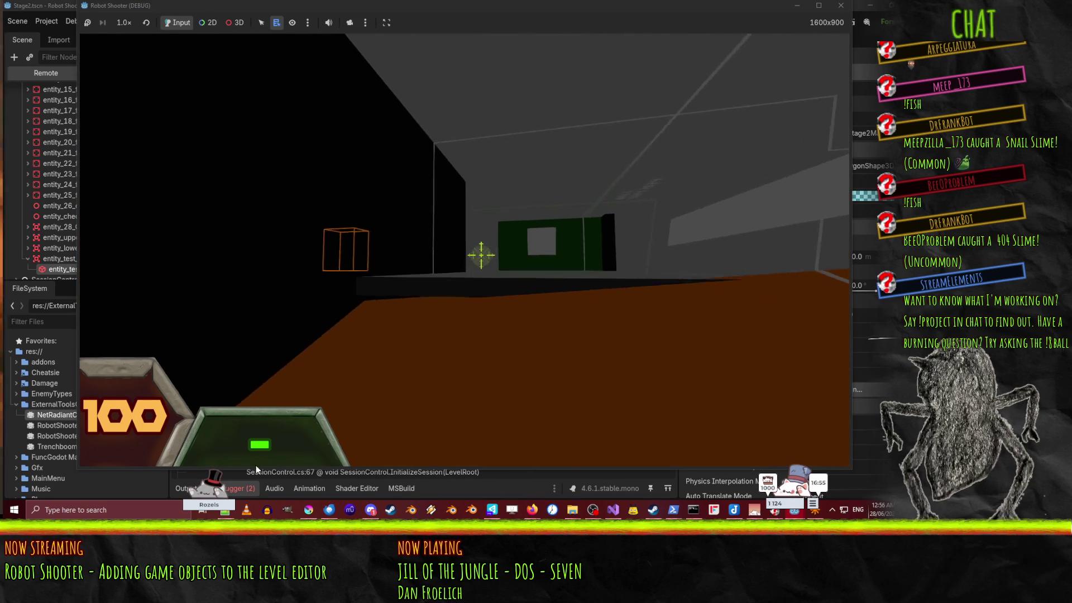
{"action": "key", "text": "w"}
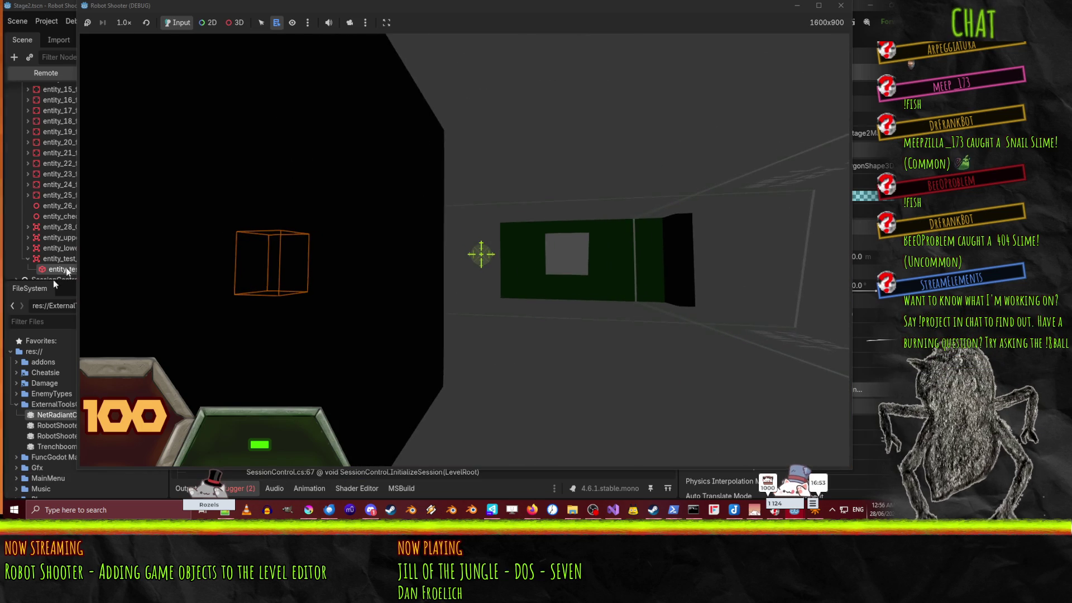
{"action": "key", "text": "w"}
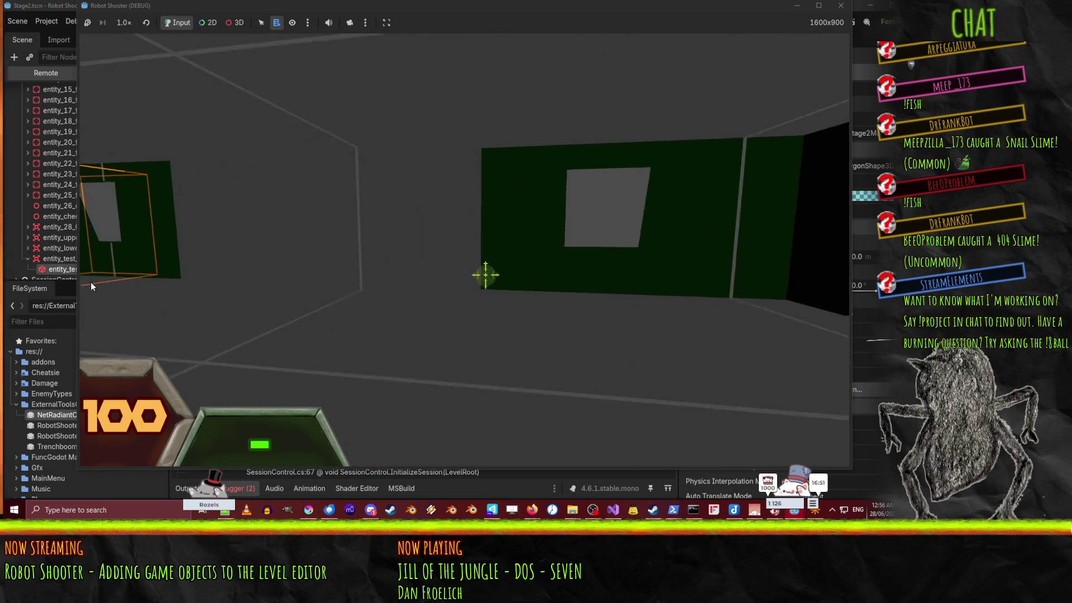
{"action": "key", "text": "w"}
{"action": "key", "text": "a"}
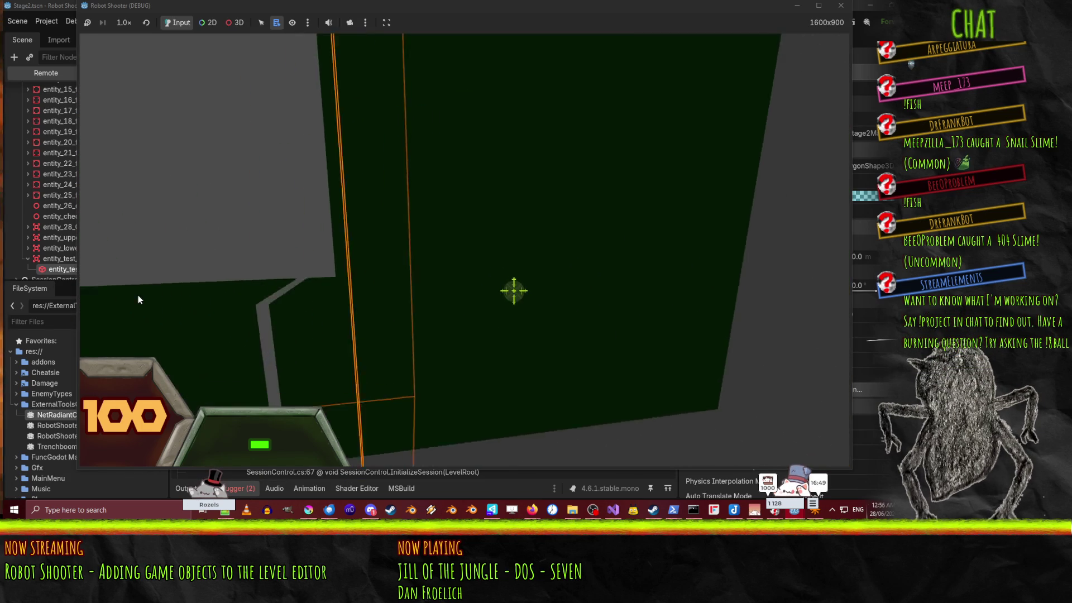
{"action": "key", "text": "w"}
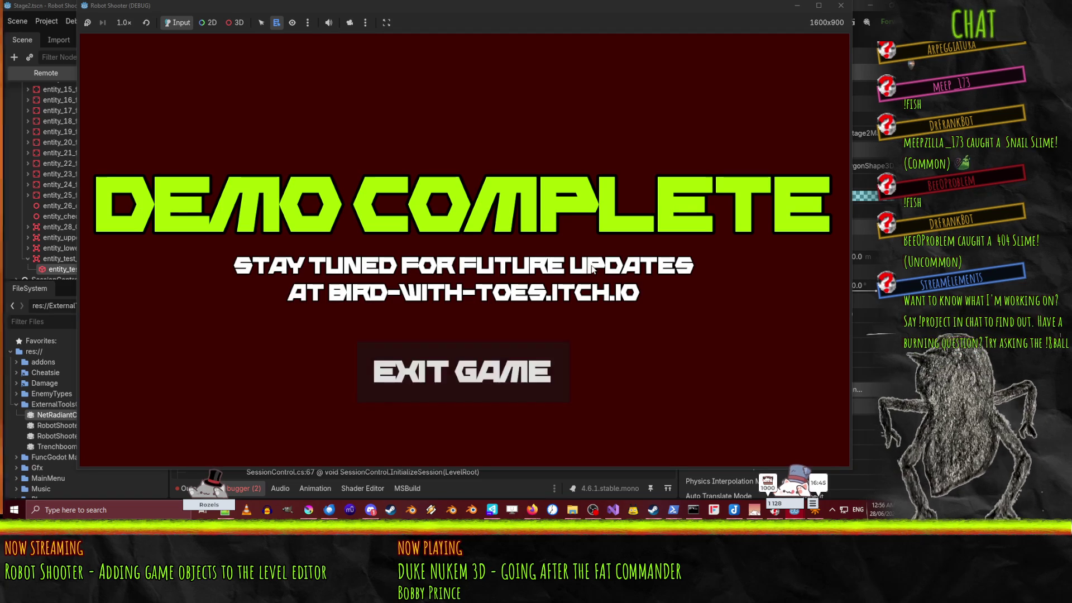
{"action": "left_click", "coordinate": [514, 386]}
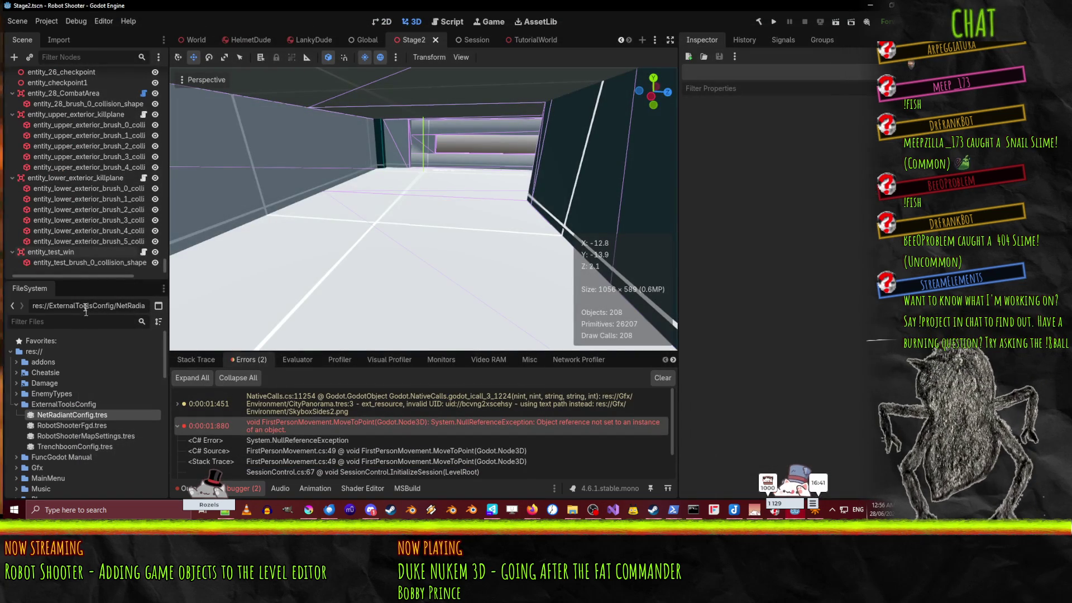
Step: Reselect entity_test_win to review it and launch another playtest
{"action": "left_click", "coordinate": [54, 263]}
{"action": "left_click", "coordinate": [52, 253]}
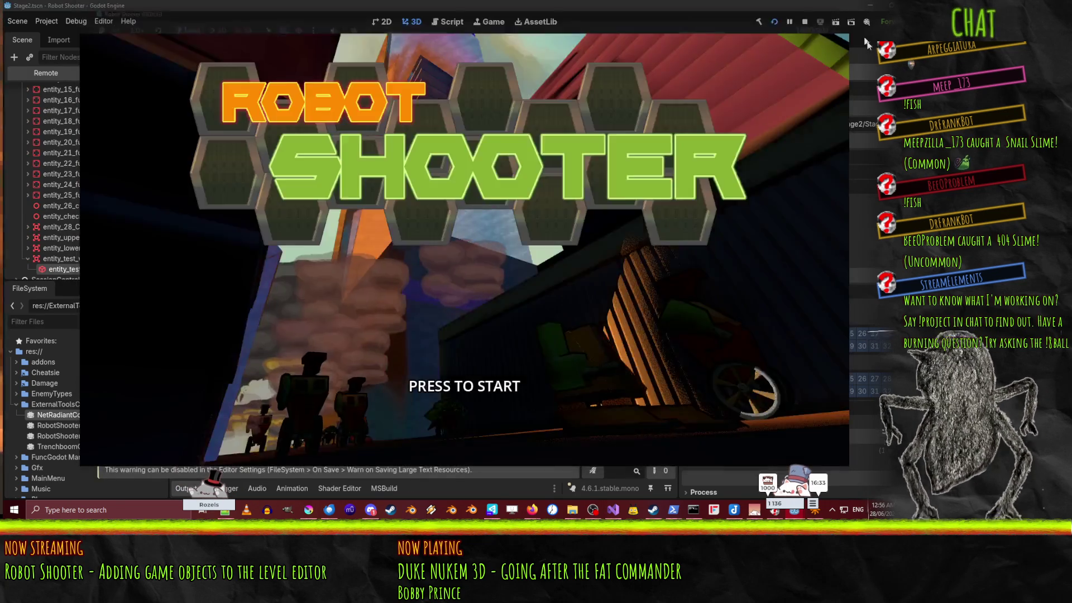
{"action": "left_click", "coordinate": [841, 7]}
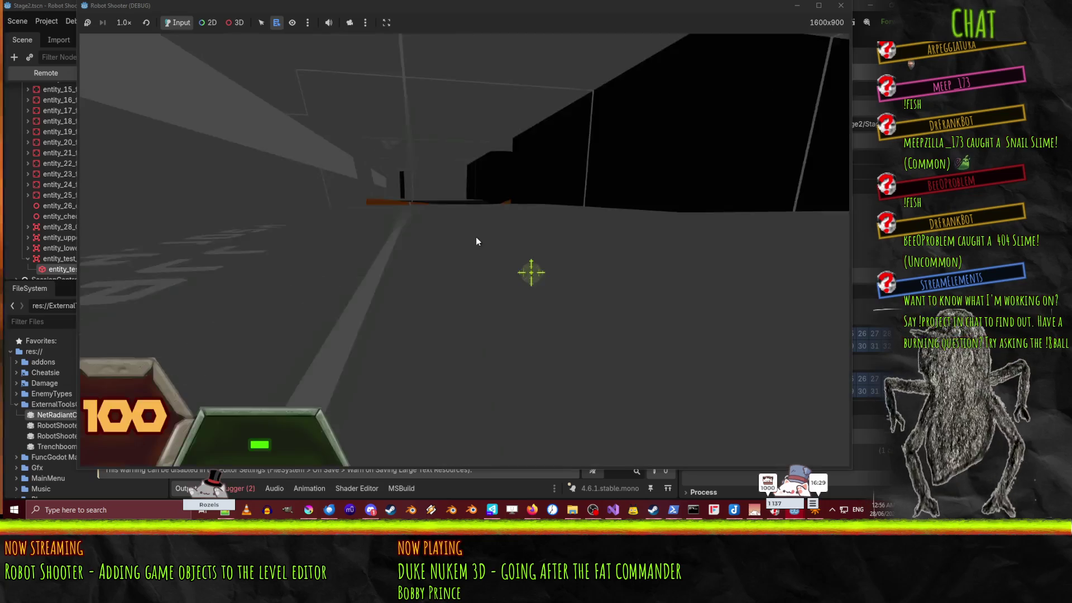
Step: Walk the player past the black wall with the red door onto the orange ramp
{"action": "key", "text": "w"}
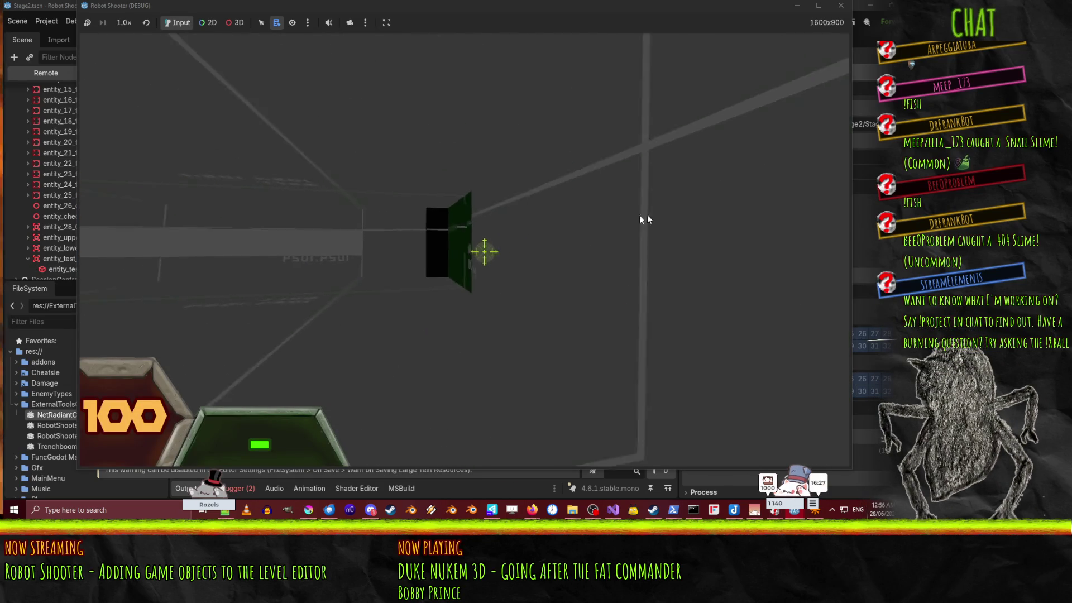
{"action": "key", "text": "d"}
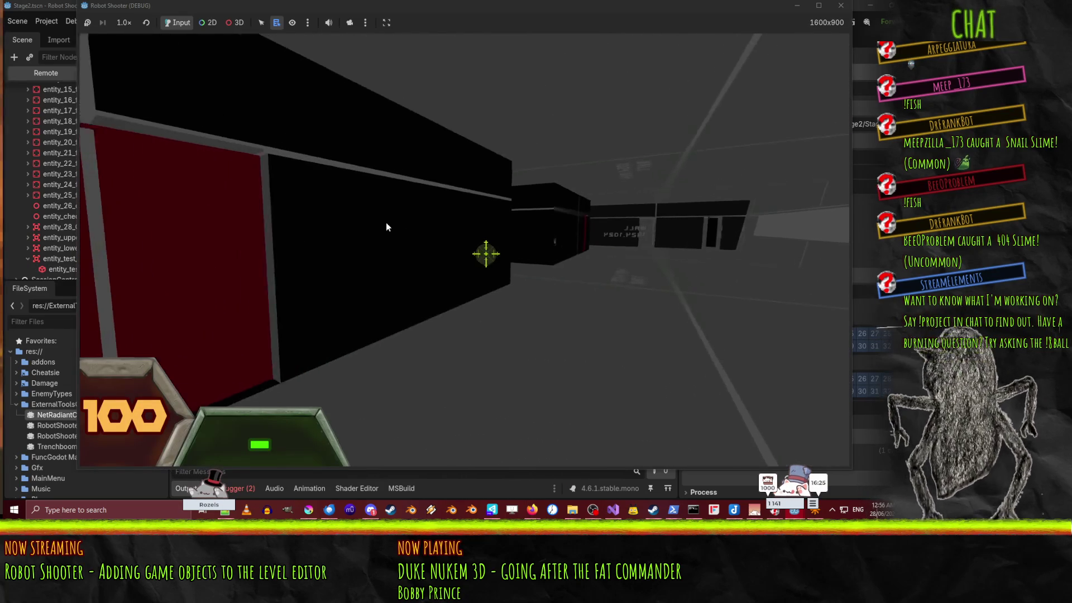
{"action": "key", "text": "w"}
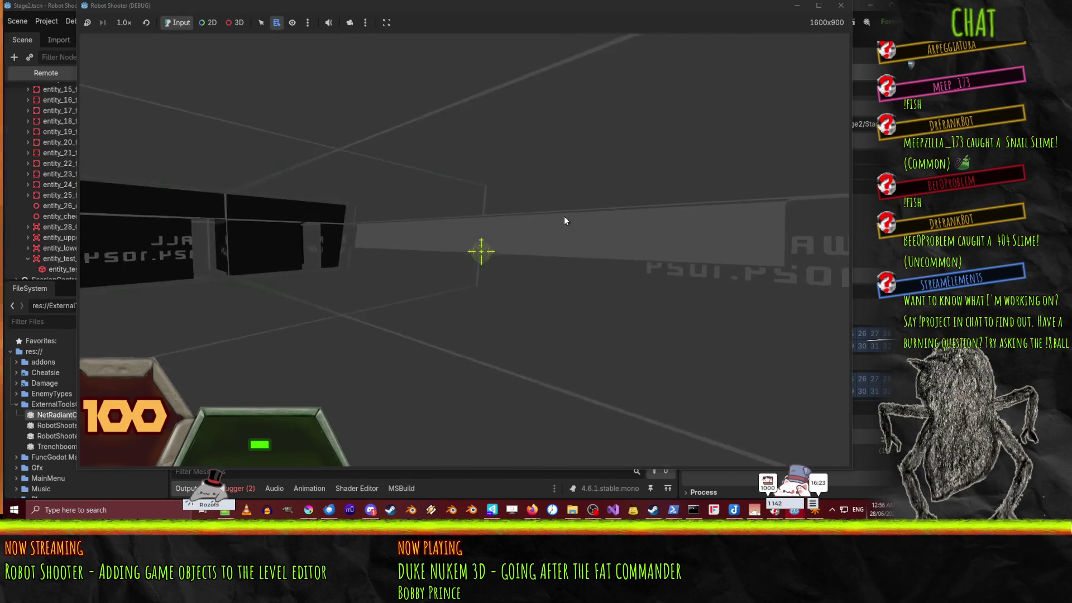
{"action": "key", "text": "a"}
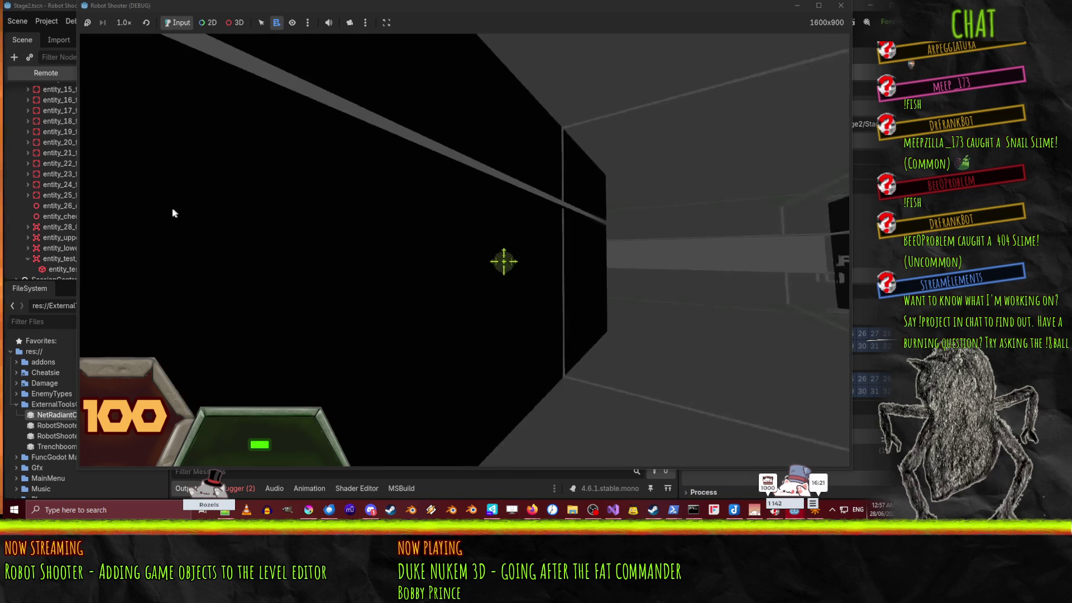
{"action": "key", "text": "w"}
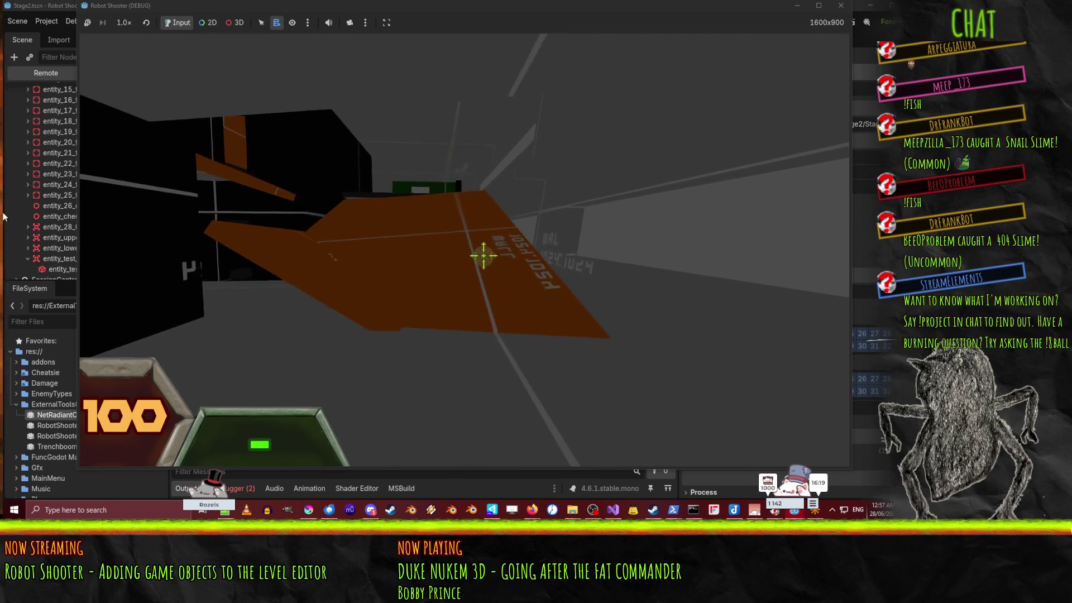
Step: Walk past the orange ramp into the green exit panel to finish the level
{"action": "key", "text": "w"}
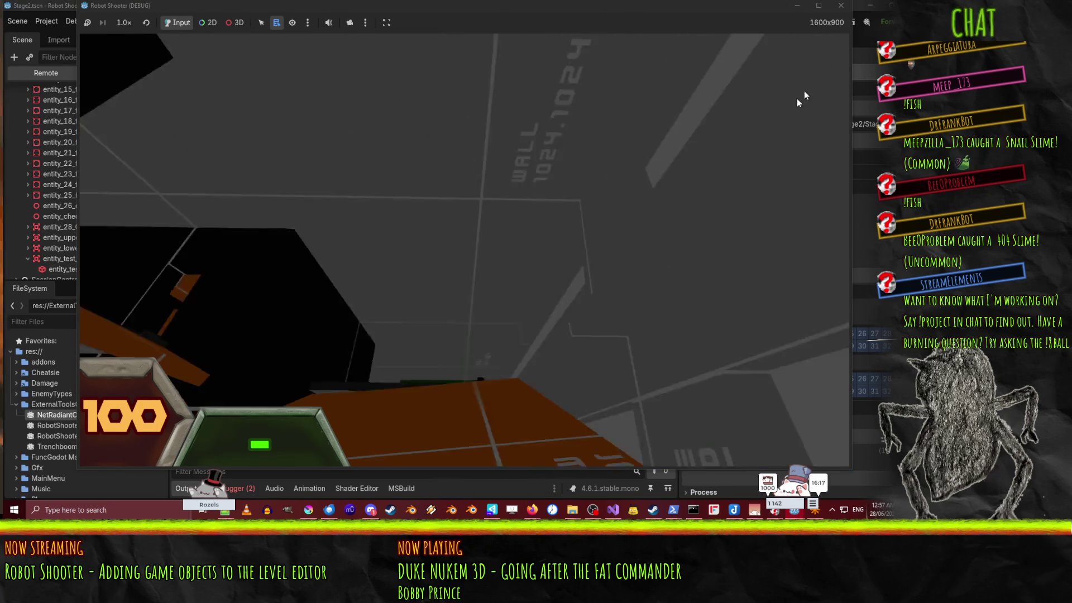
{"action": "key", "text": "w"}
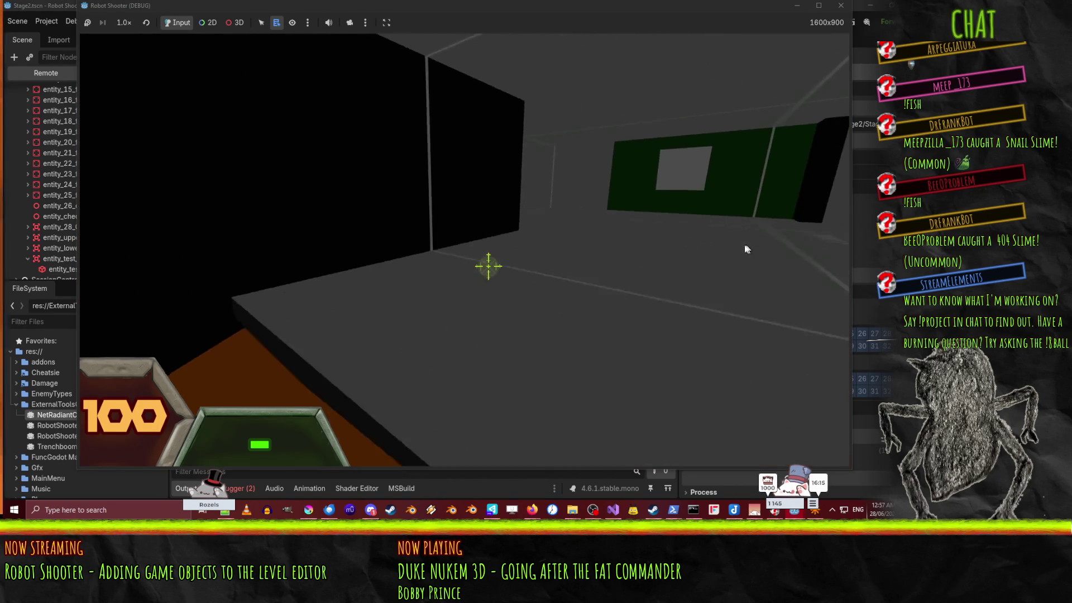
{"action": "key", "text": "w"}
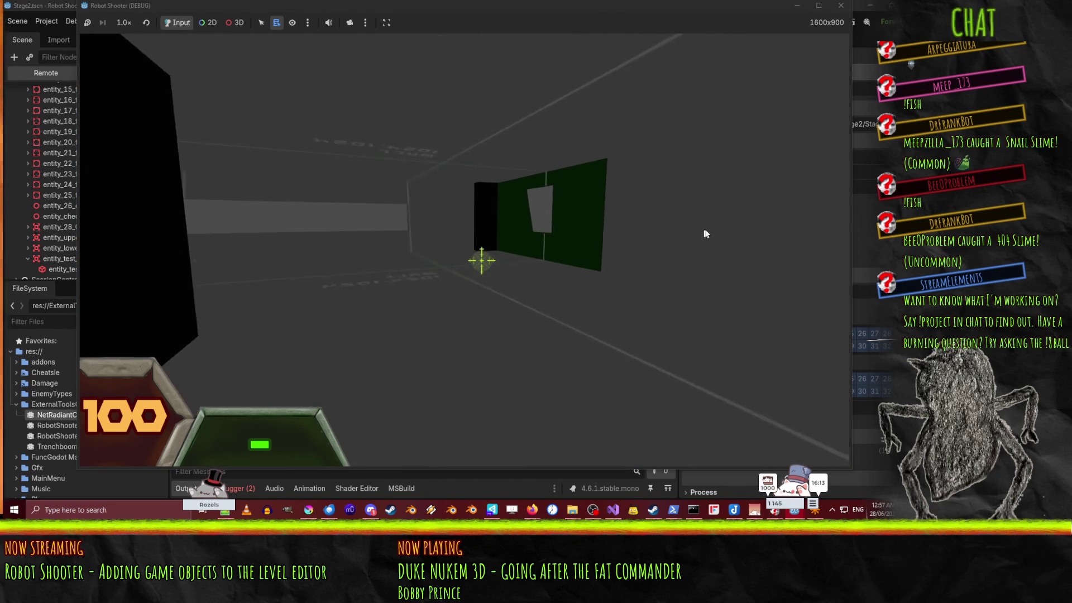
{"action": "key", "text": "w"}
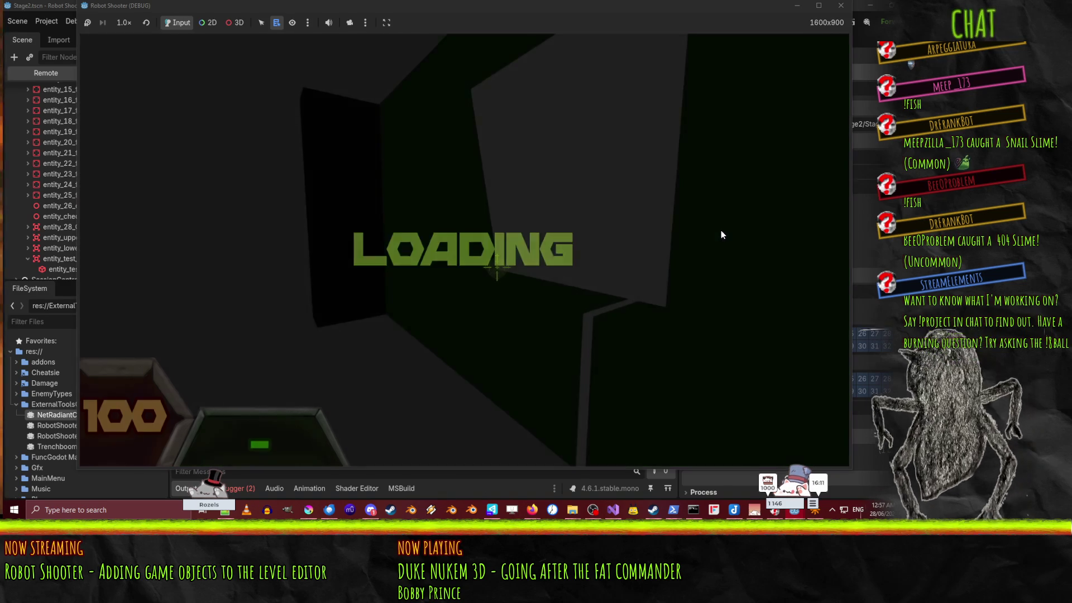
Step: Explore the new level down the dark corridor past the red ramp and red-doored block
{"action": "key", "text": "w"}
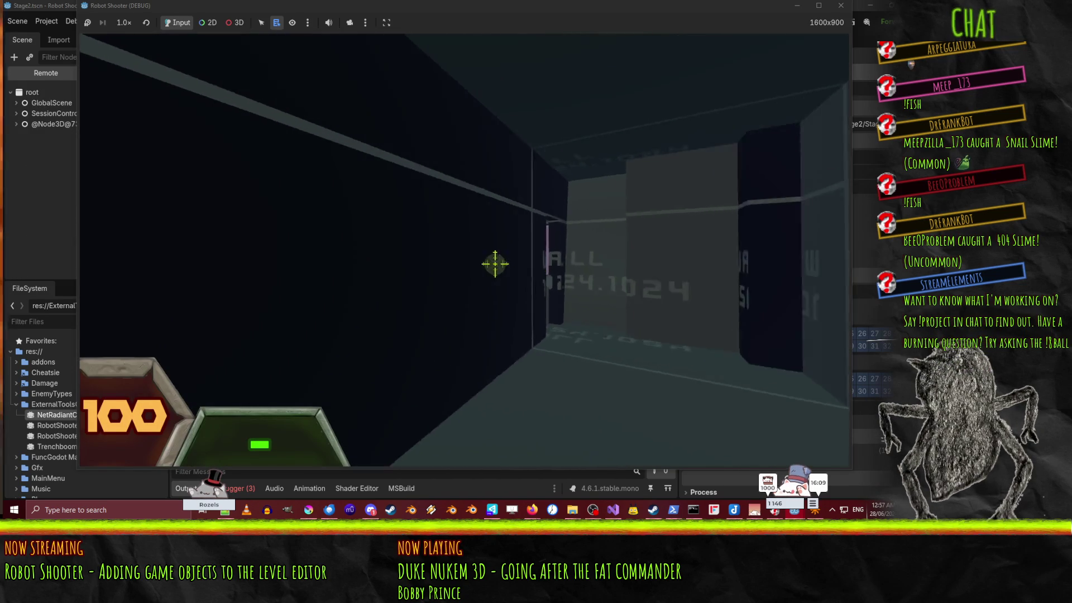
{"action": "key", "text": "w"}
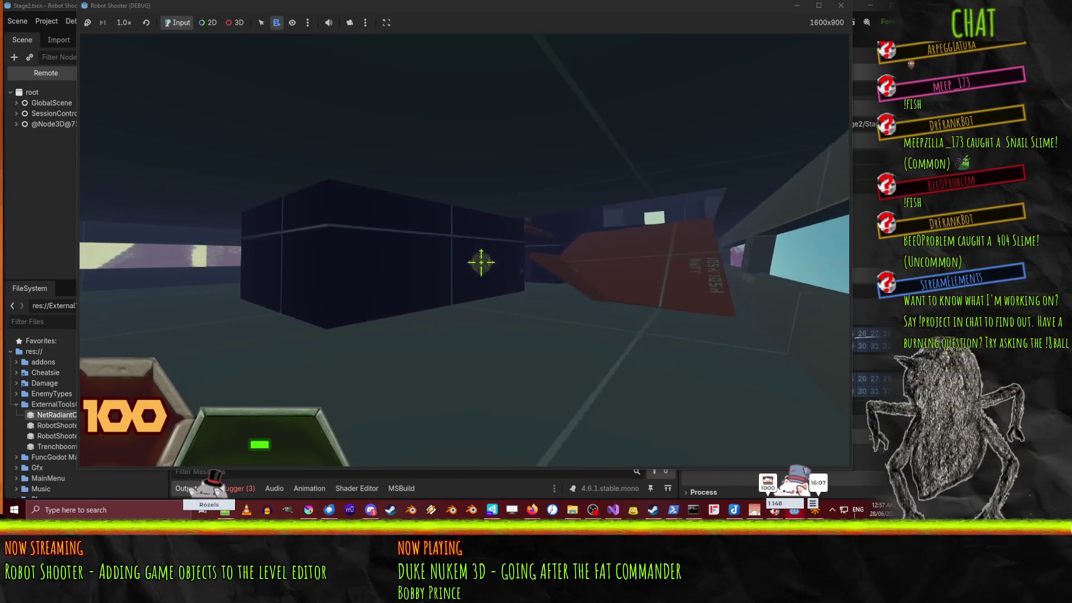
{"action": "key", "text": "w"}
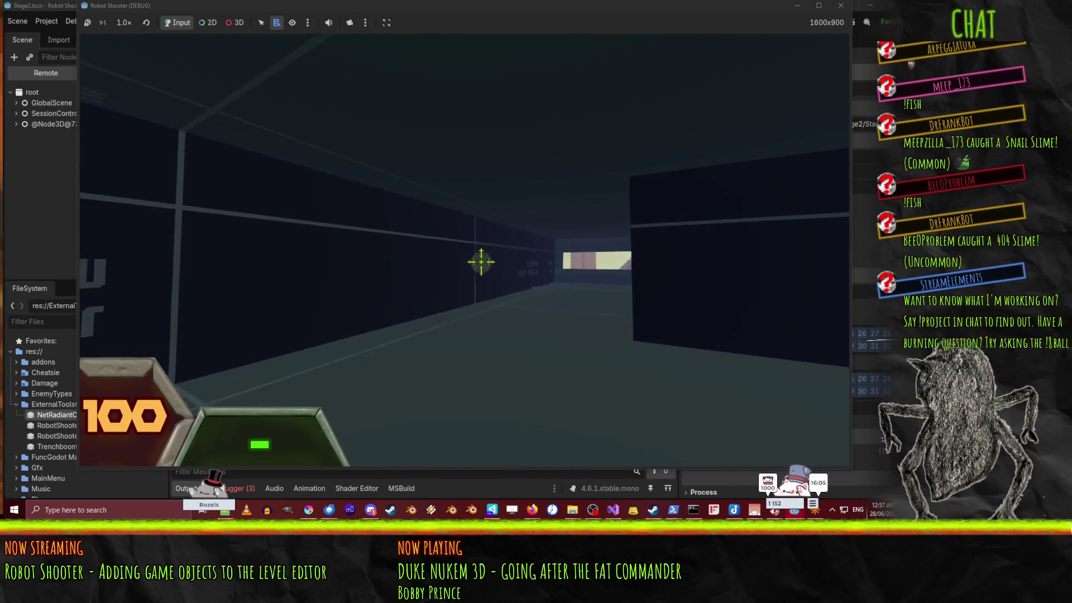
{"action": "key", "text": "w"}
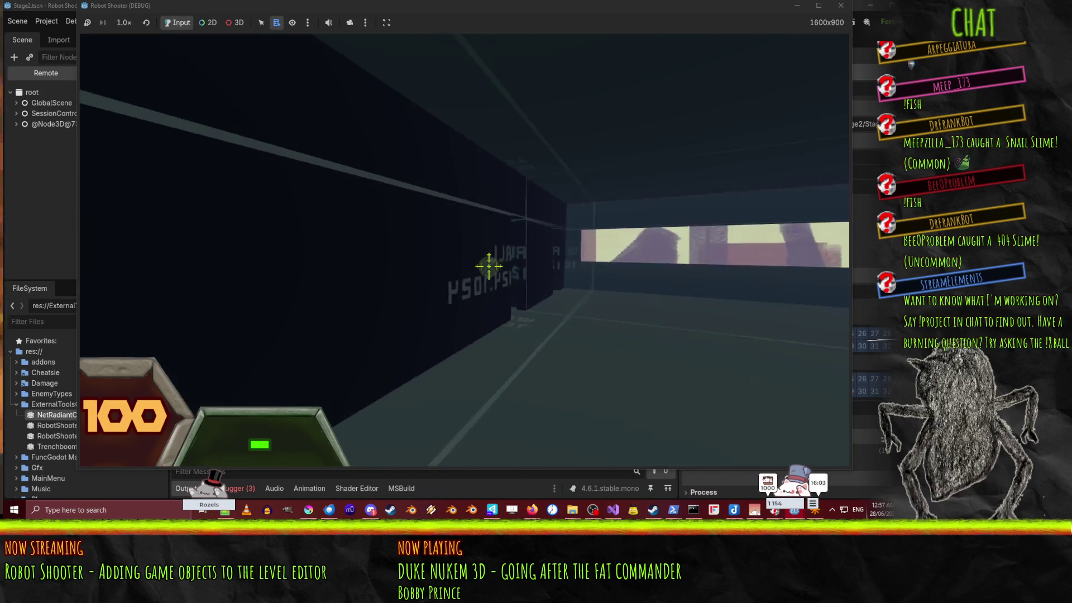
{"action": "key", "text": "w"}
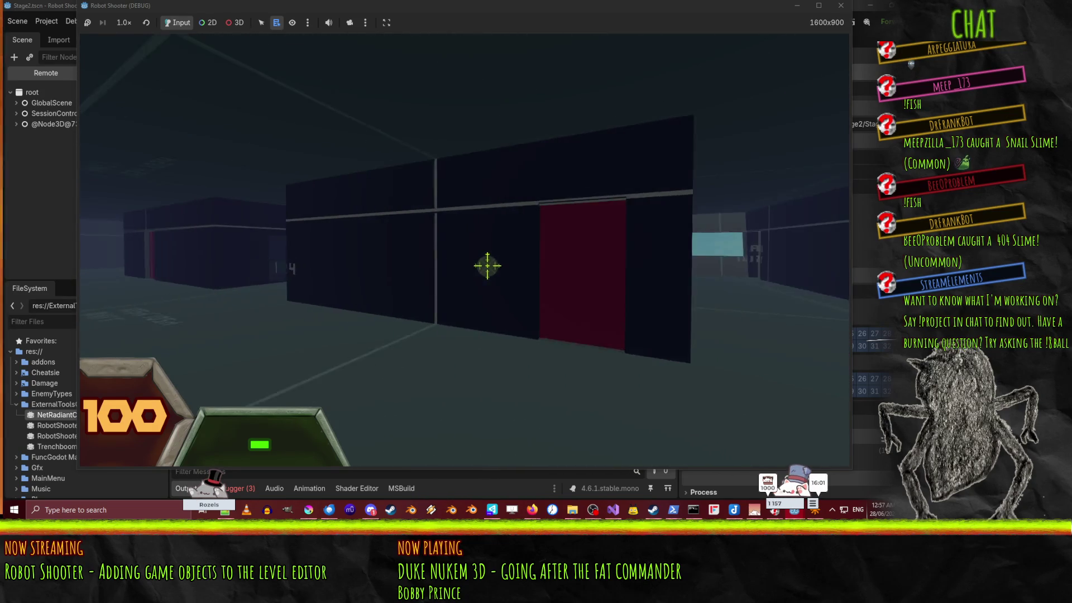
{"action": "key", "text": "w"}
{"action": "key", "text": "w"}
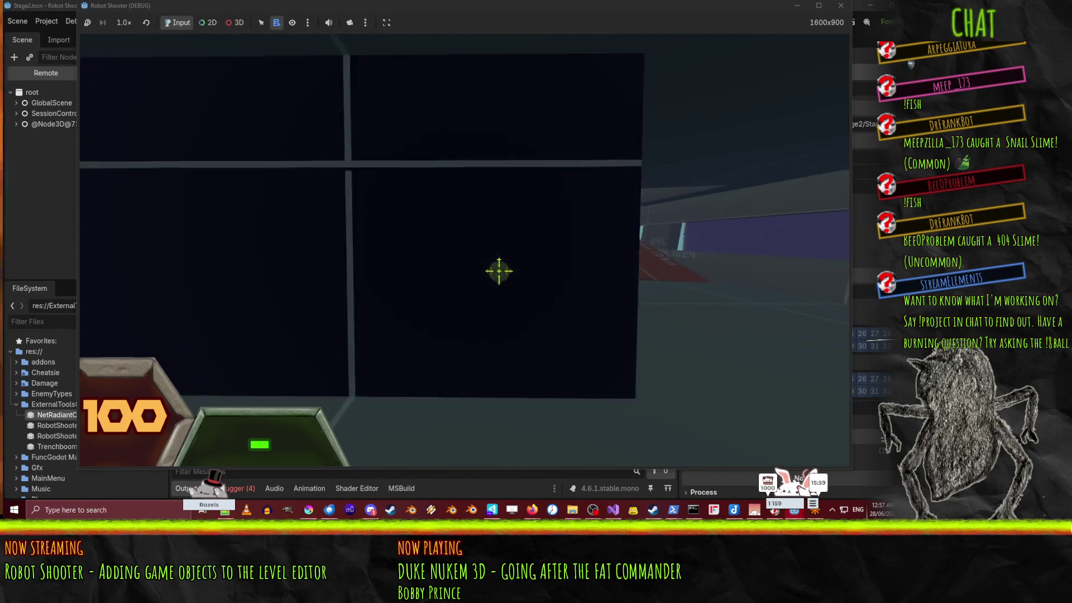
{"action": "key", "text": "w"}
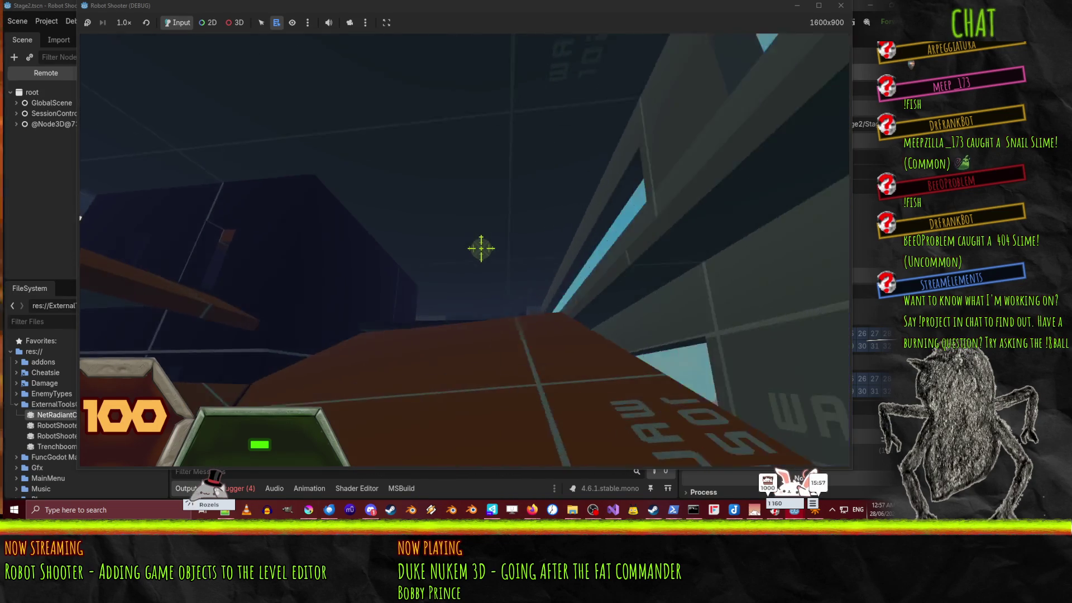
{"action": "key", "text": "w"}
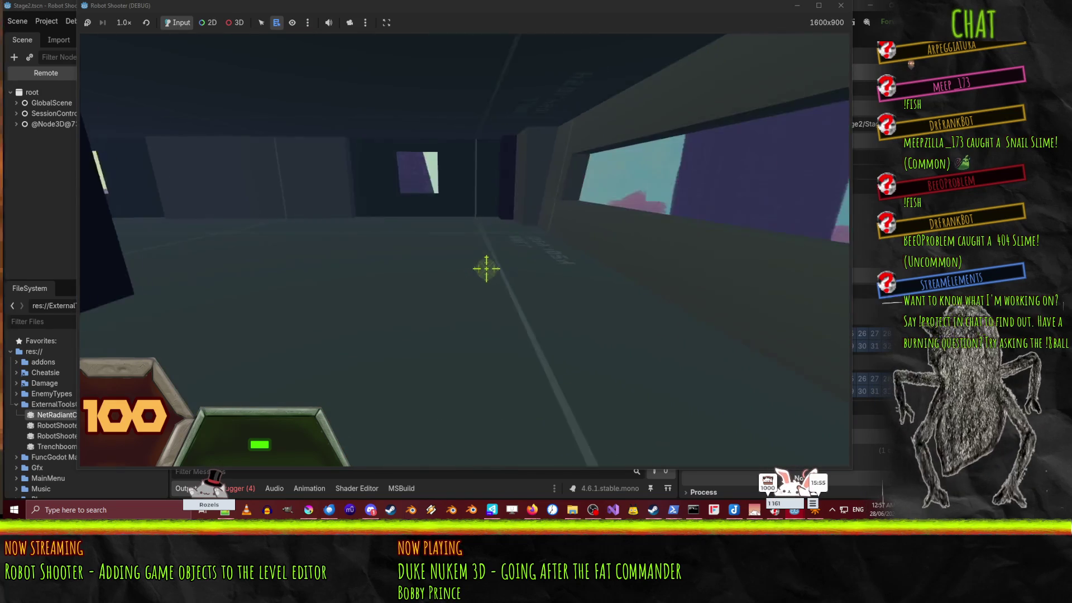
{"action": "key", "text": "w"}
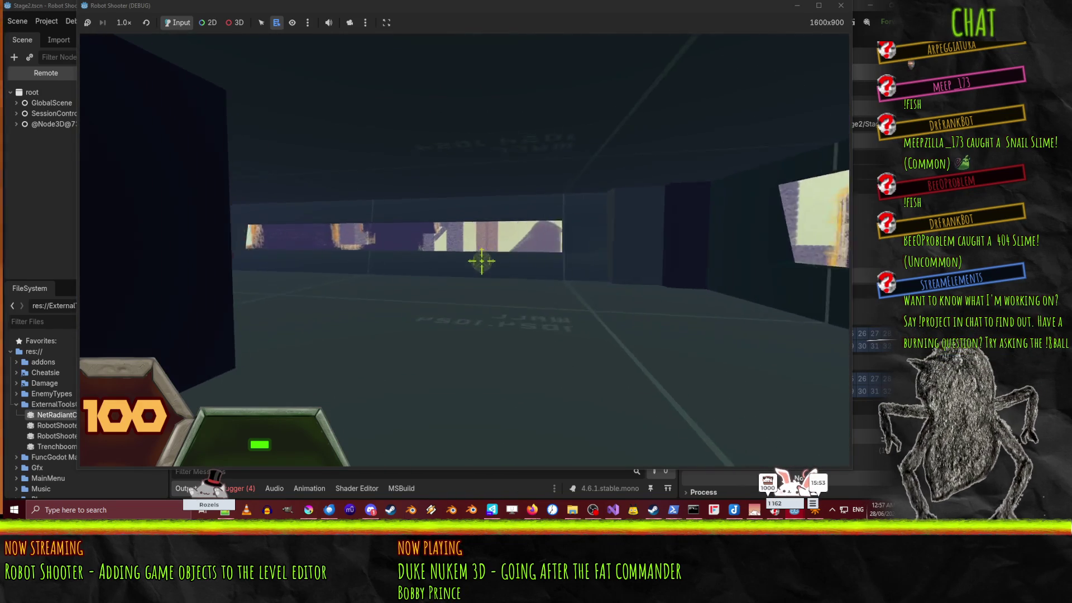
{"action": "key", "text": "w"}
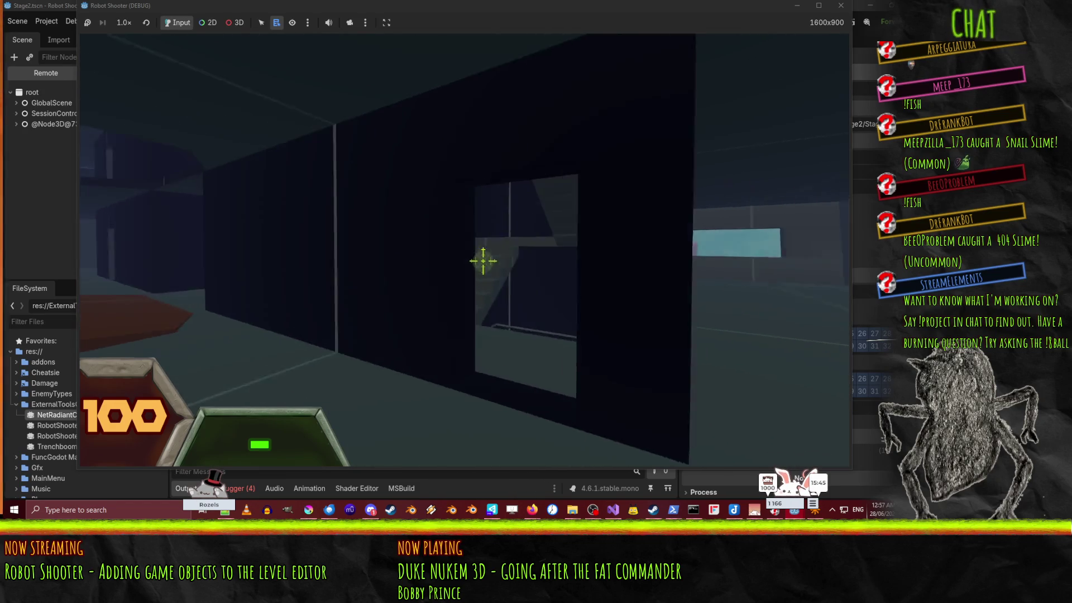
Step: Climb the stairwell past the checkpoint and walk off the open ledge to fall
{"action": "key", "text": "w"}
{"action": "key", "text": "w"}
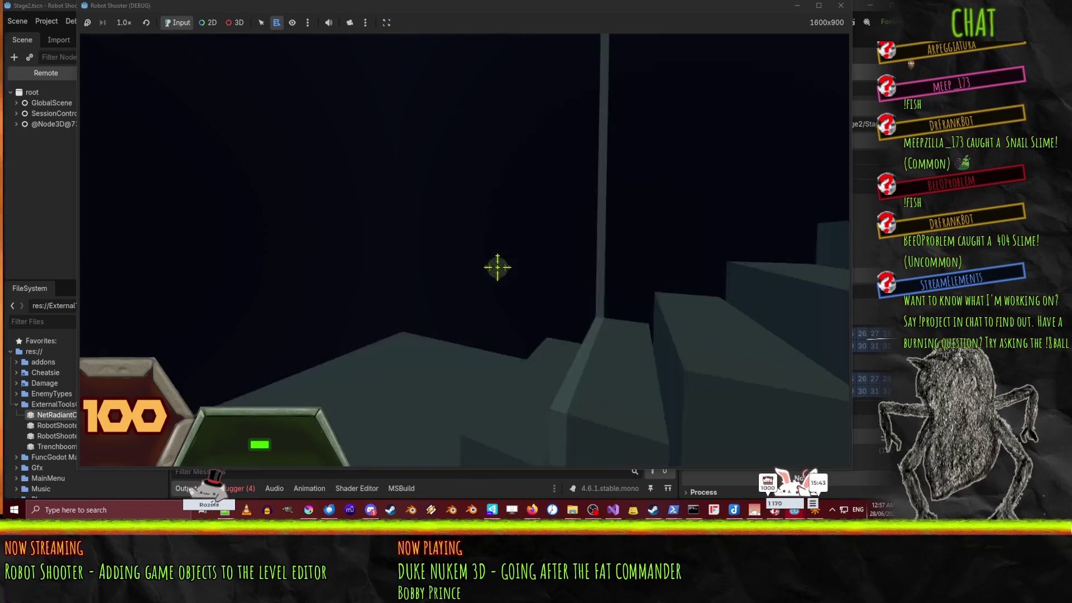
{"action": "key", "text": "w"}
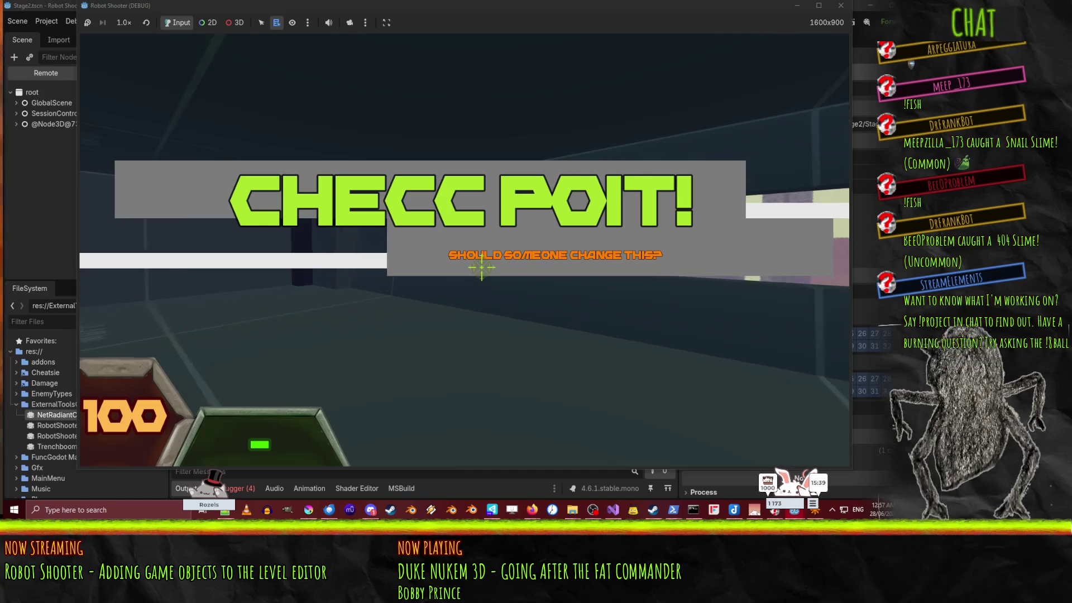
{"action": "key", "text": "w"}
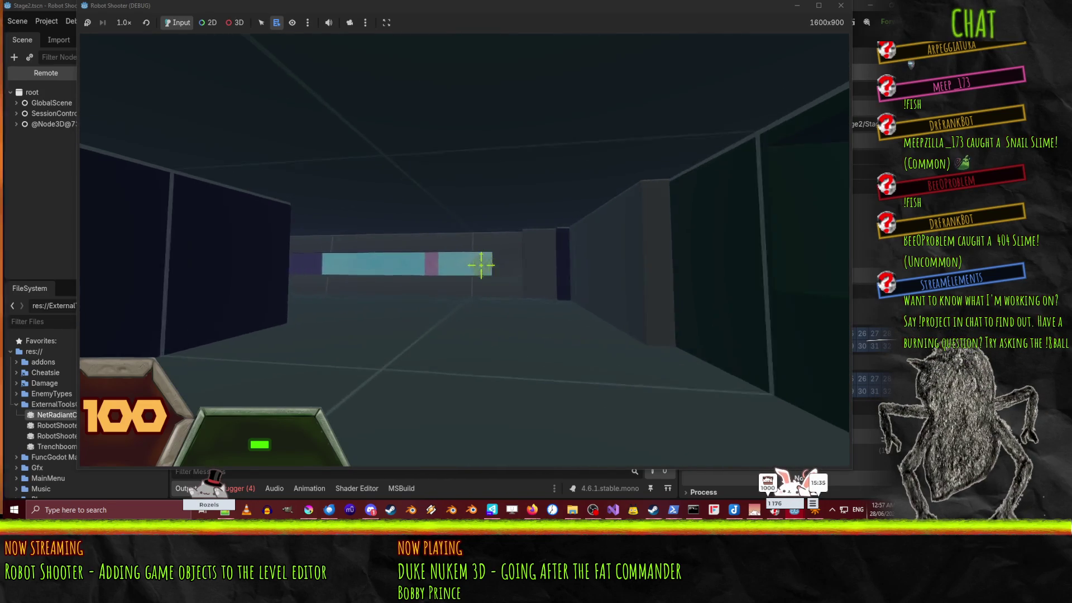
{"action": "key", "text": "w"}
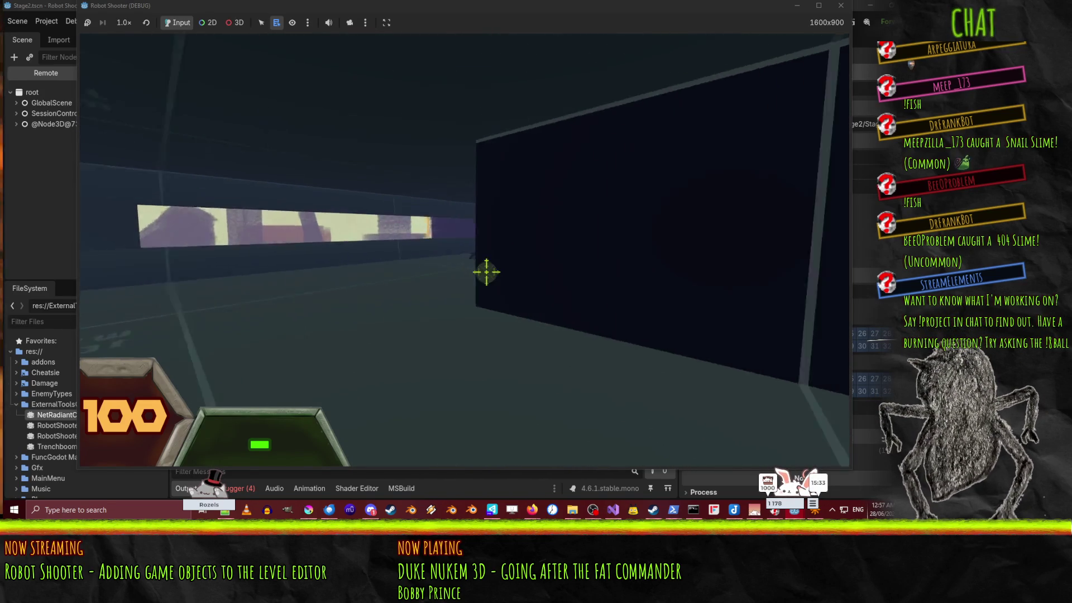
{"action": "key", "text": "w"}
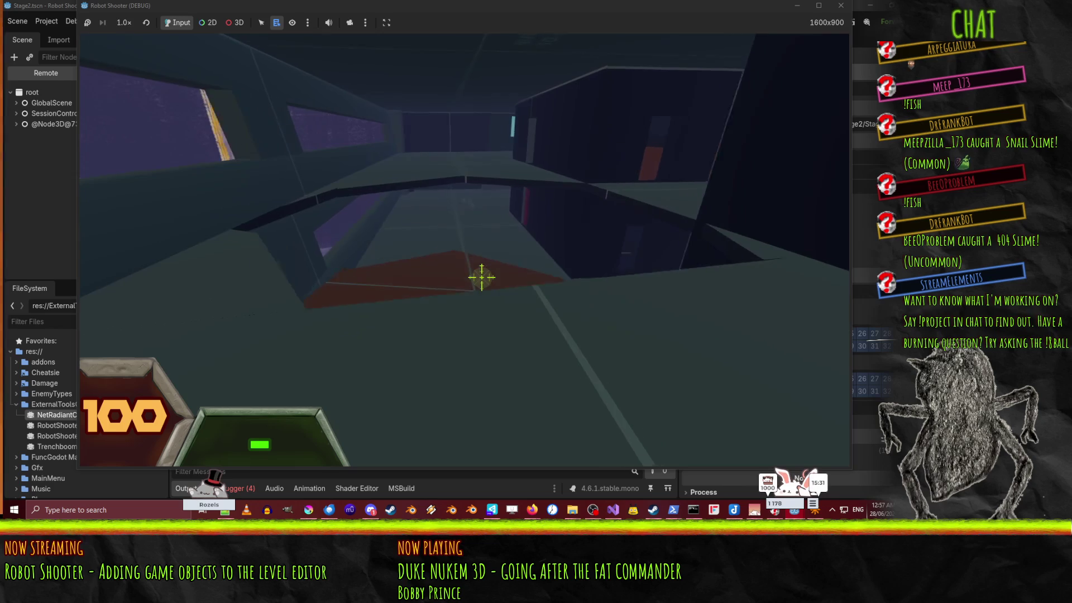
{"action": "key", "text": "w"}
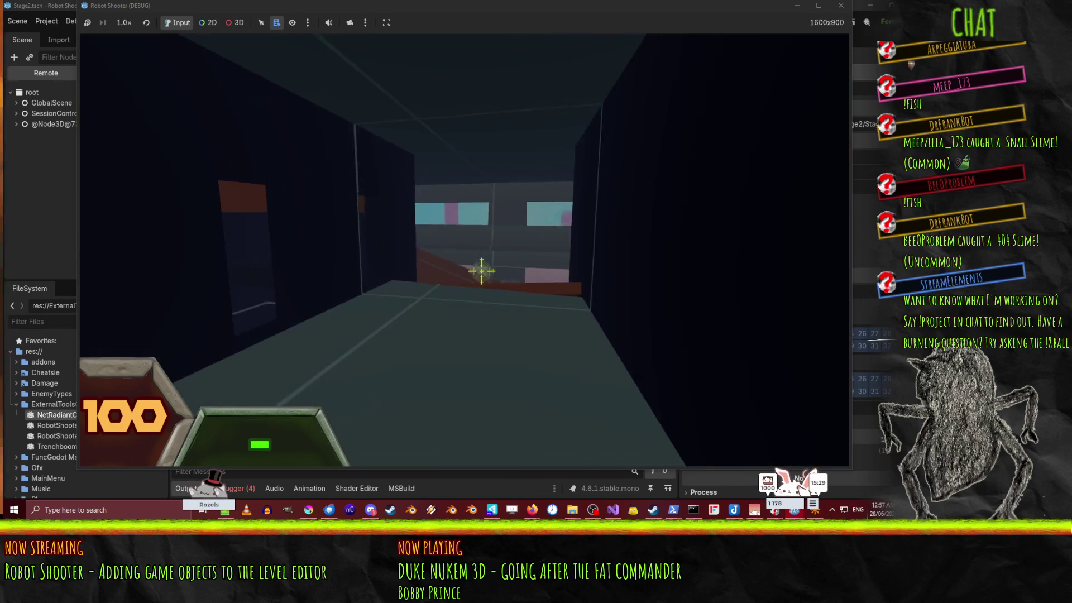
{"action": "key", "text": "w"}
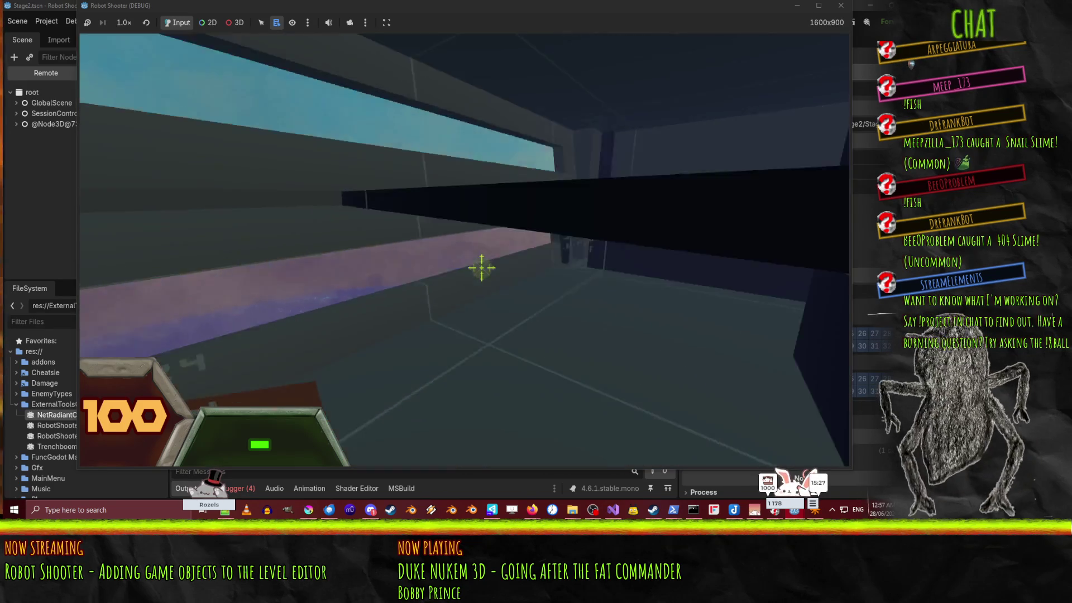
{"action": "key", "text": "w"}
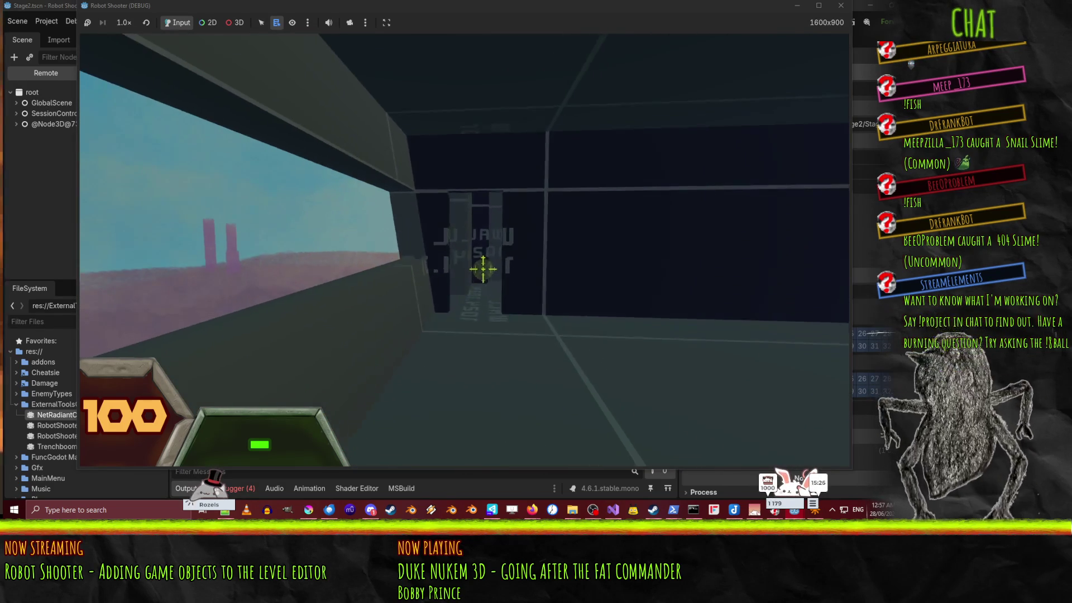
{"action": "key", "text": "w"}
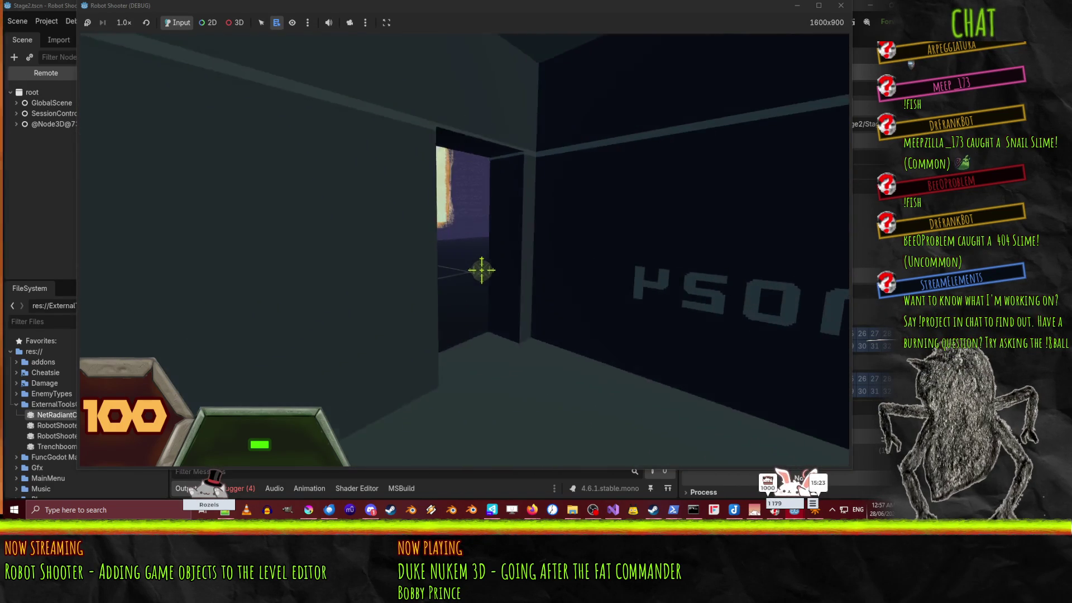
{"action": "key", "text": "w"}
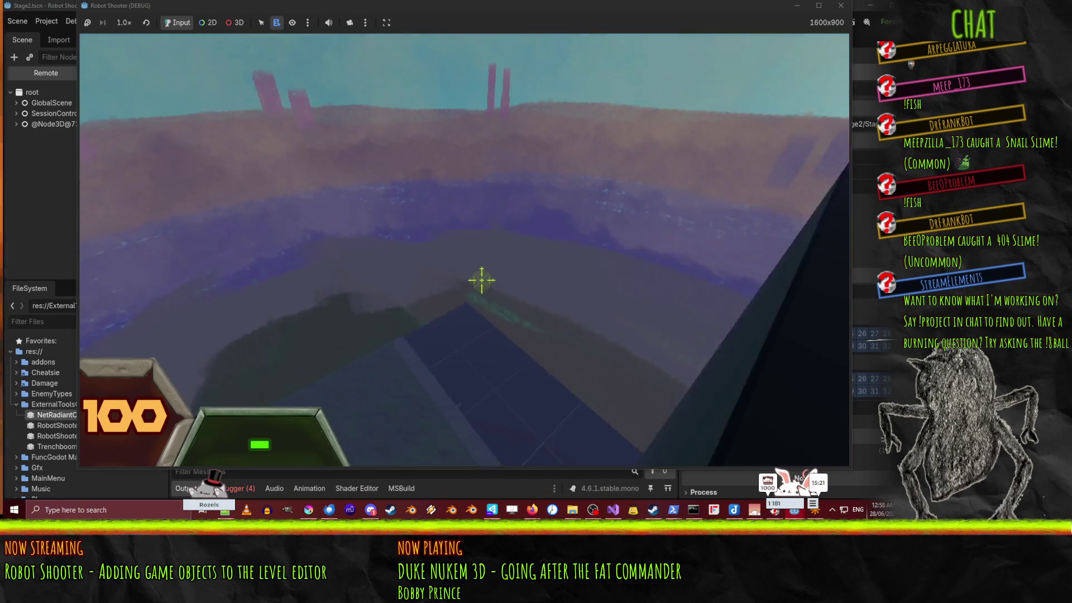
{"action": "key", "text": "w"}
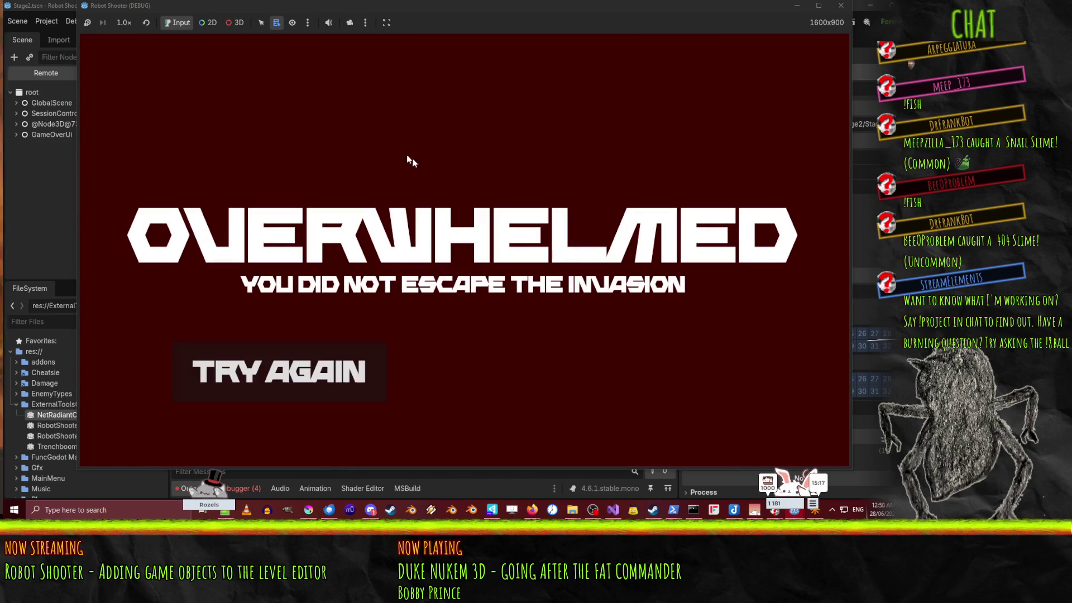
Step: Try again after the game over and walk up the stairs toward the window strip
{"action": "left_click", "coordinate": [293, 345]}
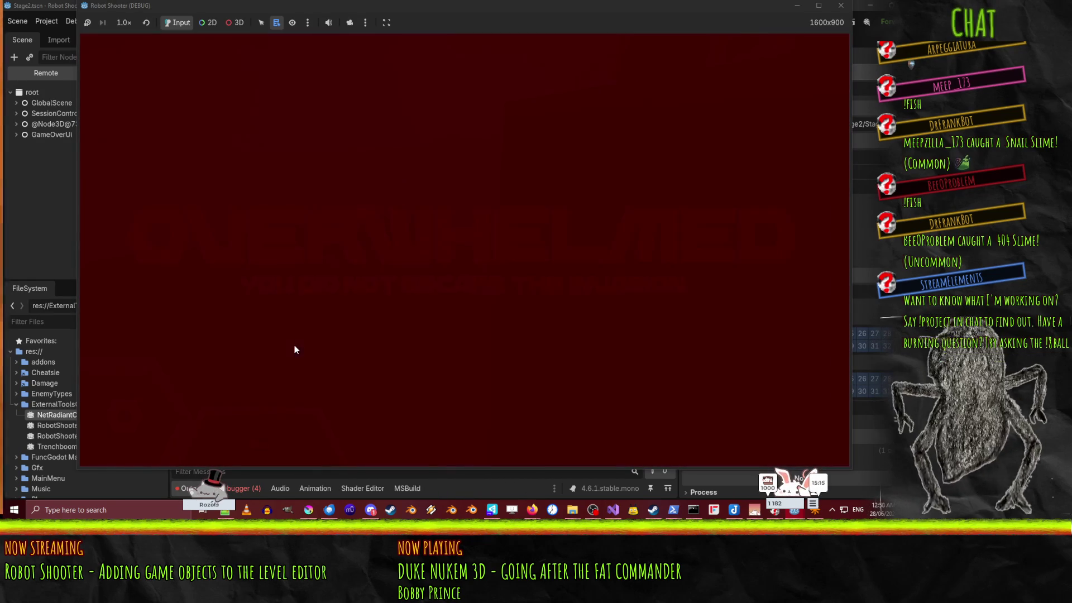
{"action": "key", "text": "w"}
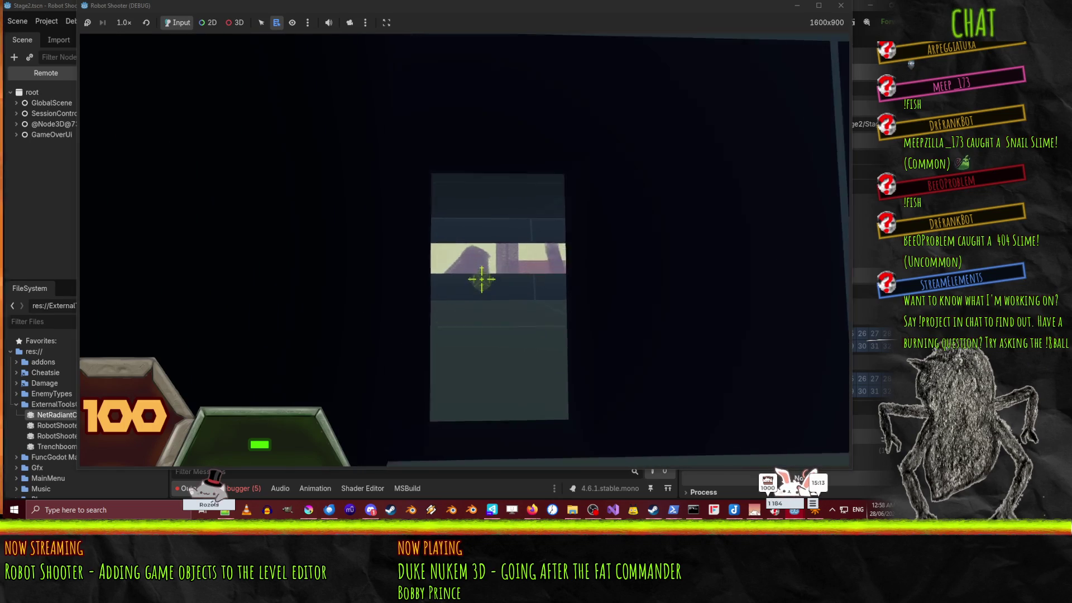
{"action": "key", "text": "w"}
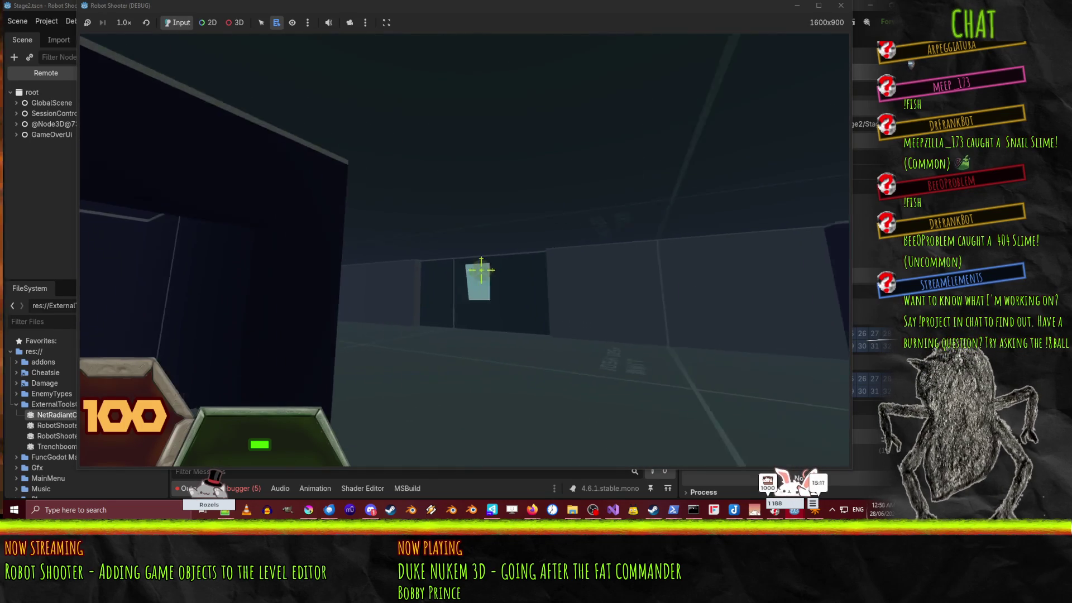
{"action": "key", "text": "w"}
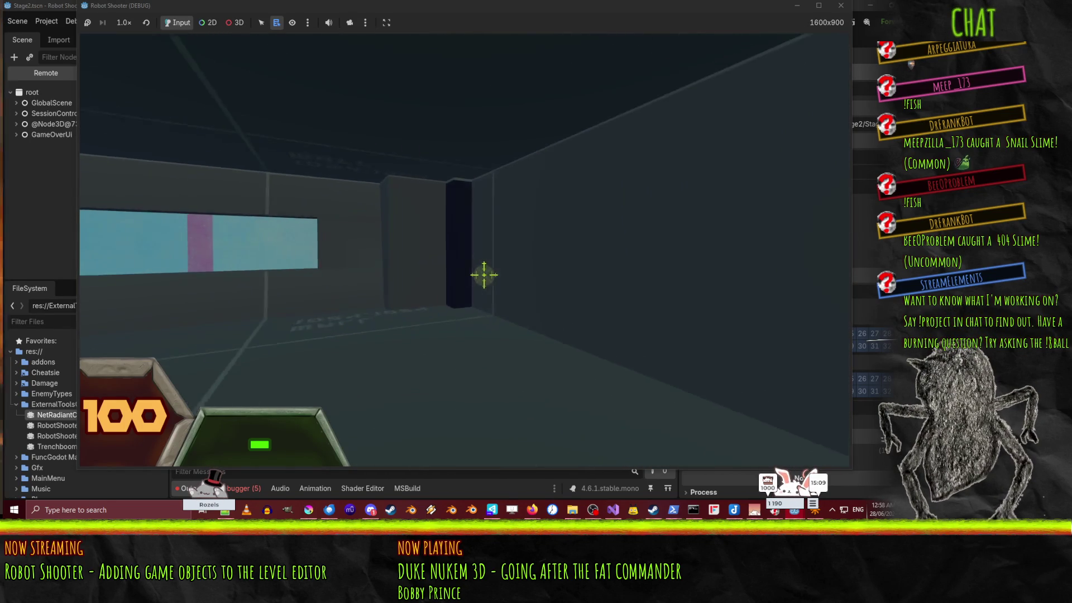
Step: Pause the game, exit to desktop, and bring the stage2 level editor forward
{"action": "key", "text": "Escape"}
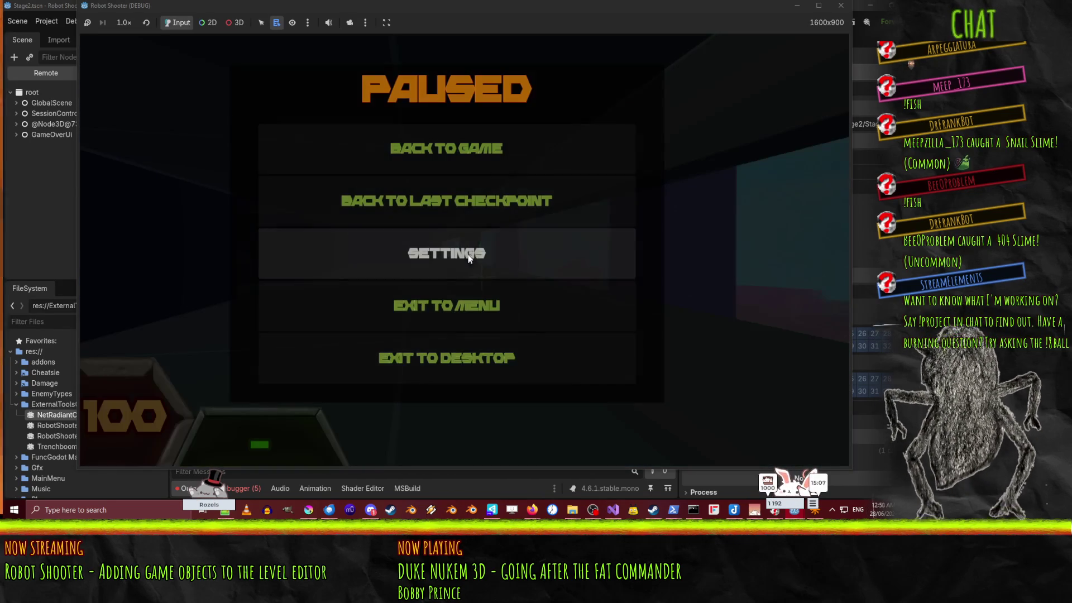
{"action": "left_click", "coordinate": [457, 378]}
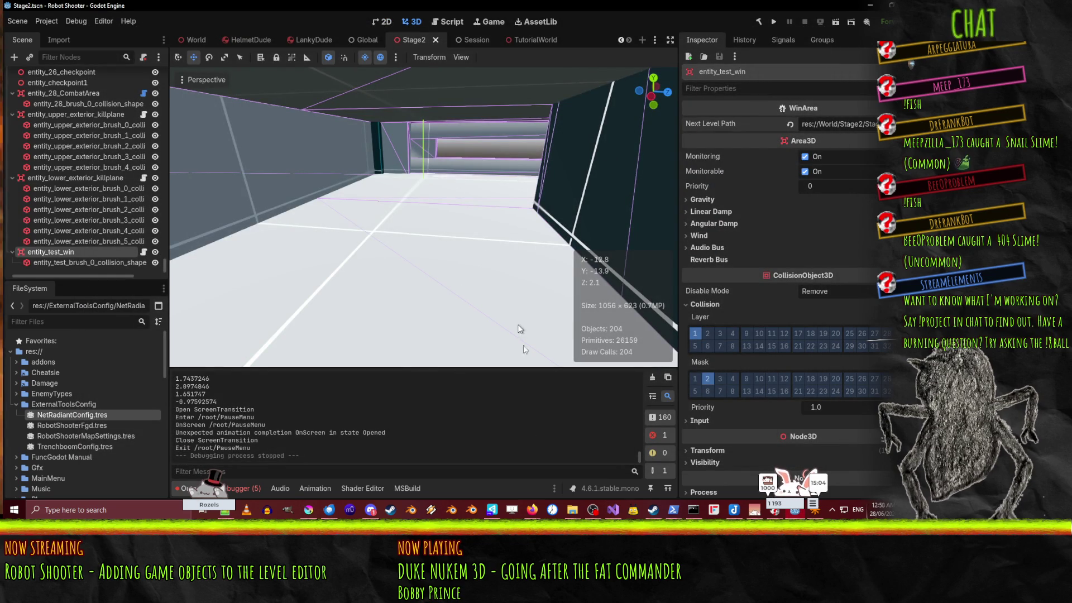
{"action": "left_click", "coordinate": [814, 511]}
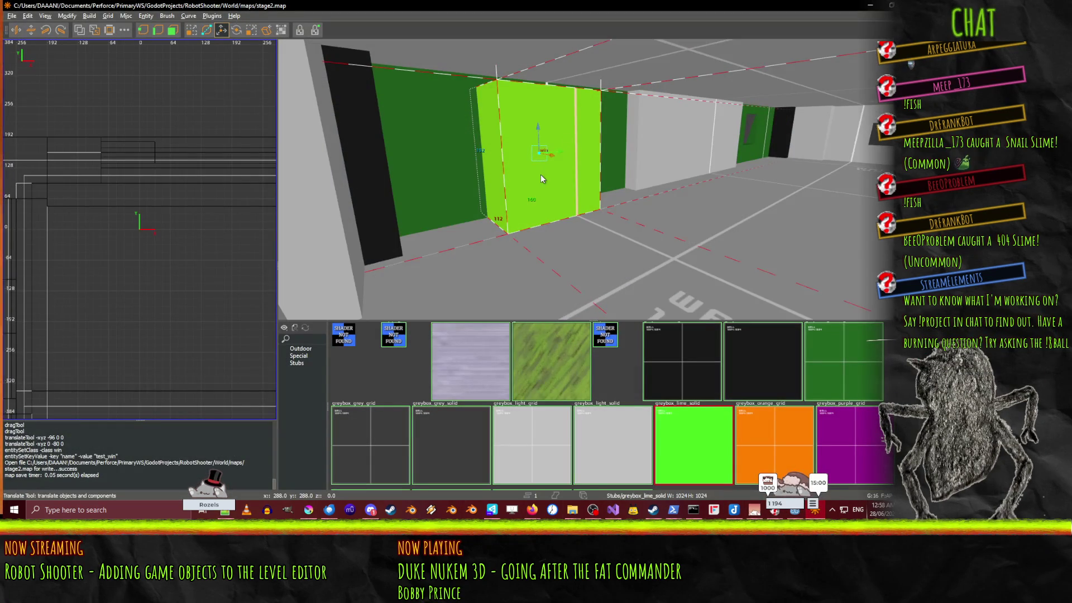
Step: Translate the lime win brush in several large moves and lower it toward the floor under the structure
{"action": "scroll", "coordinate": [540, 179], "scroll_direction": "down", "scroll_amount": 5}
{"action": "scroll", "coordinate": [561, 218], "scroll_direction": "up", "scroll_amount": 5}
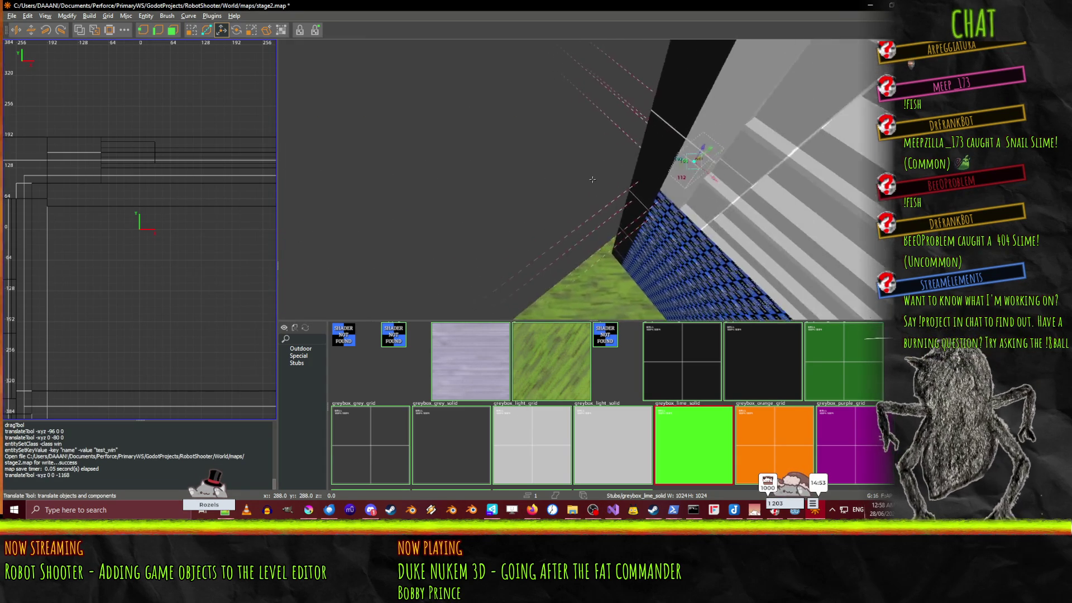
{"action": "left_click_drag", "start_coordinate": [558, 167], "coordinate": [592, 179]}
{"action": "key", "text": "w"}
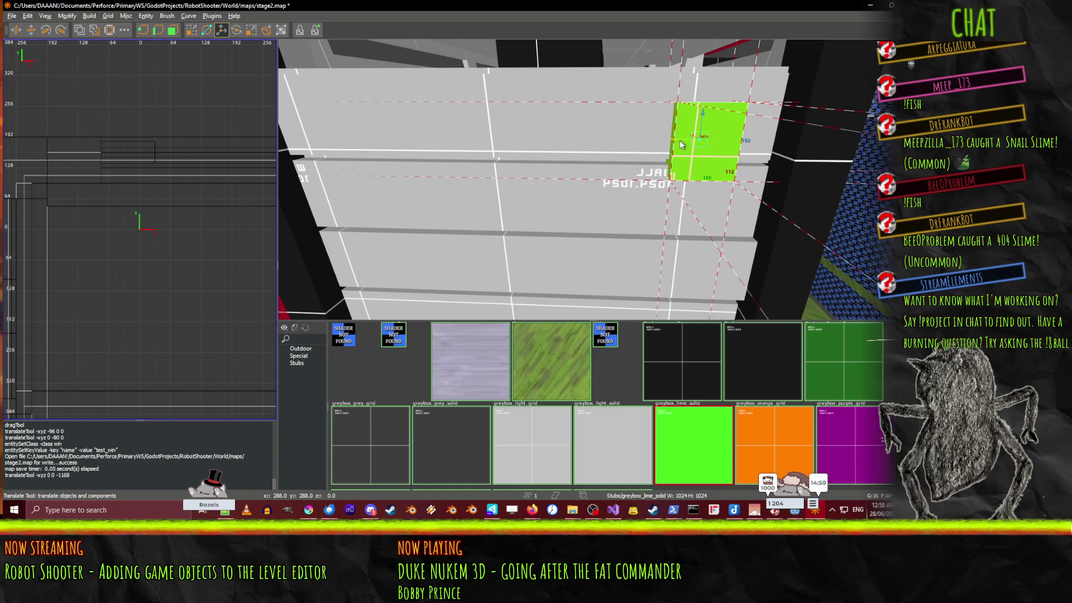
{"action": "right_click", "coordinate": [379, 162]}
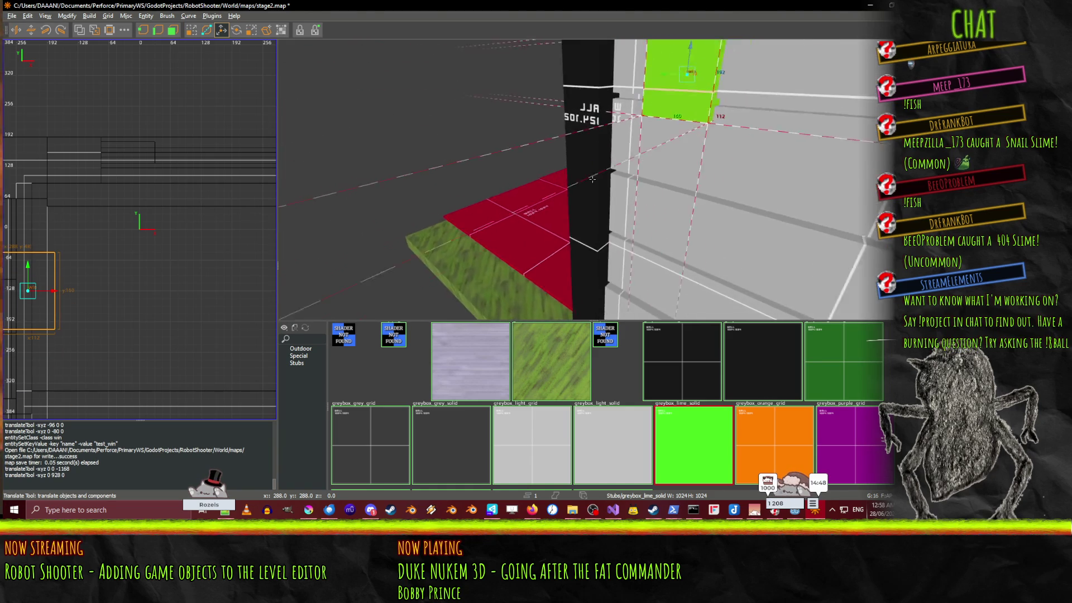
{"action": "left_click_drag", "start_coordinate": [592, 179], "coordinate": [622, 121]}
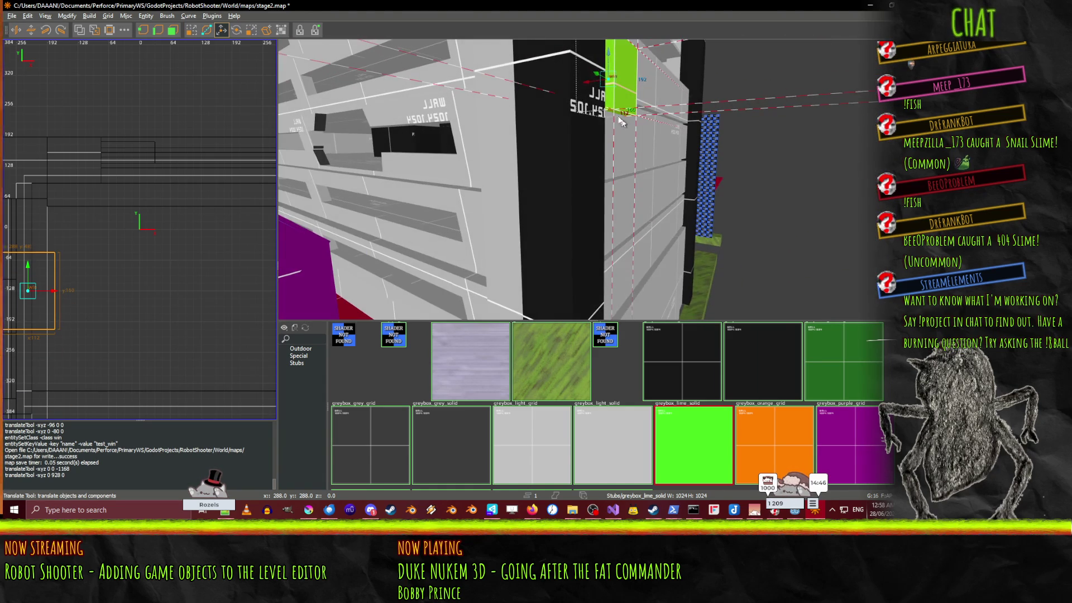
{"action": "right_click", "coordinate": [354, 141]}
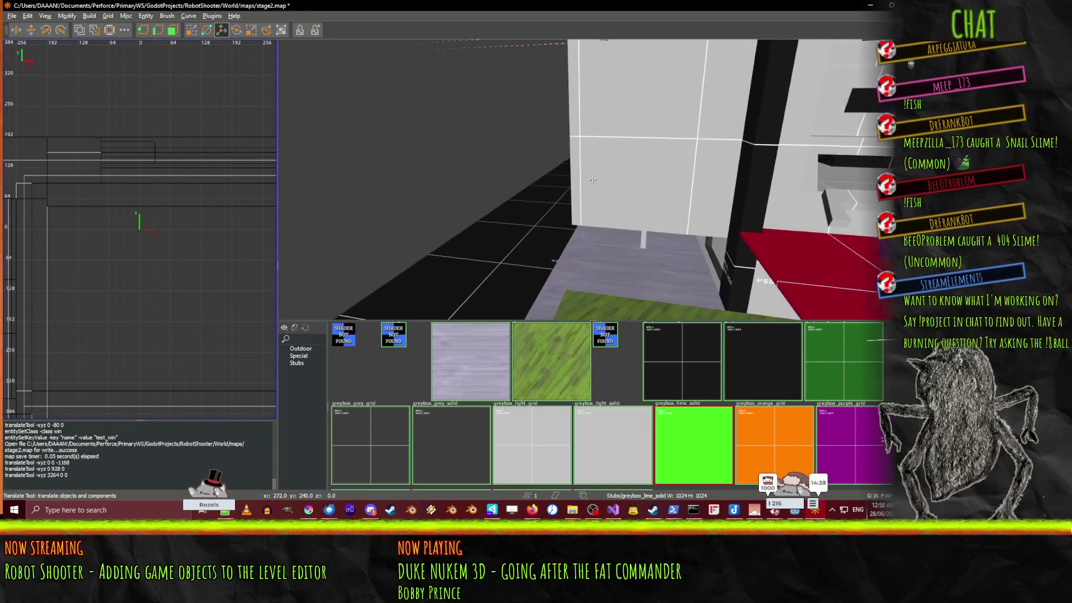
{"action": "key", "text": "Up"}
{"action": "left_click_drag", "start_coordinate": [593, 179], "coordinate": [514, 111]}
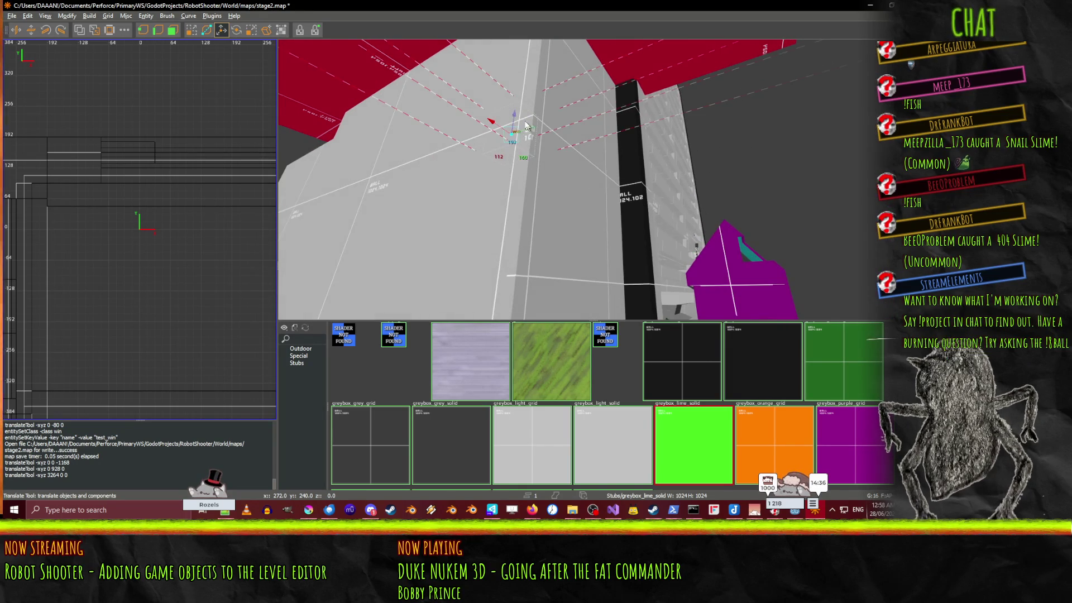
{"action": "right_click", "coordinate": [501, 285]}
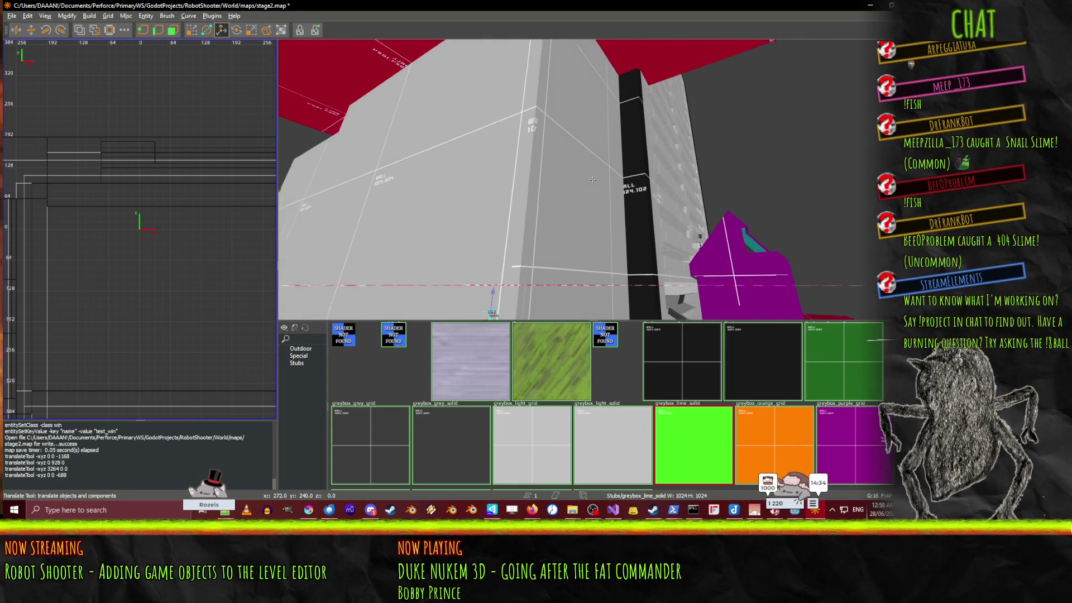
Step: Set the lime win box onto the floor by lowering it 48 units
{"action": "left_click_drag", "start_coordinate": [592, 179], "coordinate": [626, 186]}
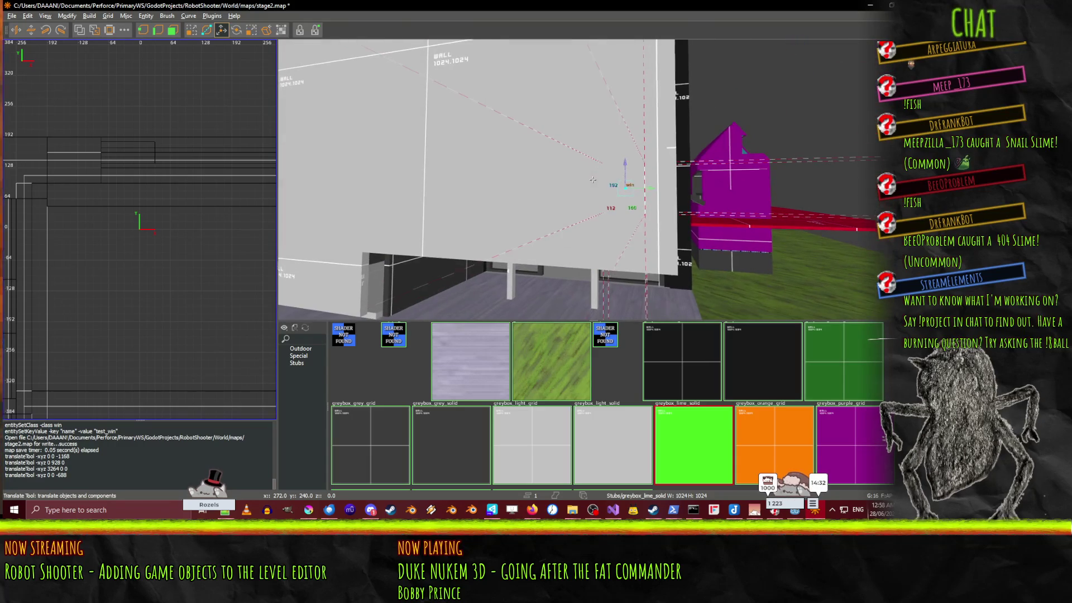
{"action": "right_click", "coordinate": [624, 280]}
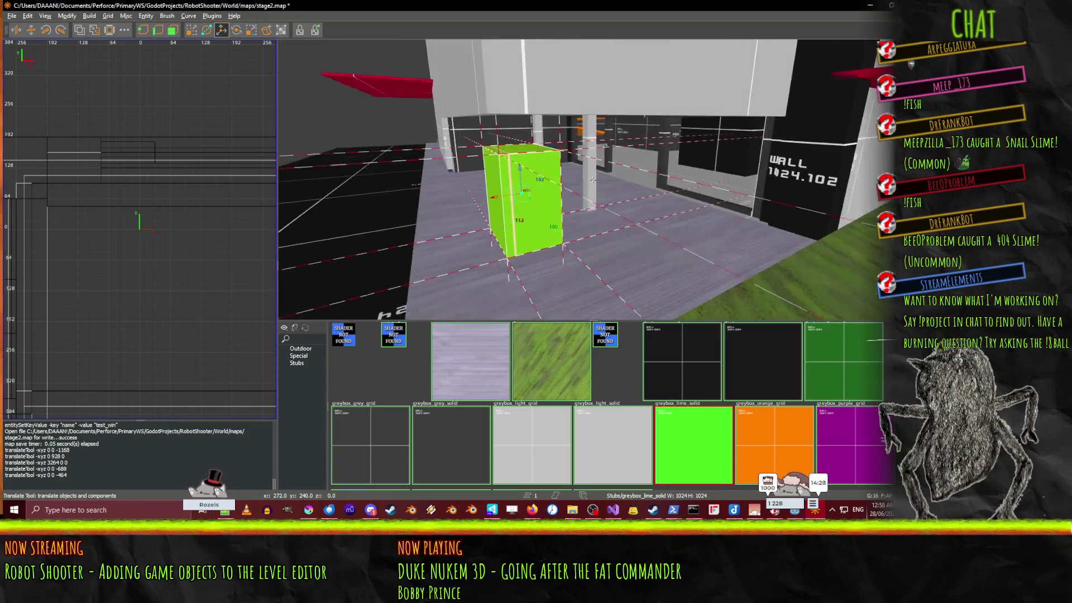
{"action": "right_click", "coordinate": [556, 162]}
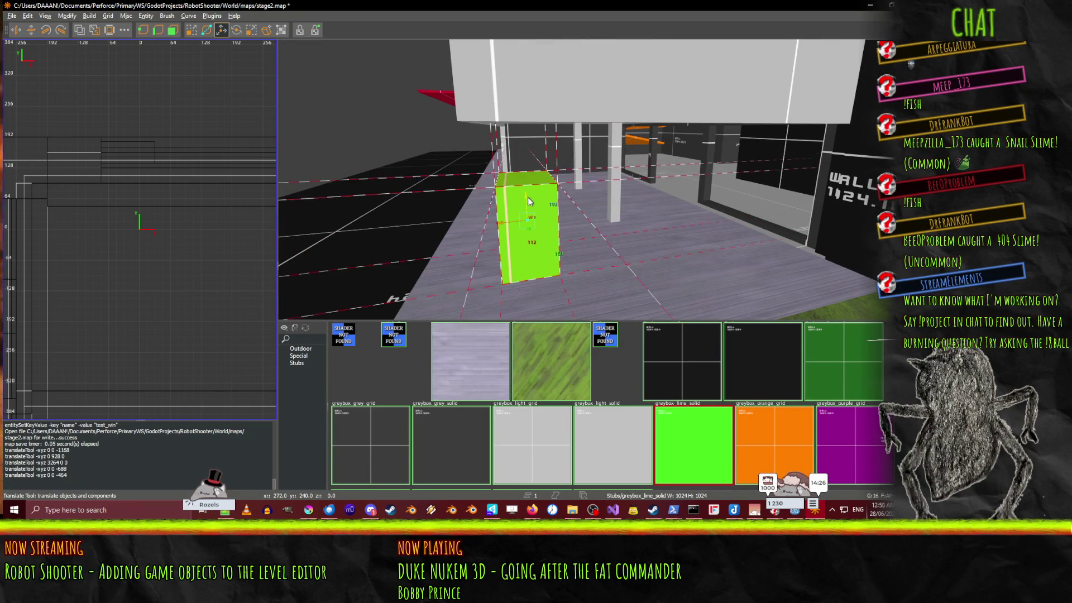
{"action": "left_click_drag", "start_coordinate": [529, 196], "coordinate": [529, 208]}
{"action": "right_click", "coordinate": [529, 208]}
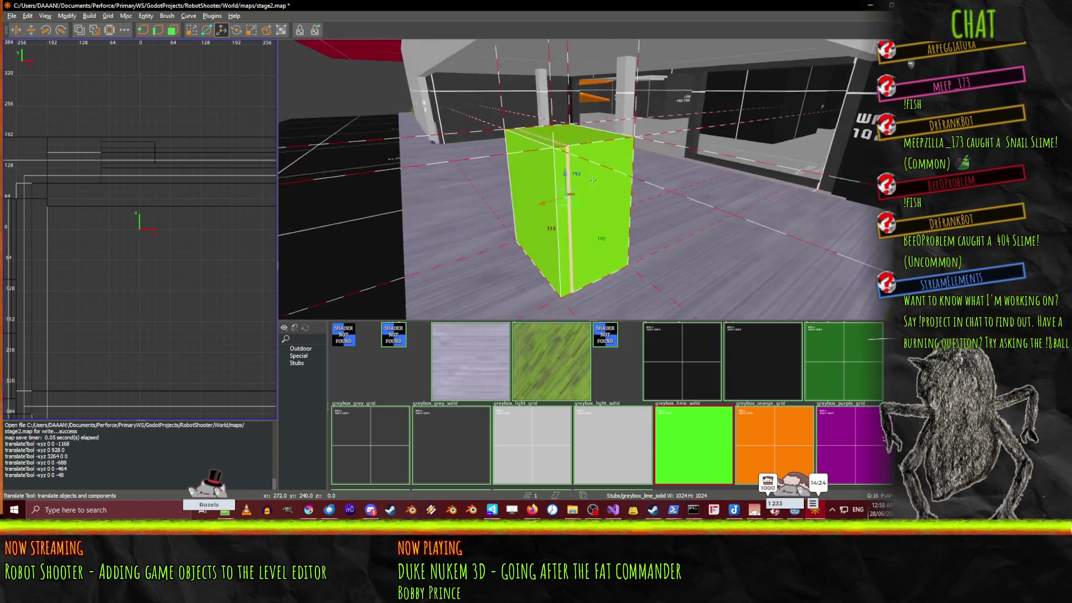
{"action": "right_click", "coordinate": [593, 180]}
Step: With the QE4 Drag tool, stretch the green box's left face far to the left
{"action": "key", "text": "q"}
{"action": "left_click_drag", "start_coordinate": [608, 202], "coordinate": [419, 203]}
{"action": "right_click", "coordinate": [418, 202]}
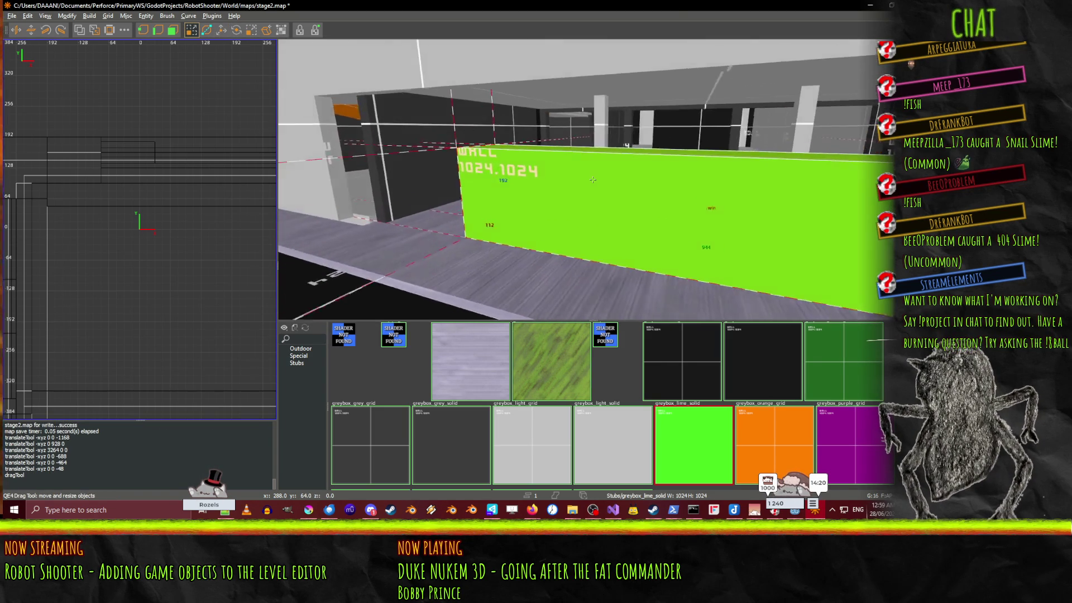
{"action": "left_click_drag", "start_coordinate": [592, 197], "coordinate": [439, 189]}
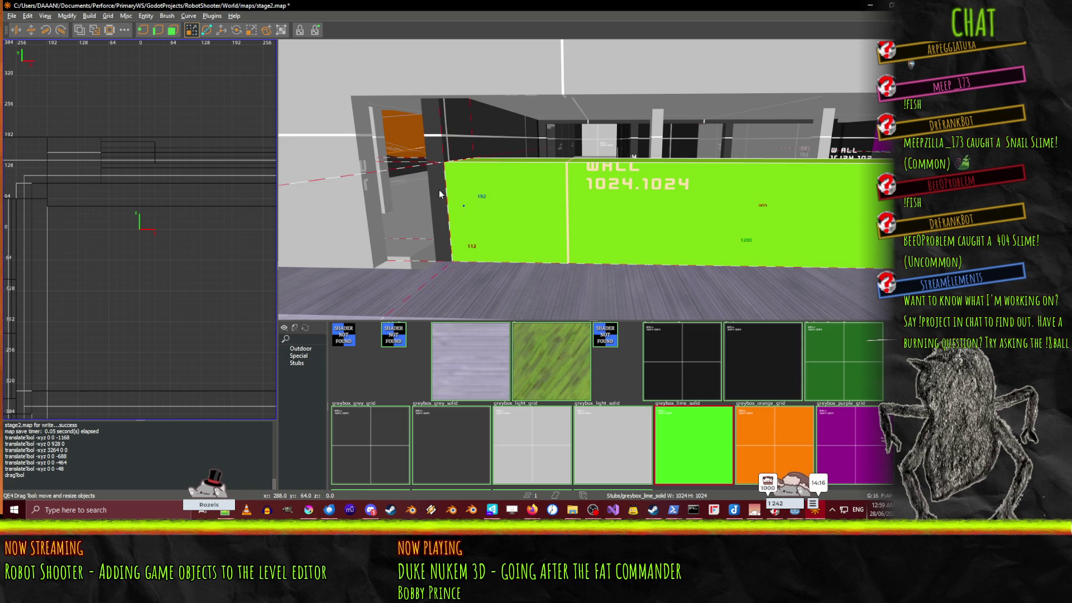
{"action": "right_click", "coordinate": [438, 189]}
{"action": "key", "text": "Up"}
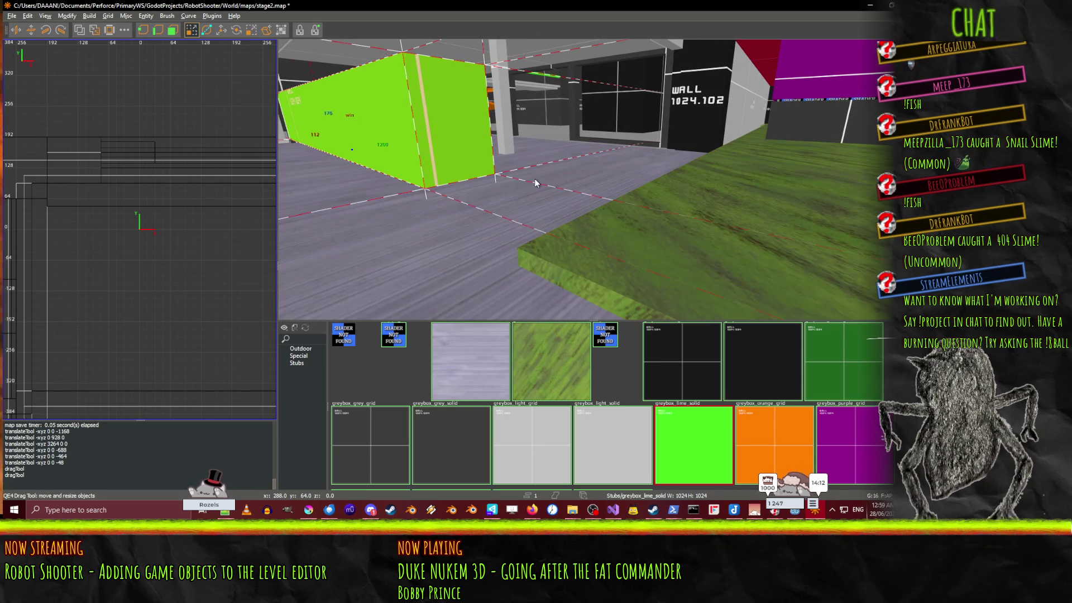
{"action": "right_click", "coordinate": [537, 183]}
{"action": "key", "text": "Down"}
{"action": "right_click", "coordinate": [592, 179]}
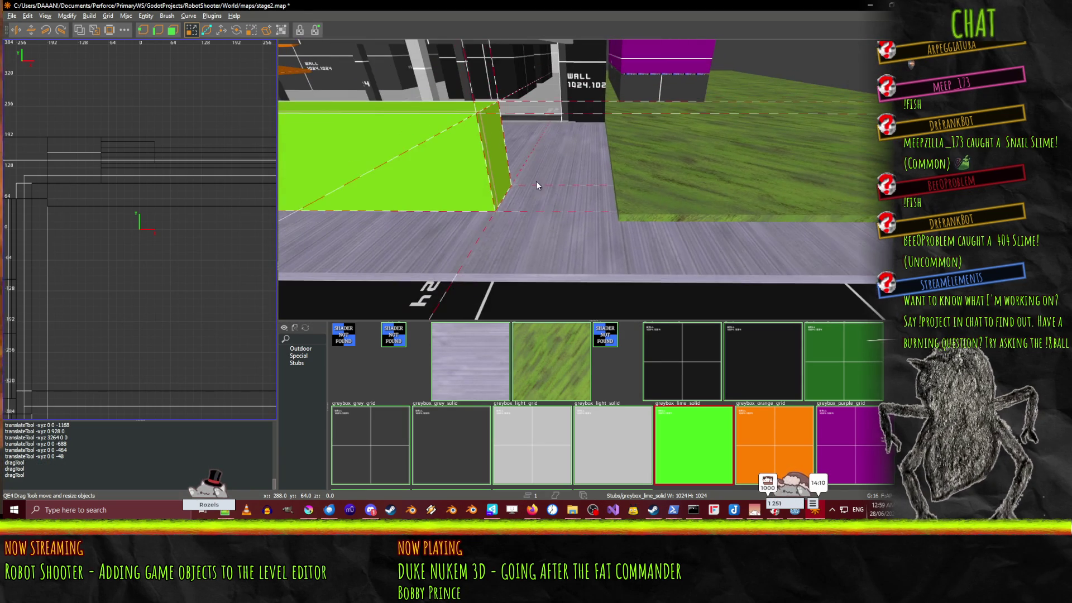
{"action": "right_click", "coordinate": [584, 185]}
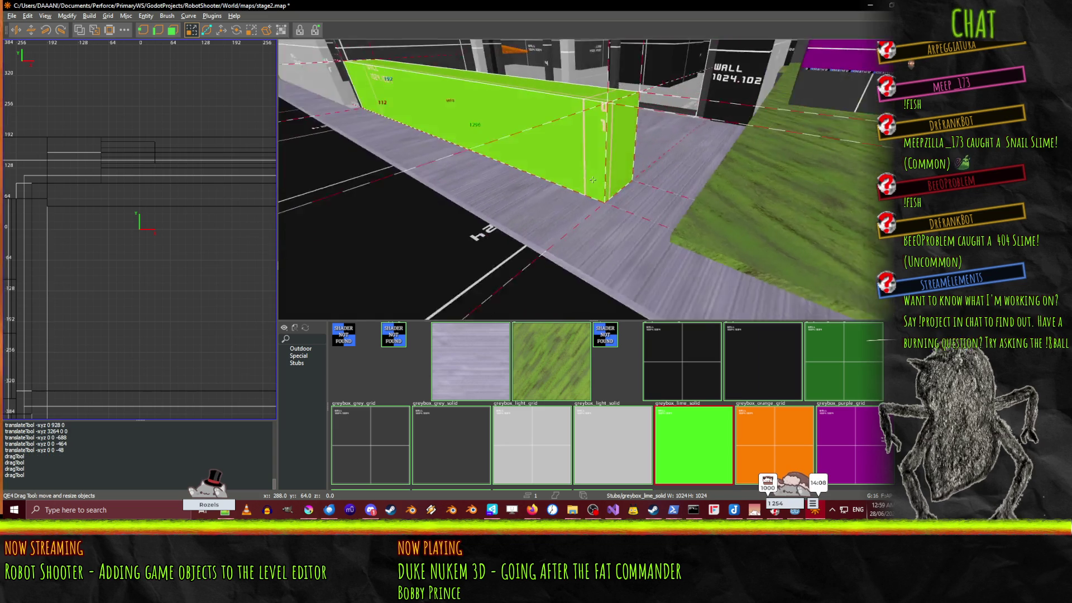
{"action": "key", "text": "Up"}
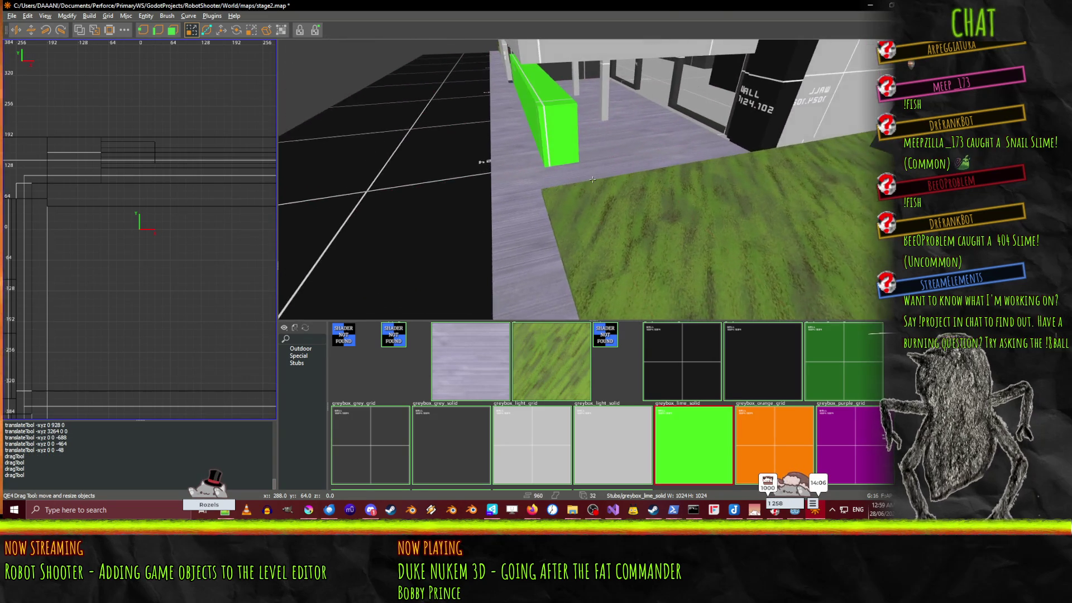
{"action": "key", "text": "Up"}
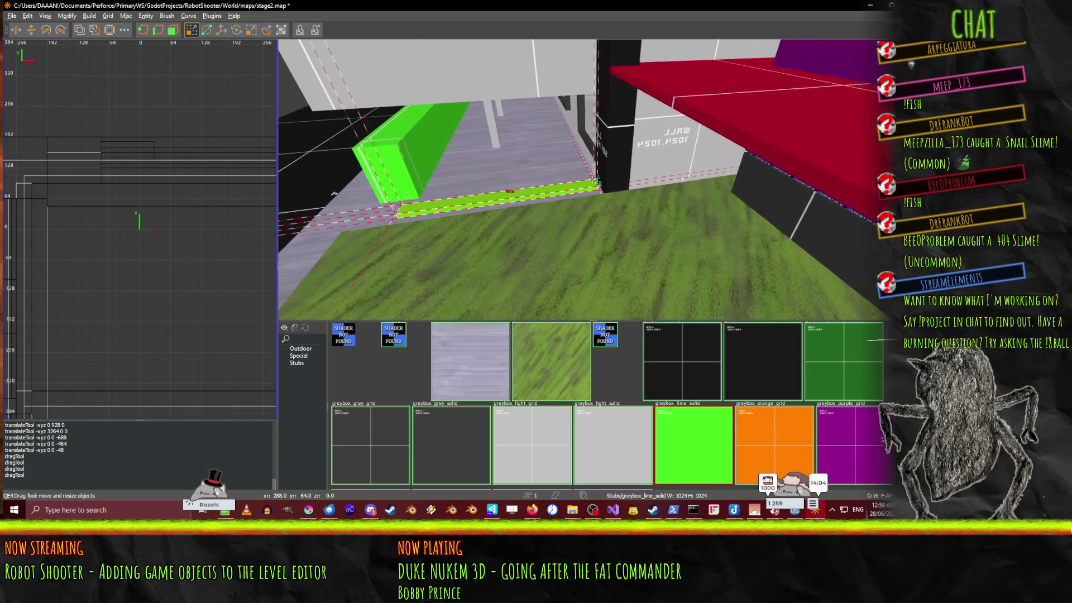
{"action": "key", "text": "Up"}
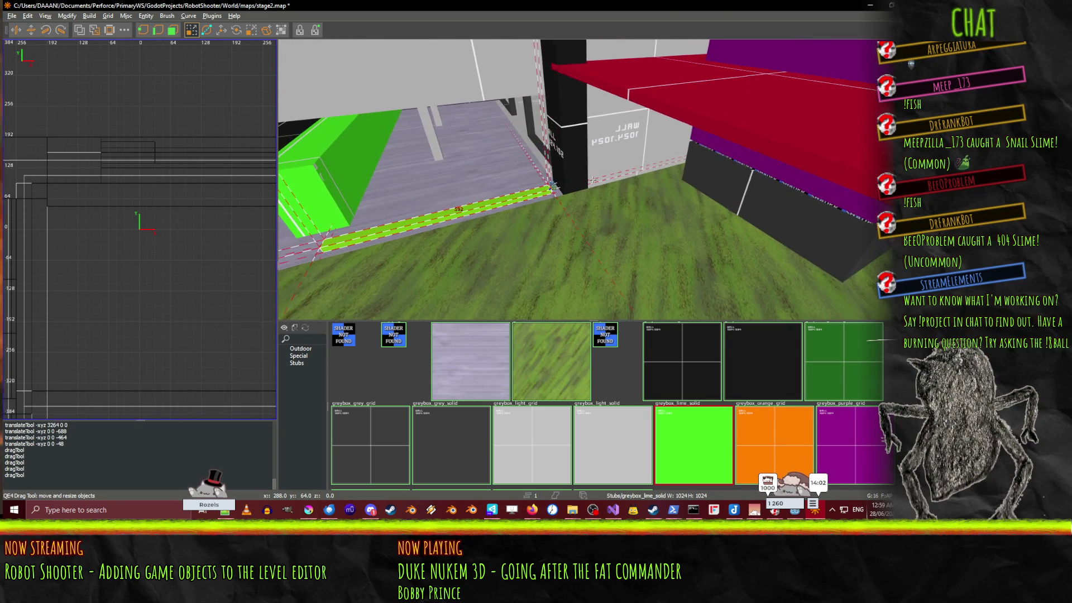
Step: Raise the thin lime slab into a tall wall by dragging its top edge upward
{"action": "key", "text": "Down"}
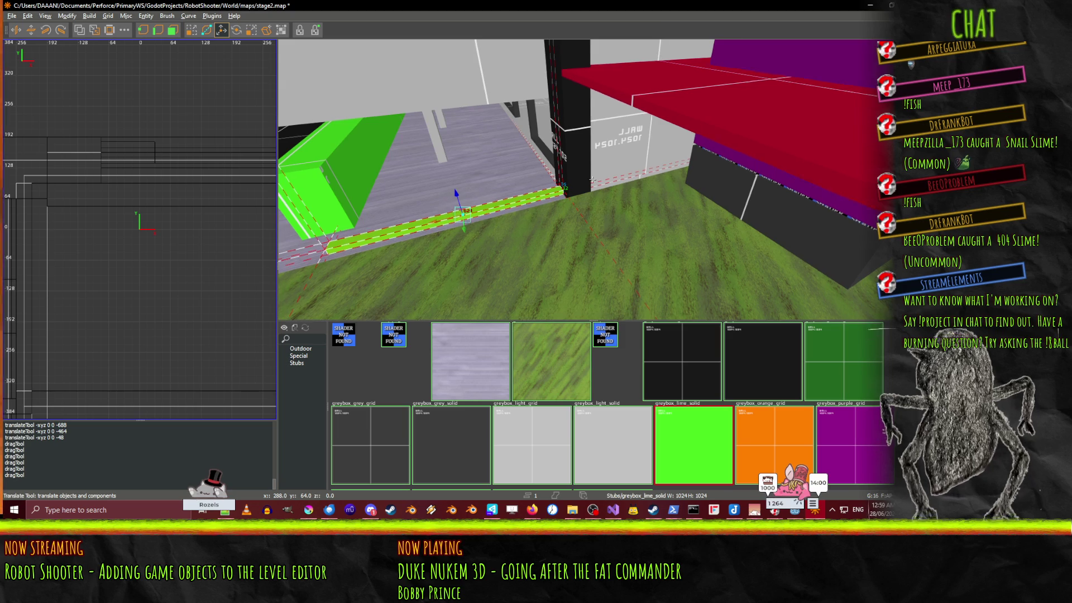
{"action": "key", "text": "w"}
{"action": "right_click", "coordinate": [592, 179]}
{"action": "key", "text": "q"}
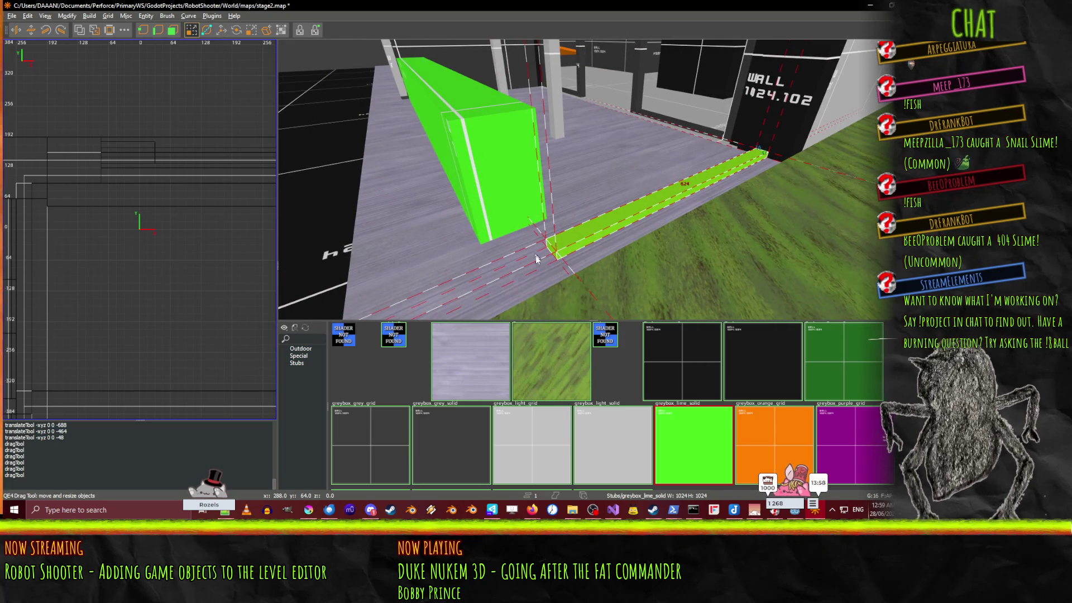
{"action": "mouse_move", "coordinate": [505, 267]}
{"action": "left_mouse_down"}
{"action": "mouse_move", "coordinate": [661, 123]}
{"action": "mouse_move", "coordinate": [675, 61]}
{"action": "left_mouse_up"}
{"action": "right_click", "coordinate": [678, 55]}
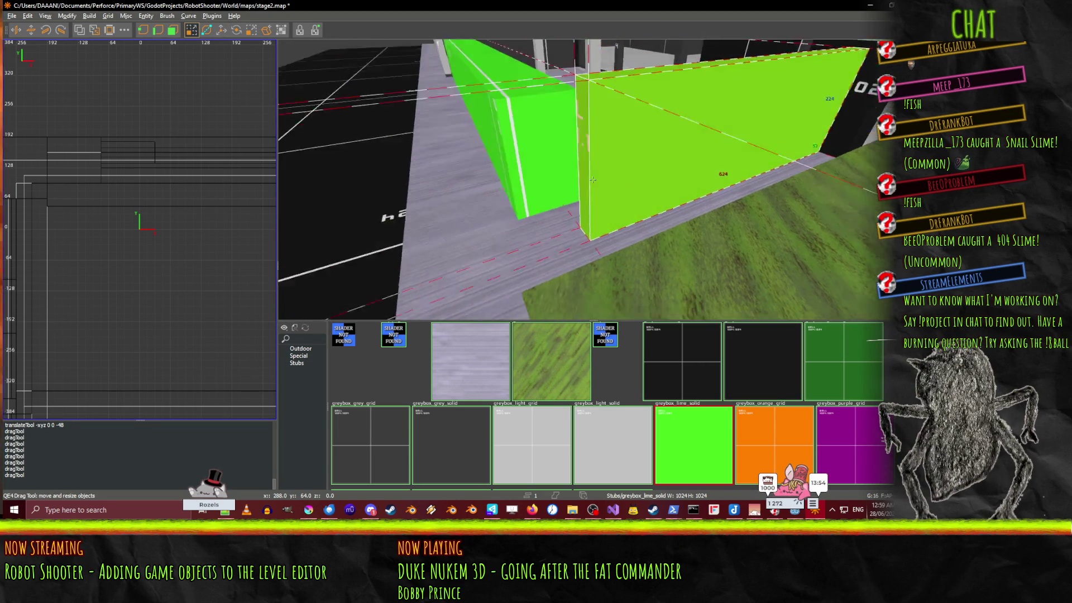
{"action": "right_click", "coordinate": [622, 121]}
{"action": "mouse_move", "coordinate": [622, 123]}
{"action": "left_mouse_down"}
{"action": "mouse_move", "coordinate": [622, 88]}
{"action": "mouse_move", "coordinate": [643, 101]}
{"action": "left_mouse_up"}
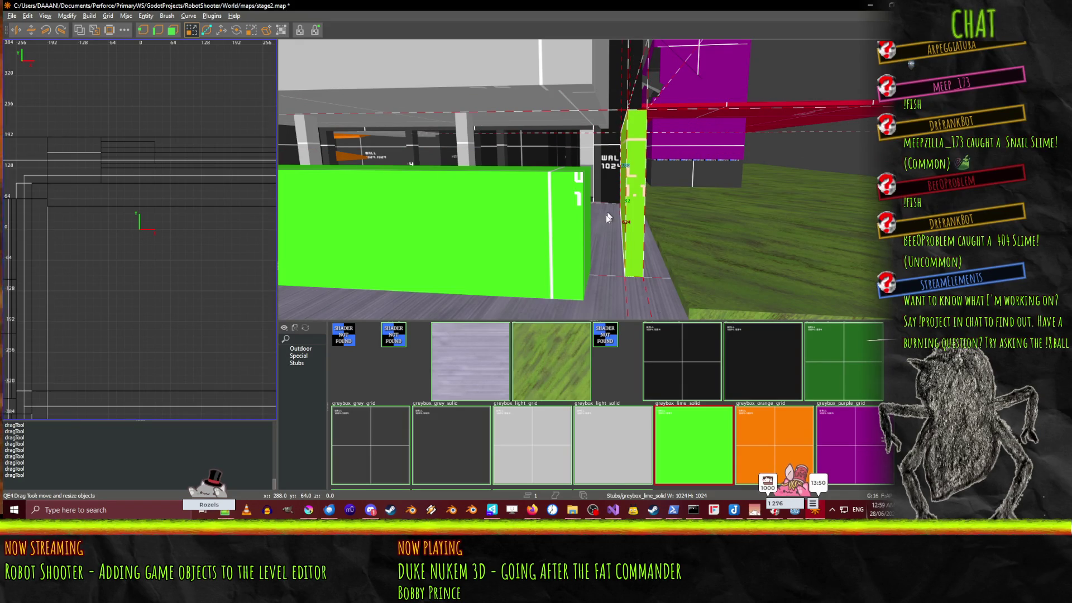
{"action": "right_click", "coordinate": [582, 226]}
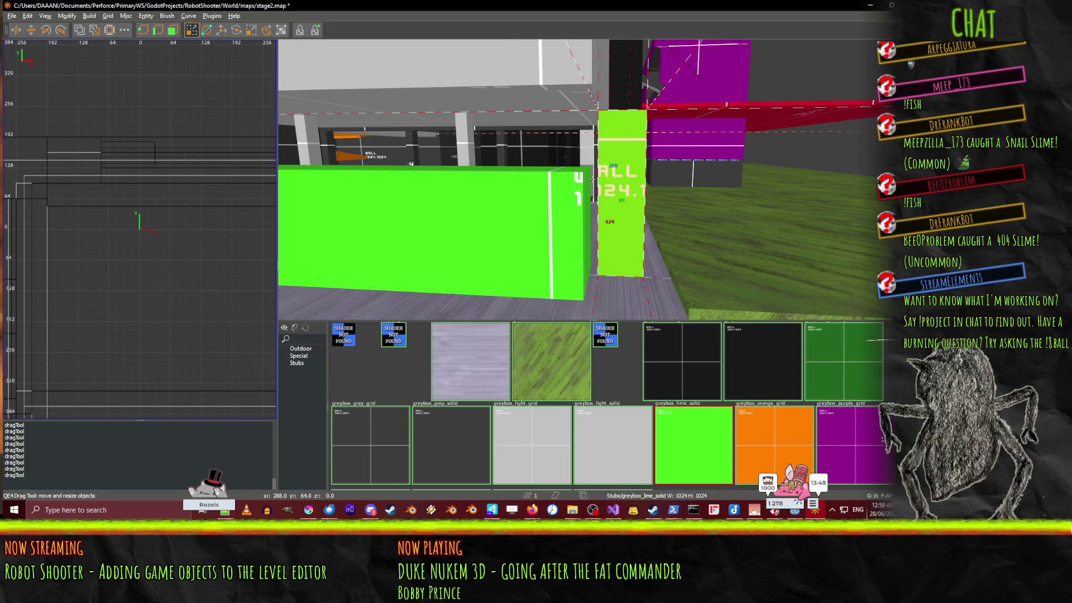
Step: Widen the lime brush from 624 to 640 and raise its height from 192 to 288
{"action": "scroll", "coordinate": [593, 178], "scroll_direction": "up", "scroll_amount": 3}
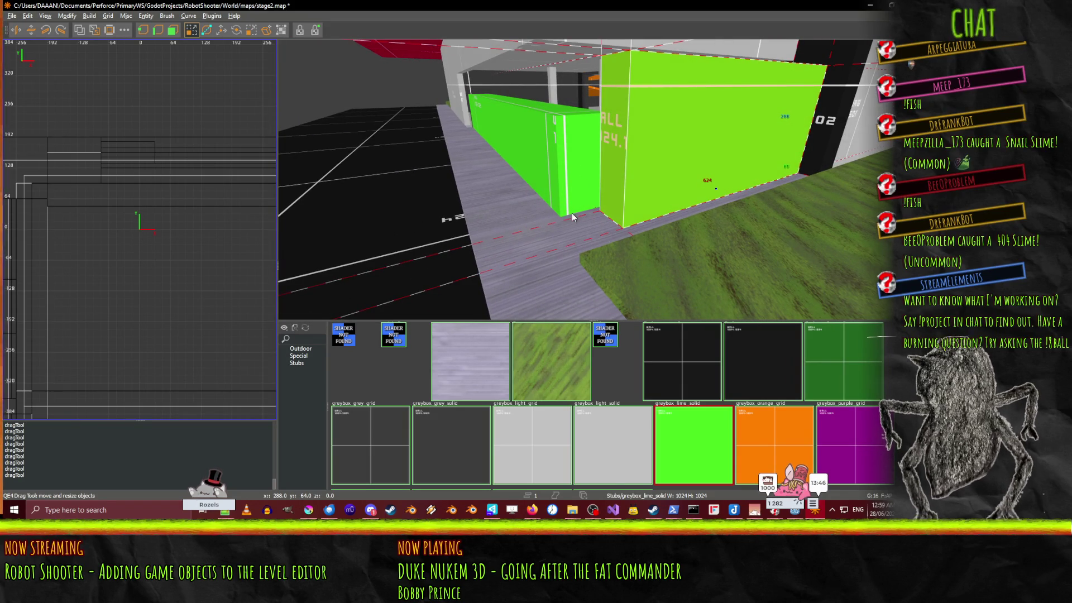
{"action": "scroll", "coordinate": [592, 180], "scroll_direction": "up", "scroll_amount": 2}
{"action": "scroll", "coordinate": [592, 178], "scroll_direction": "up", "scroll_amount": 2}
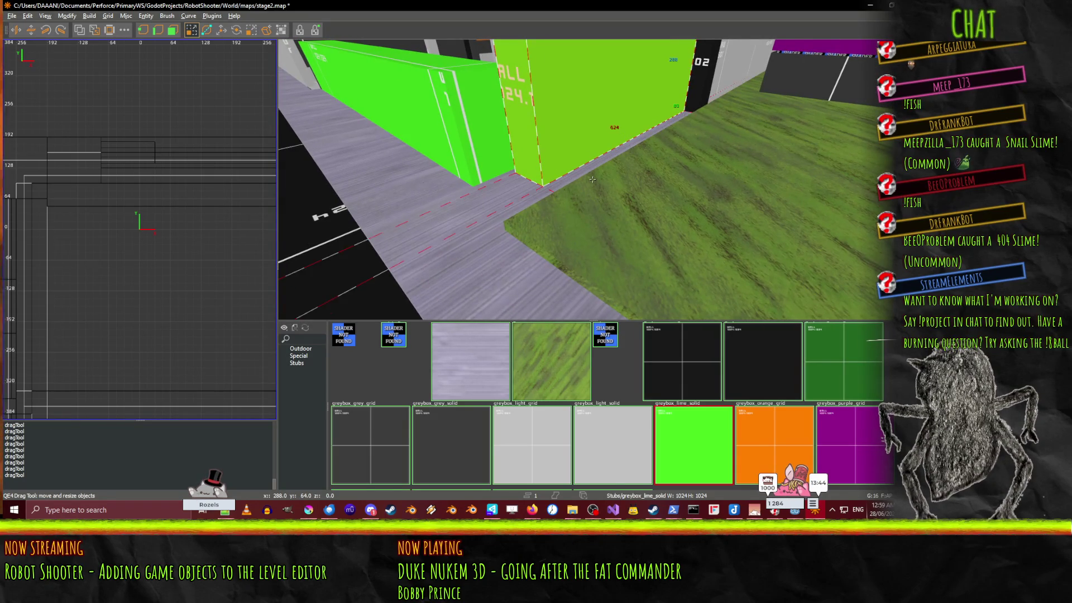
{"action": "right_click", "coordinate": [592, 179]}
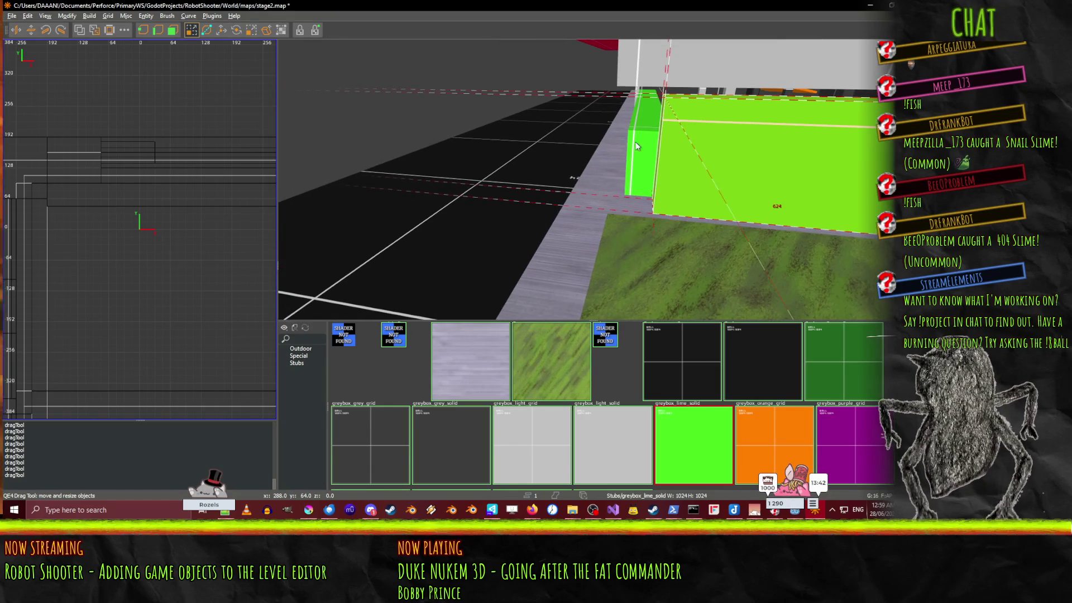
{"action": "mouse_move", "coordinate": [636, 146]}
{"action": "left_mouse_down"}
{"action": "mouse_move", "coordinate": [608, 132]}
{"action": "mouse_move", "coordinate": [592, 137]}
{"action": "mouse_move", "coordinate": [593, 152]}
{"action": "left_mouse_up"}
{"action": "right_click", "coordinate": [587, 155]}
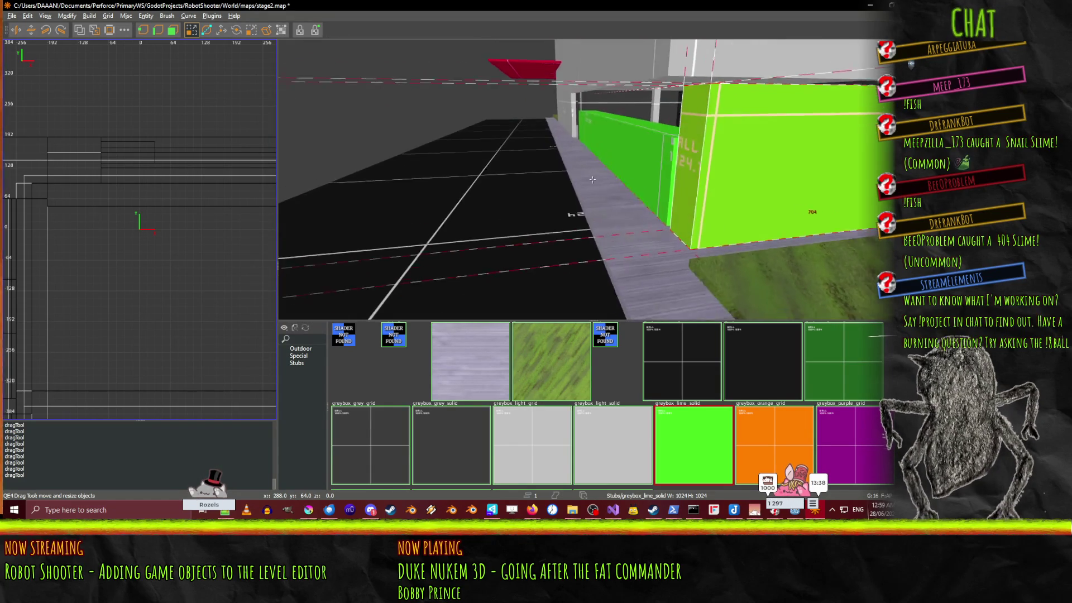
{"action": "right_click", "coordinate": [529, 166]}
{"action": "left_click_drag", "start_coordinate": [514, 57], "coordinate": [514, 31]}
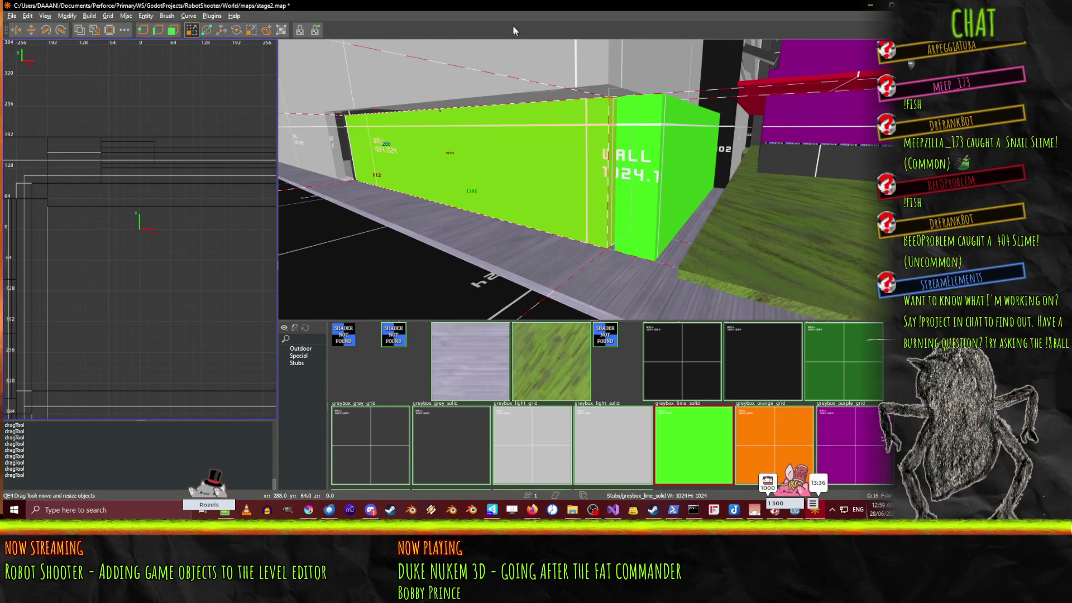
Step: Convert the lime wall brushes into a 'win' entity
{"action": "right_click", "coordinate": [665, 187]}
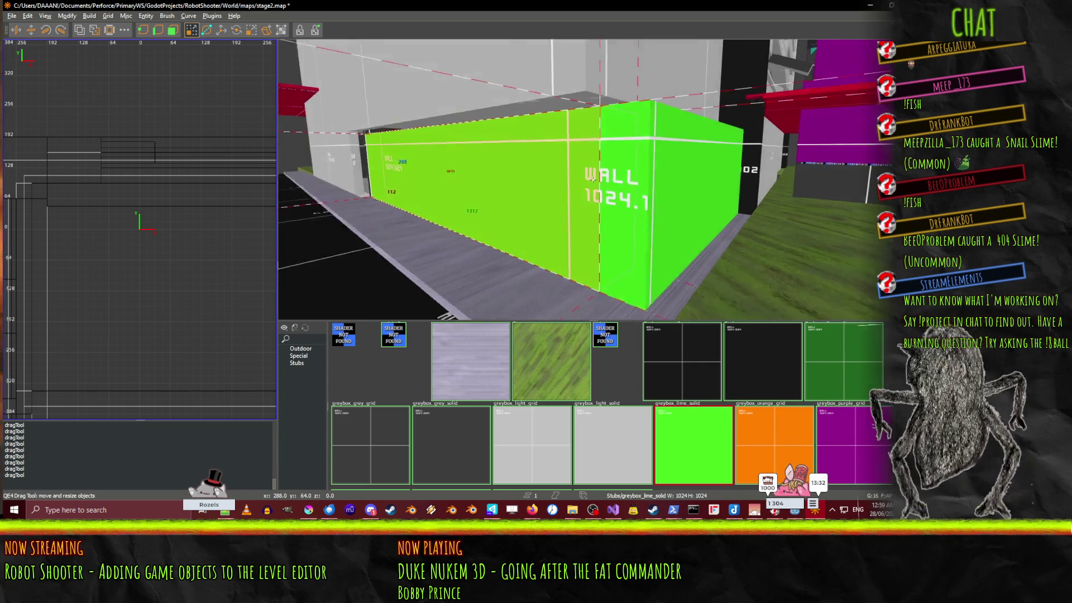
{"action": "key", "text": "w"}
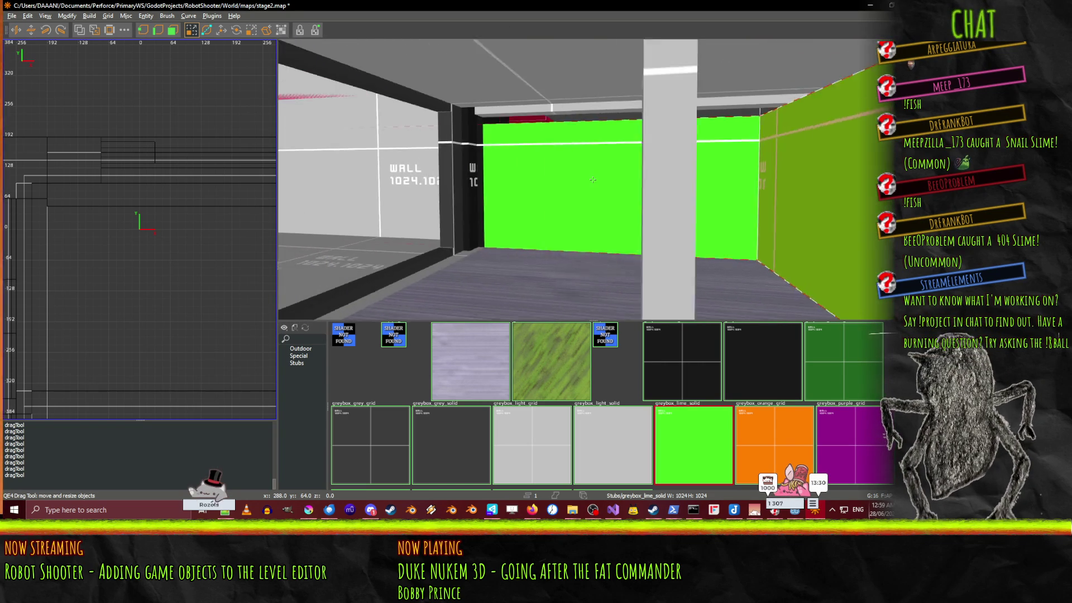
{"action": "key", "text": "w"}
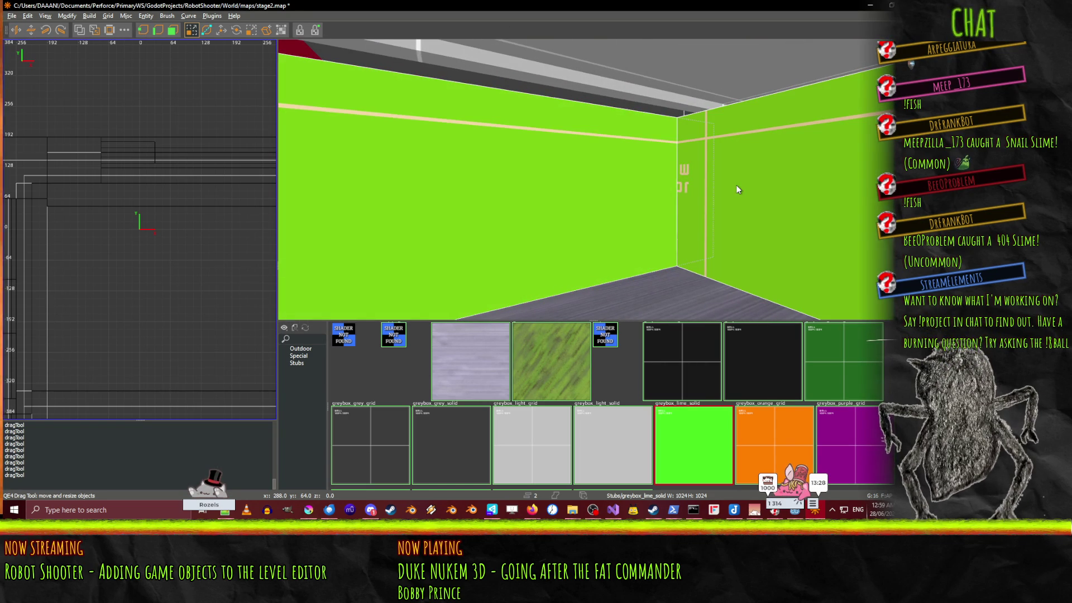
{"action": "key", "text": "ctrl+a"}
{"action": "key", "text": "Escape"}
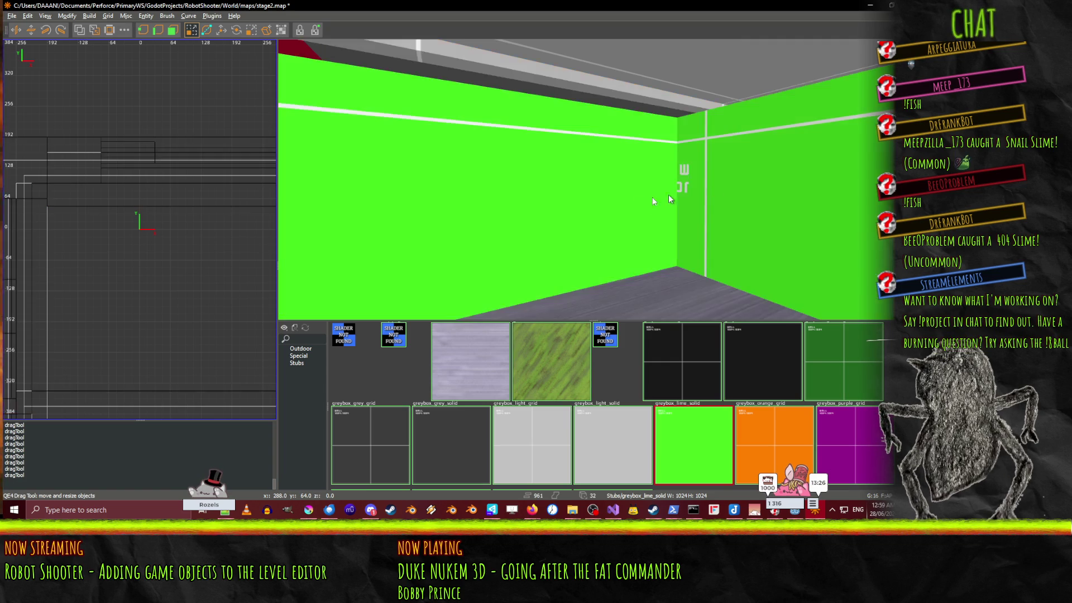
{"action": "key", "text": "s"}
{"action": "left_click", "coordinate": [816, 178]}
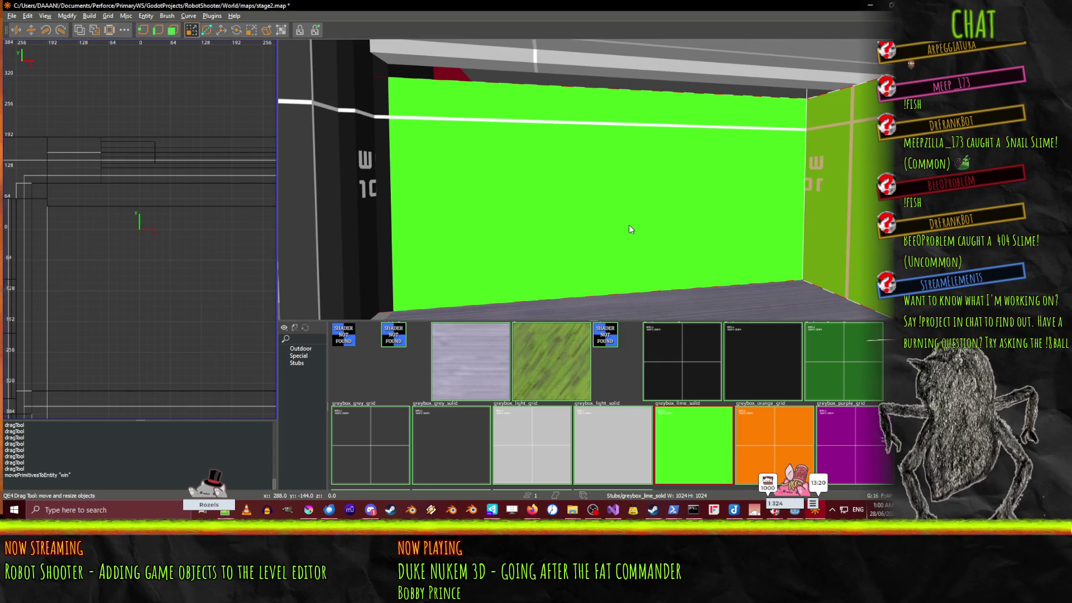
Step: Confirm in the Entity List that the win entity holds two brushes, then save stage2.map
{"action": "key", "text": "l"}
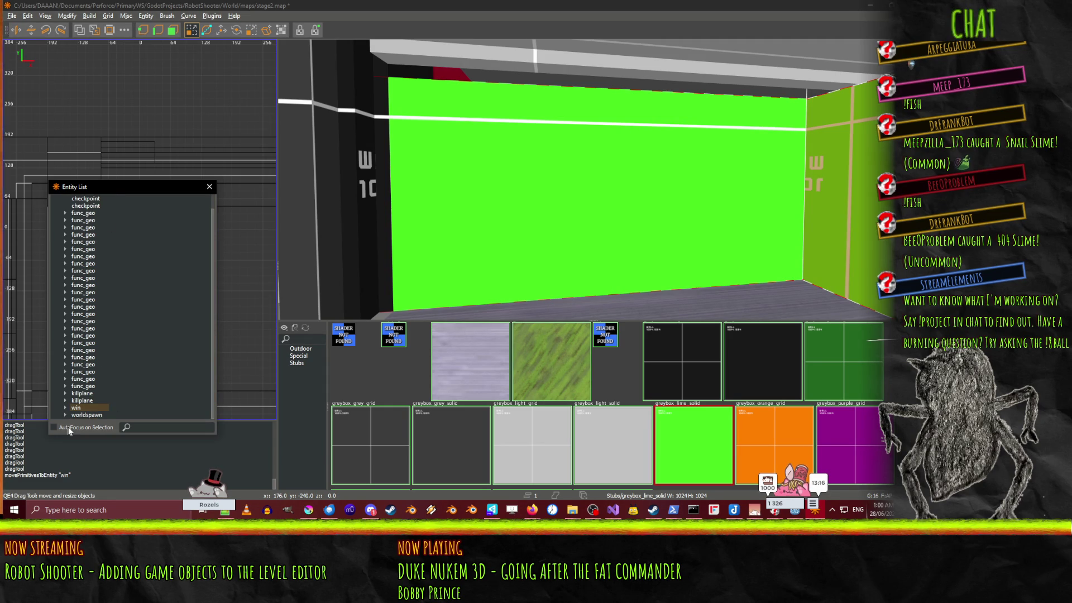
{"action": "scroll", "coordinate": [101, 393], "scroll_direction": "down", "scroll_amount": 1}
{"action": "left_click", "coordinate": [101, 393]}
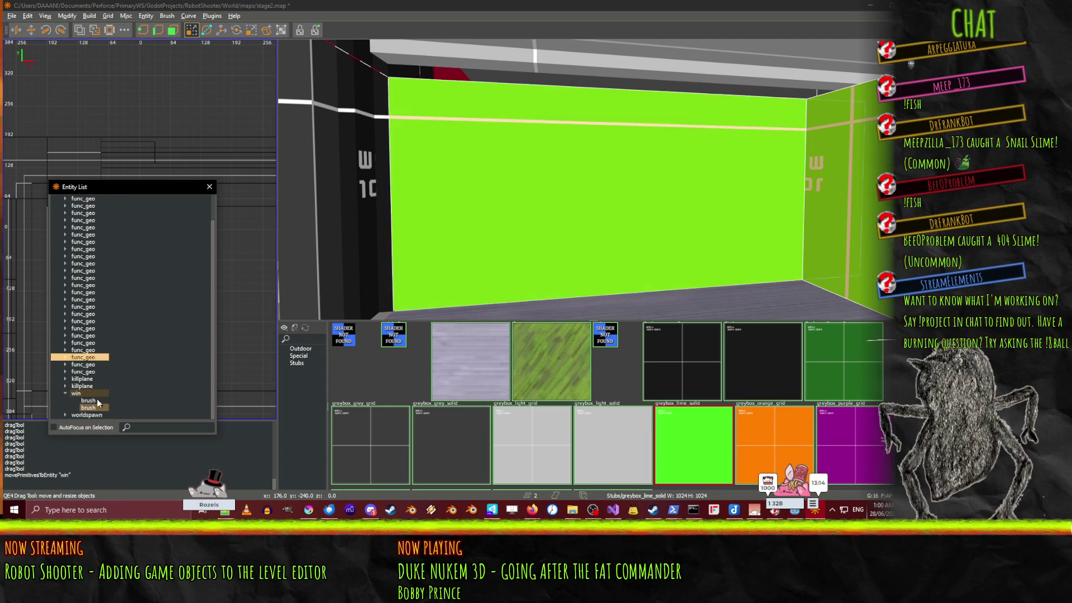
{"action": "right_click", "coordinate": [611, 253]}
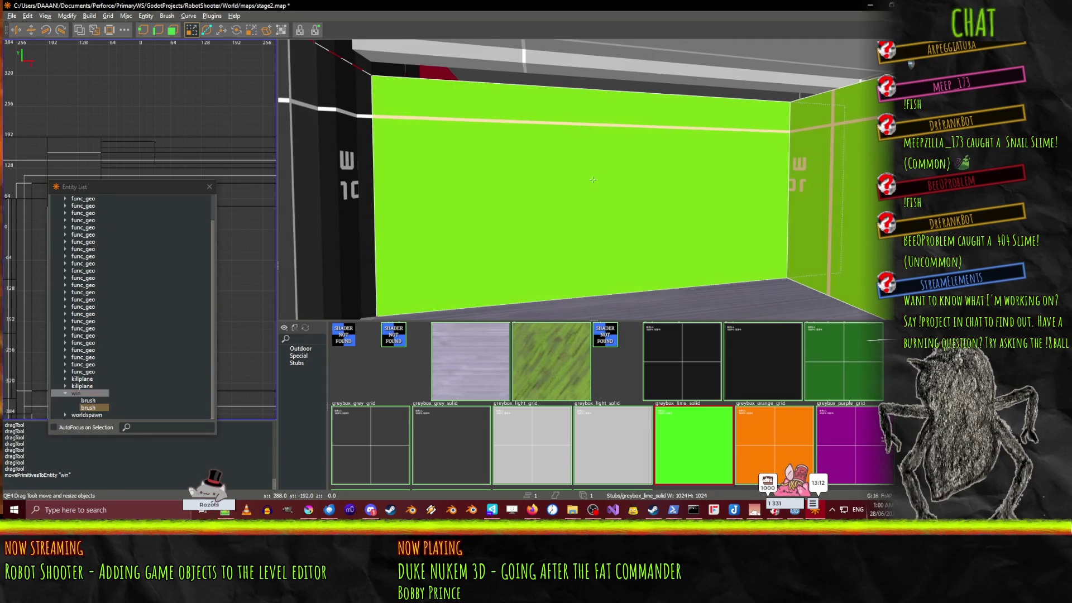
{"action": "key", "text": "Up"}
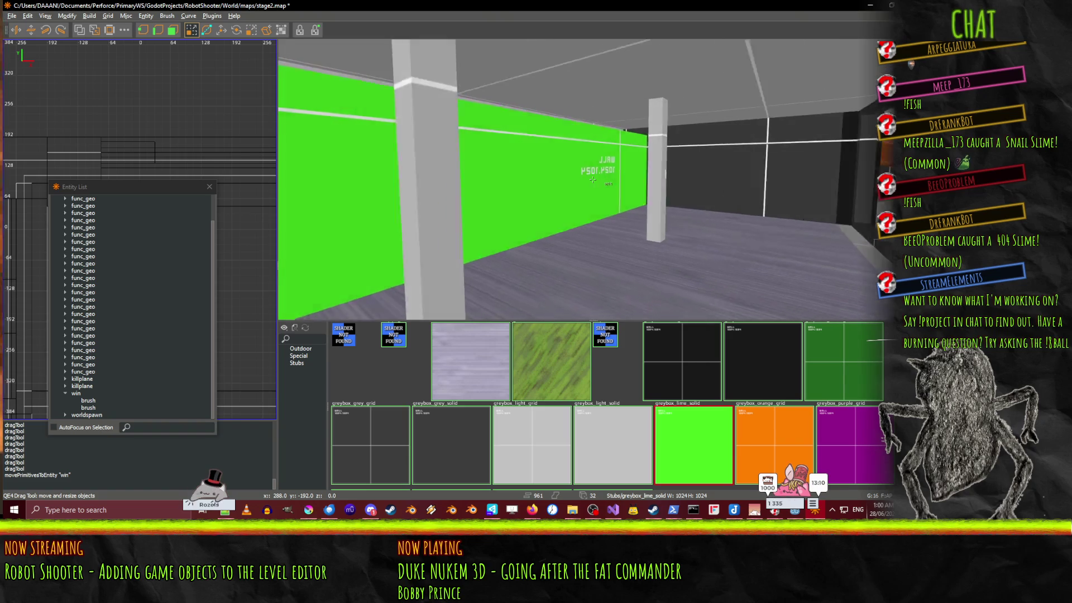
{"action": "key", "text": "Down"}
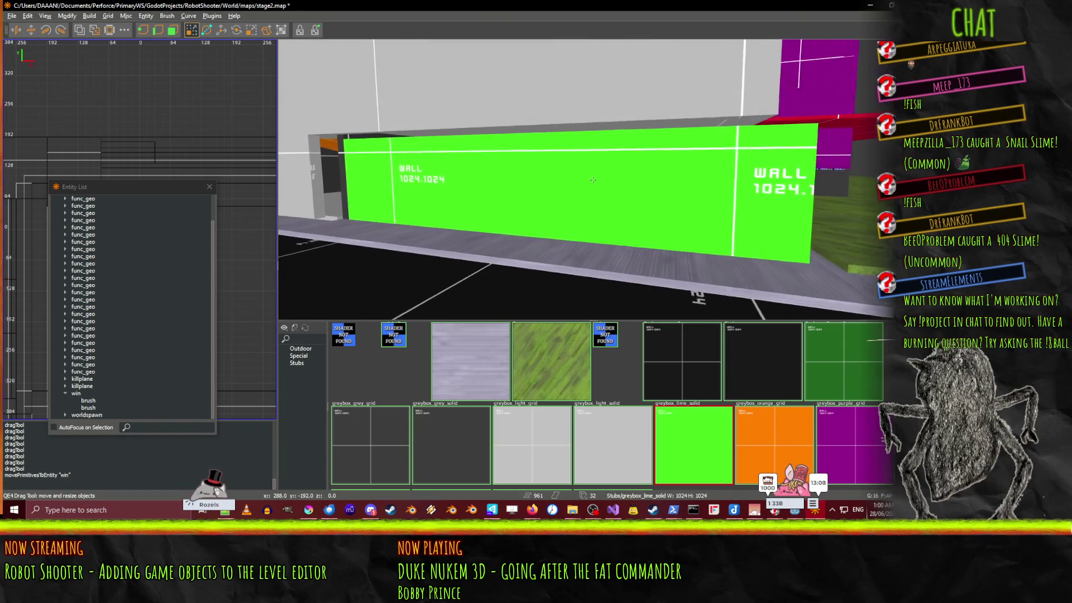
{"action": "right_click", "coordinate": [593, 180]}
{"action": "key", "text": "ctrl+s"}
Step: Select the grey wall brush above the lime wall and survey the grey corridor
{"action": "key", "text": "Left"}
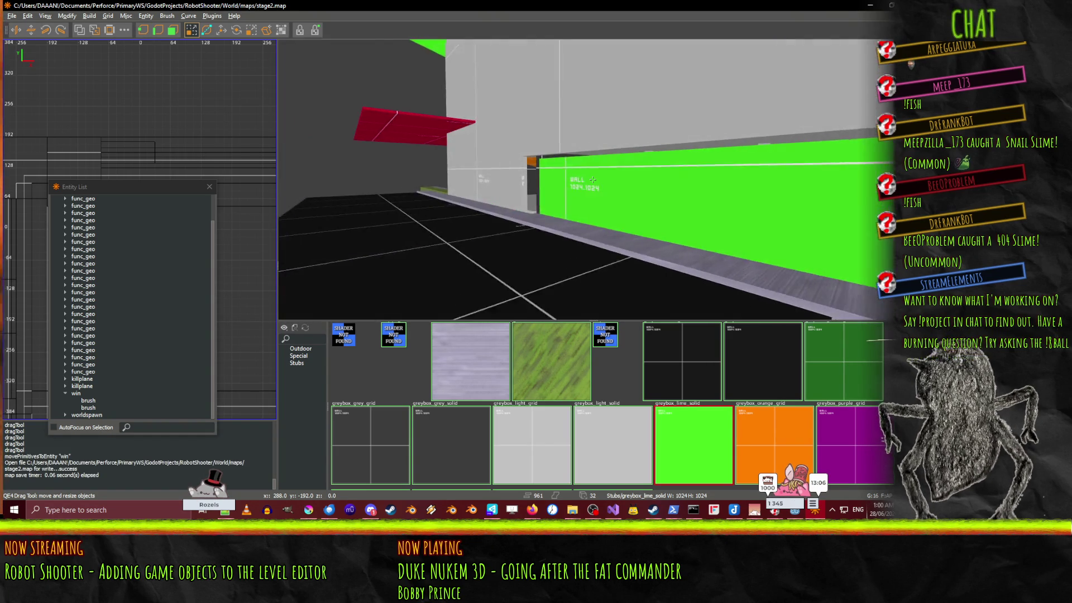
{"action": "left_click", "coordinate": [502, 183], "text": "shift"}
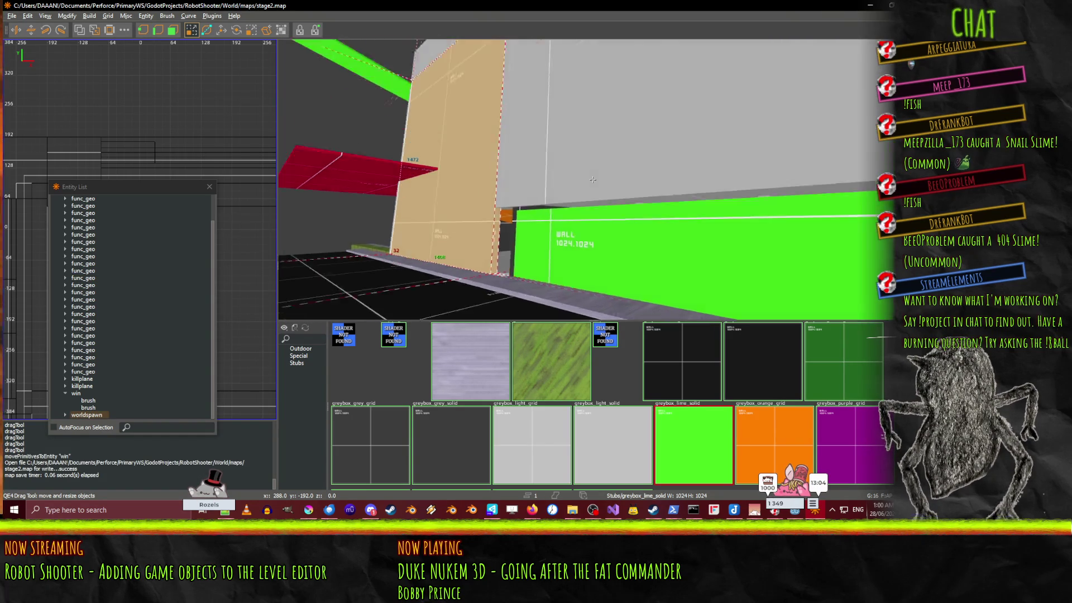
{"action": "right_click", "coordinate": [567, 253]}
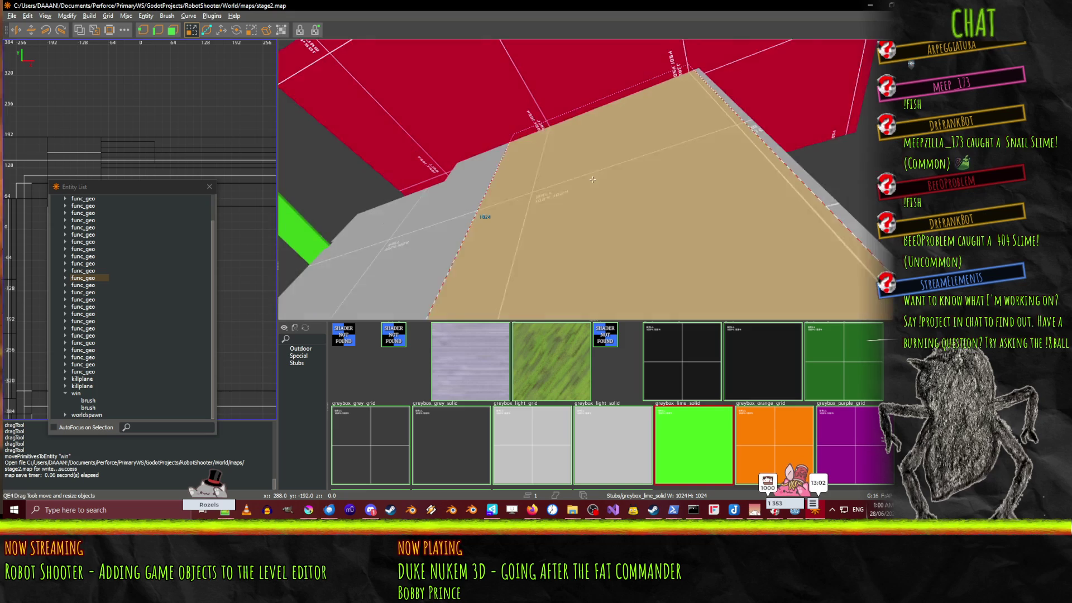
{"action": "key", "text": "Down"}
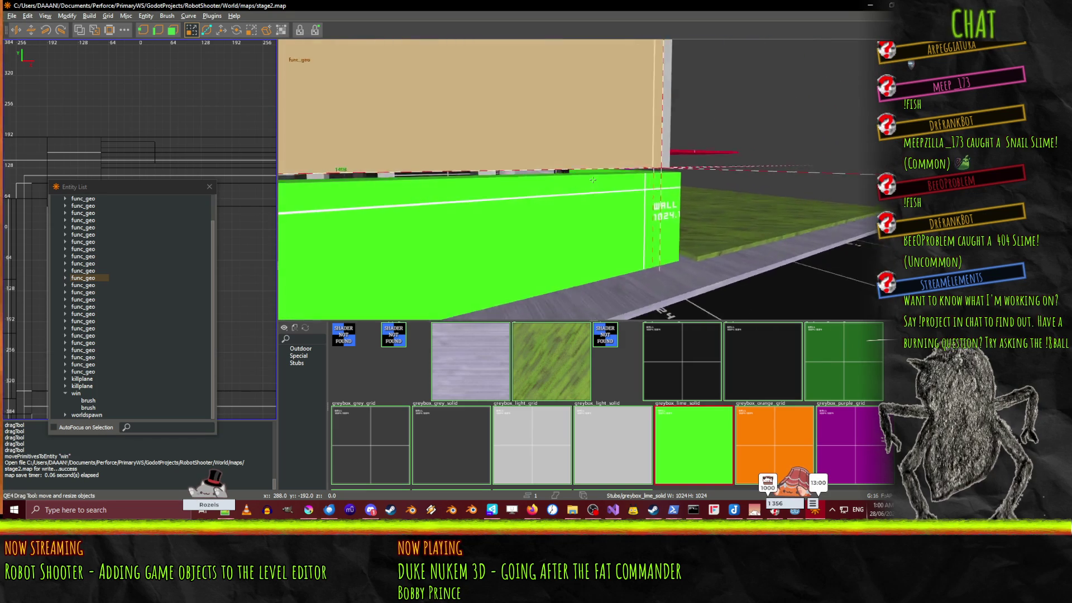
{"action": "key", "text": "Down"}
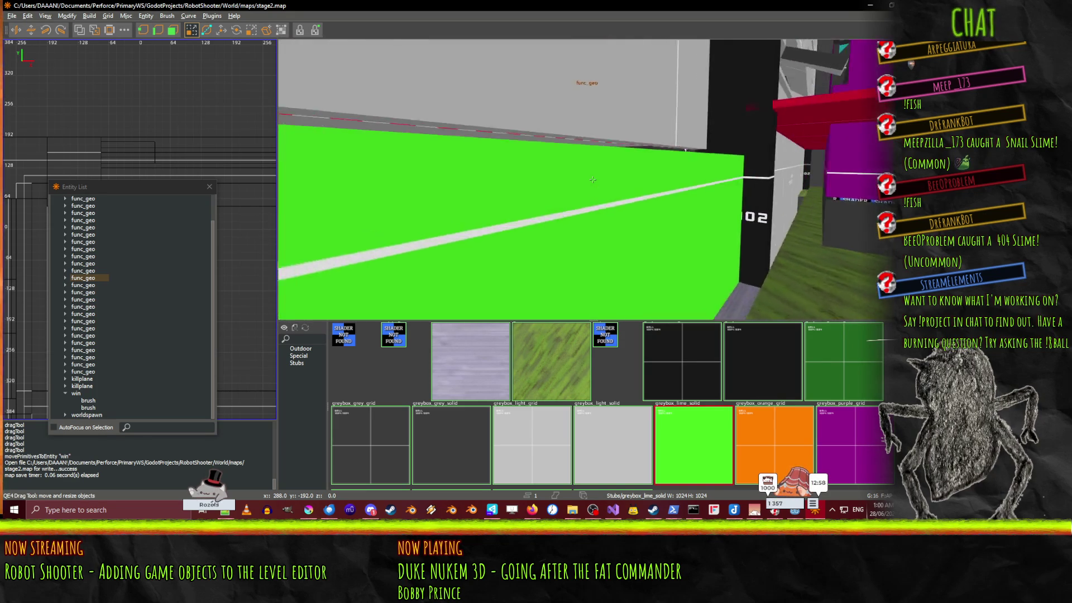
{"action": "key", "text": "Up"}
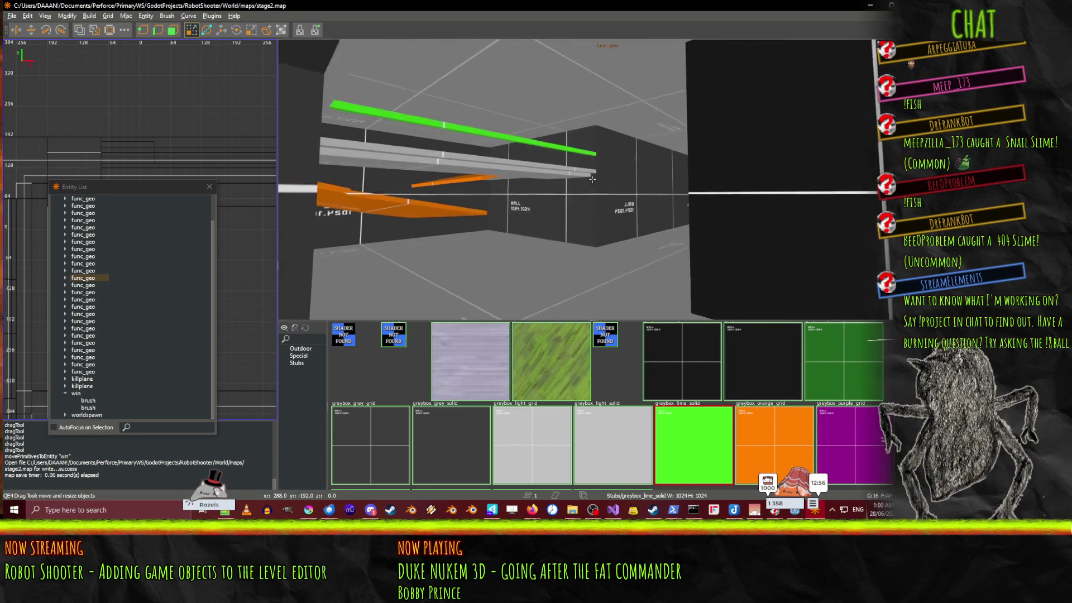
{"action": "key", "text": "Down"}
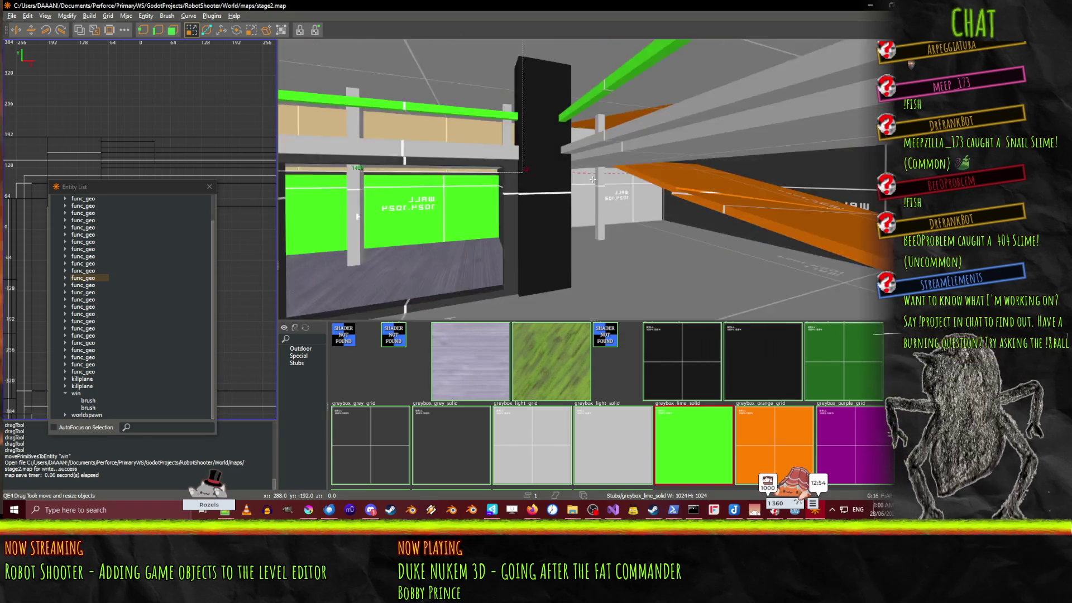
Step: Look over the dark wall block, pillars and orange slabs to see the whole walkway
{"action": "key", "text": "Left"}
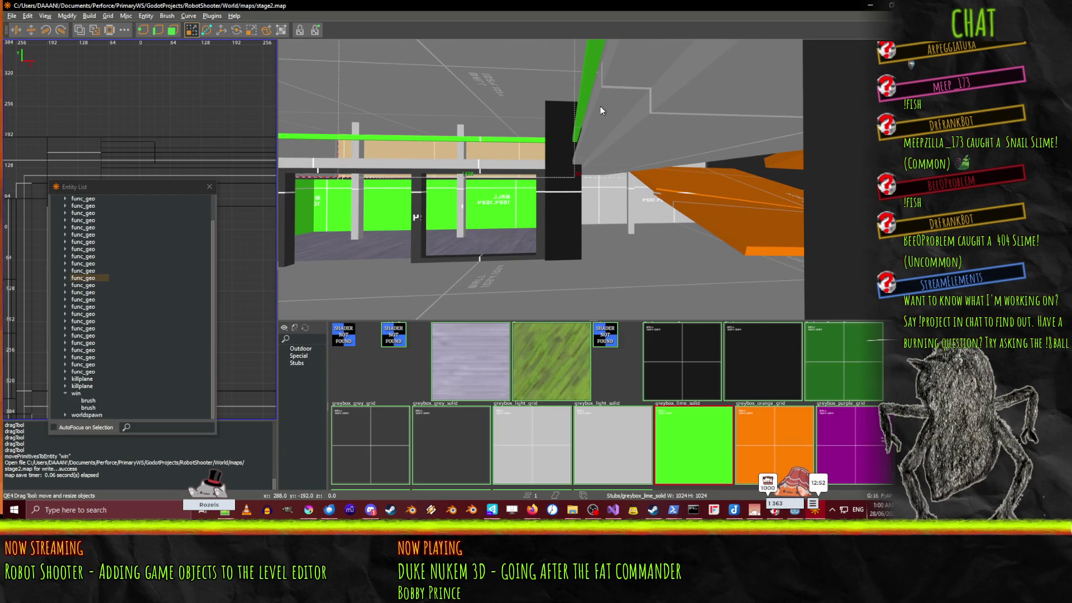
{"action": "right_click", "coordinate": [611, 160]}
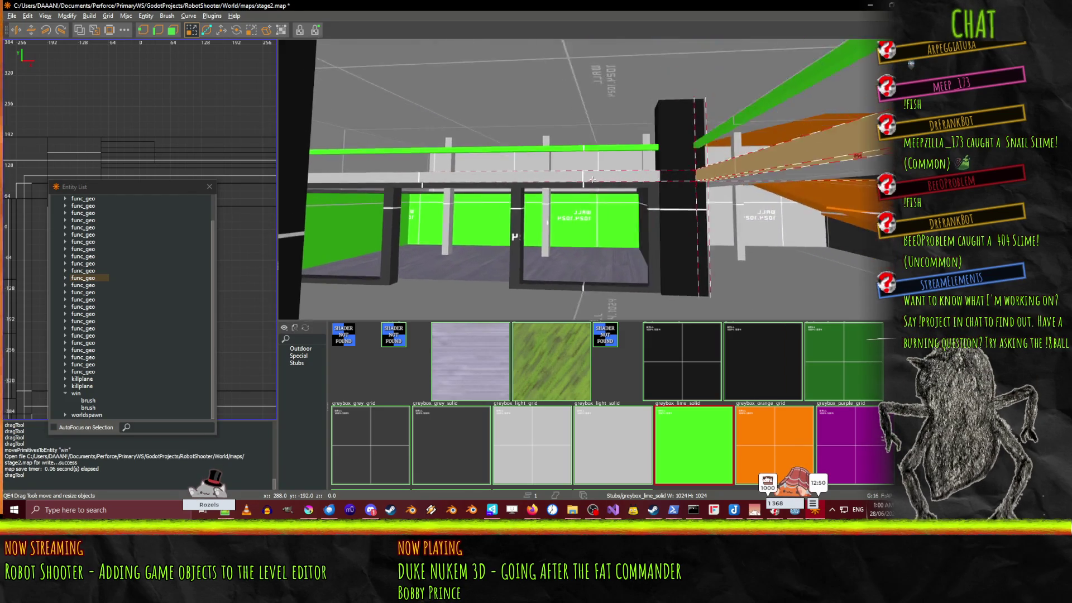
{"action": "right_click", "coordinate": [592, 179]}
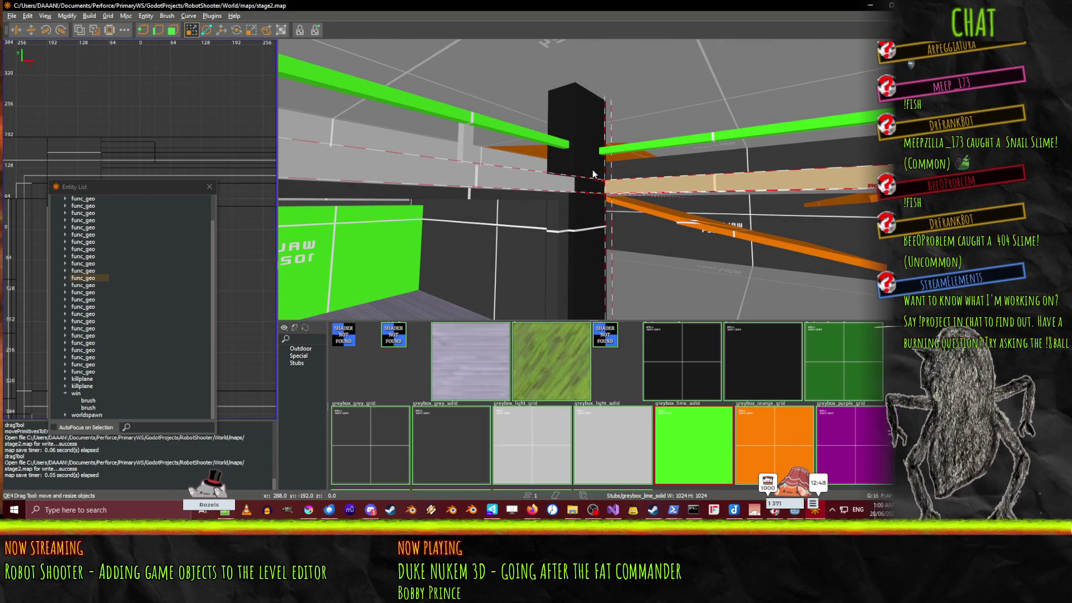
{"action": "right_click", "coordinate": [593, 171]}
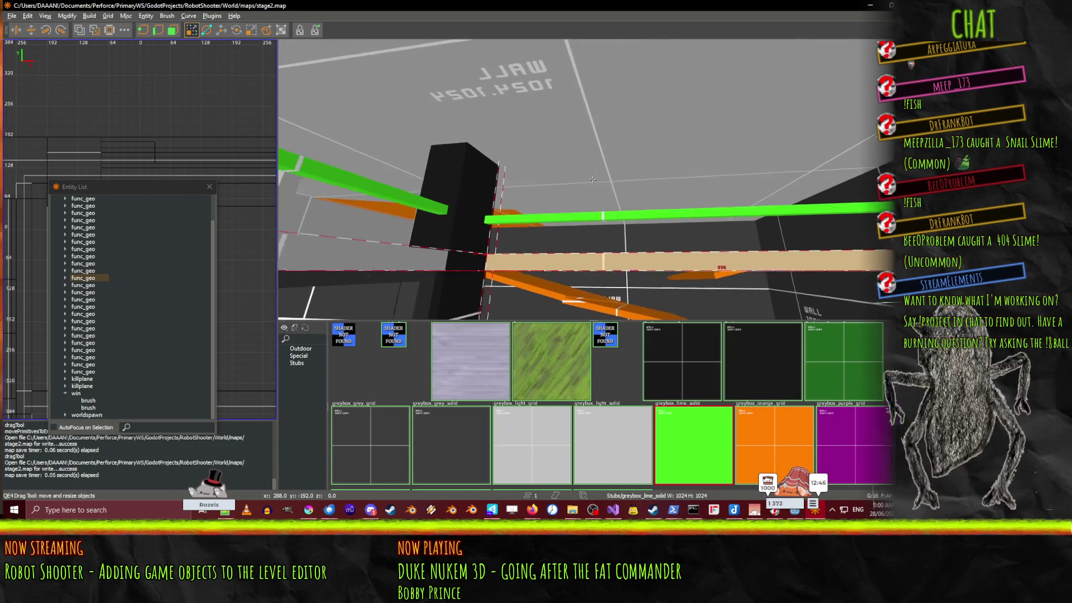
{"action": "key", "text": "Up"}
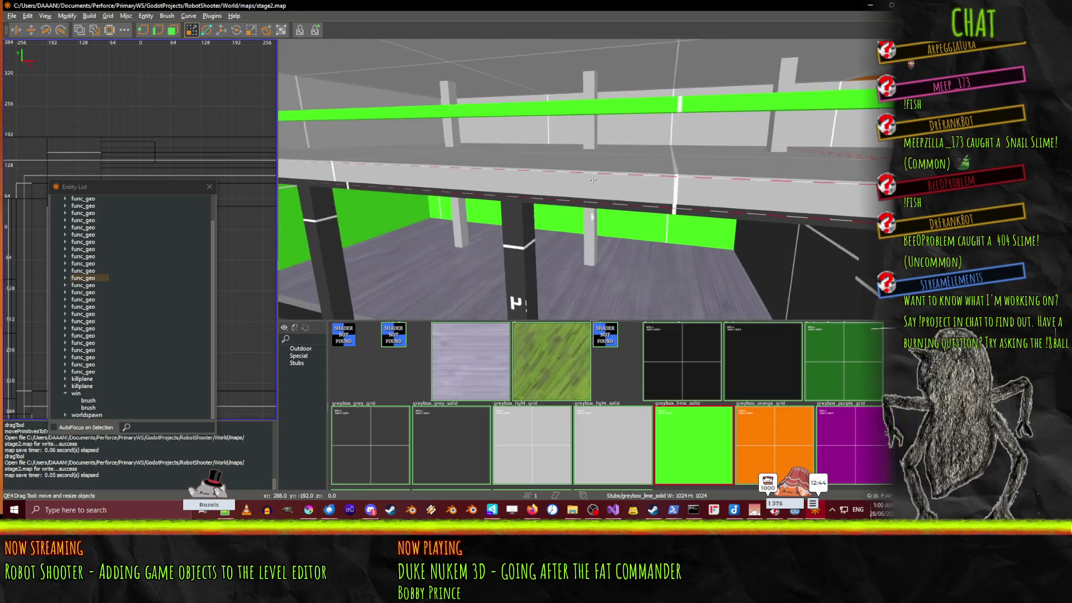
{"action": "right_click", "coordinate": [592, 180]}
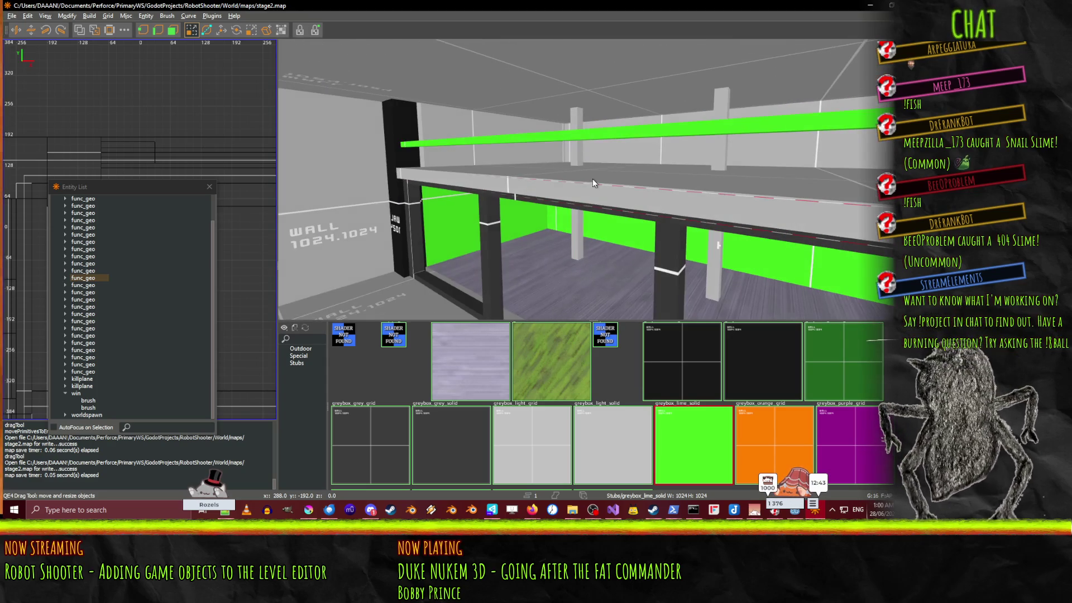
Step: Minimize NetRadiant and bring the IdeaFile task board in Firefox to the front
{"action": "left_click", "coordinate": [870, 5]}
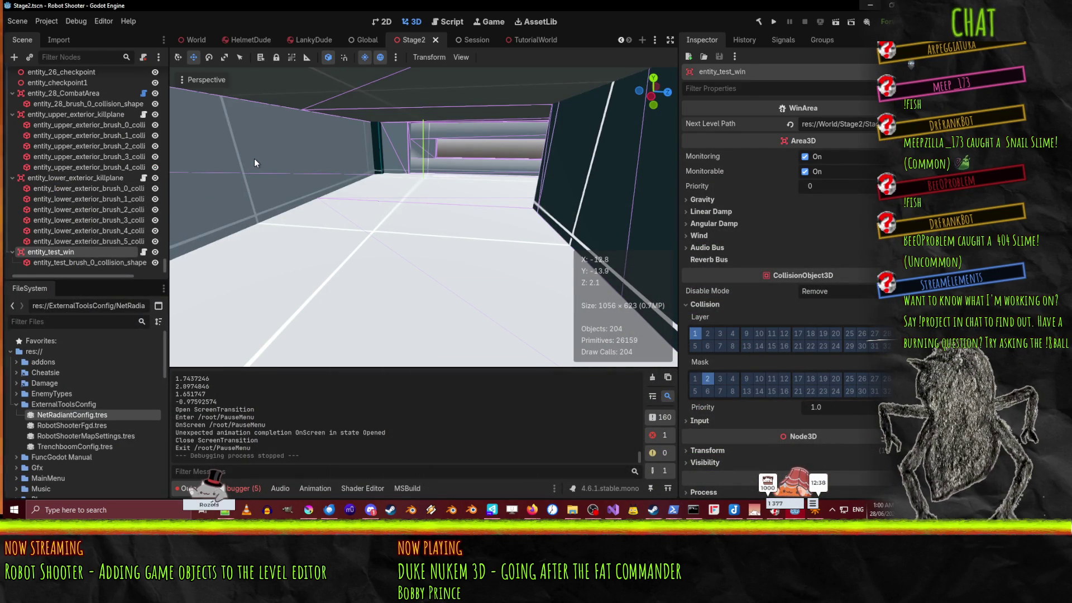
{"action": "left_click", "coordinate": [534, 513]}
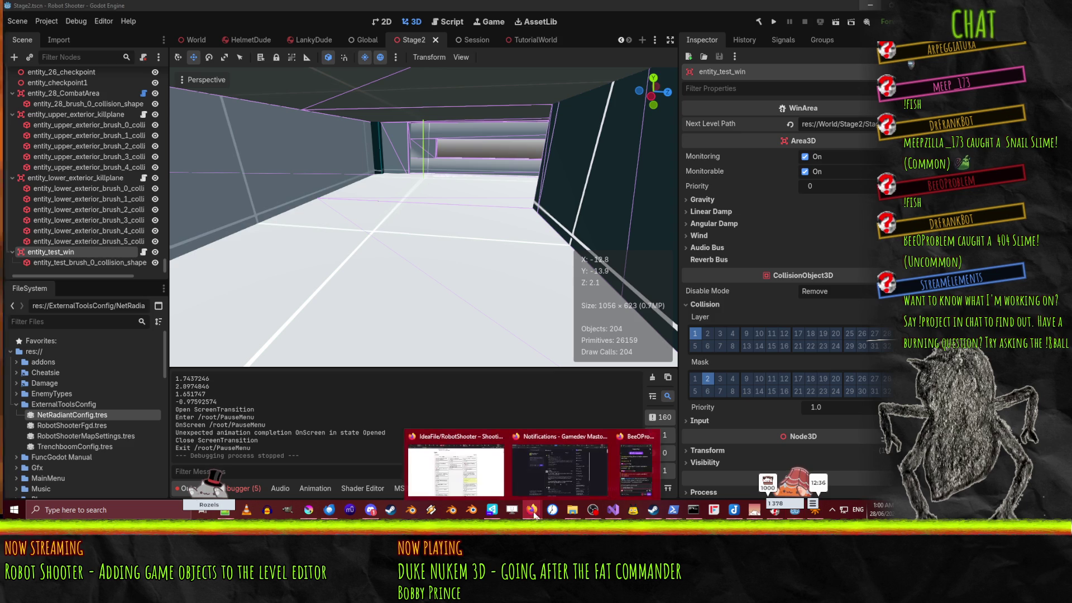
{"action": "left_click", "coordinate": [436, 457]}
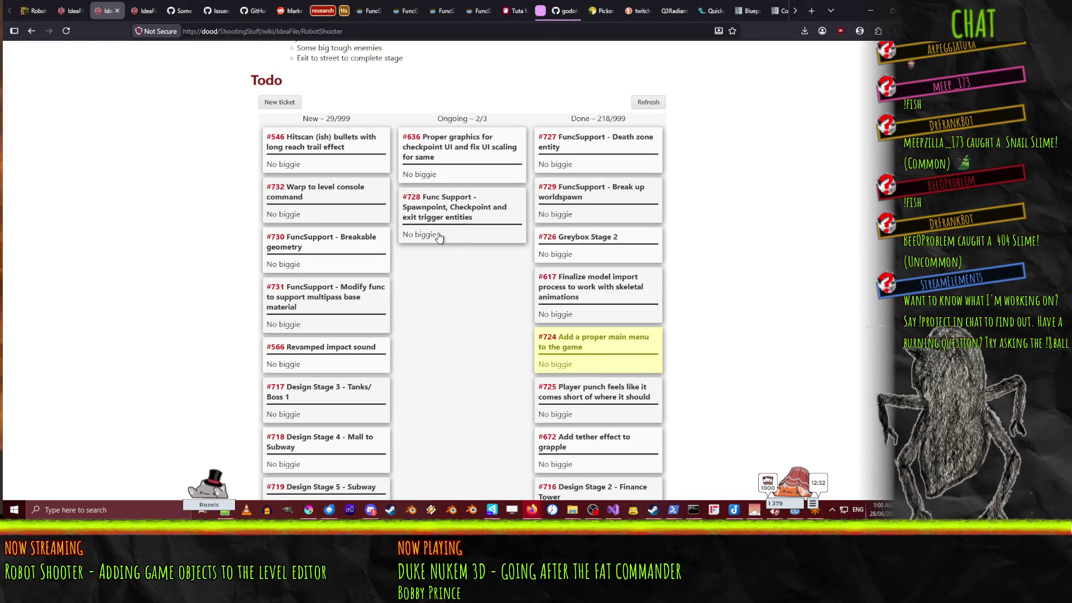
Step: Put ticket #728 under Done, then place #732 and #730 under Ongoing
{"action": "mouse_move", "coordinate": [423, 226]}
{"action": "left_mouse_down"}
{"action": "mouse_move", "coordinate": [542, 174]}
{"action": "mouse_move", "coordinate": [602, 134]}
{"action": "left_mouse_up"}
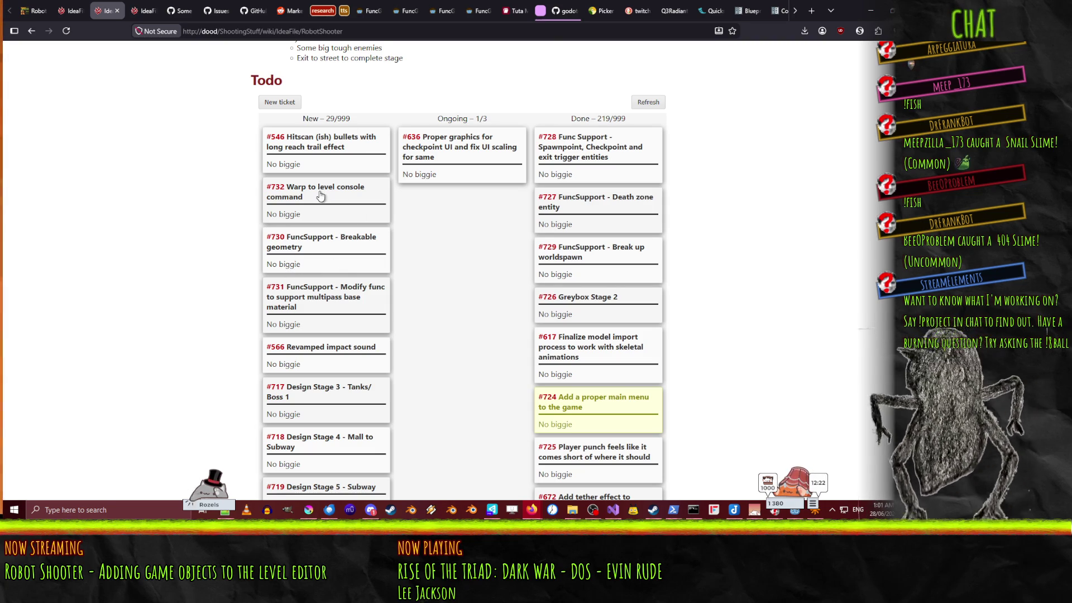
{"action": "left_click_drag", "start_coordinate": [298, 213], "coordinate": [437, 144]}
{"action": "left_click_drag", "start_coordinate": [304, 202], "coordinate": [454, 187]}
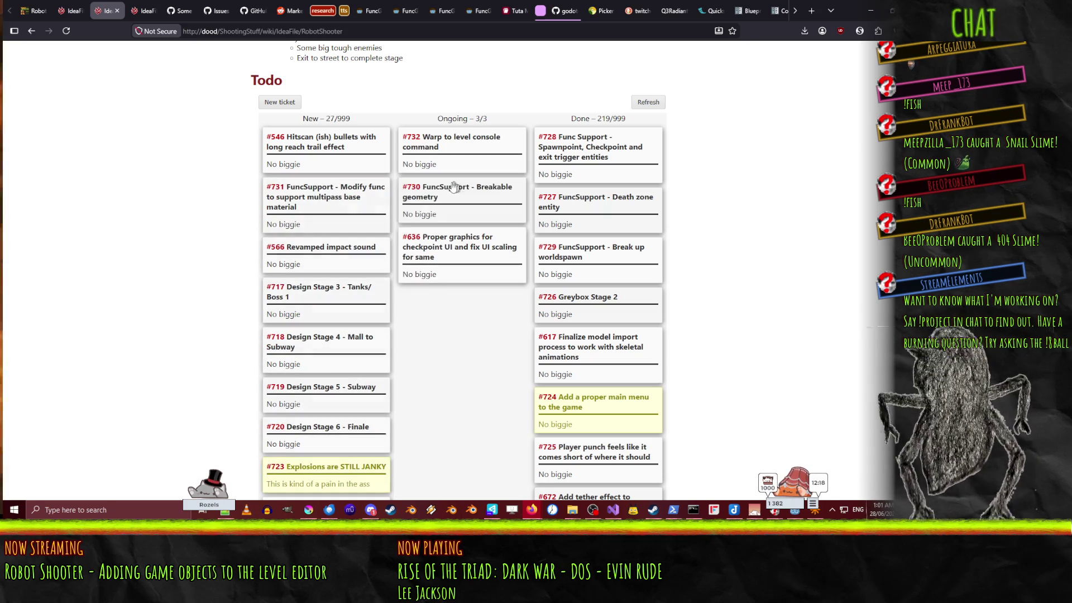